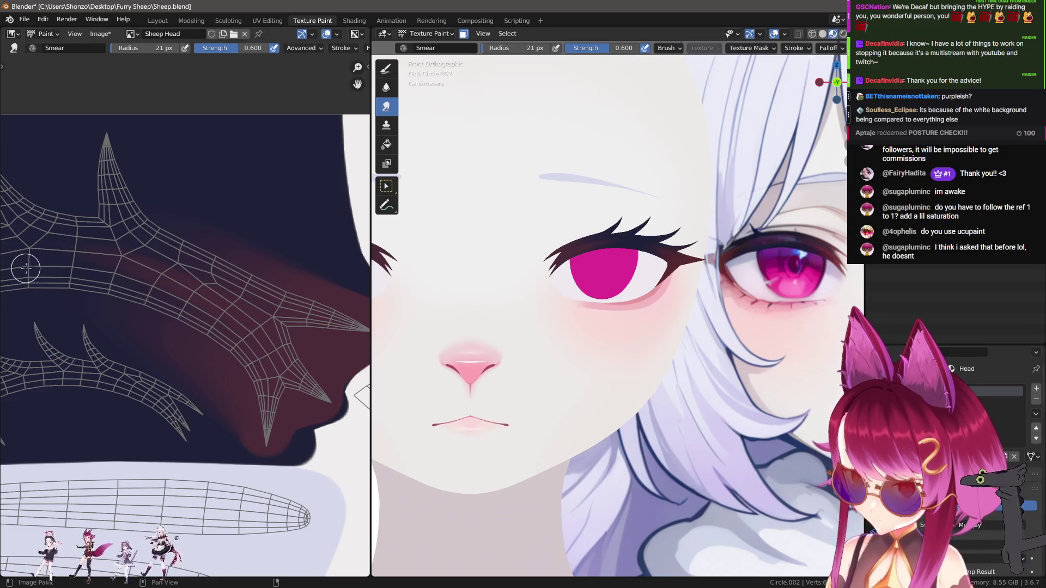
Switch to the Draw brush, sample a colour, zoom to the nose, and undo a trial reddish stroke.
key("shift+space")
key("1")
key("s")
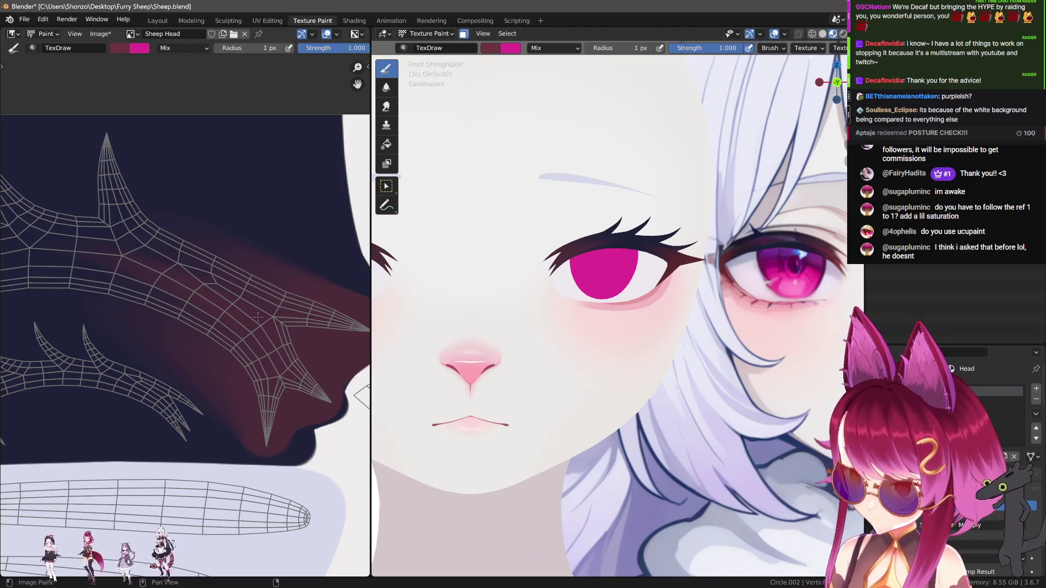
middle_click_drag(280, 340, 195, 281, "ctrl")
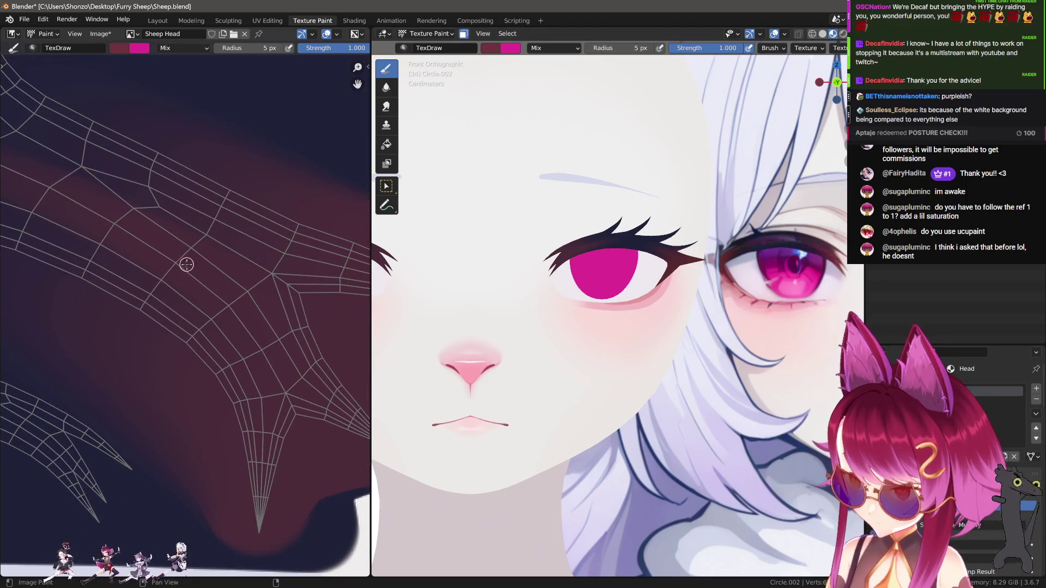
left_click_drag(187, 265, 309, 335)
key("ctrl+z")
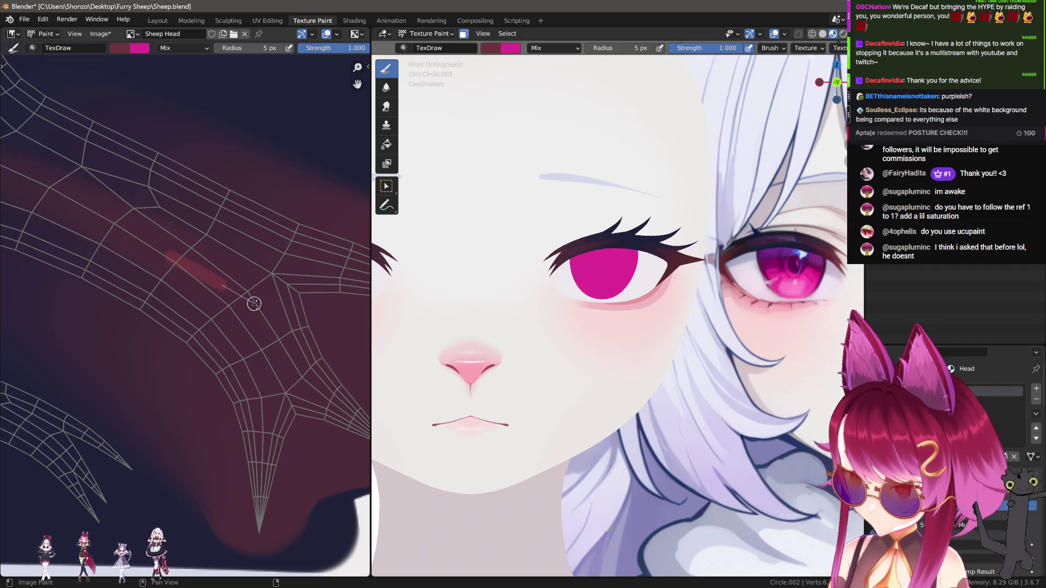
Set the brush to 7 px, then paint two red test strokes on the nose and undo them.
scroll(289, 338, "down", 3)
scroll(230, 309, "up", 2)
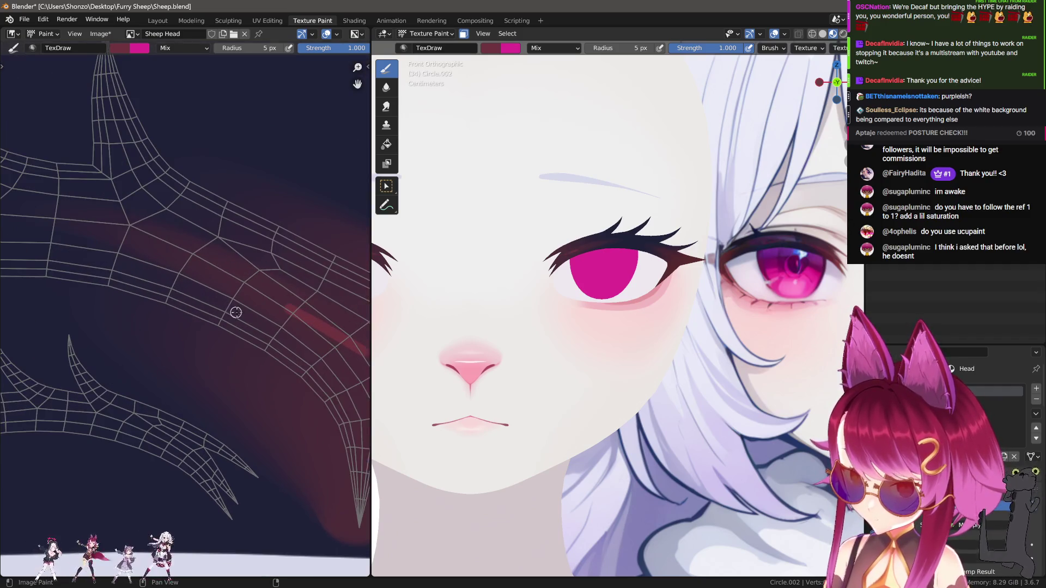
key("f")
left_click(191, 247)
left_click_drag(196, 250, 354, 403)
middle_click_drag(354, 403, 208, 283)
key("ctrl+z")
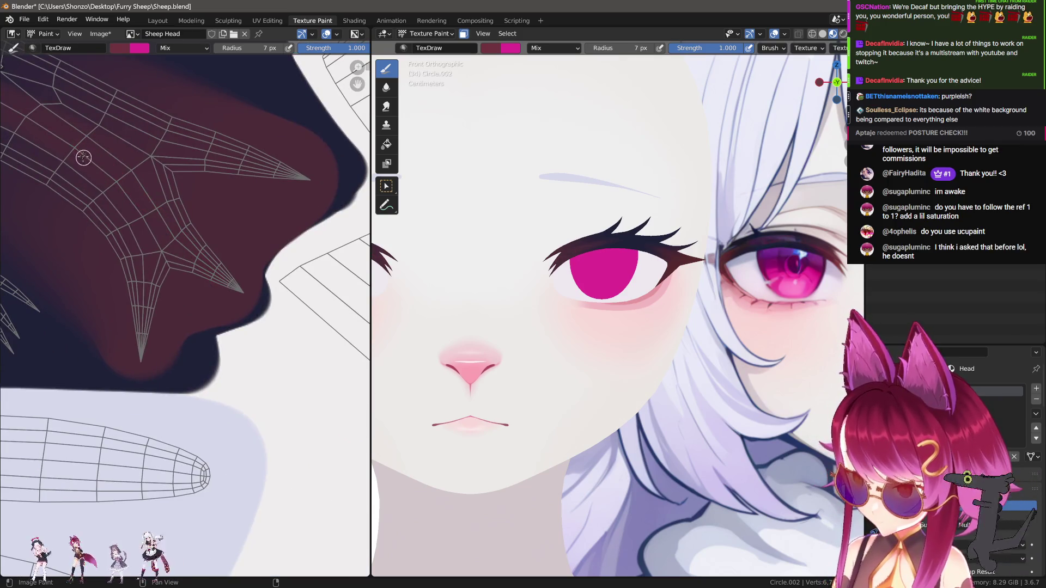
left_click_drag(96, 160, 178, 228)
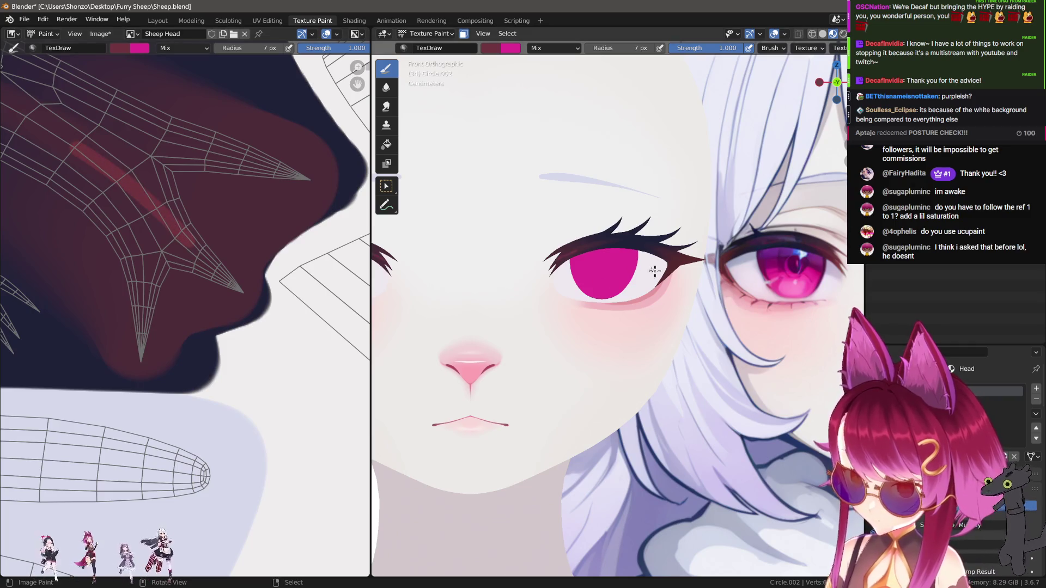
scroll(654, 274, "up", 6)
key("ctrl+z")
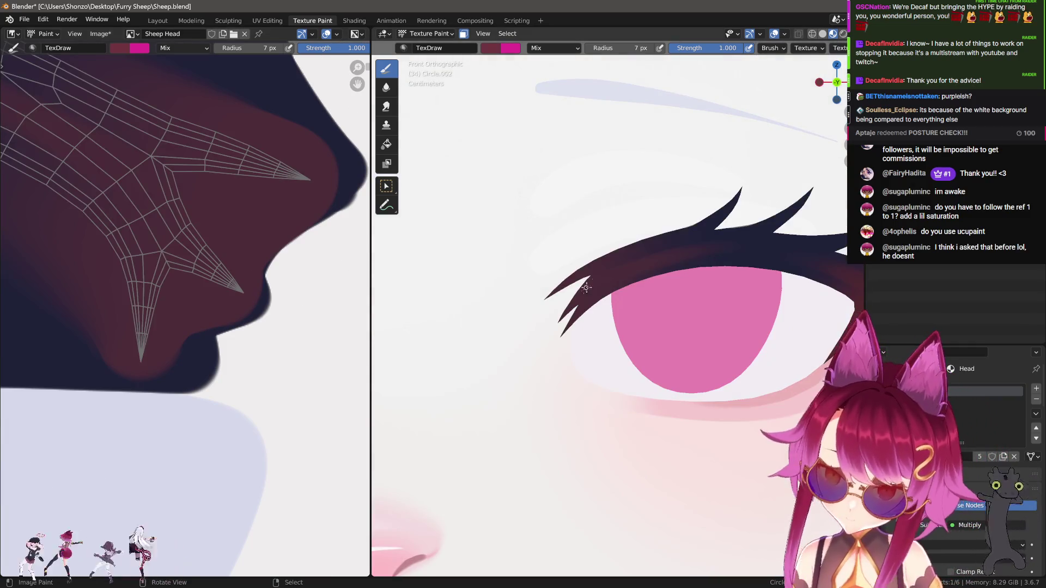
Set the brush falloff to the Sharper preset.
key("shift+f")
left_click(685, 401)
left_click(621, 402)
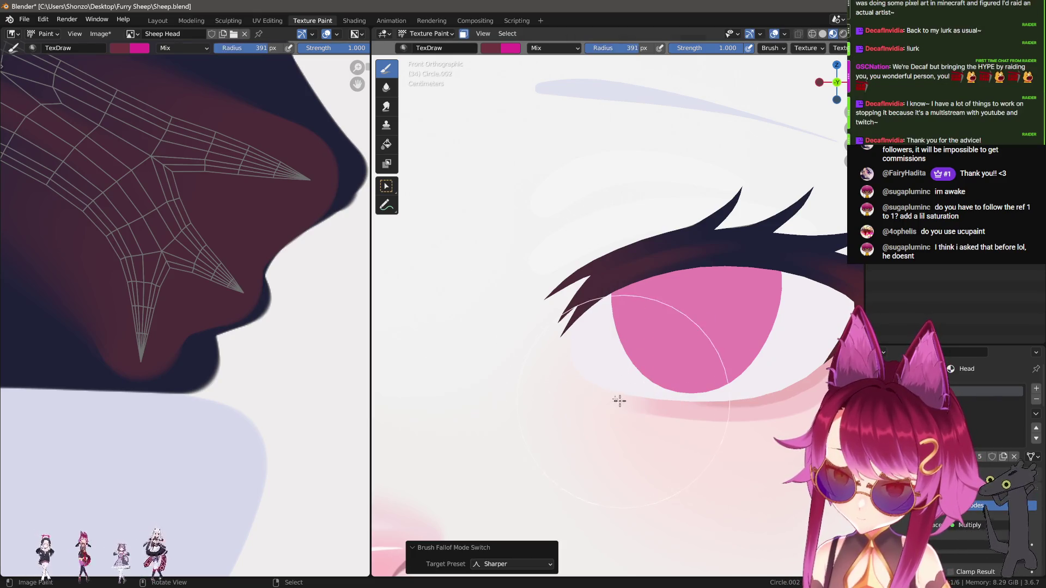
key("n")
scroll(707, 424, "down", 10)
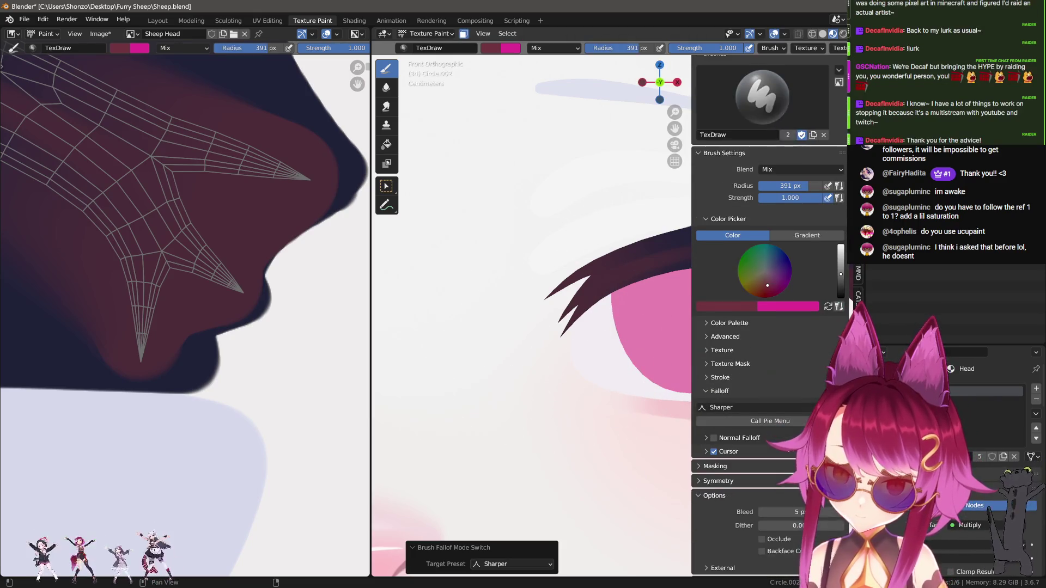
key("n")
Resize the brush to 417 px.
key("f")
left_click(554, 332)
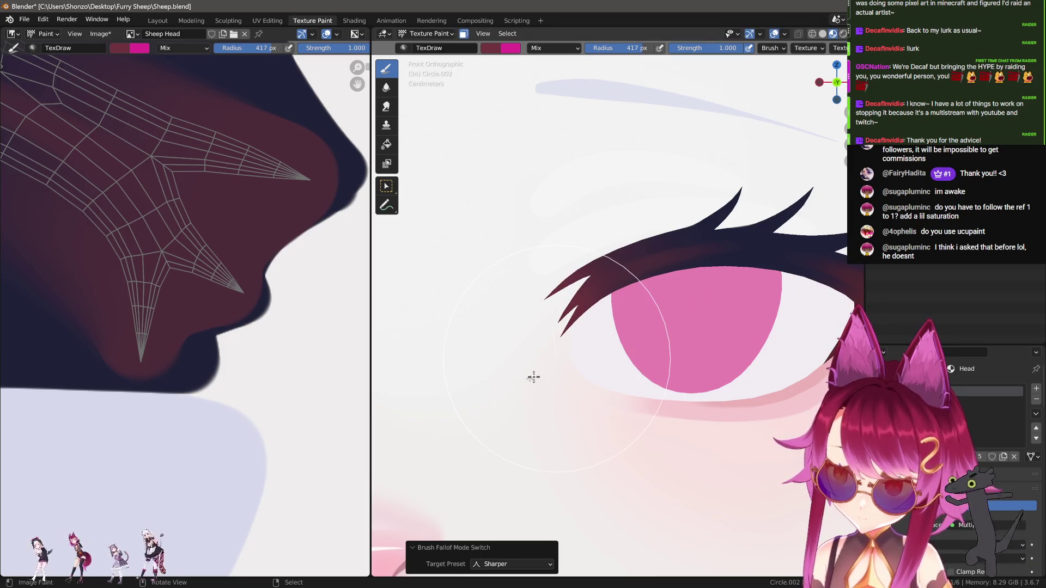
scroll(183, 315, "down", 5)
scroll(261, 315, "up", 2)
scroll(283, 342, "up", 2)
Switch to the Smear brush and set its strength to 0.900.
key("shift+space")
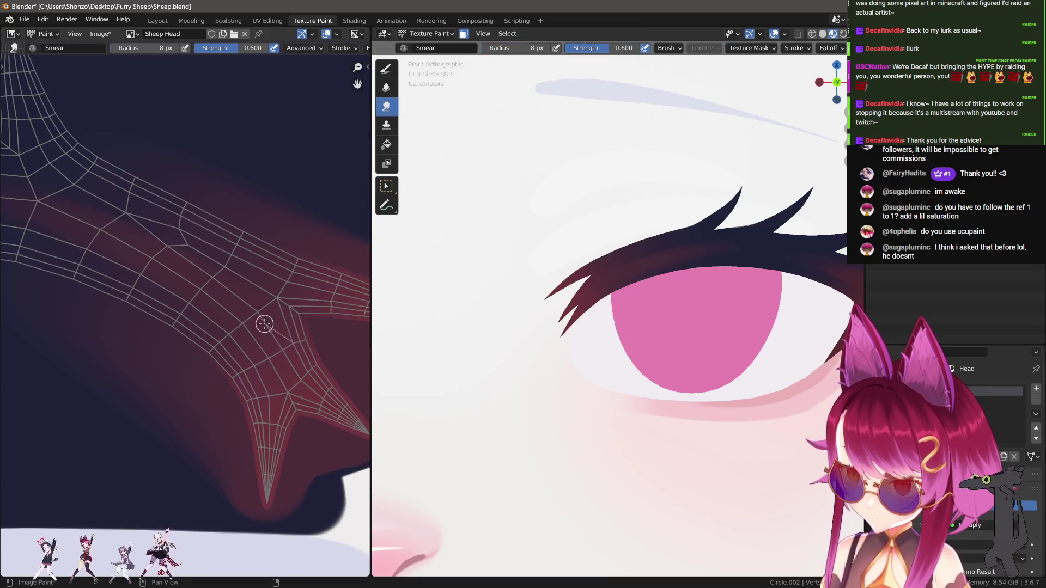
scroll(106, 230, "down", 4)
scroll(278, 333, "up", 1)
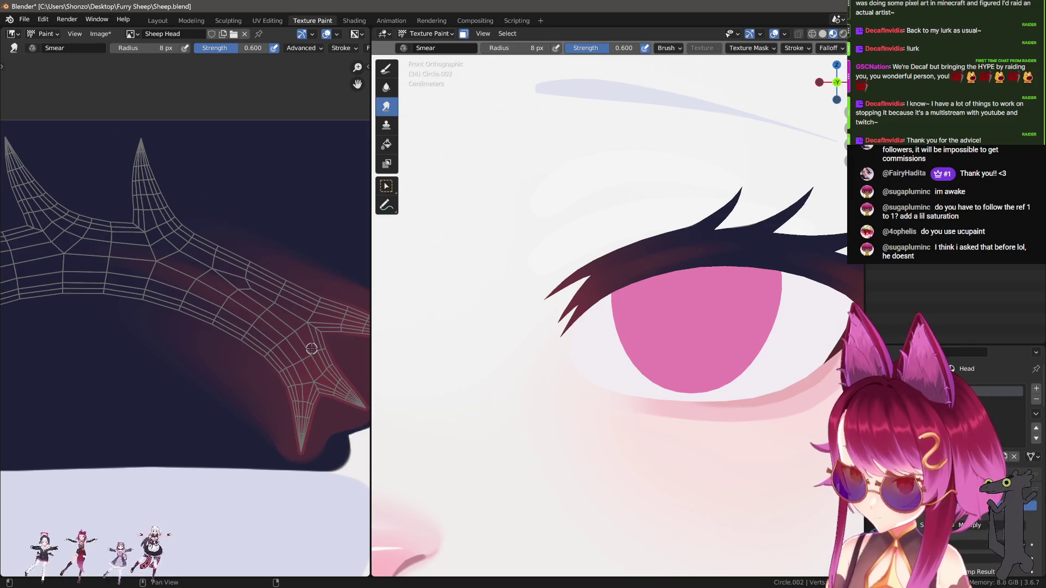
key("shift+f")
left_click(333, 349)
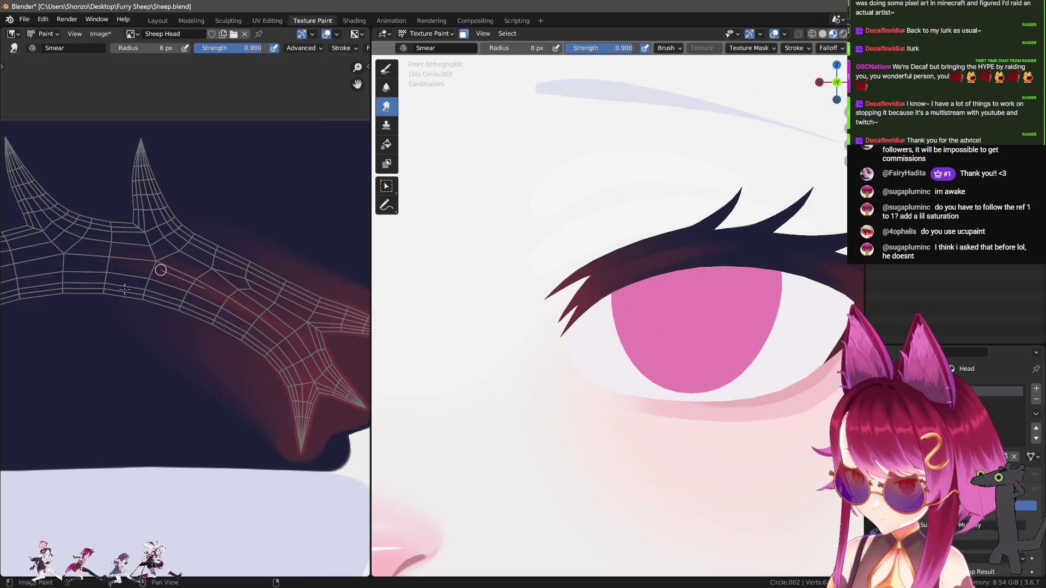
scroll(635, 329, "down", 6)
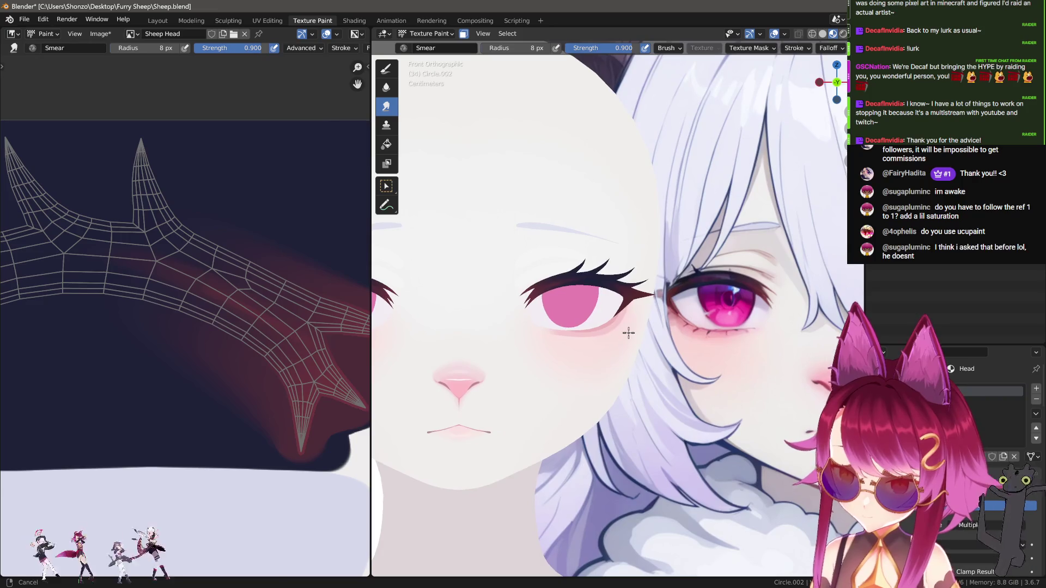
With the Draw brush active, sample a colour from the reference eye.
scroll(626, 334, "up", 4)
middle_click_drag(605, 333, 601, 332, "shift")
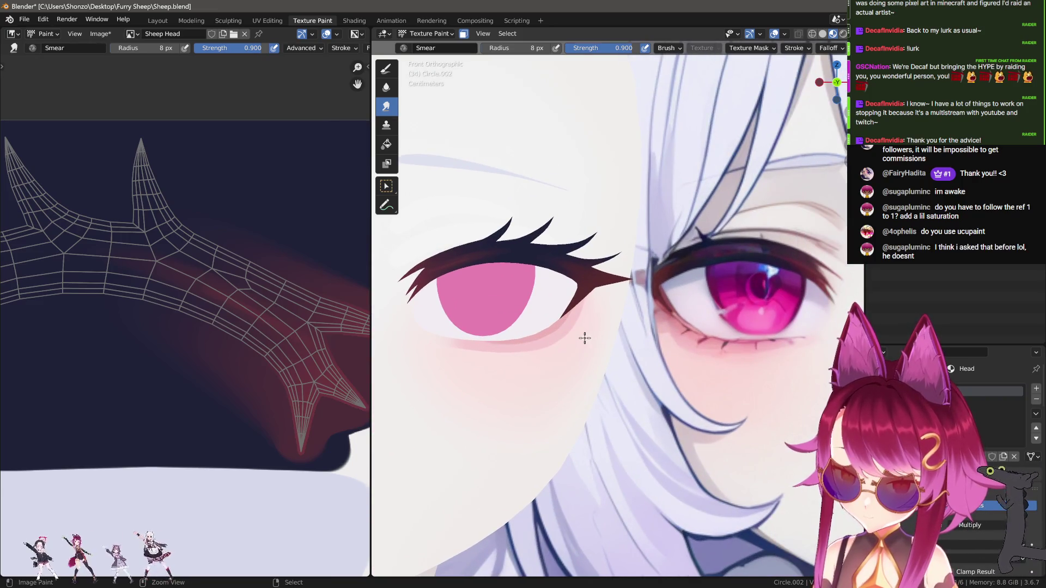
key("d")
key("s")
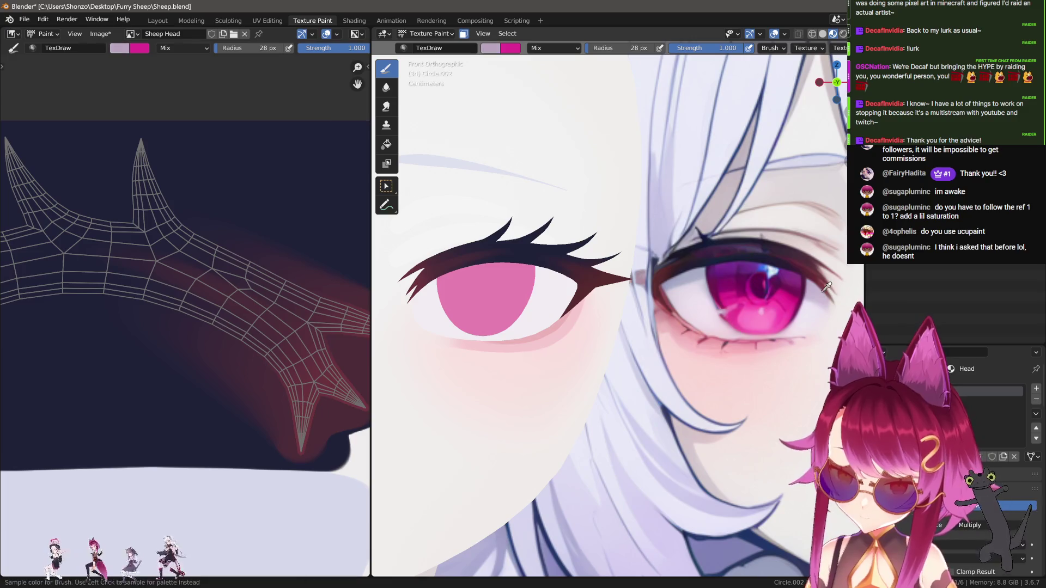
middle_click_drag(250, 392, 214, 379)
Resize the brush through 70, 209 and 318 px, then switch back to the Smear brush.
key("f")
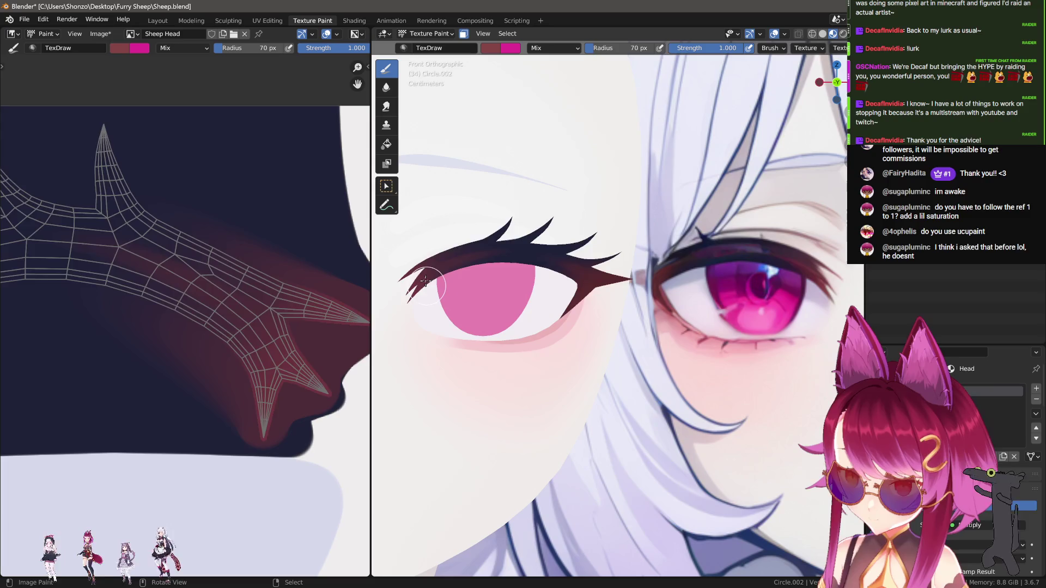
middle_click_drag(395, 279, 443, 277, "shift")
key("f")
left_click(442, 321)
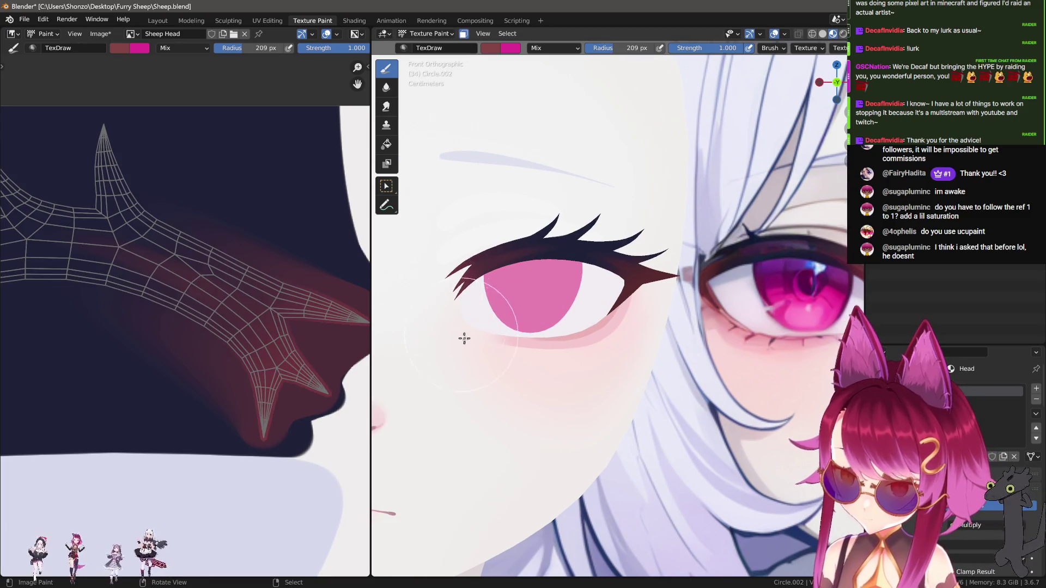
key("f")
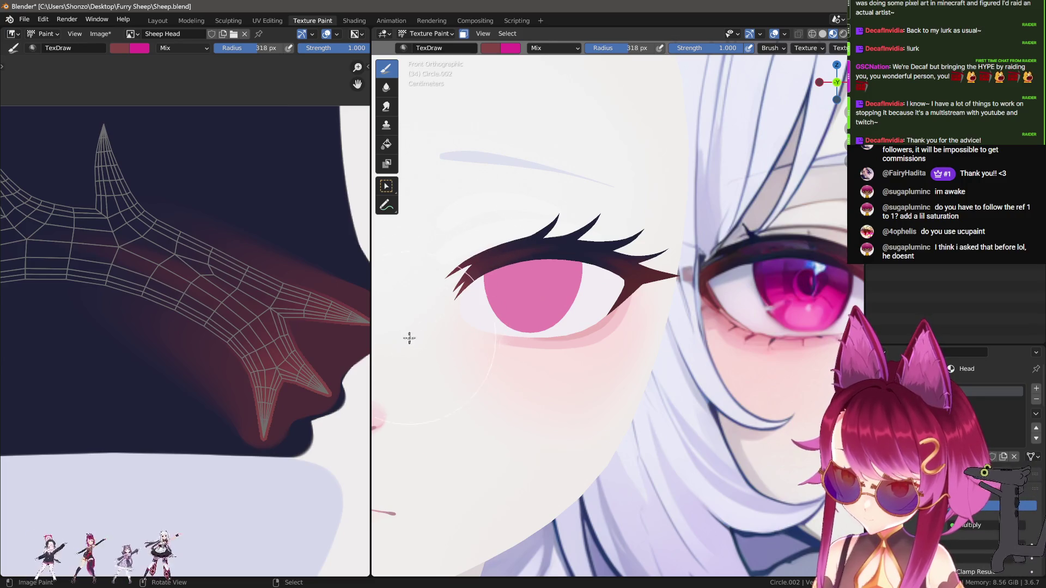
scroll(502, 334, "down", 2)
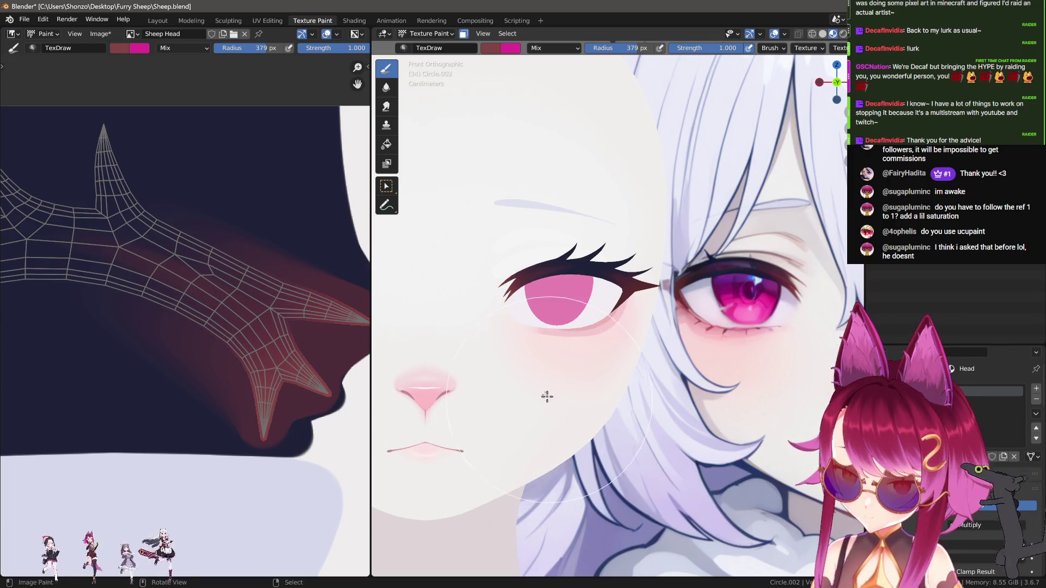
scroll(551, 386, "up", 3)
middle_click_drag(457, 368, 467, 368, "shift")
key("3")
middle_click_drag(213, 291, 220, 323)
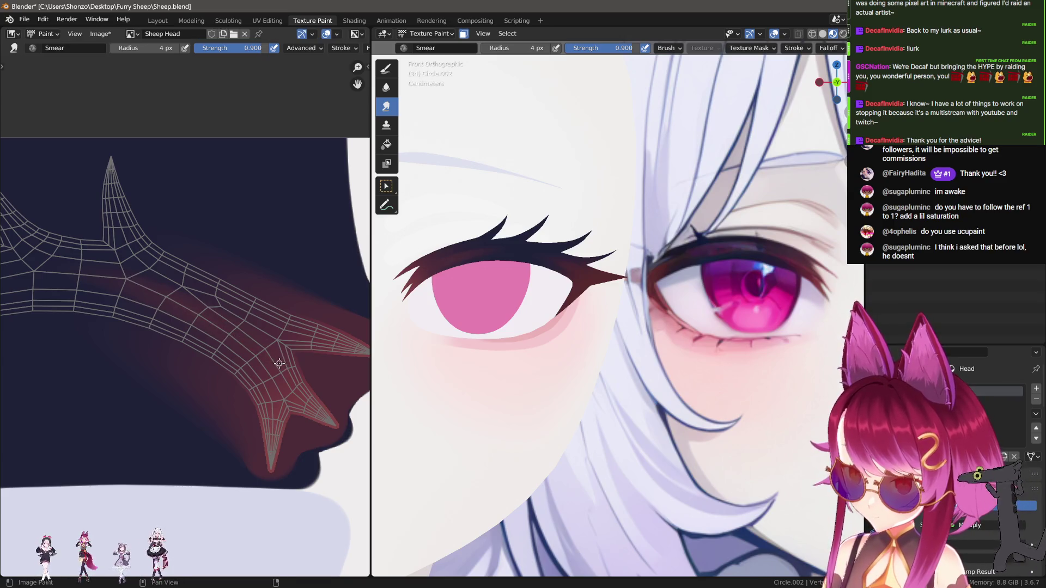
Set the smear to 0.700 strength and 7 px radius, then smear the red band along the nose.
key("shift+f")
left_click(280, 365)
key("f")
left_click(283, 365)
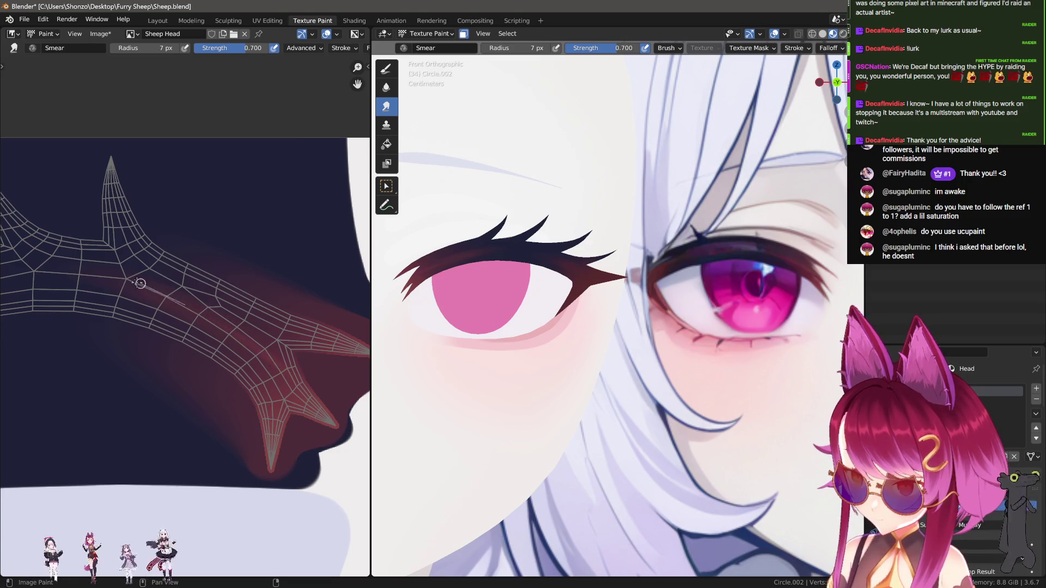
left_click_drag(163, 295, 75, 280)
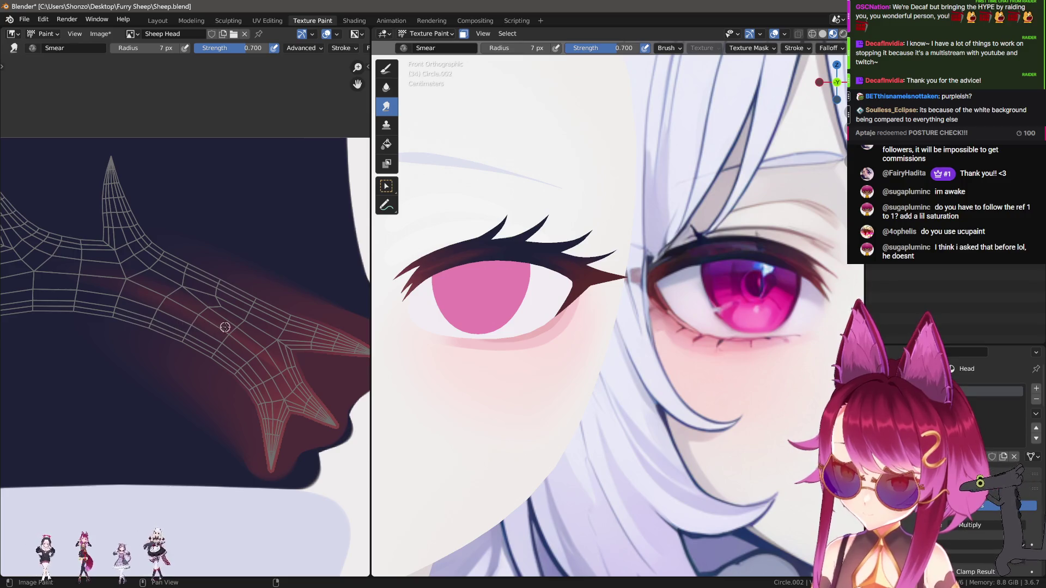
Bring the horn area into view and cycle from Draw to Soften and back to Draw.
scroll(223, 327, "up", 3)
middle_click_drag(224, 327, 235, 256)
key("d")
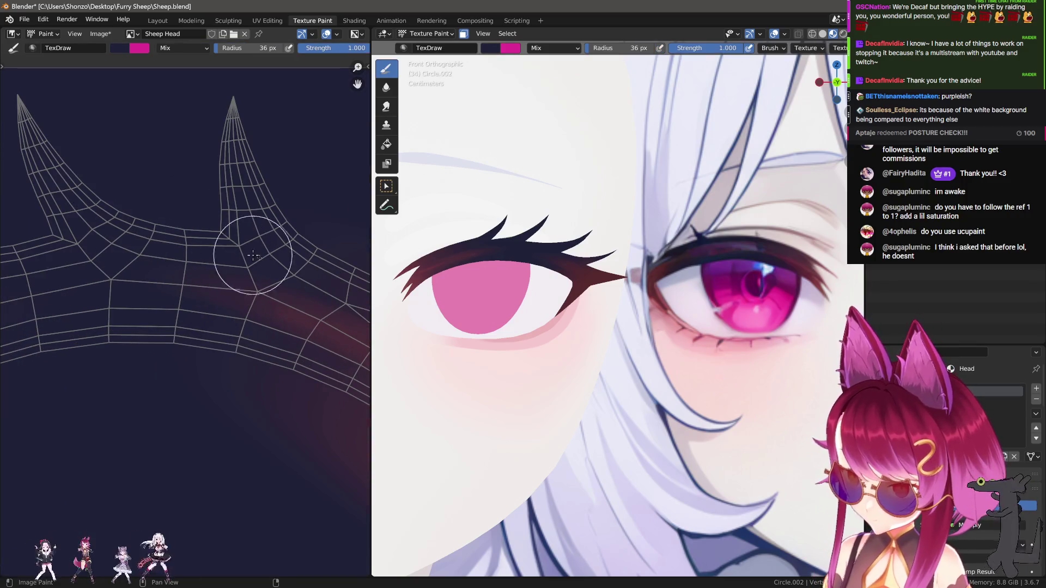
key("s")
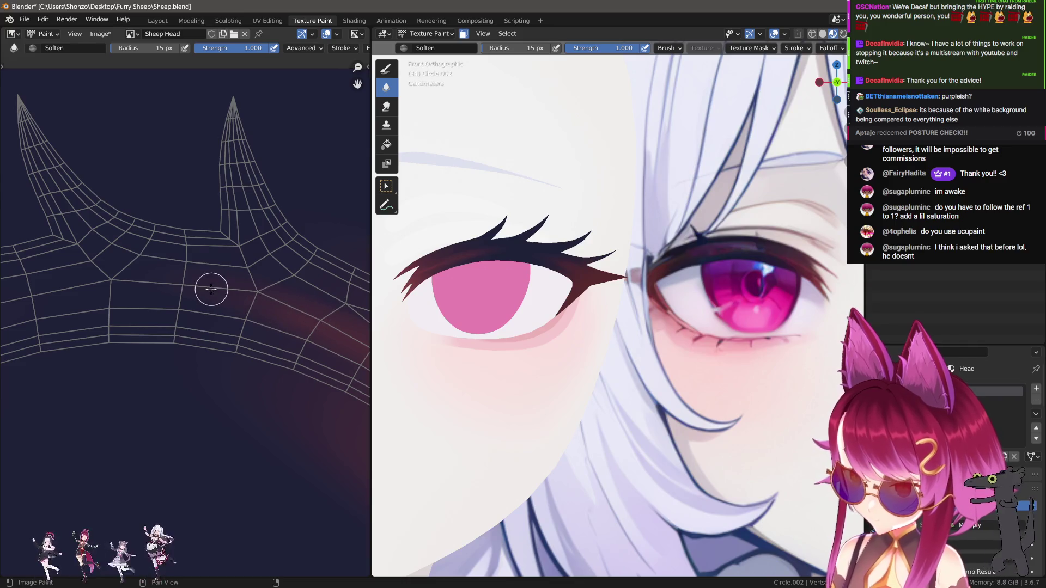
key("d")
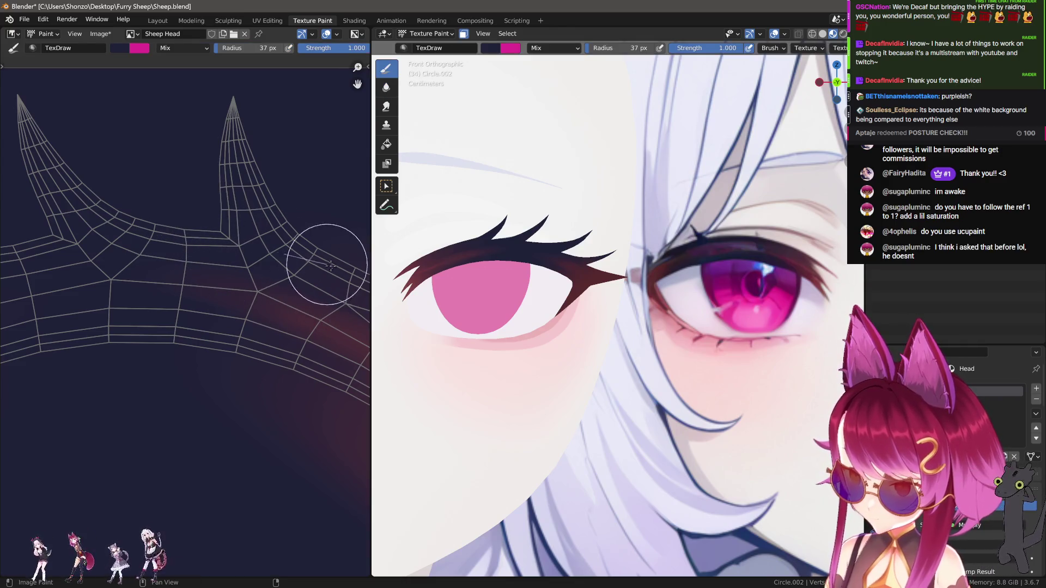
Frame the right horn's band and choose a brush falloff preset.
scroll(307, 295, "down", 1)
middle_click_drag(308, 295, 257, 222)
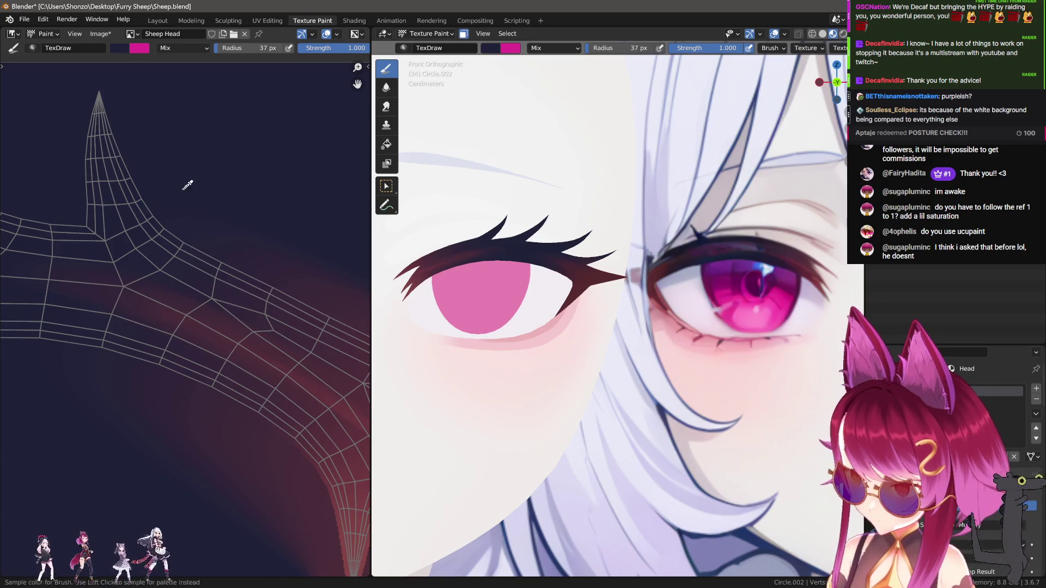
scroll(166, 200, "up", 1)
key("shift+f")
middle_click_drag(165, 200, 187, 250)
key("alt+f")
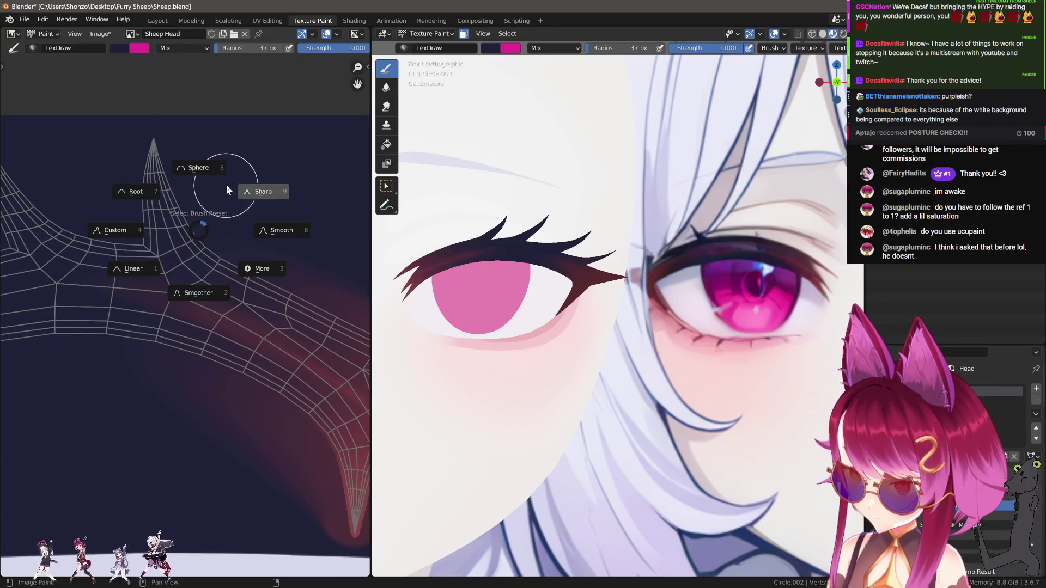
left_click(273, 191)
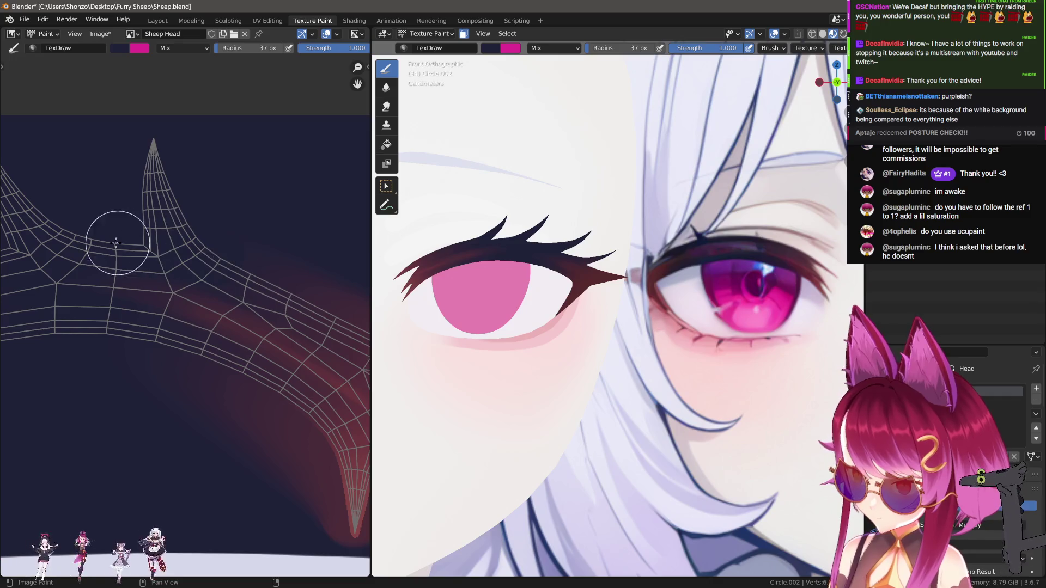
Switch to Smear at 0.200 strength and smear the shading along the horn.
key("3")
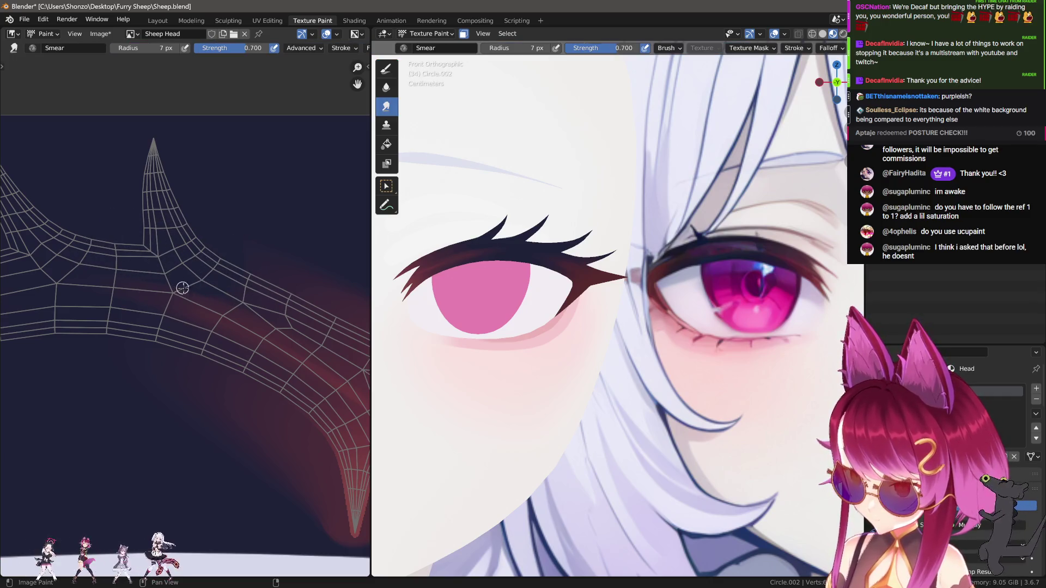
key("f")
left_click(158, 281)
key("shift+f")
left_click(161, 281)
left_click_drag(141, 296, 72, 289)
middle_click_drag(144, 310, 242, 311)
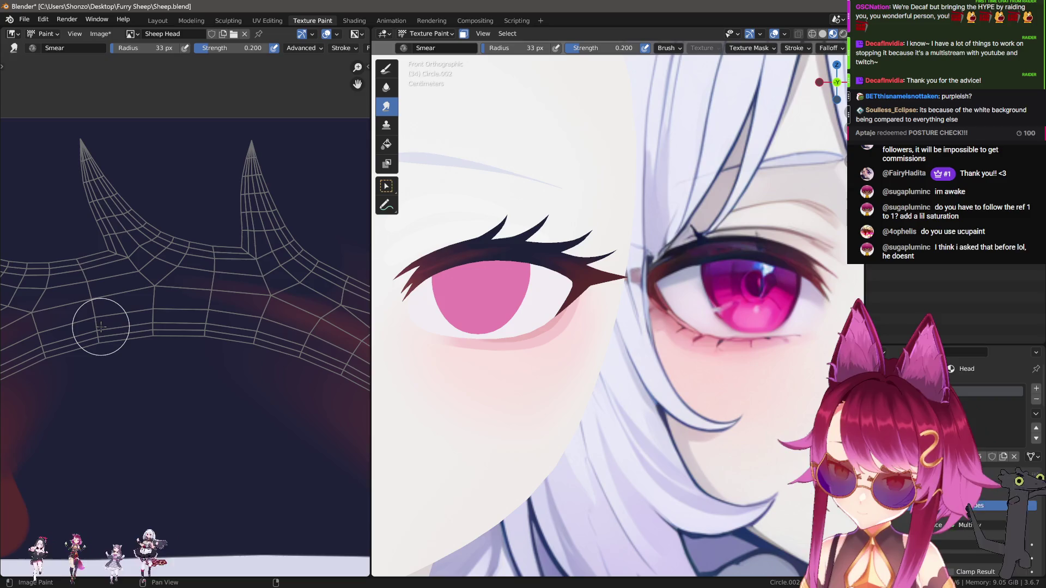
middle_click_drag(101, 327, 68, 320)
Set the smear radius to 246 px and smear a lighter band along the dark region's top.
scroll(145, 316, "up", 2)
key("f")
left_click(180, 468)
scroll(117, 345, "down", 2)
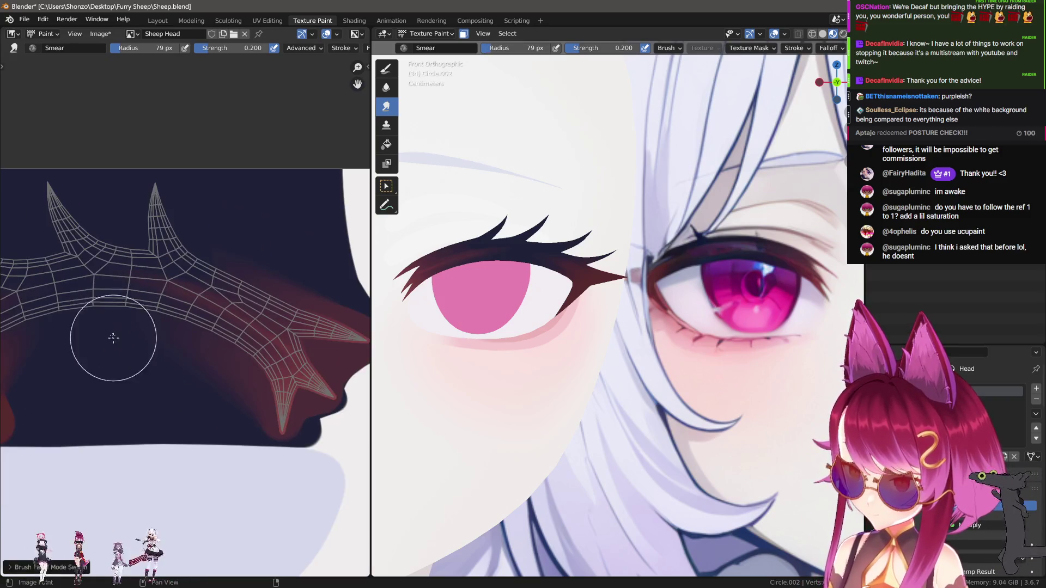
key("f")
left_click(132, 253)
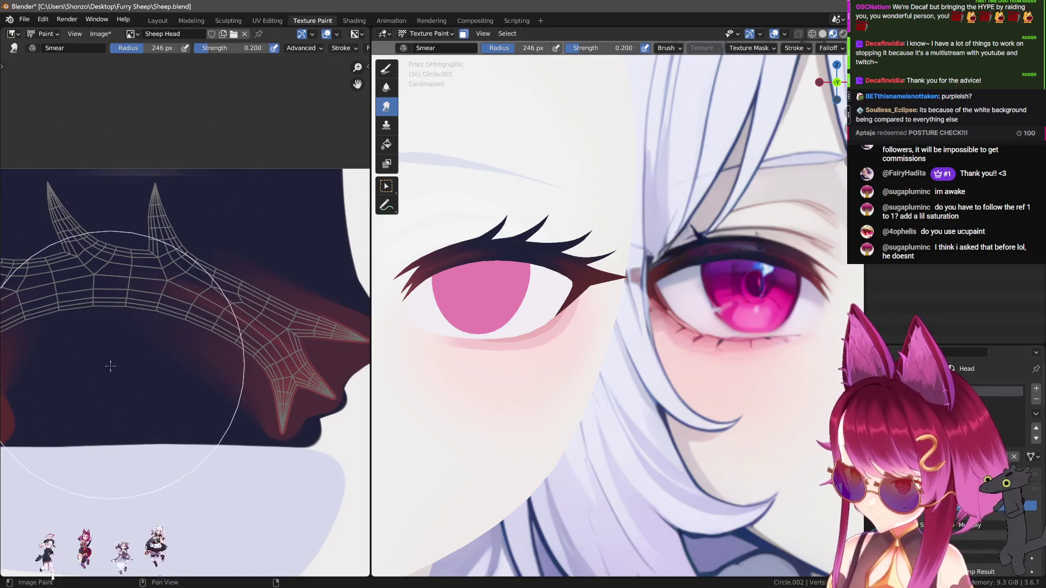
mouse_move(124, 309)
left_mouse_down()
mouse_move(123, 248)
mouse_move(125, 294)
left_mouse_up()
Set the Draw brush to 251 px, then switch to Smear at 74 px and 0.300 strength.
key("1")
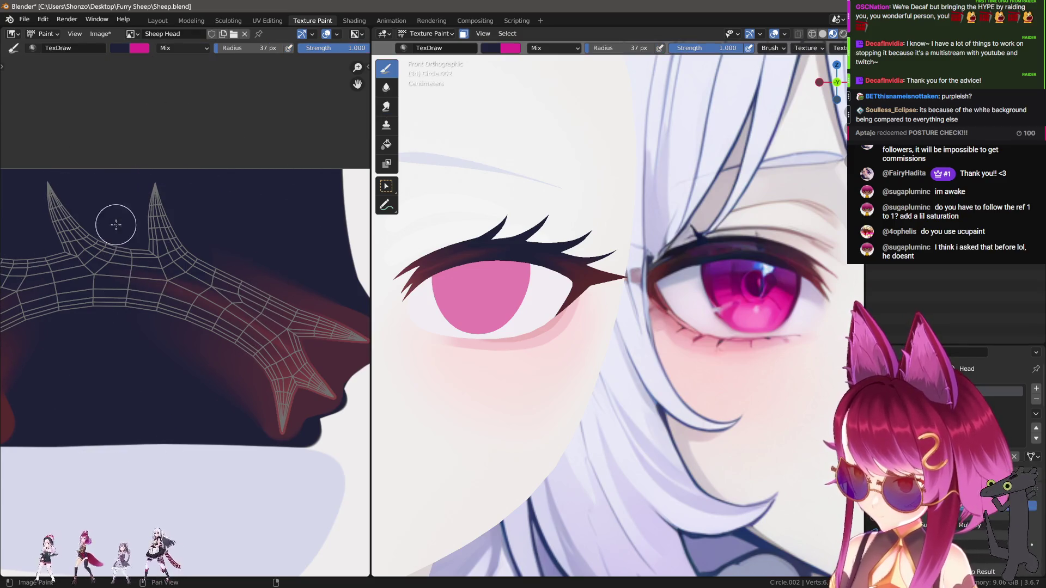
key("f")
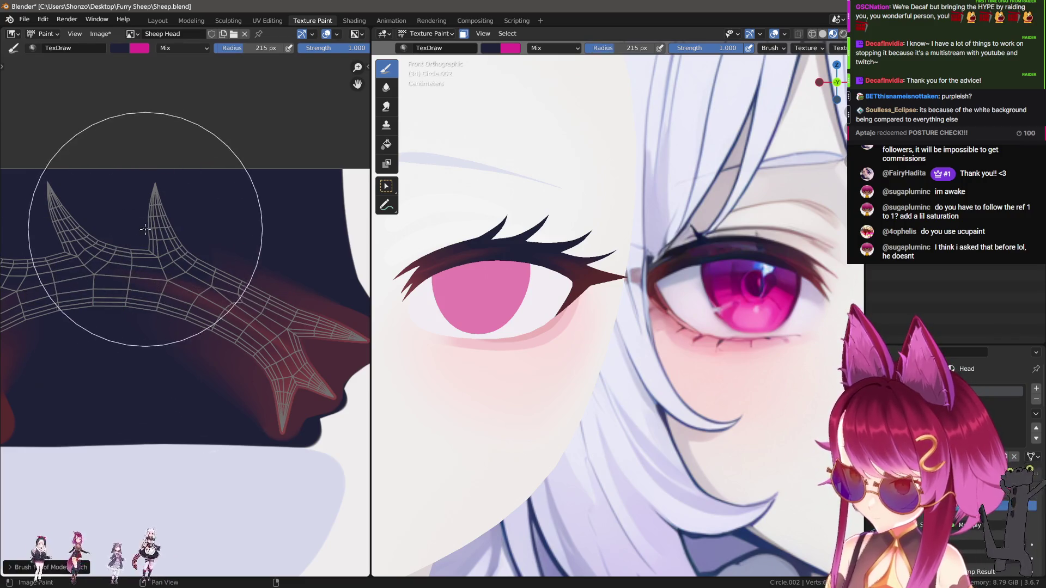
left_click(108, 333)
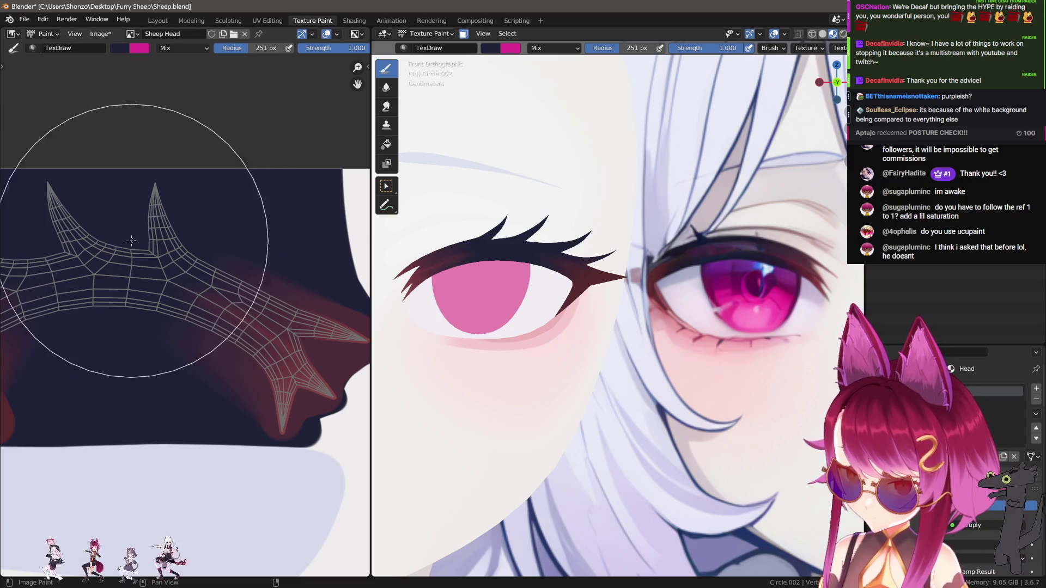
key("3")
key("f")
left_click(211, 175)
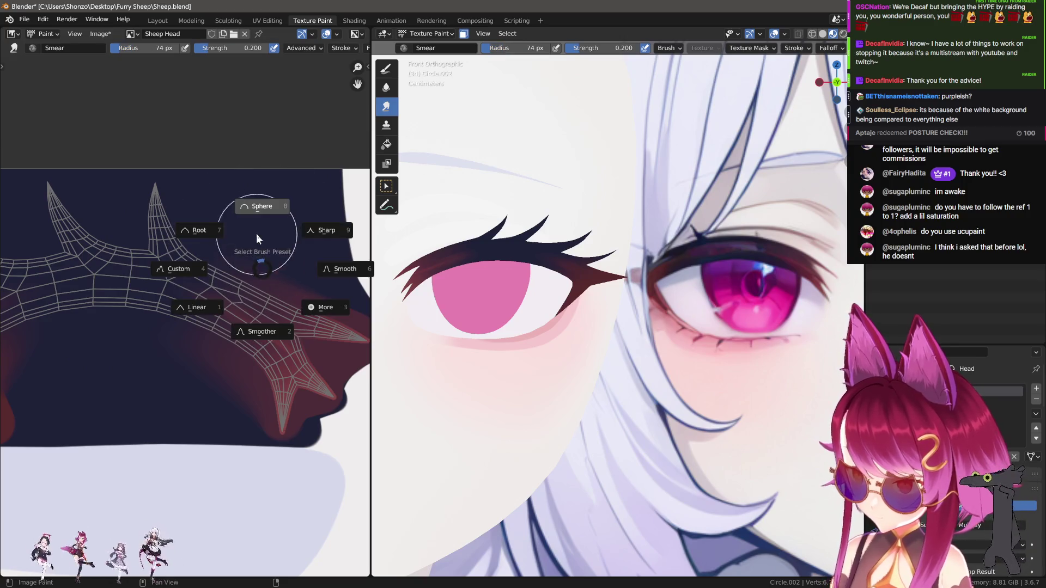
key("shift+f")
left_click(262, 177)
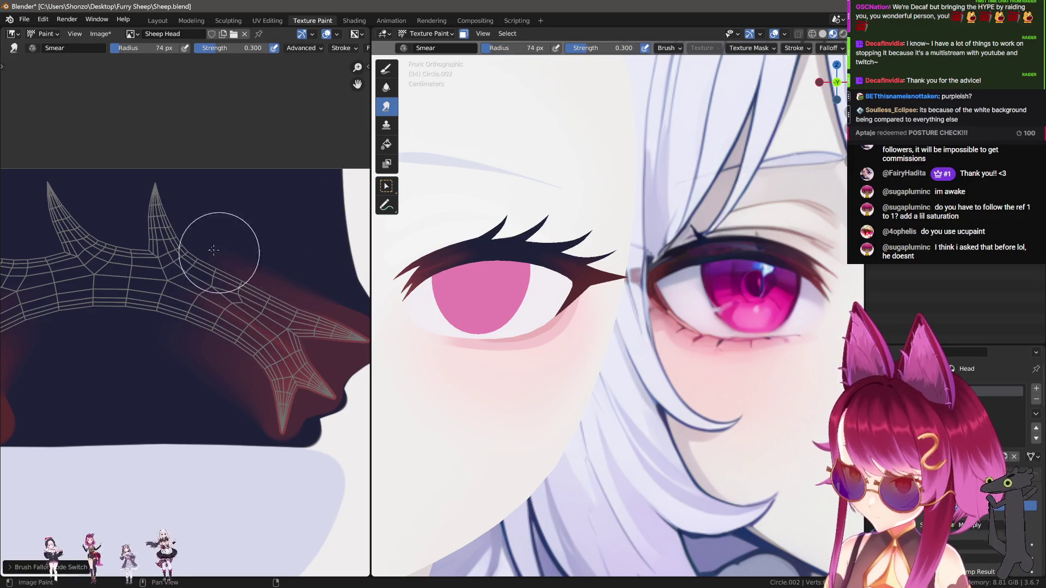
Reframe the texture on the horn and reduce the brush radius to 56 px.
middle_click_drag(133, 218, 191, 212)
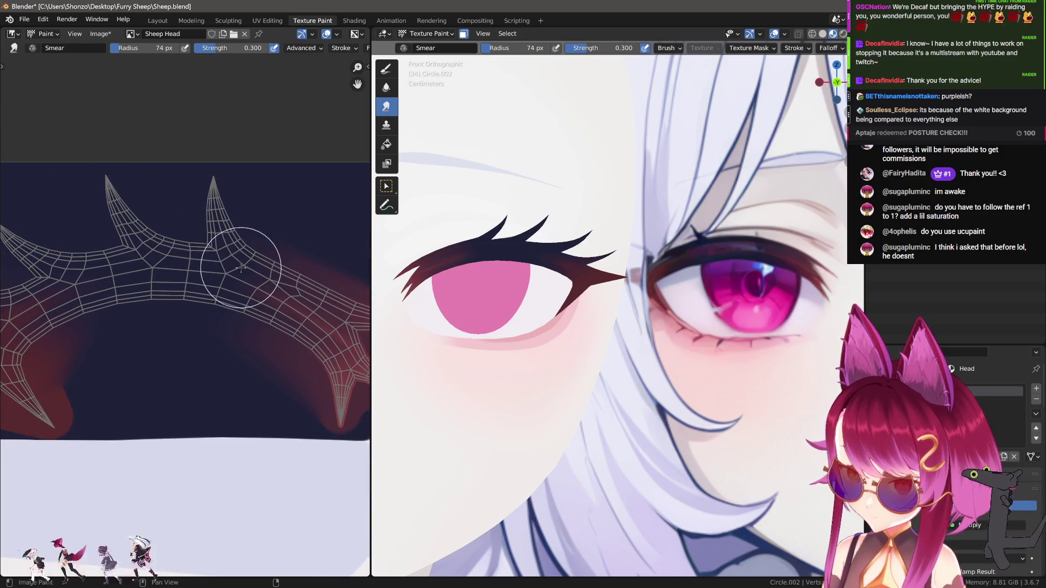
scroll(241, 268, "up", 1)
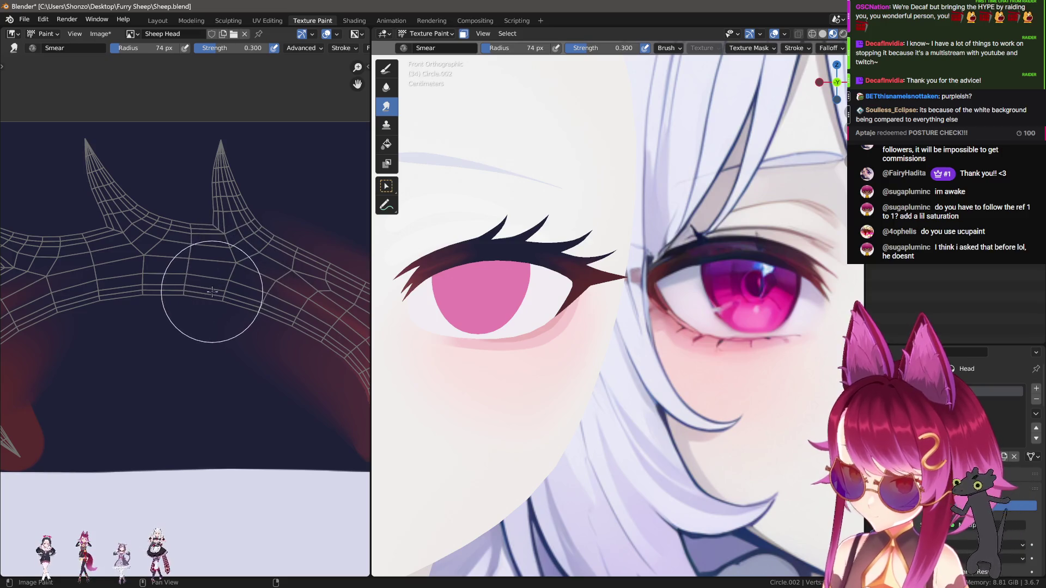
middle_click_drag(225, 299, 164, 236)
key("f")
left_click(222, 289)
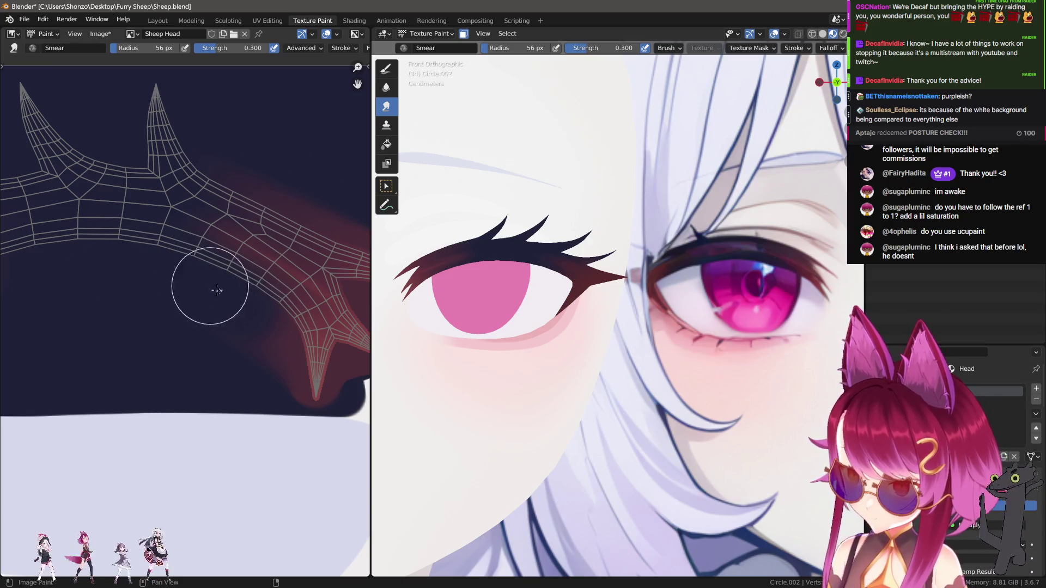
Pick a falloff preset, smear at 0.800 strength, then resmear the horn's lower edge at 46 px.
key("e")
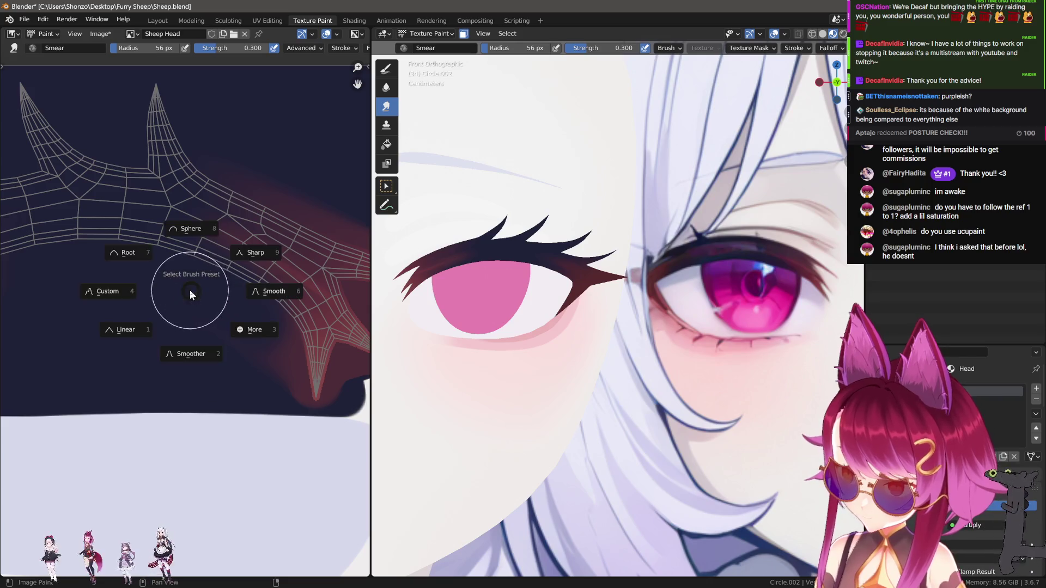
left_click(140, 292)
key("shift+f")
left_click(187, 280)
mouse_move(187, 268)
left_mouse_down()
mouse_move(294, 417)
mouse_move(273, 417)
mouse_move(196, 327)
left_mouse_up()
key("ctrl+z")
key("f")
left_click(172, 263)
mouse_move(174, 264)
left_mouse_down()
mouse_move(248, 287)
mouse_move(285, 328)
mouse_move(299, 365)
mouse_move(297, 419)
mouse_move(261, 402)
left_mouse_up()
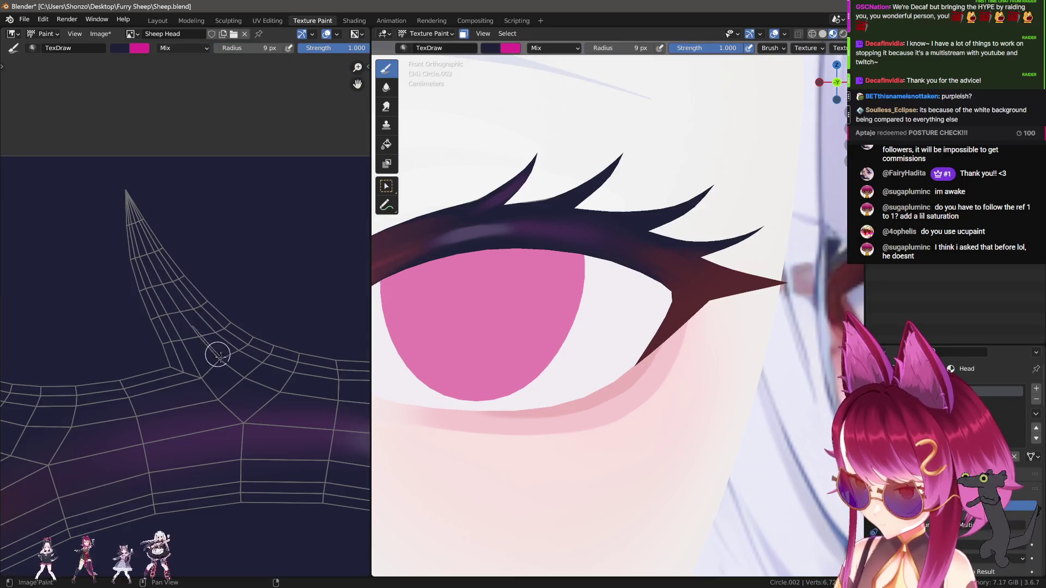
Try a purple stroke on the left horn, undo it, then smear the purple streak down the horn.
scroll(196, 334, "down", 2)
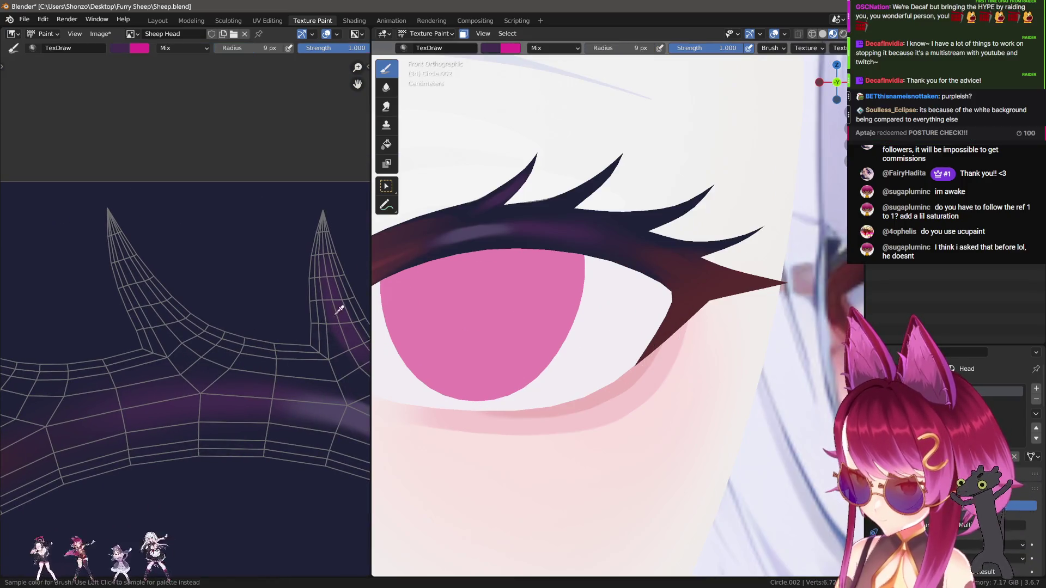
left_click_drag(140, 293, 169, 328)
key("ctrl+z")
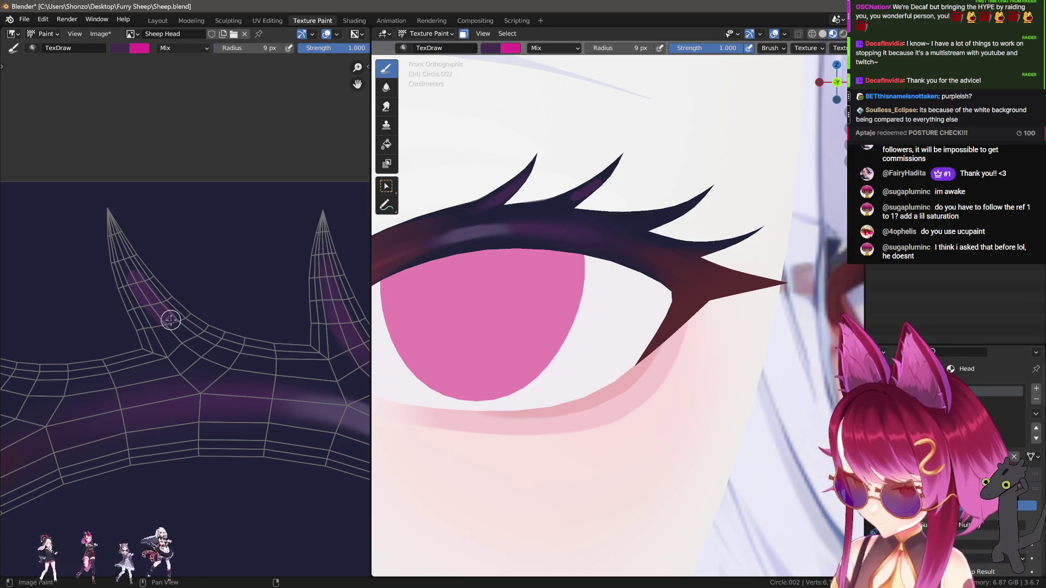
scroll(109, 229, "up", 3)
key("s")
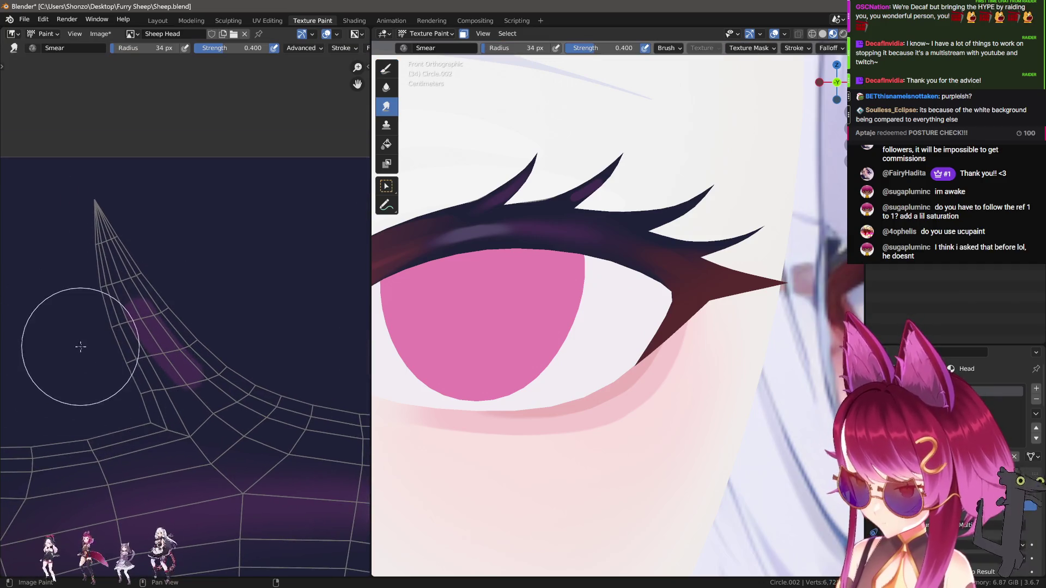
mouse_move(103, 263)
left_mouse_down()
mouse_move(285, 351)
mouse_move(339, 421)
left_mouse_up()
Resize the smear brush from 44 to 34 to 17 px while following the horn toward its tip.
key("f")
left_click(257, 374)
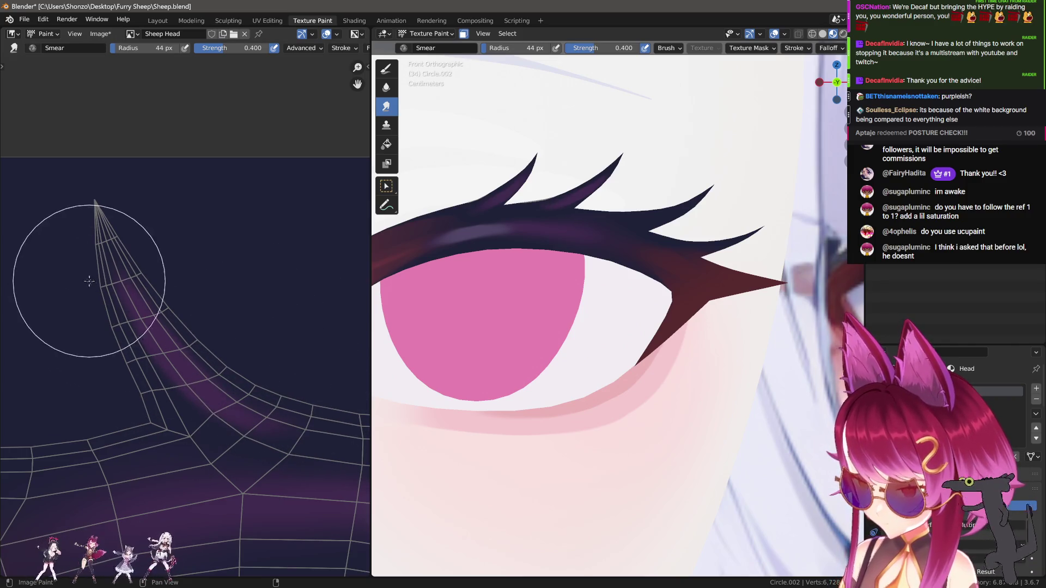
scroll(72, 261, "up", 3)
middle_click_drag(72, 261, 49, 203)
key("f")
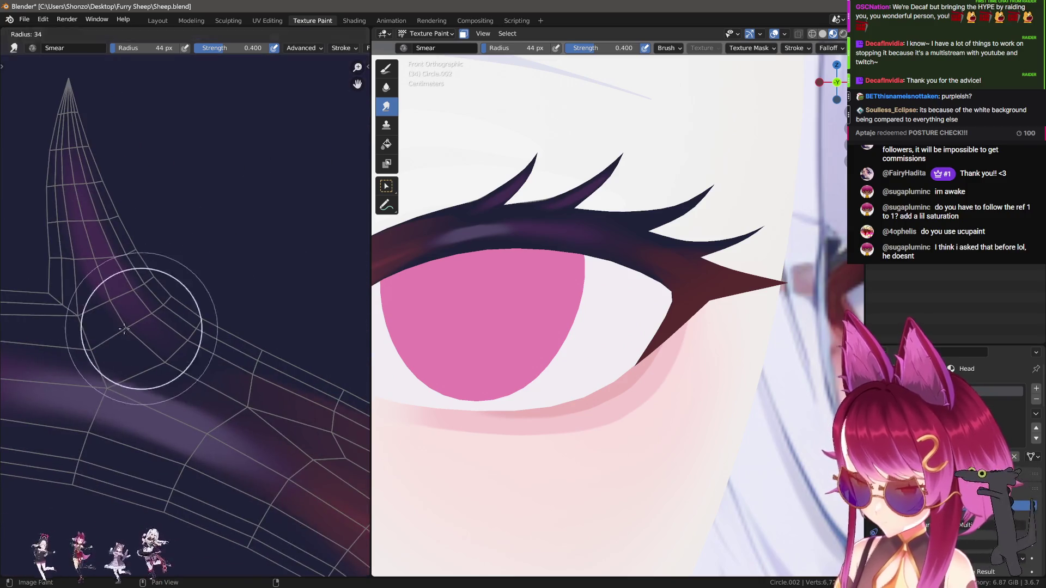
left_click(162, 361)
middle_click_drag(49, 335, 177, 346)
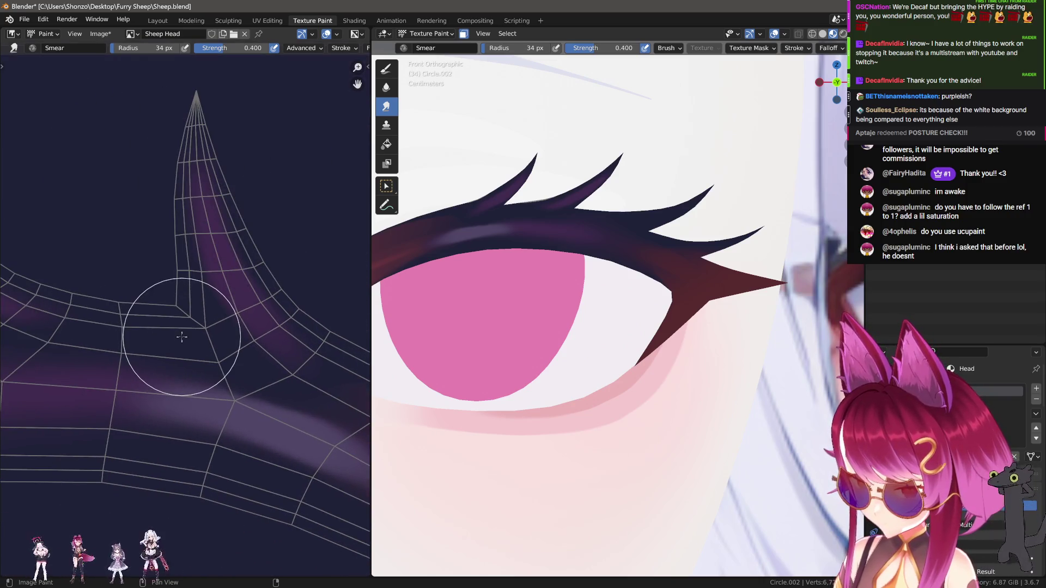
middle_click_drag(245, 343, 133, 322)
key("f")
left_click(184, 330)
mouse_move(31, 319)
middle_mouse_down()
mouse_move(240, 358)
mouse_move(126, 427)
mouse_move(47, 362)
mouse_move(74, 306)
middle_mouse_up()
Paint a purple stroke along the horn with a 7 px Draw brush, then undo it.
key("d")
key("f")
left_click(65, 292)
mouse_move(57, 289)
left_mouse_down()
mouse_move(109, 326)
mouse_move(197, 358)
left_mouse_up()
middle_click_drag(170, 349, 215, 333)
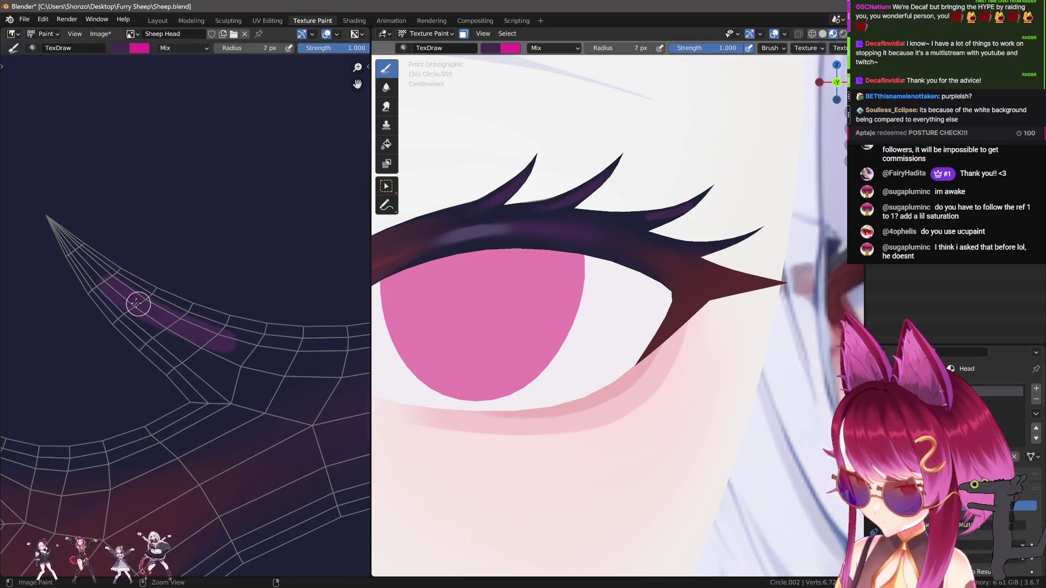
key("ctrl+z")
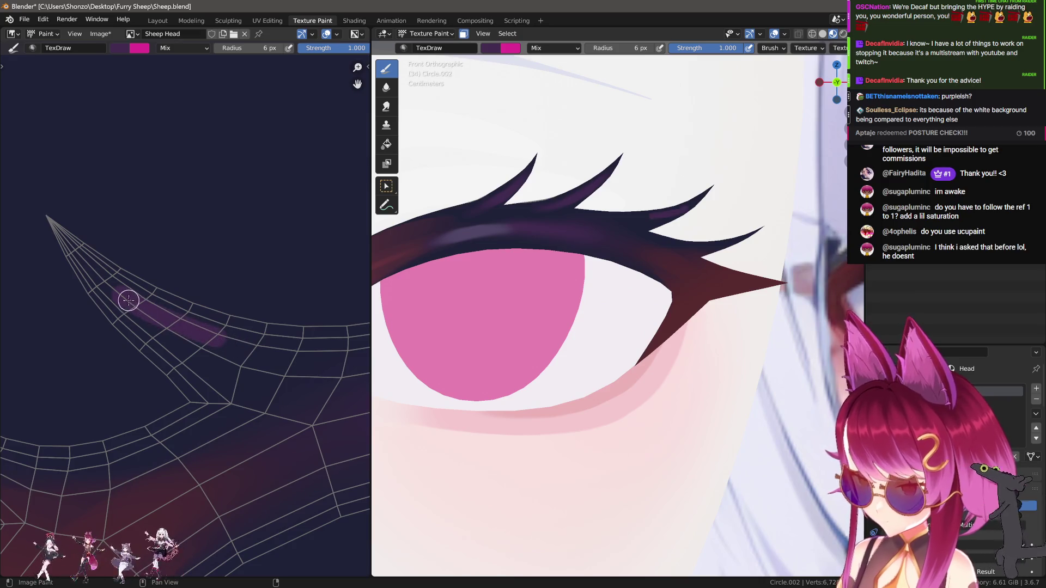
Smear the purple stroke further along the horn's curve with a 27 px Smear brush.
key("s")
key("f")
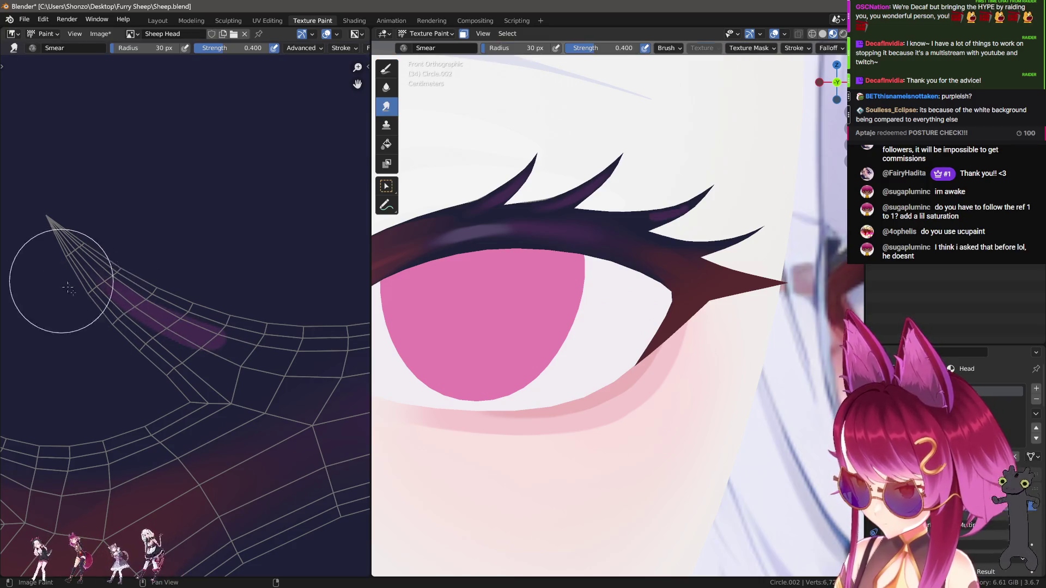
left_click(203, 325)
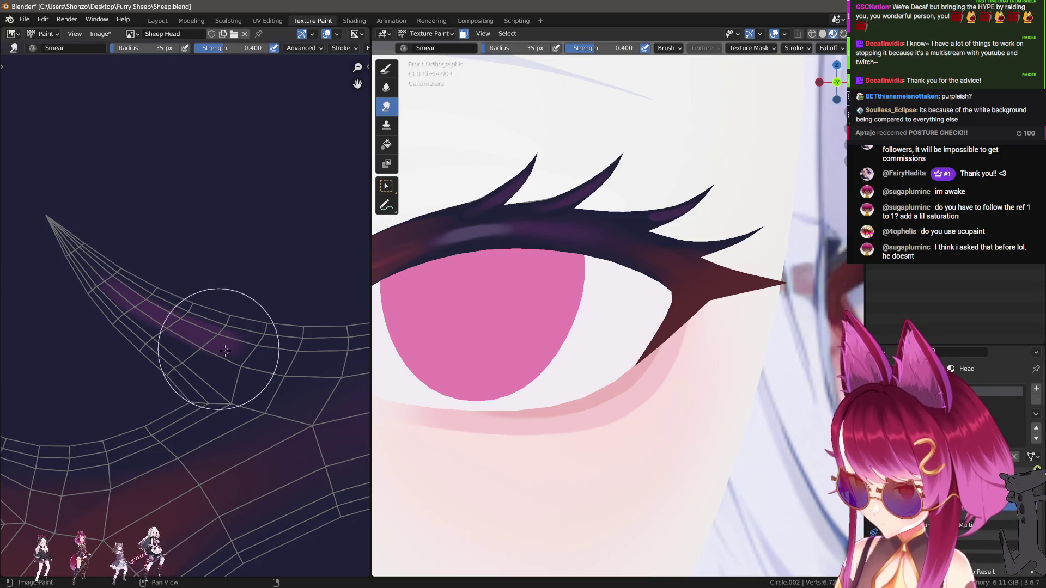
key("bracketleft")
key("bracketleft")
key("bracketleft")
mouse_move(157, 325)
left_mouse_down()
mouse_move(259, 355)
mouse_move(386, 363)
left_mouse_up()
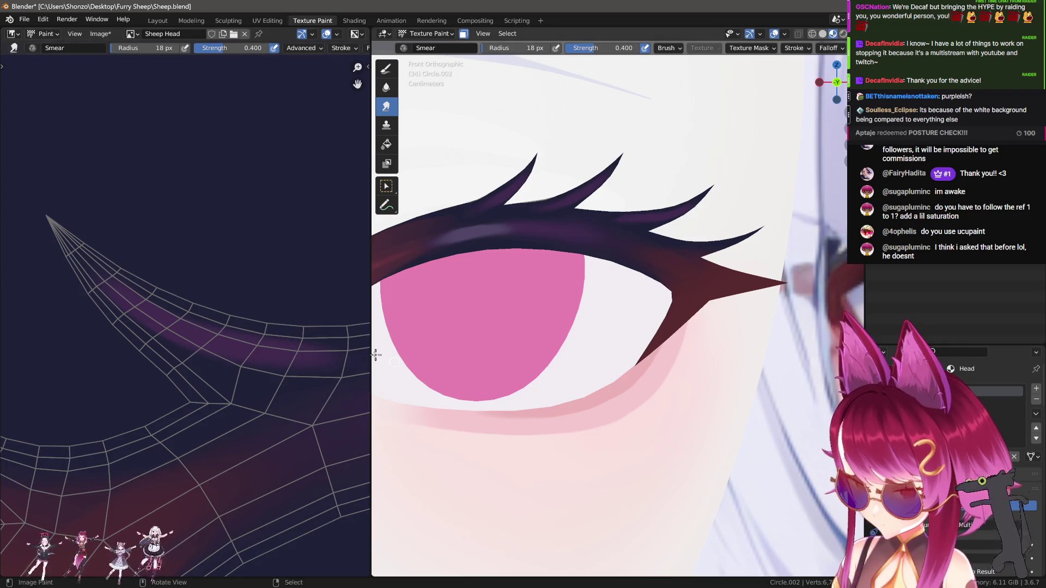
middle_click_drag(305, 349, 221, 357)
key("bracketright")
key("bracketright")
key("bracketright")
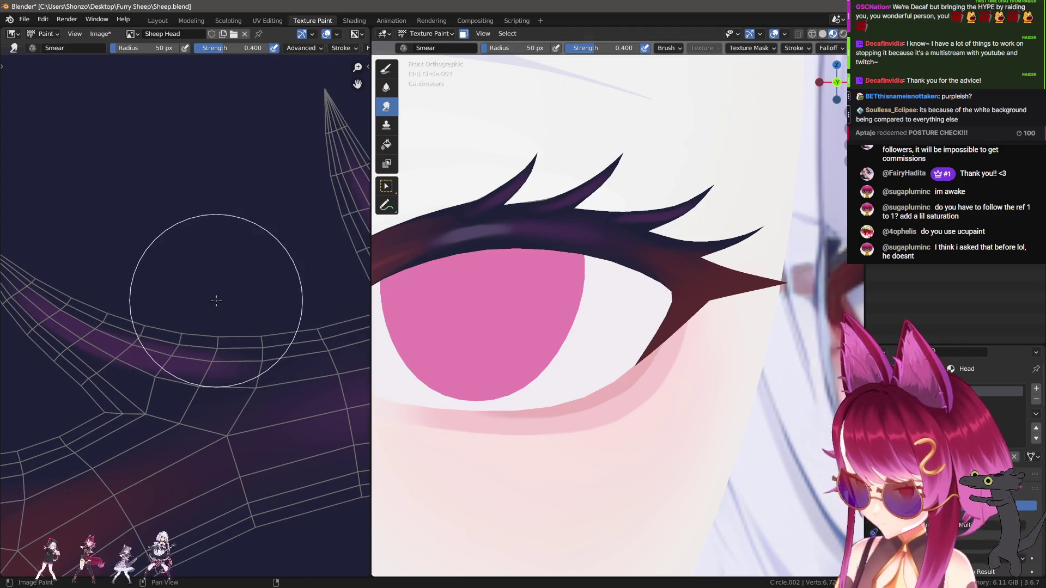
middle_click_drag(178, 271, 185, 336)
Adjust the smear brush through 50, 35 and 47 px, then return to drawing paint.
key("f")
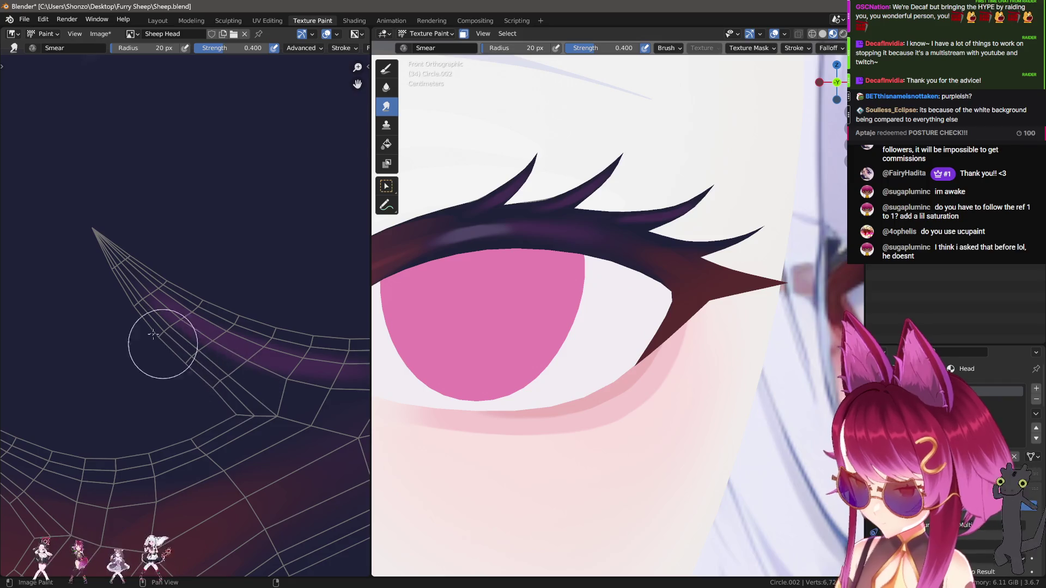
key("f")
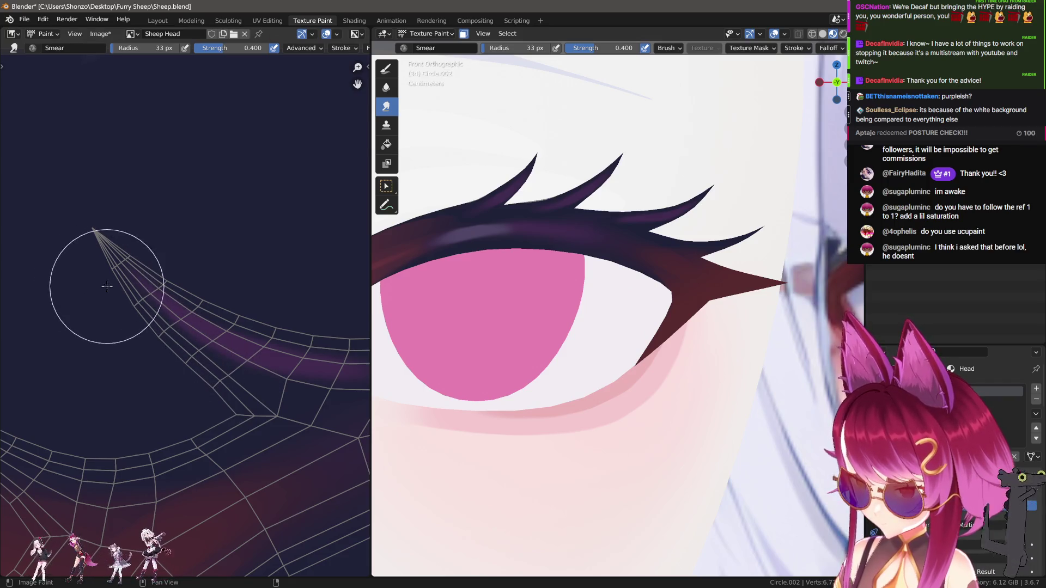
left_click(228, 302)
middle_click_drag(207, 289, 87, 275)
key("f")
left_click(243, 316)
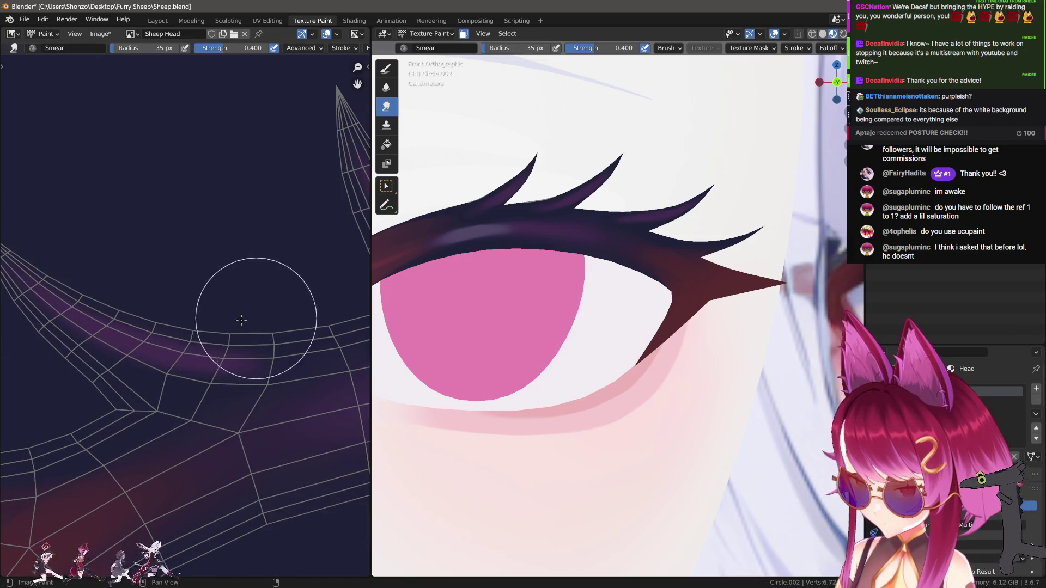
key("f")
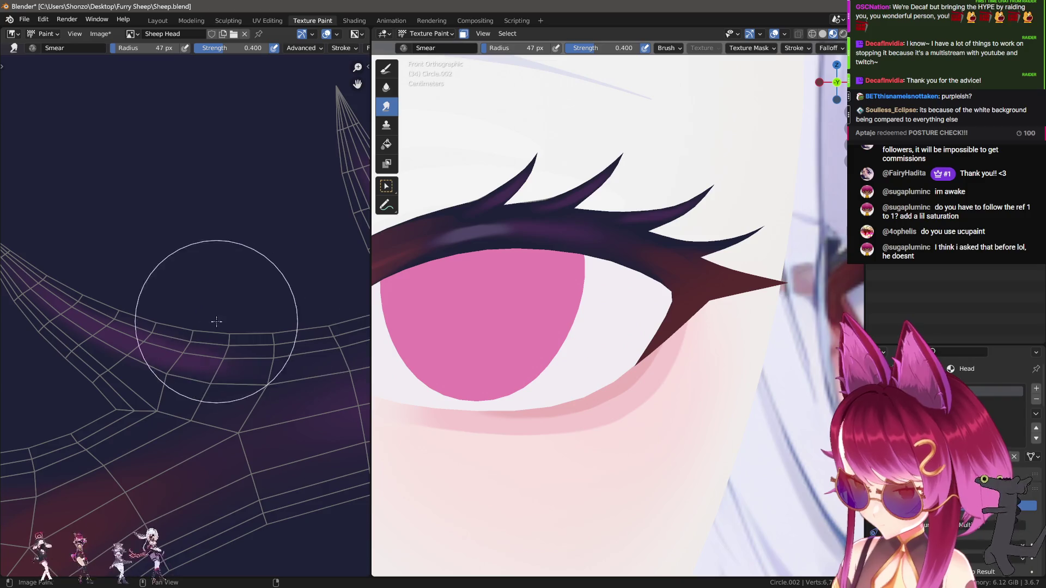
left_click(141, 327)
middle_click_drag(112, 334, 175, 338)
key("shift+space")
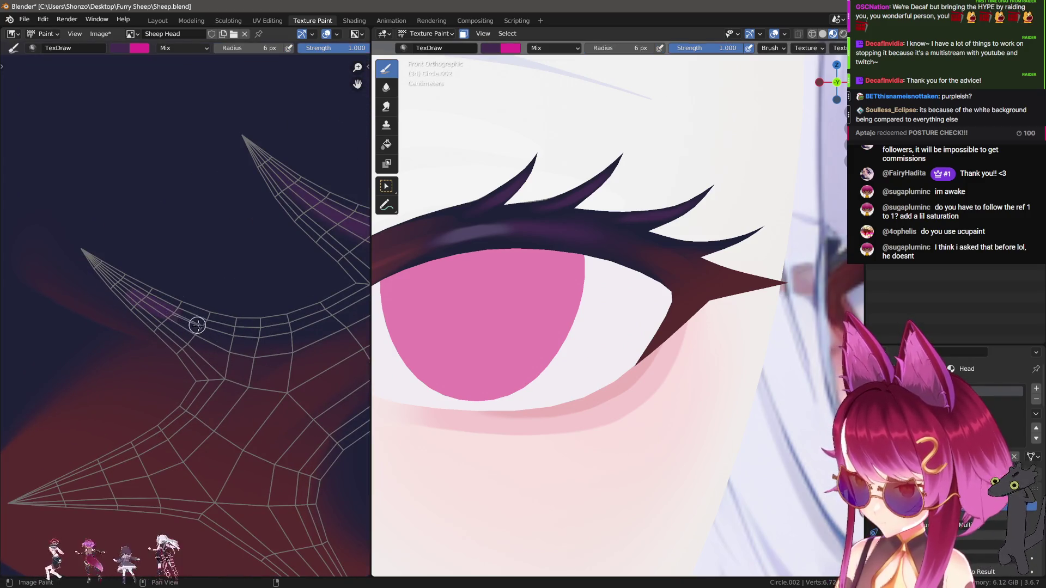
Set the Smear brush to 34 px and bring the eye corner into view.
key("shift+space")
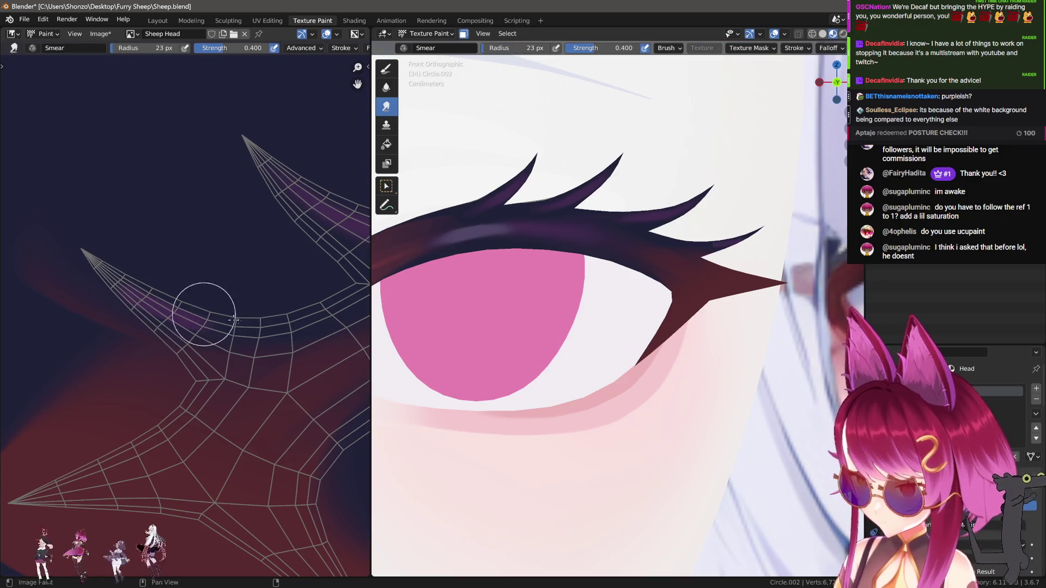
key("f")
left_click(136, 256)
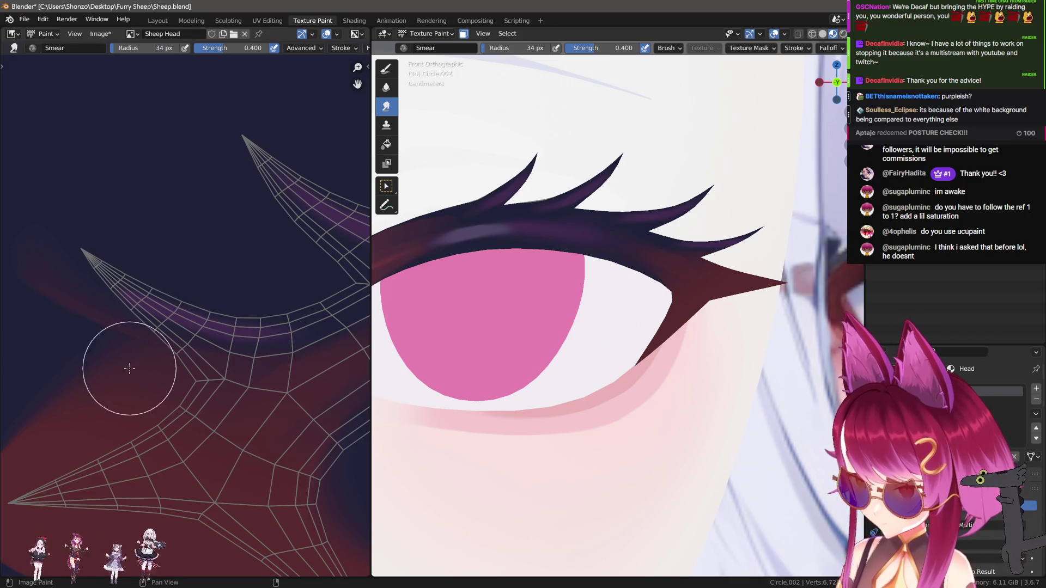
middle_click_drag(130, 369, 134, 319)
scroll(544, 300, "up", 2)
middle_click_drag(116, 403, 145, 374)
scroll(145, 374, "down", 1)
Paint navy over the red near the eye corner's edge, covering small patches at about 21 px.
key("shift+space")
mouse_move(116, 372)
left_mouse_down()
mouse_move(240, 327)
mouse_move(254, 310)
left_mouse_up()
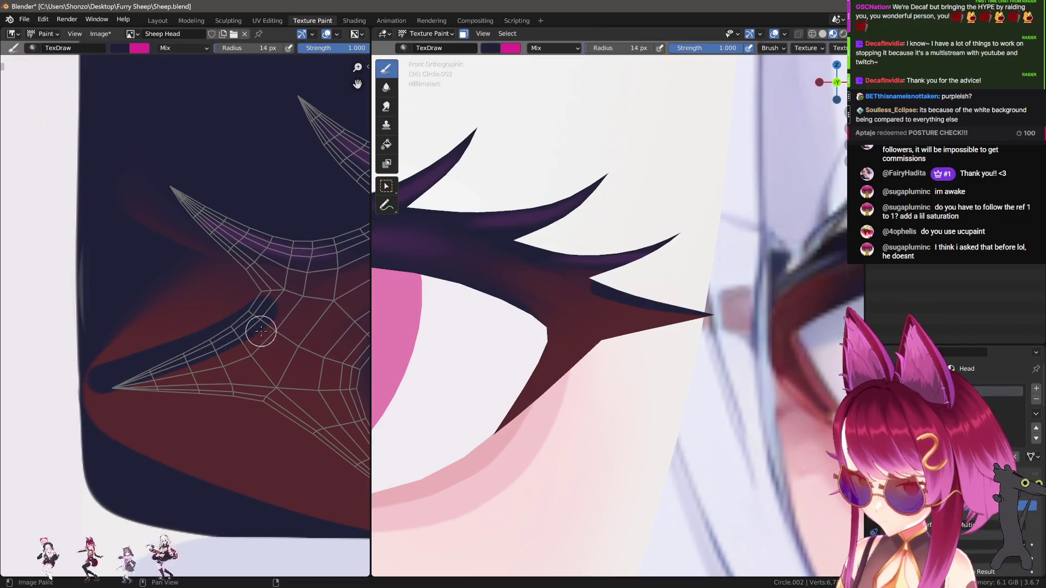
key("ctrl+z")
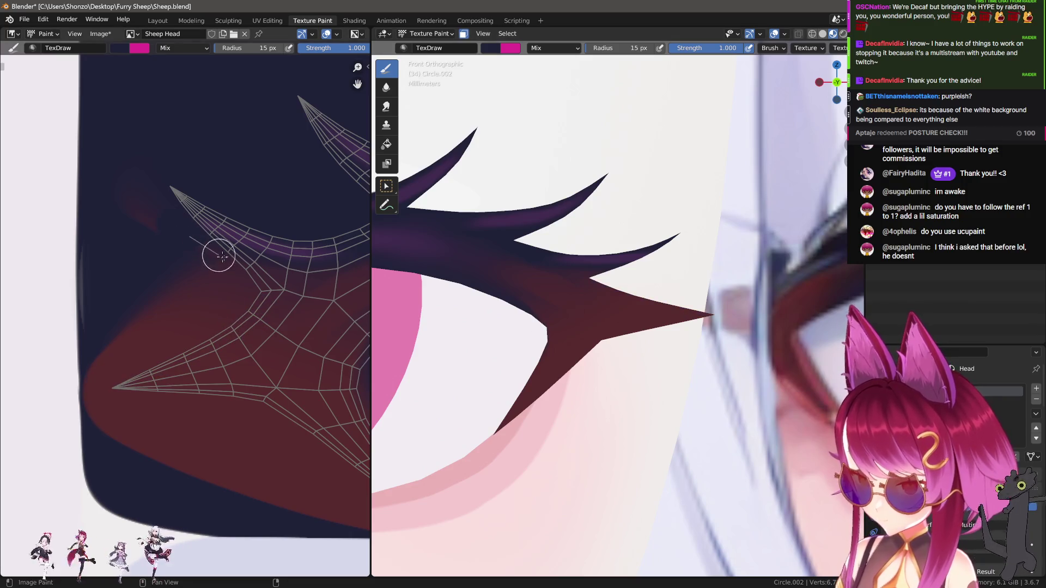
mouse_move(268, 296)
left_mouse_down()
mouse_move(168, 341)
mouse_move(191, 322)
mouse_move(154, 261)
left_mouse_up()
key("f")
left_click_drag(186, 315, 147, 186)
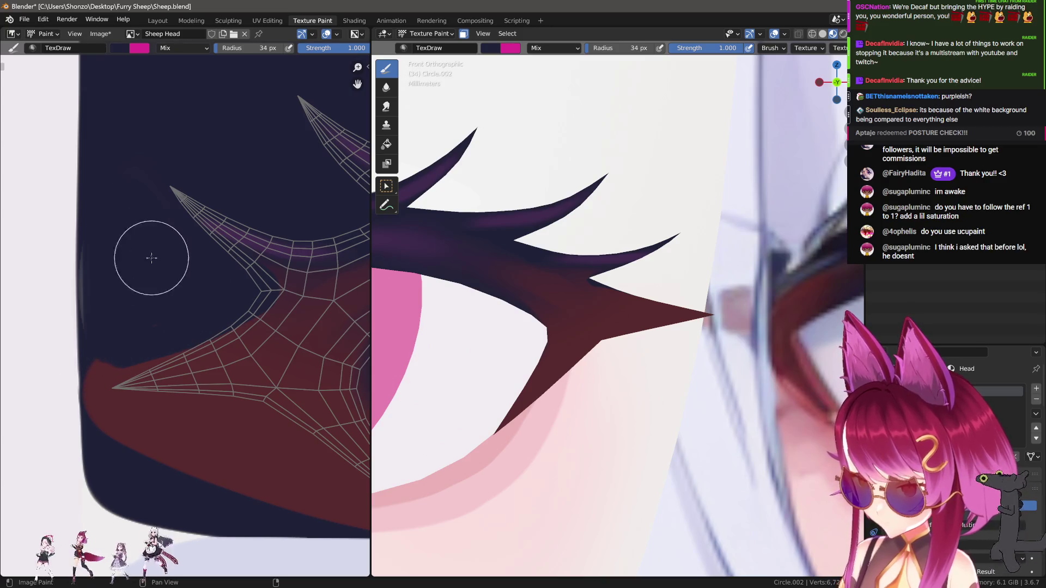
Try painting navy over the red tip twice, undoing both strokes.
scroll(235, 273, "up", 1)
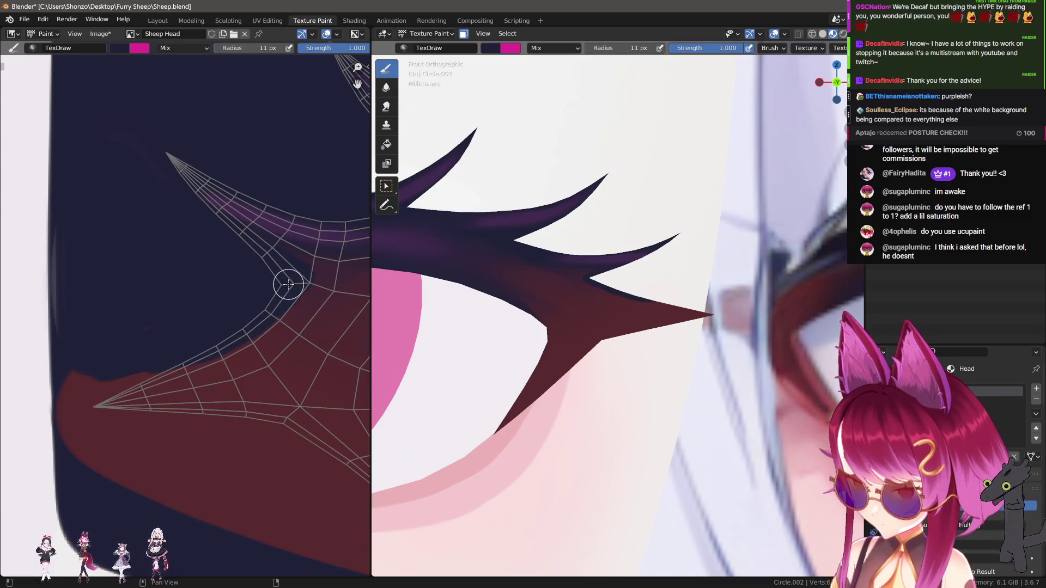
left_click_drag(136, 384, 30, 405)
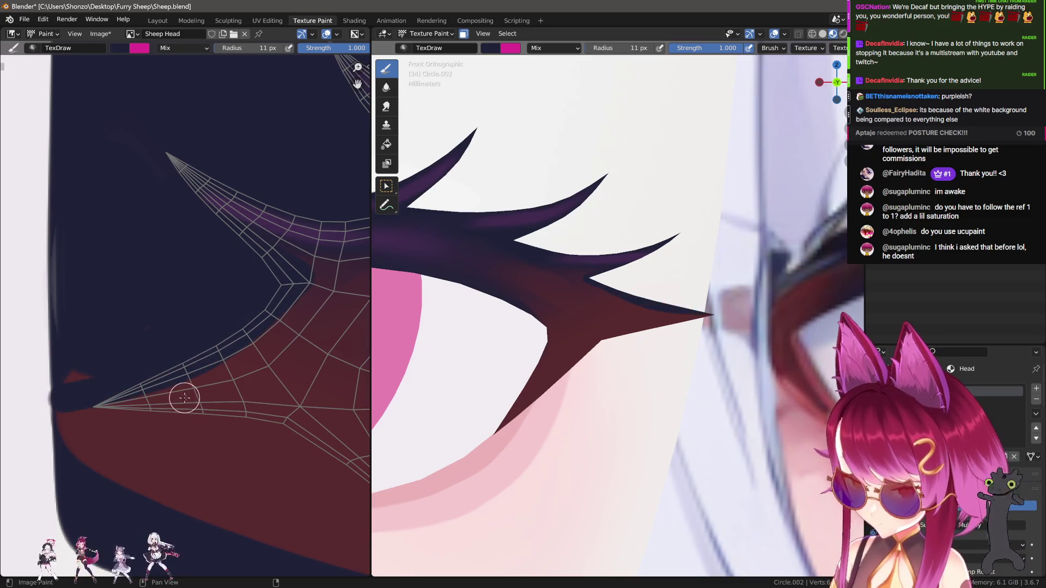
key("ctrl+z")
left_click_drag(96, 390, 206, 353)
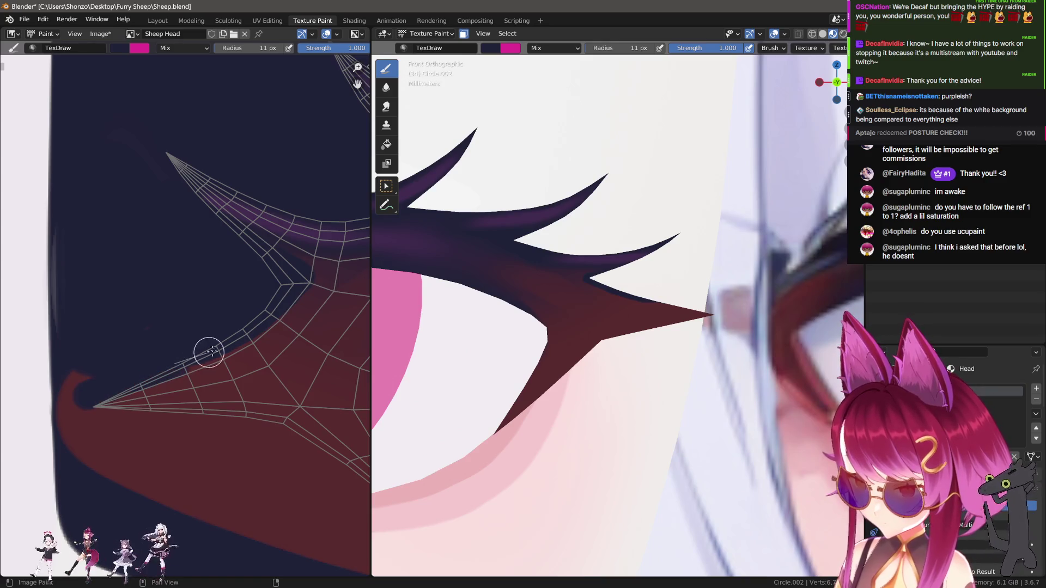
key("ctrl+z")
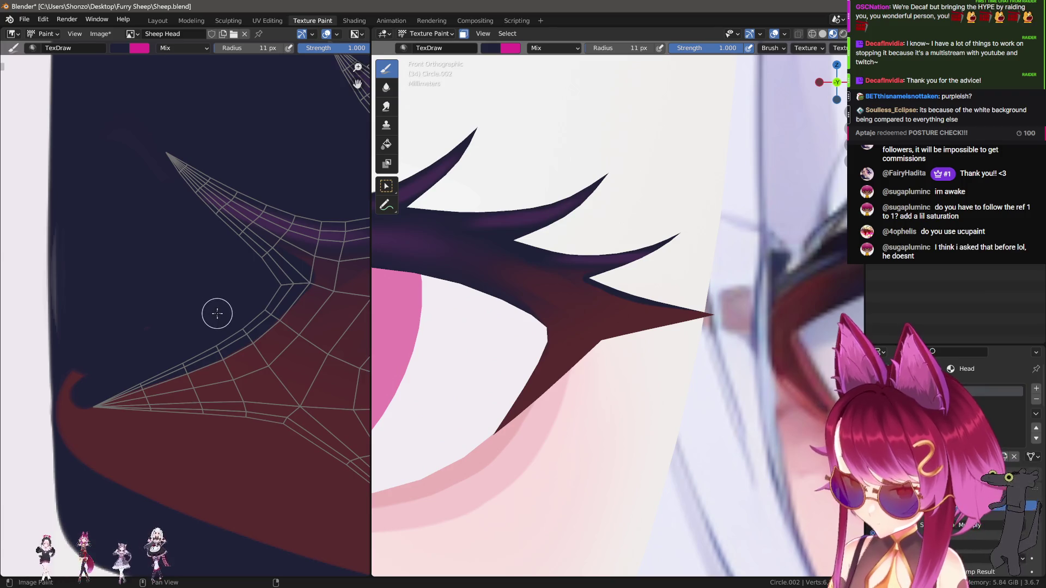
Smear away the red curl at the tip with a 62 px Smear brush.
key("3")
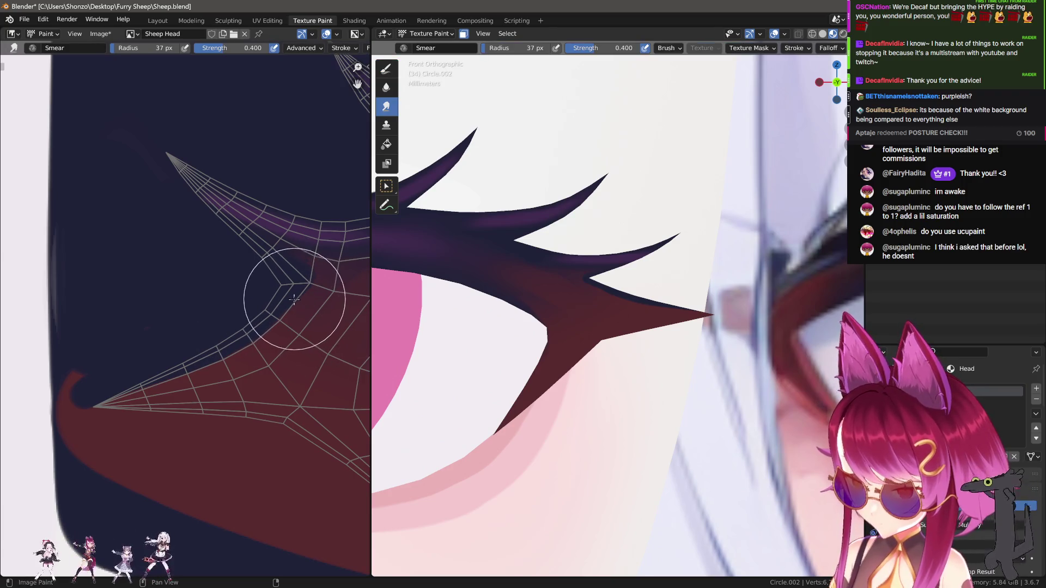
mouse_move(255, 322)
left_mouse_down()
mouse_move(109, 351)
mouse_move(109, 425)
left_mouse_up()
key("f")
left_click(127, 330)
middle_click_drag(109, 425, 186, 280)
Paint dark strokes along the eyelid and a wide stroke down from it.
key("1")
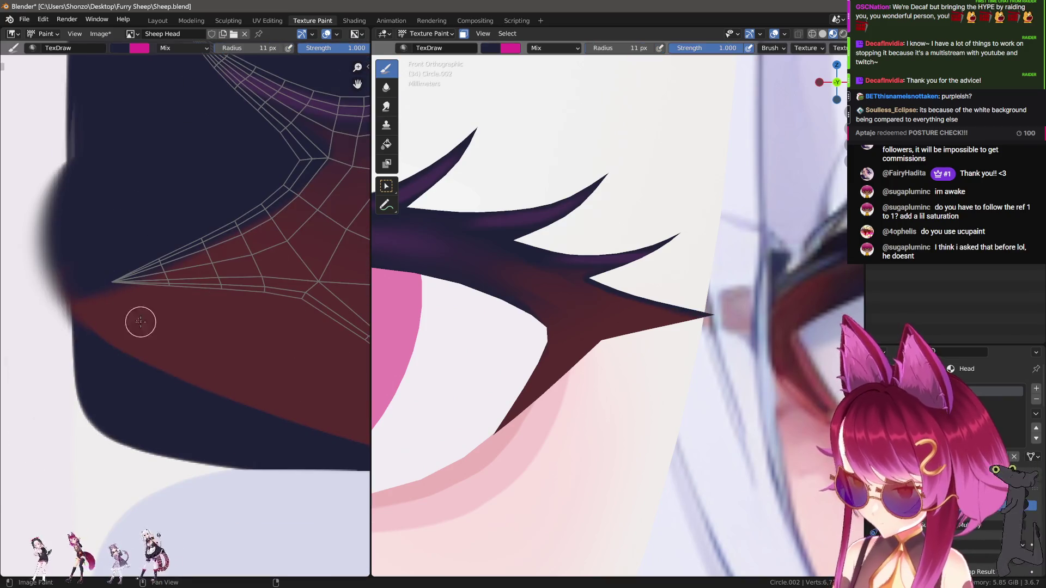
left_click_drag(158, 295, 284, 297)
middle_click_drag(238, 298, 154, 298)
mouse_move(119, 301)
left_mouse_down()
mouse_move(196, 301)
mouse_move(250, 322)
mouse_move(321, 422)
left_mouse_up()
middle_click_drag(321, 423, 198, 302)
mouse_move(111, 220)
left_mouse_down()
mouse_move(210, 299)
mouse_move(335, 370)
left_mouse_up()
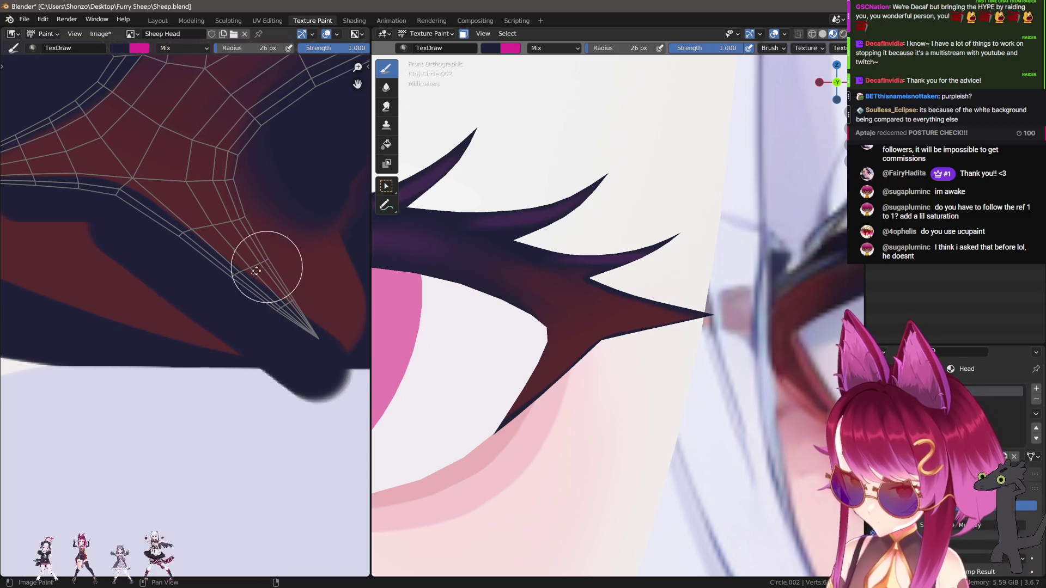
Cover the red streaks below the eyelid with dark strokes at 14–29 px brush sizes.
middle_click_drag(262, 267, 233, 258)
key("bracketleft")
key("bracketleft")
key("bracketleft")
mouse_move(202, 210)
left_mouse_down()
mouse_move(270, 335)
mouse_move(312, 387)
left_mouse_up()
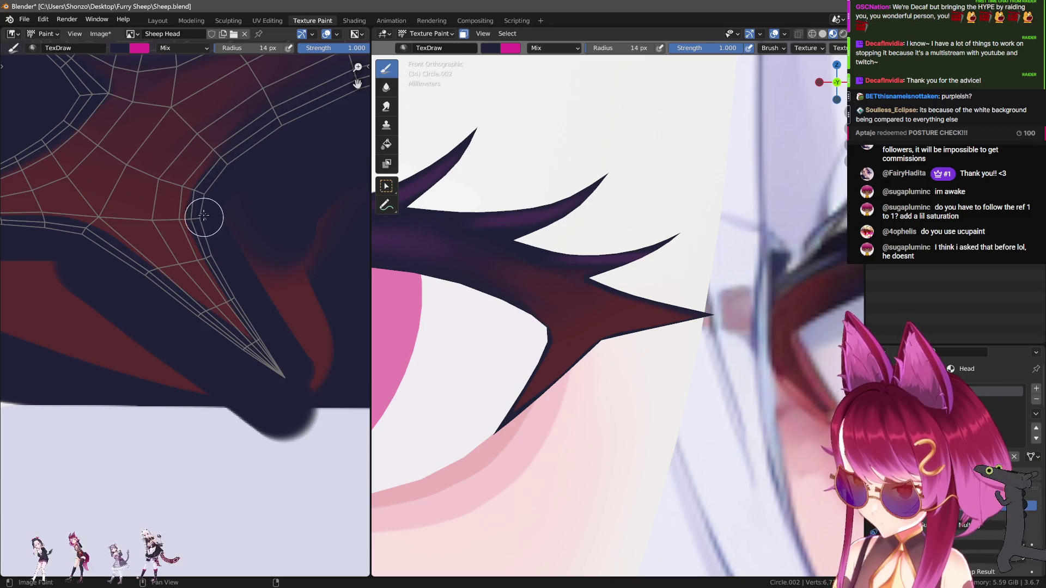
left_click_drag(256, 227, 331, 361)
mouse_move(331, 362)
middle_mouse_down()
mouse_move(263, 322)
mouse_move(342, 346)
middle_mouse_up()
key("bracketleft")
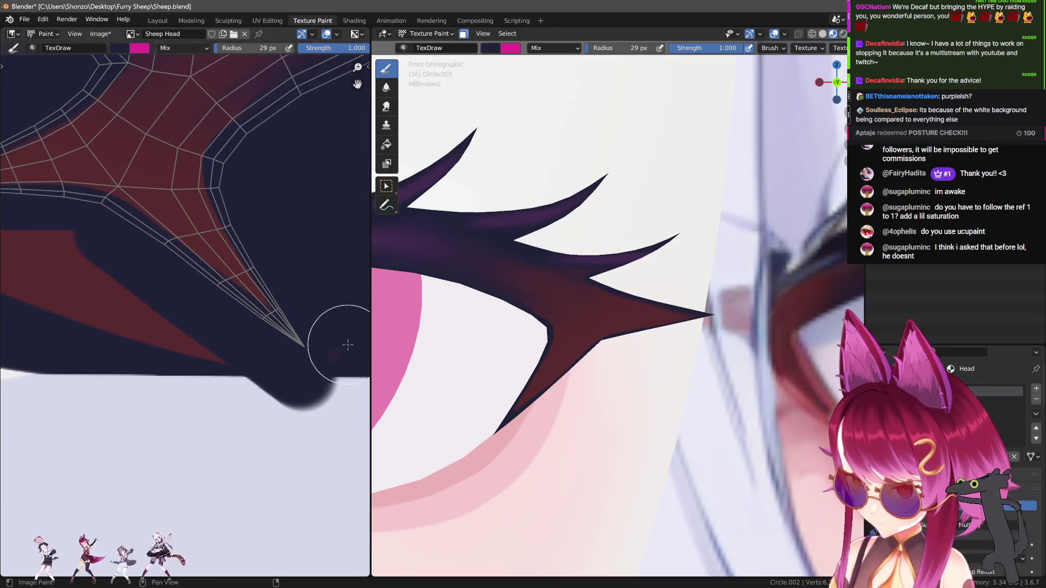
scroll(298, 346, "down", 3)
key("bracketleft")
key("bracketleft")
mouse_move(275, 326)
left_mouse_down()
mouse_move(175, 322)
mouse_move(49, 267)
mouse_move(175, 299)
left_mouse_up()
Resize the Smear brush, toggle to Draw and back to Smear.
scroll(298, 309, "up", 3)
key("s")
key("f")
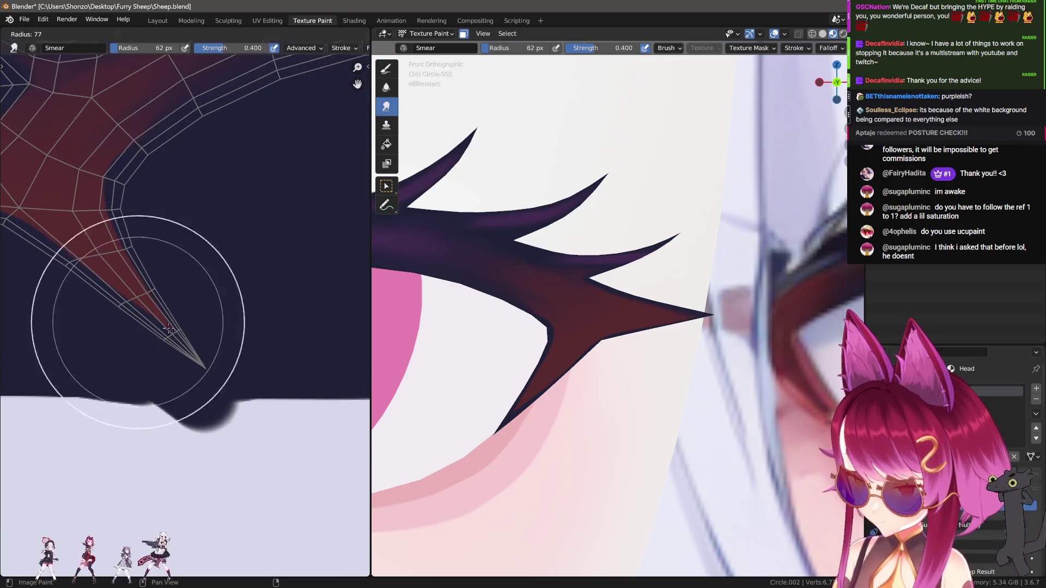
left_click(154, 315)
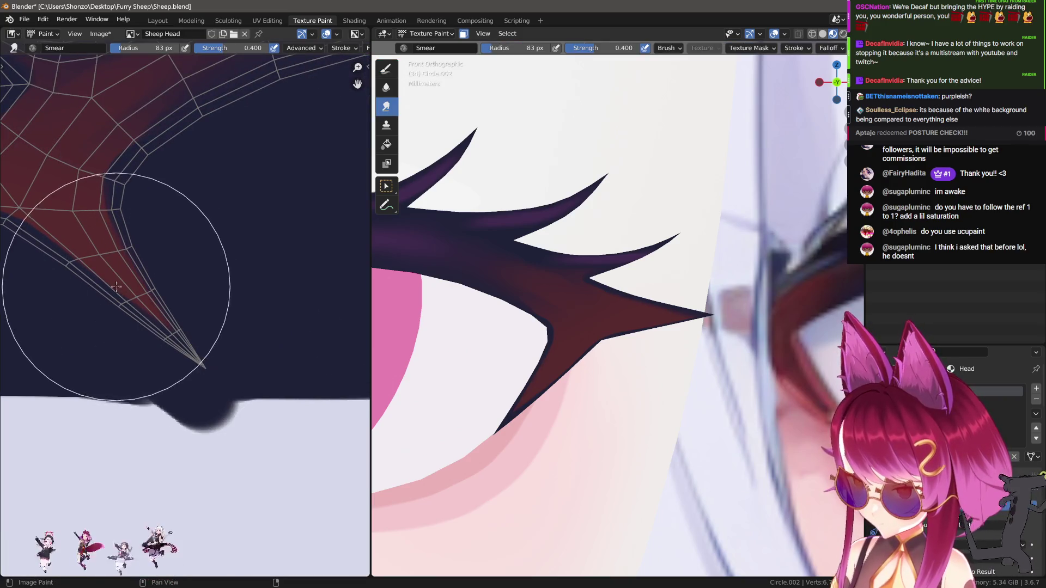
scroll(194, 233, "up", 2)
key("d")
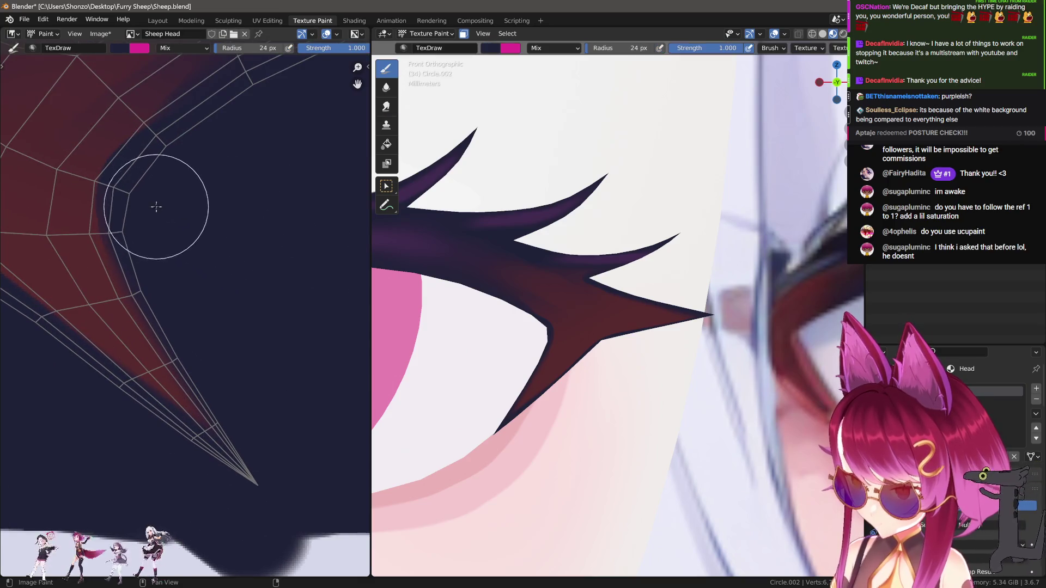
key("s")
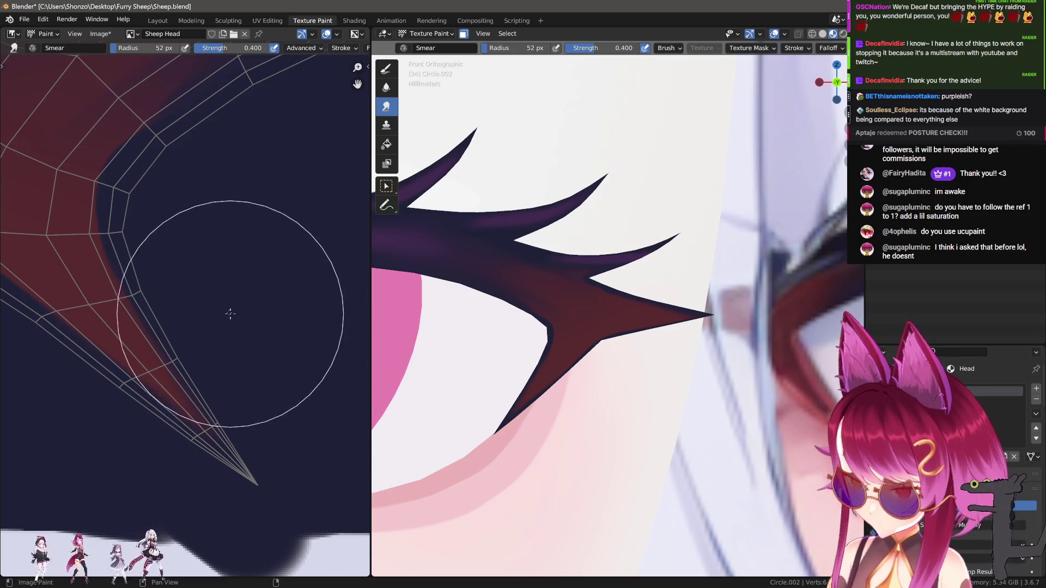
Move along the red band to its narrowing tip and enlarge the smear brush to 60 px.
mouse_move(187, 379)
middle_mouse_down()
mouse_move(252, 377)
mouse_move(133, 350)
mouse_move(210, 380)
middle_mouse_up()
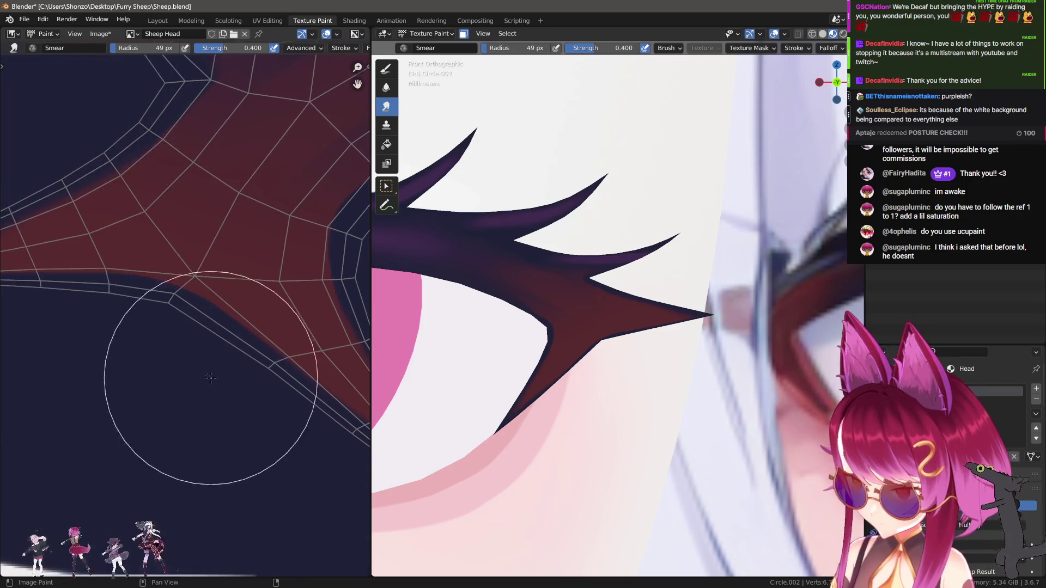
mouse_move(82, 345)
middle_mouse_down()
mouse_move(152, 346)
mouse_move(106, 420)
middle_mouse_up()
mouse_move(222, 222)
middle_mouse_down()
mouse_move(554, 287)
mouse_move(209, 337)
middle_mouse_up()
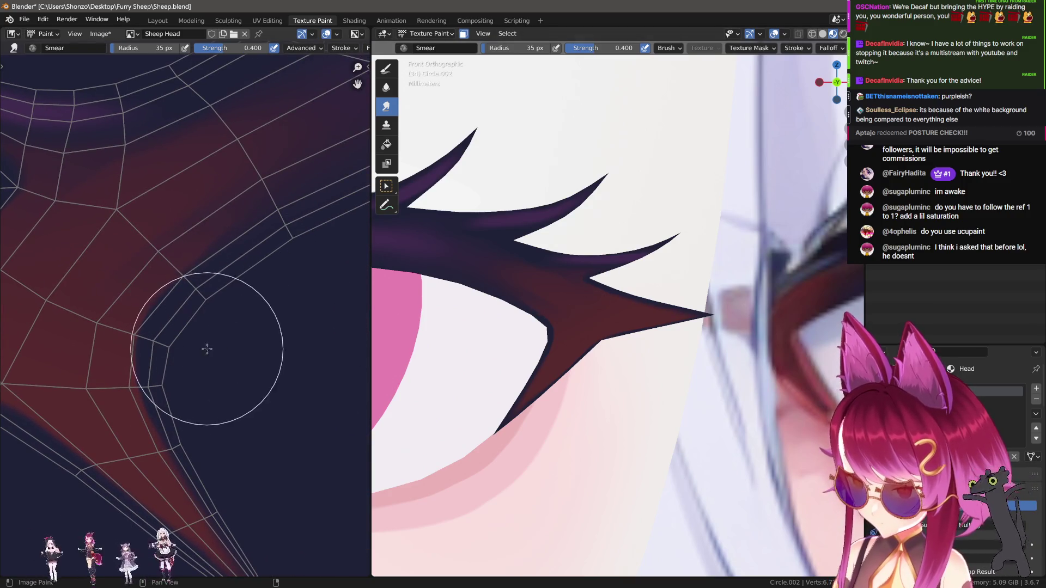
middle_click_drag(214, 406, 164, 385)
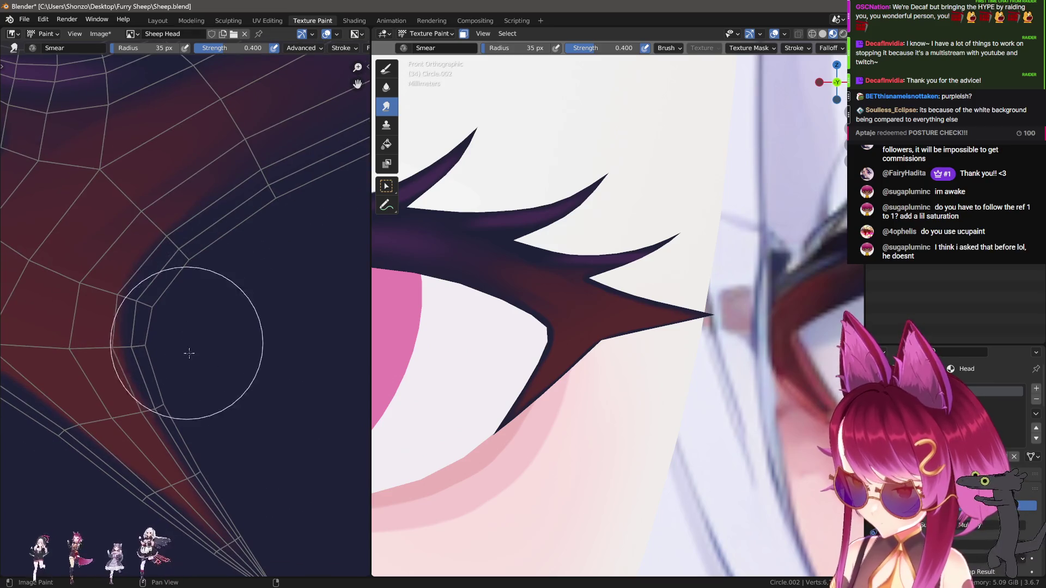
mouse_move(254, 247)
middle_mouse_down()
mouse_move(234, 293)
mouse_move(308, 288)
middle_mouse_up()
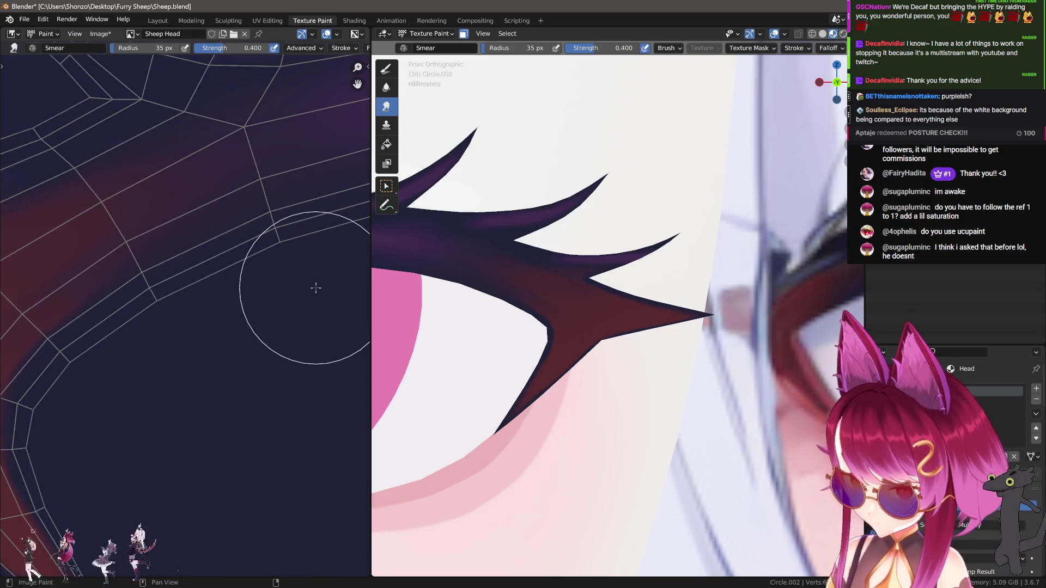
key("f")
left_click(250, 233)
scroll(250, 233, "down", 2)
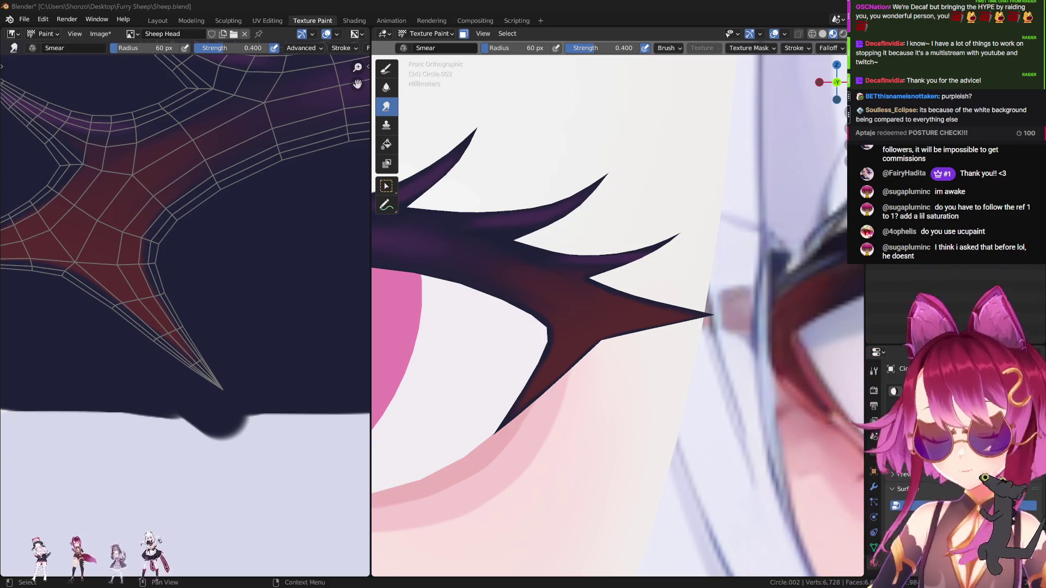
Shrink the smear brush to 20 px and smear the purple along the horn band near its tip.
mouse_move(223, 360)
middle_mouse_down()
mouse_move(222, 331)
mouse_move(202, 315)
mouse_move(197, 367)
mouse_move(133, 197)
mouse_move(199, 366)
mouse_move(290, 329)
middle_mouse_up()
scroll(198, 368, "up", 3)
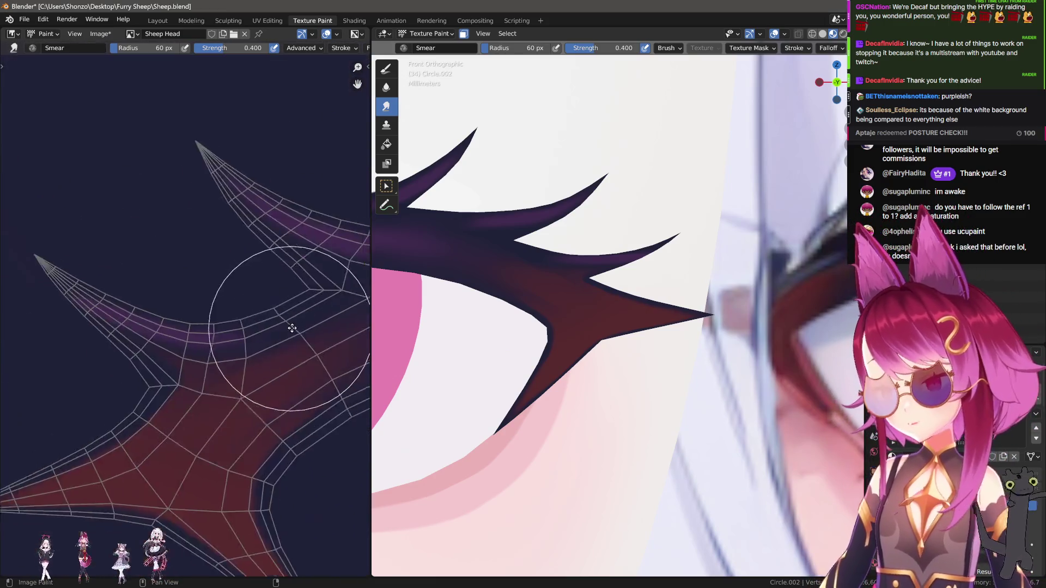
scroll(289, 329, "up", 2)
key("f")
left_click(240, 234)
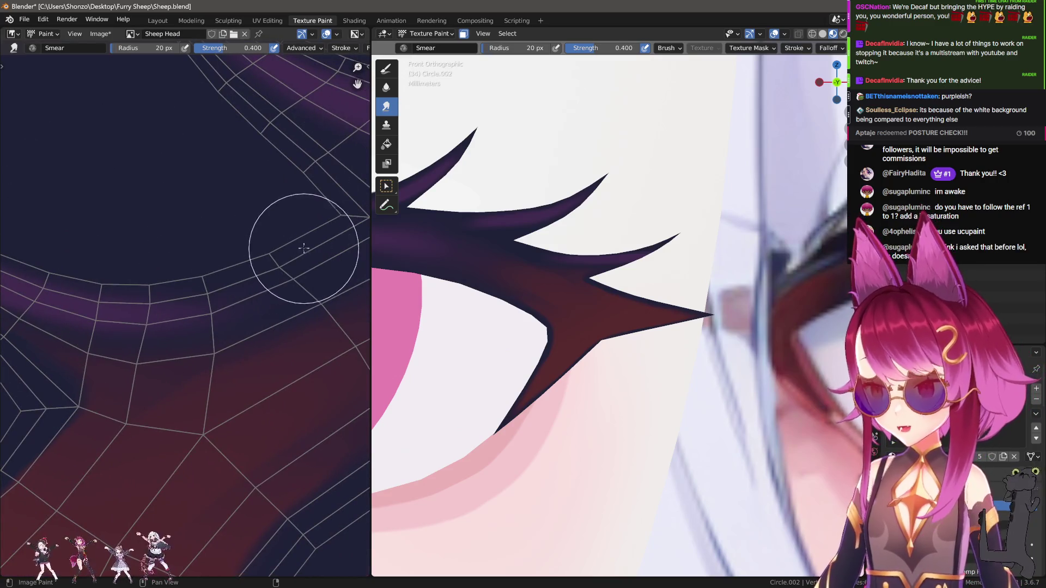
scroll(327, 240, "down", 2)
mouse_move(327, 239)
middle_mouse_down()
mouse_move(226, 283)
mouse_move(285, 322)
middle_mouse_up()
middle_click_drag(234, 386, 187, 397)
scroll(221, 368, "up", 2)
mouse_move(221, 368)
left_mouse_down()
mouse_move(128, 283)
mouse_move(96, 199)
mouse_move(223, 349)
left_mouse_up()
Switch to the Draw brush at 4 px and shift the texture view left.
scroll(554, 365, "up", 1)
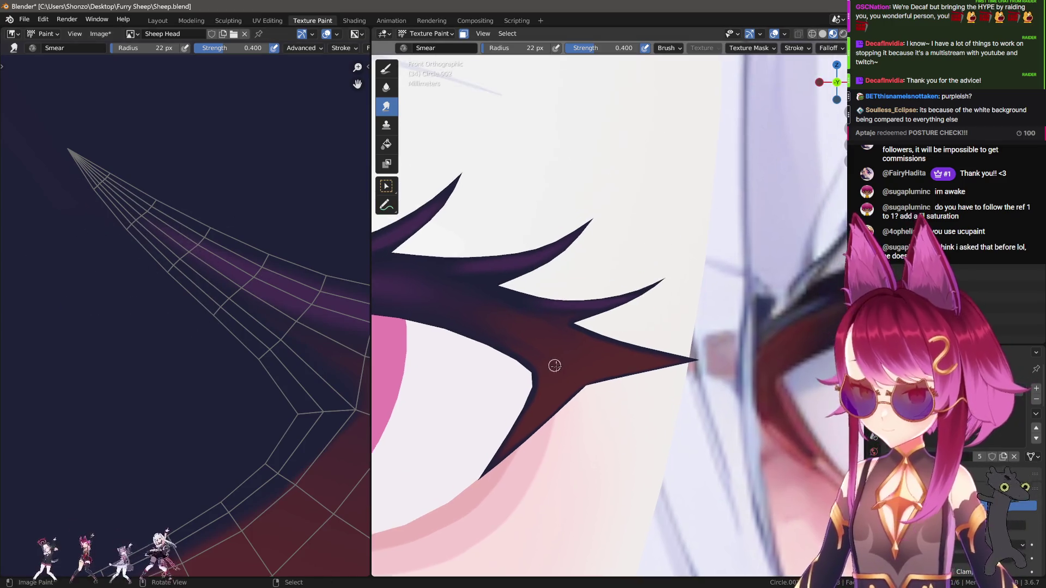
scroll(267, 330, "up", 5)
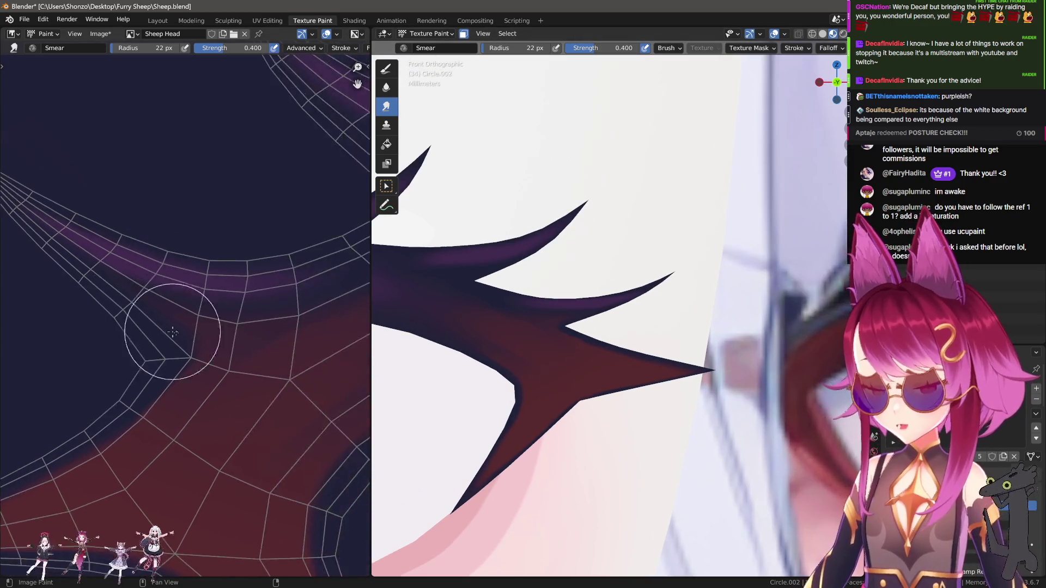
scroll(160, 333, "down", 4)
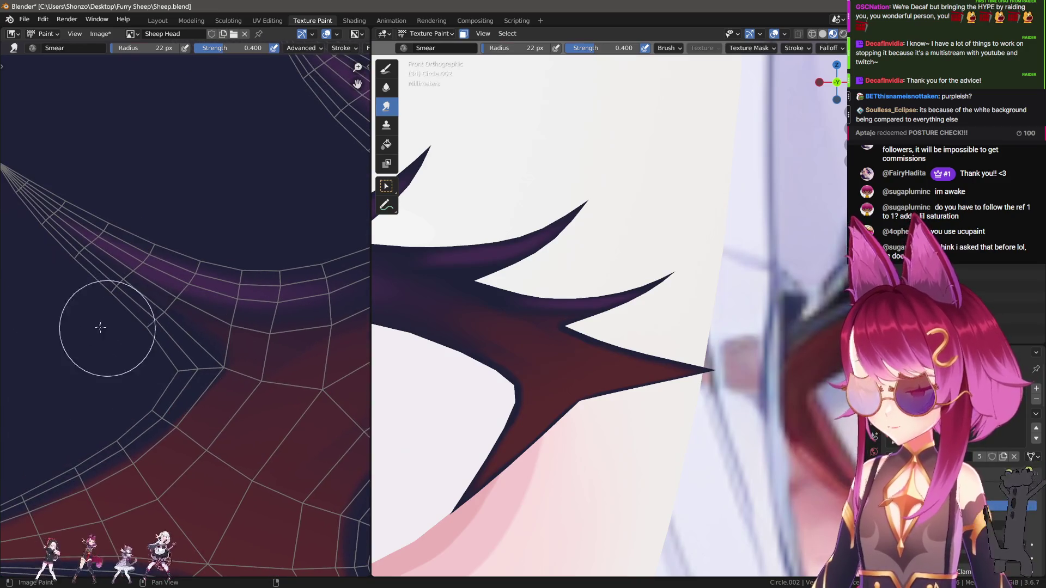
scroll(116, 319, "up", 2)
key("d")
key("bracketleft")
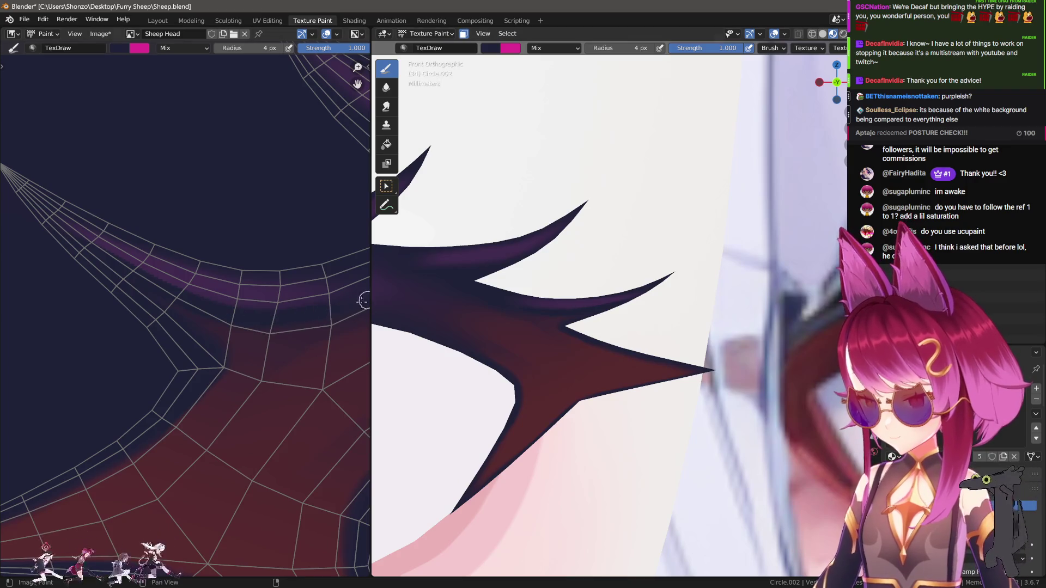
middle_click_drag(285, 313, 194, 315)
mouse_move(281, 309)
middle_mouse_down()
mouse_move(208, 308)
mouse_move(249, 304)
middle_mouse_up()
Return to Smear, sizing it 30, 37 then 21 px while moving to the horn's pointed tip.
key("3")
key("f")
left_click(175, 292)
middle_click_drag(111, 276, 171, 310)
key("f")
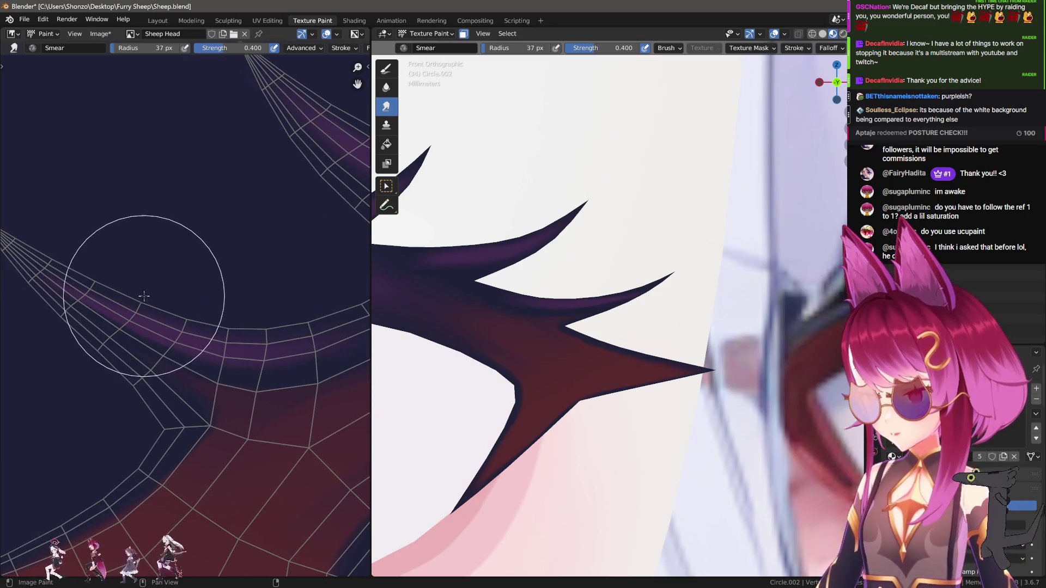
left_click(183, 278)
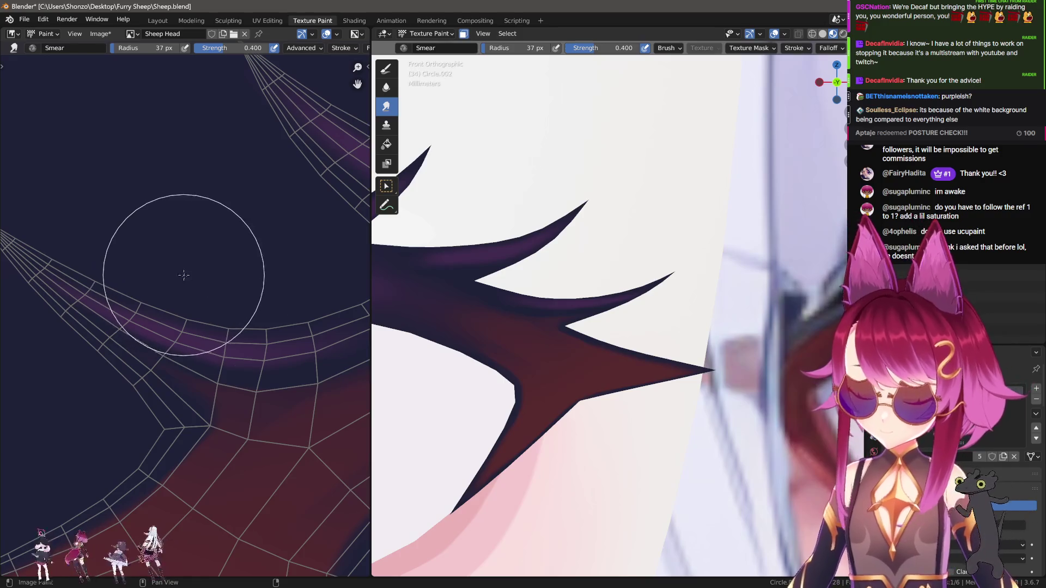
middle_click_drag(212, 293, 147, 303)
middle_click_drag(209, 289, 136, 327)
key("f")
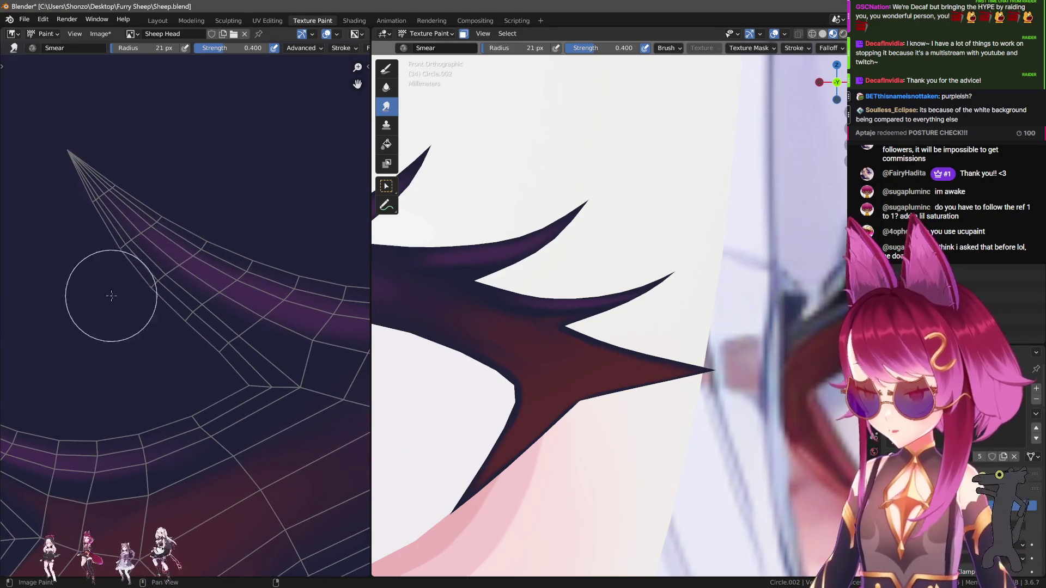
left_click(83, 246)
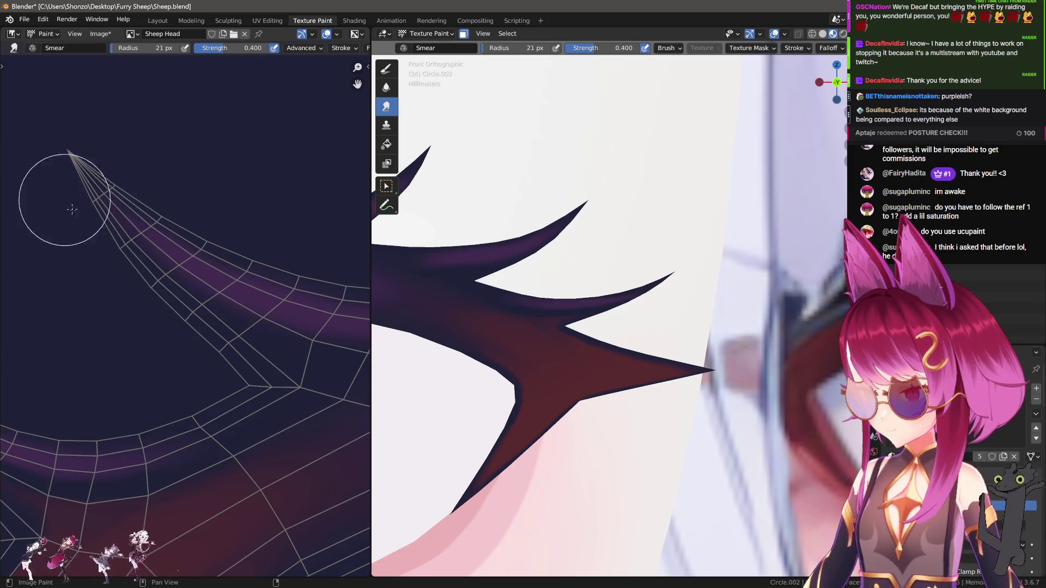
Smear the purple shading along the vertical horn section, then shrink the brush to 21 px.
scroll(596, 327, "down", 5)
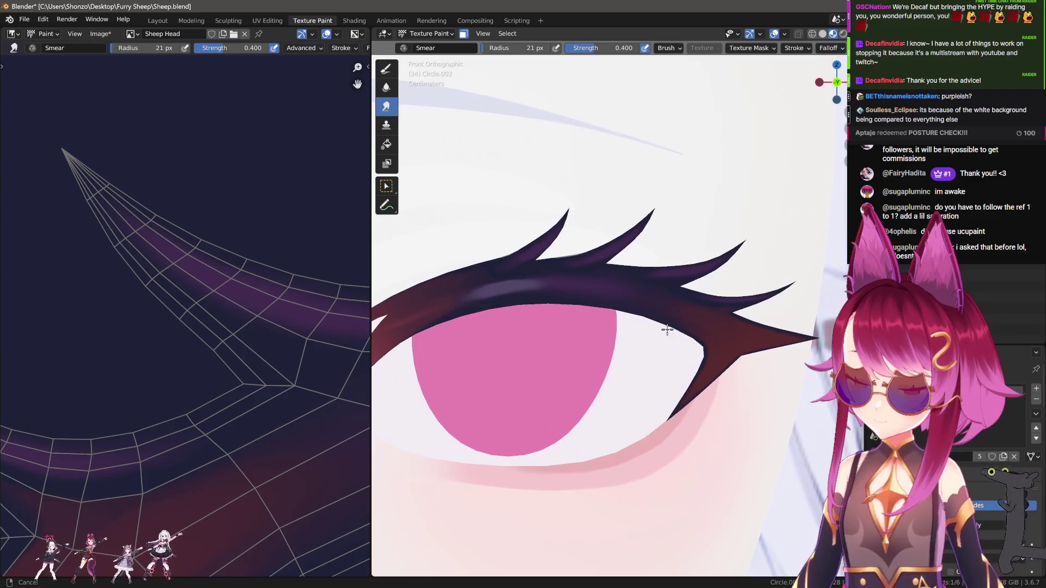
mouse_move(187, 229)
middle_mouse_down()
mouse_move(98, 299)
mouse_move(70, 456)
mouse_move(229, 444)
mouse_move(190, 323)
middle_mouse_up()
mouse_move(189, 324)
left_mouse_down()
mouse_move(168, 274)
mouse_move(150, 159)
mouse_move(191, 269)
mouse_move(184, 281)
mouse_move(163, 213)
mouse_move(202, 339)
left_mouse_up()
key("f")
left_click(232, 340)
key("f")
left_click(256, 375)
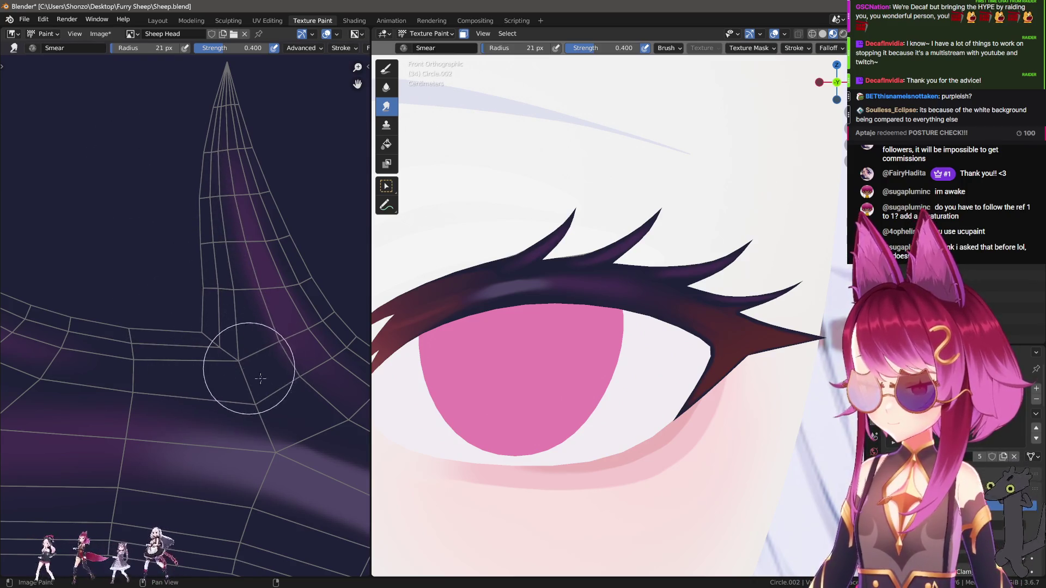
Resize the smear brush through 47, 37 and 25 px over the upper horn, then switch to drawing paint.
middle_click_drag(257, 254, 121, 292)
key("f")
left_click(181, 218)
key("f")
left_click(101, 218)
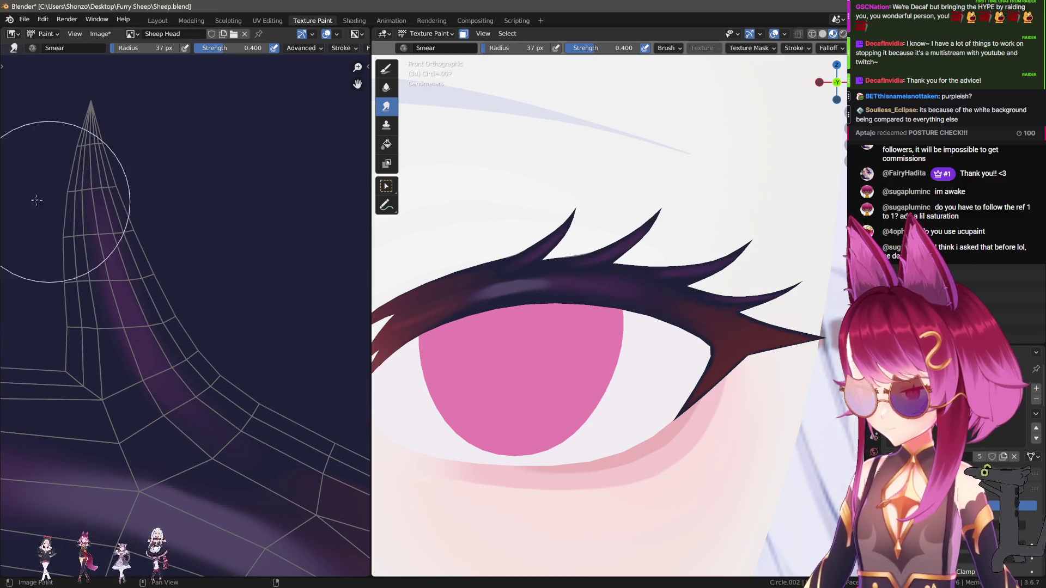
key("f")
left_click(158, 178)
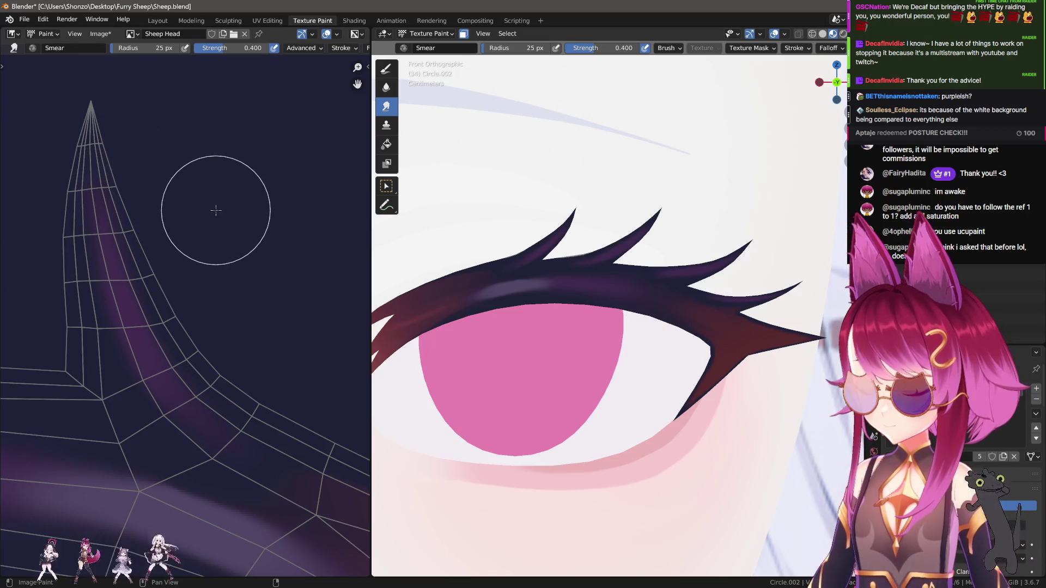
scroll(180, 218, "up", 6)
key("d")
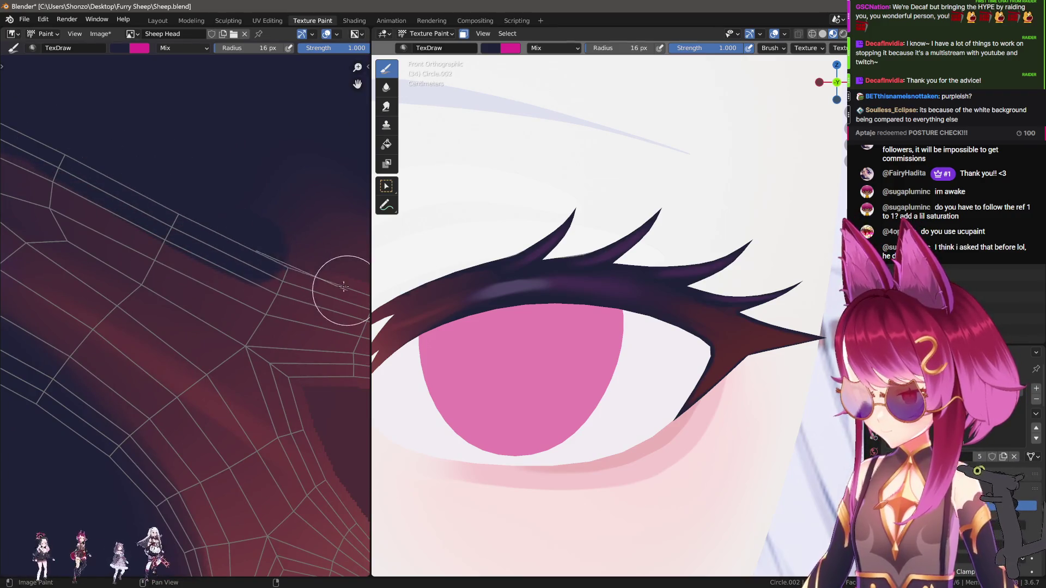
Paint dark navy over the red glow along the arm's top and left edges.
scroll(145, 194, "down", 2)
left_click_drag(228, 269, 341, 289)
scroll(183, 239, "down", 2)
mouse_move(155, 236)
left_mouse_down()
mouse_move(261, 261)
mouse_move(343, 319)
left_mouse_up()
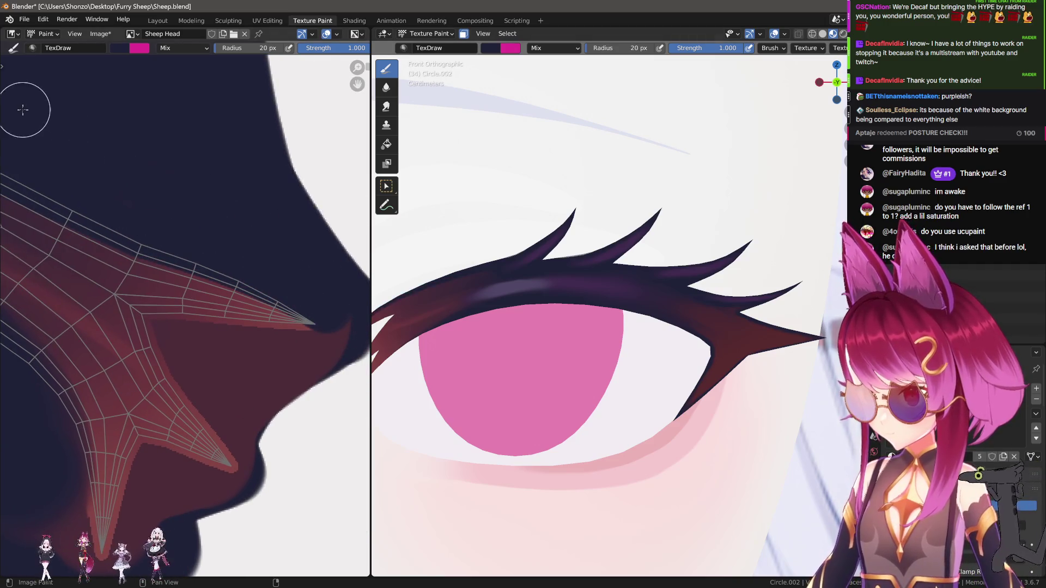
scroll(182, 175, "up", 3)
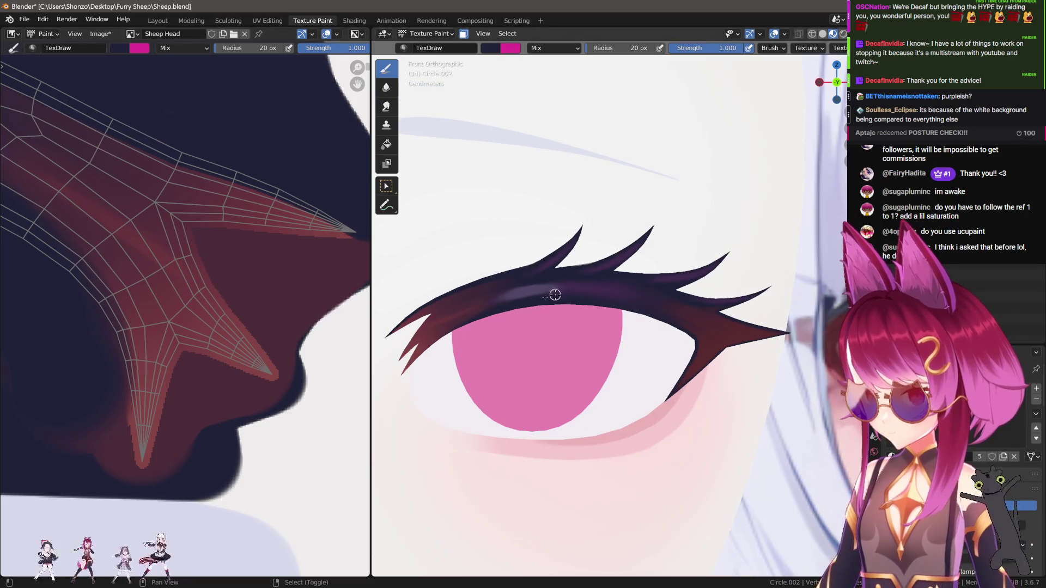
scroll(78, 256, "left", 3, "ctrl")
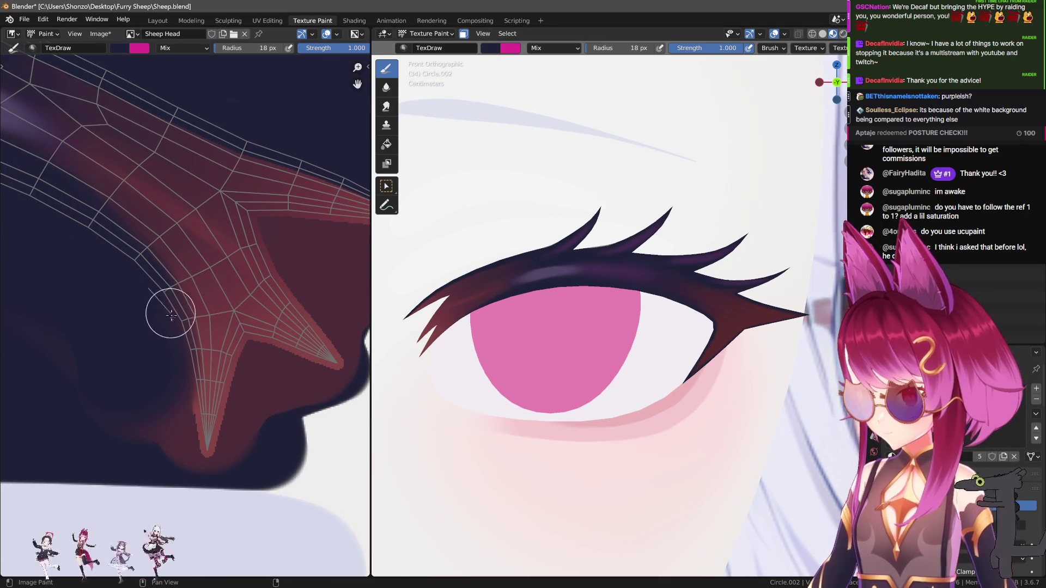
left_click_drag(180, 369, 181, 456)
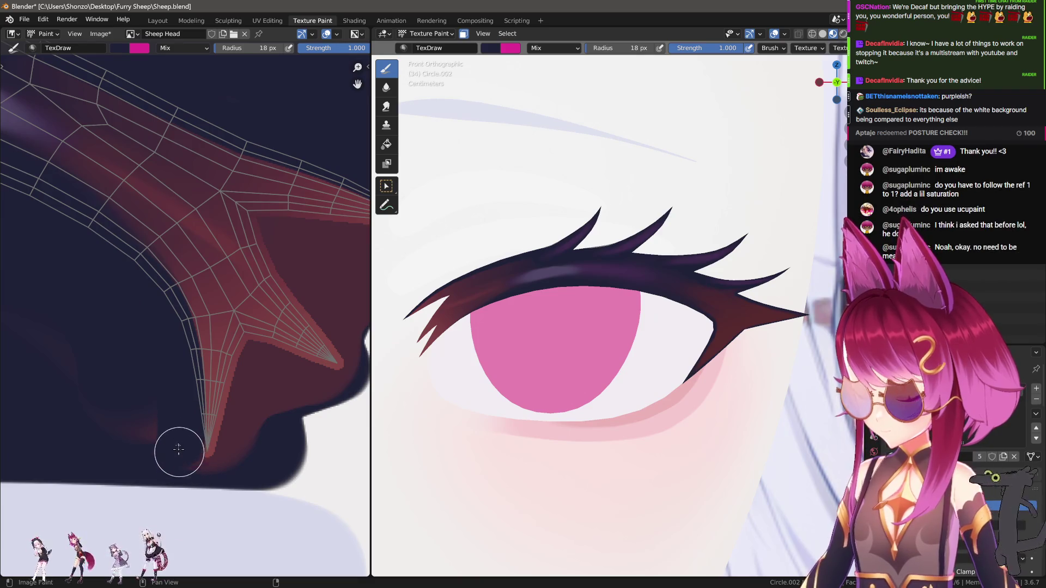
scroll(175, 341, "down", 3, "shift")
scroll(186, 298, "left", 3, "ctrl")
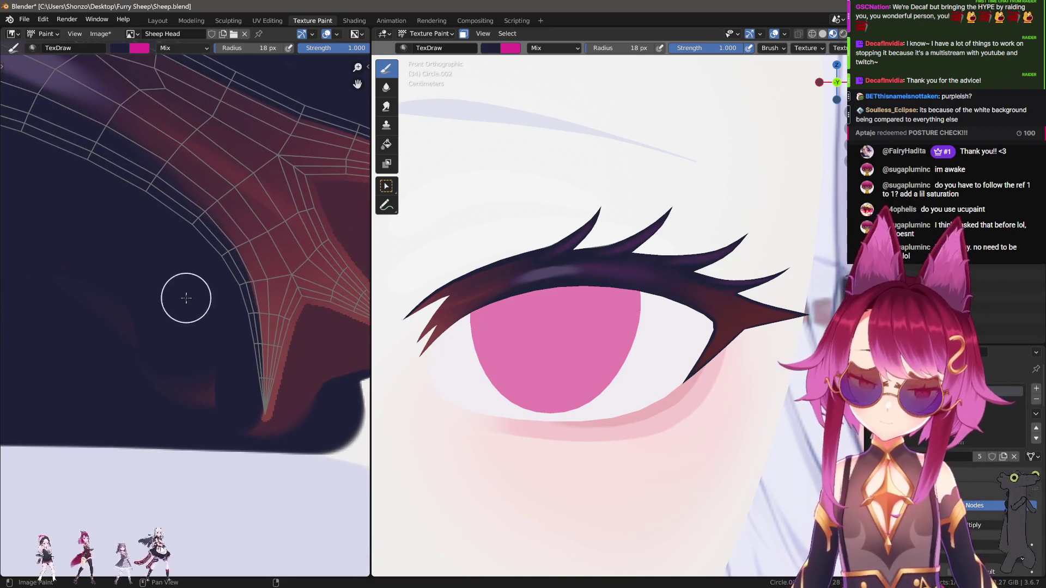
middle_click_drag(167, 265, 208, 302)
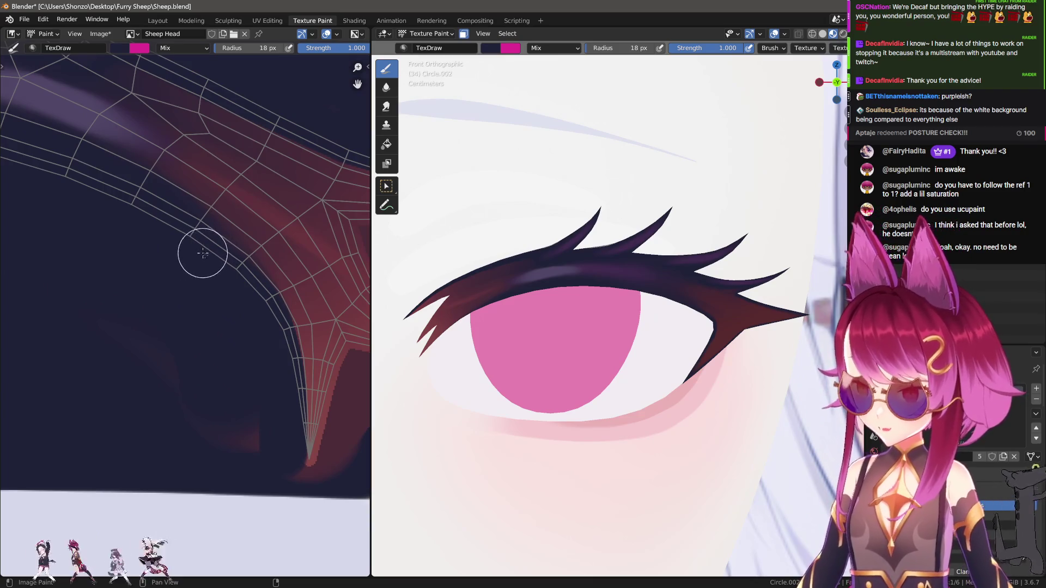
left_click_drag(218, 261, 275, 319)
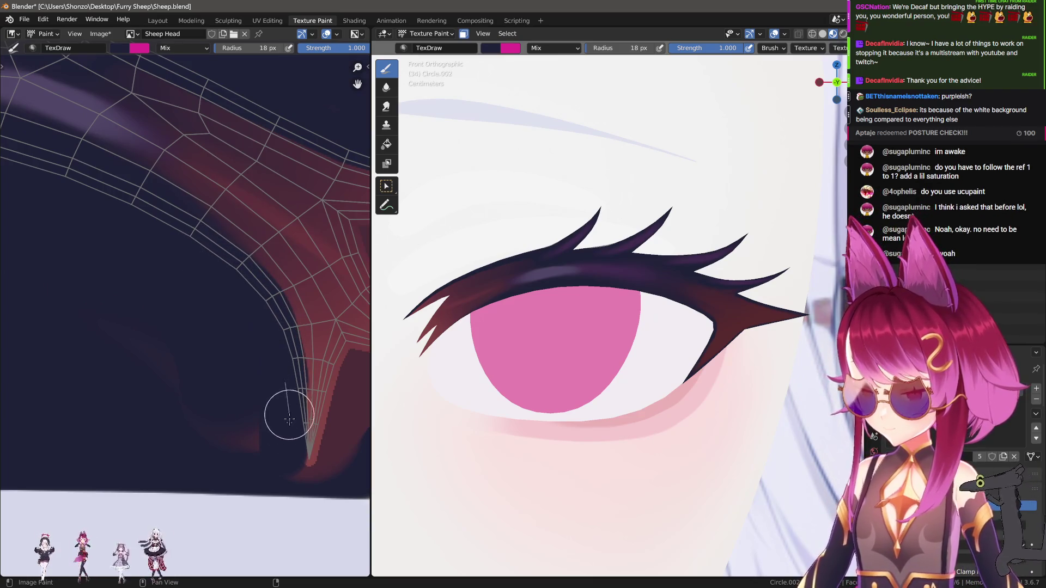
scroll(252, 437, "right", 3, "ctrl")
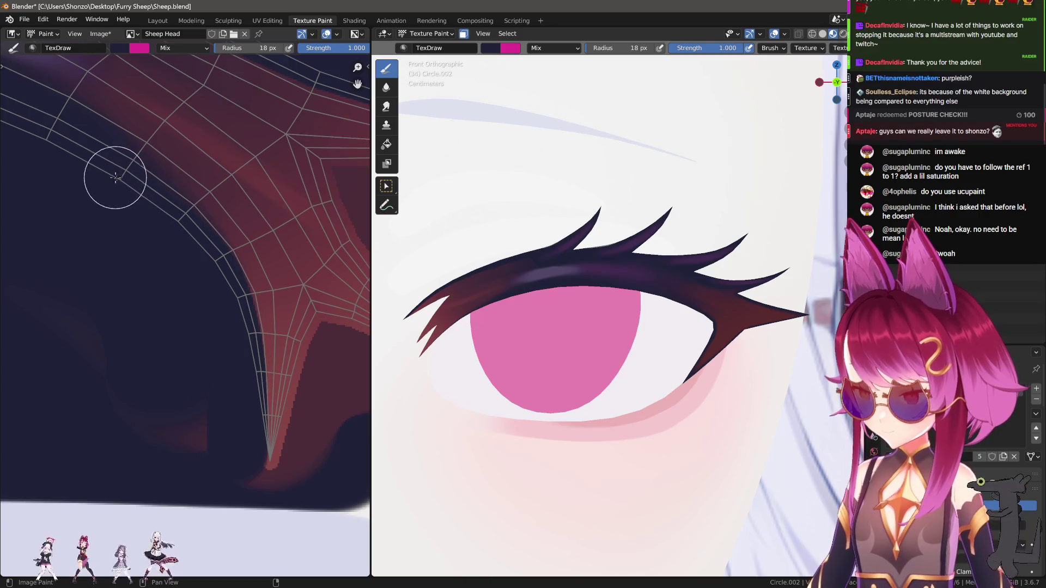
left_click_drag(170, 223, 212, 282)
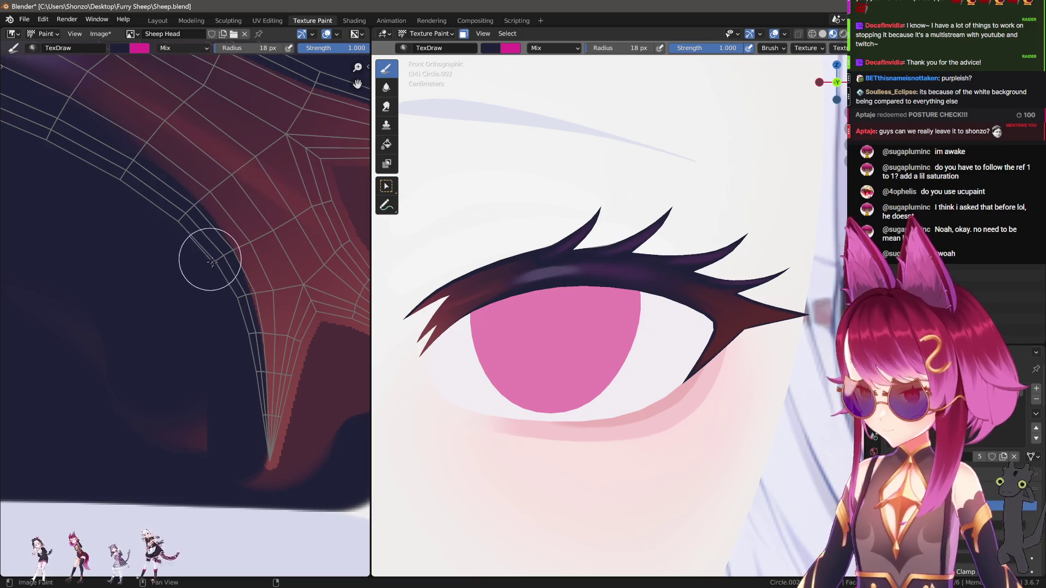
Shrink the brush to about 12 px and paint straight navy lines down the arm's edge.
scroll(215, 311, "up", 2)
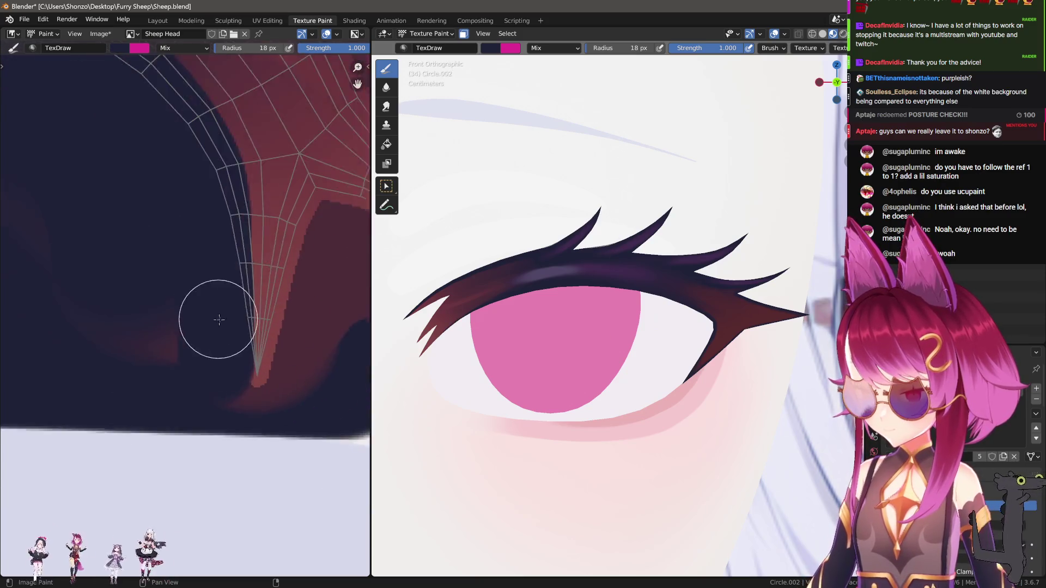
key("bracketleft")
key("bracketleft")
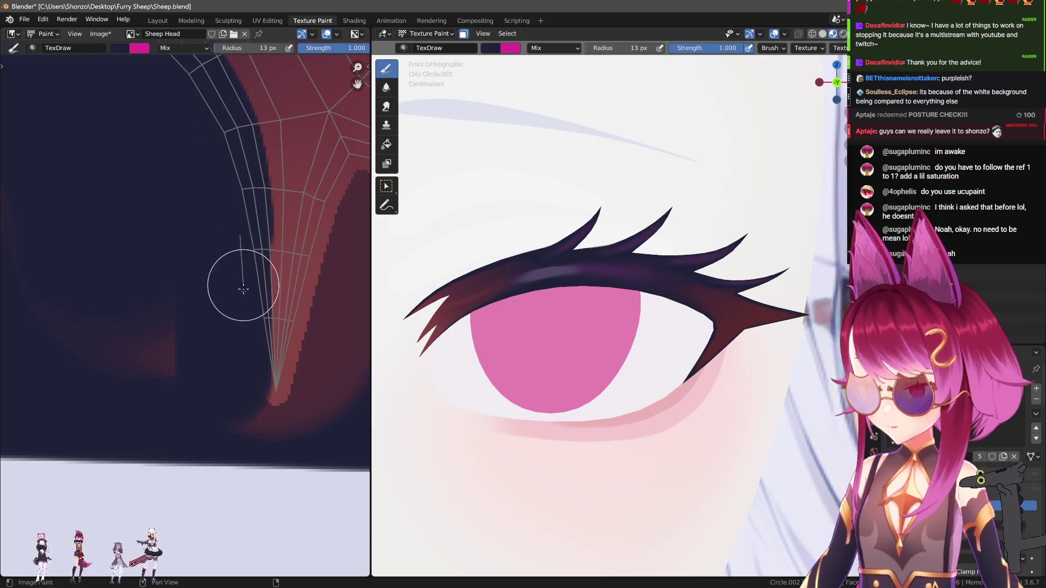
key("bracketleft")
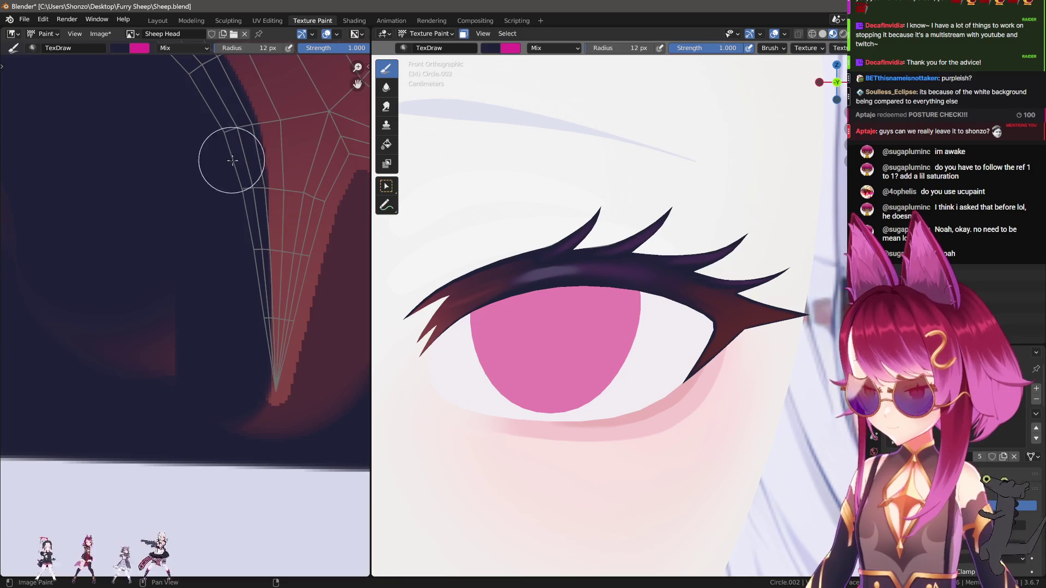
left_click_drag(243, 203, 245, 424)
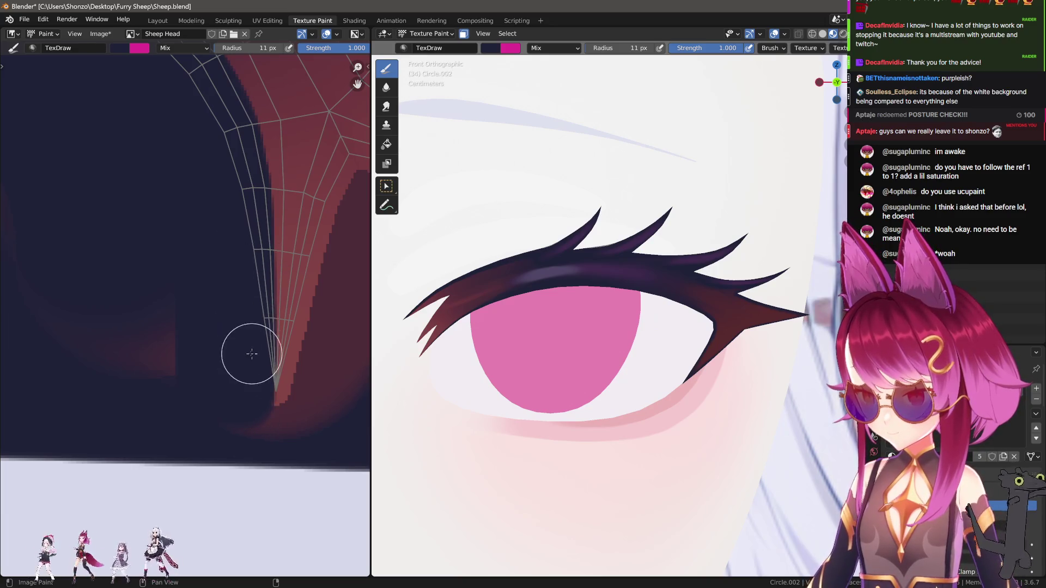
scroll(252, 355, "up", 2)
right_click(210, 341)
scroll(209, 308, "up", 1)
key("bracketleft")
key("bracketleft")
key("bracketleft")
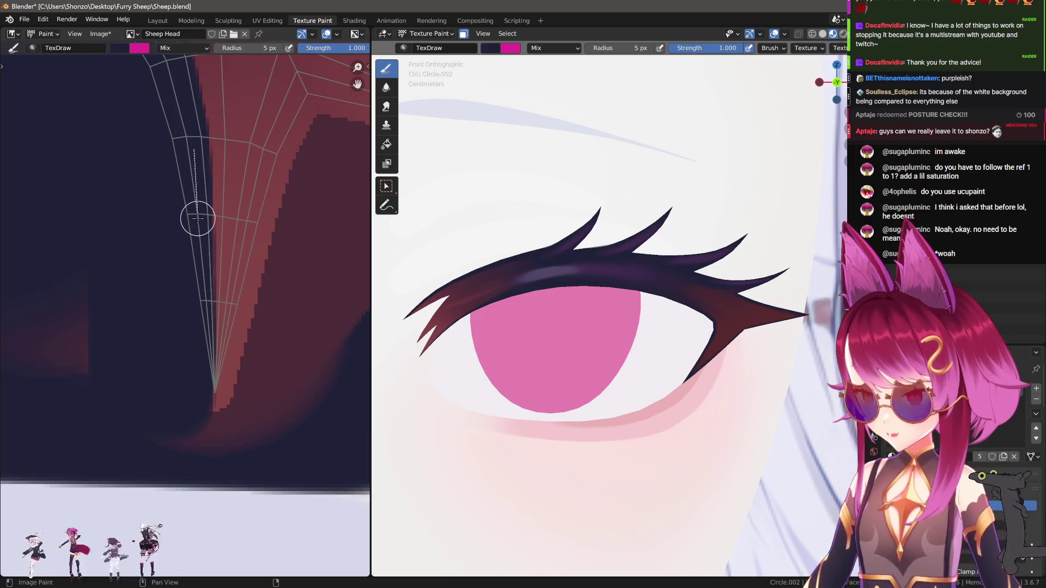
left_click_drag(200, 414, 199, 417)
Paint straight navy lines toward the arm's pointed tip, finishing with an 11 px brush.
scroll(115, 432, "down", 3)
key("bracketright")
key("bracketright")
key("bracketright")
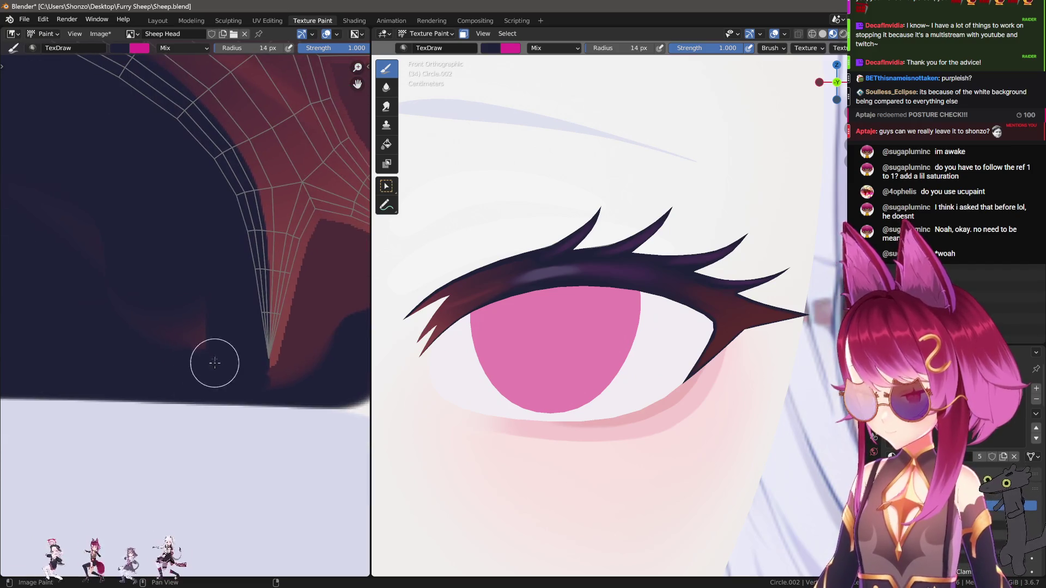
scroll(117, 233, "up", 2)
key("bracketright")
key("bracketright")
key("bracketright")
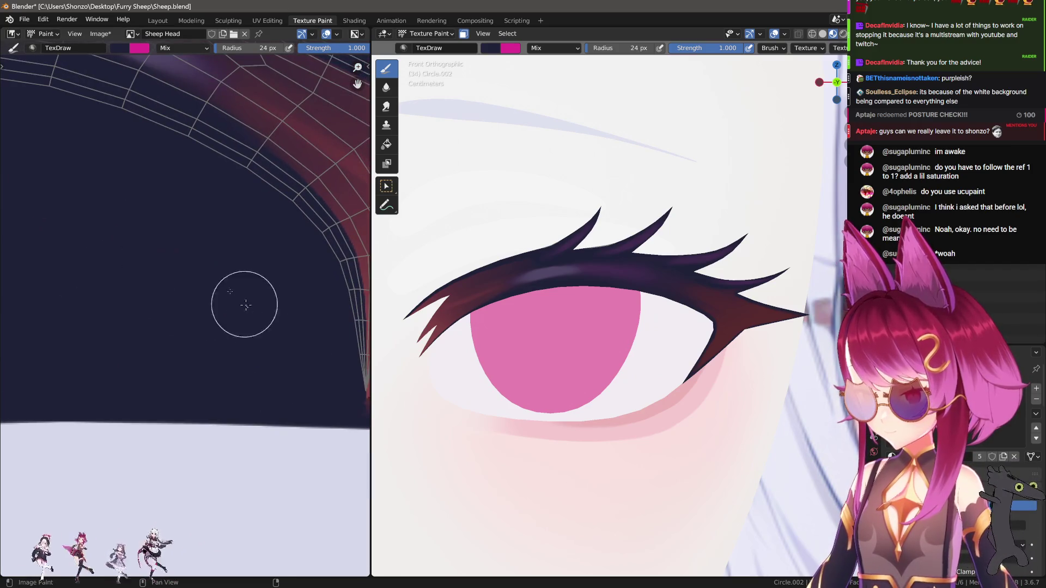
middle_click_drag(257, 313, 18, 252)
scroll(175, 362, "up", 2)
key("bracketleft")
key("bracketleft")
key("bracketleft")
mouse_move(159, 395)
left_mouse_down()
mouse_move(182, 354)
mouse_move(189, 363)
left_mouse_up()
key("bracketleft")
key("bracketleft")
key("bracketleft")
left_click_drag(157, 404, 161, 366)
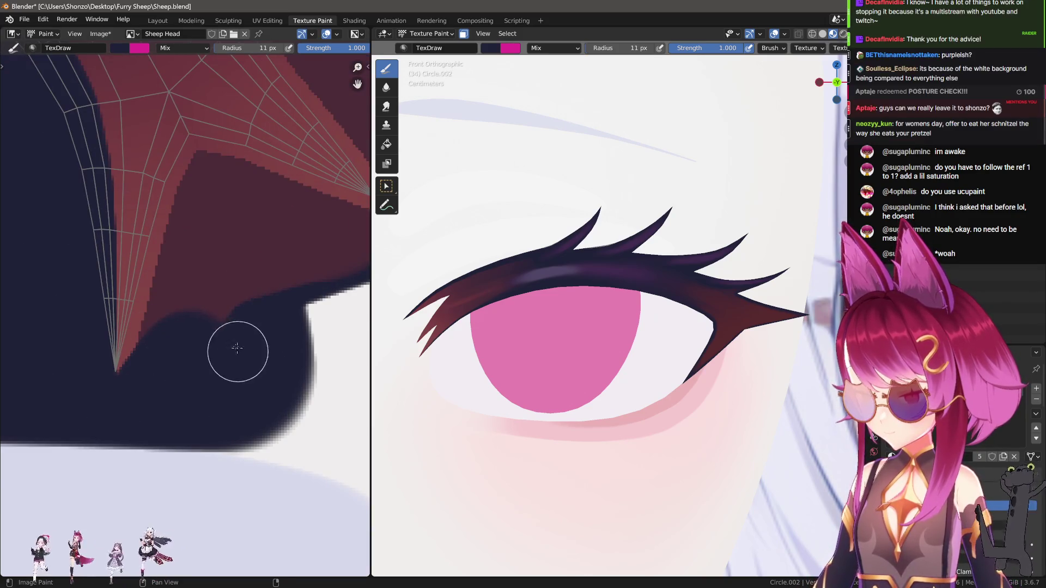
Paint straight navy lines along the arm edge and cover the maroon area near the horn tip.
scroll(161, 365, "up", 2)
mouse_move(174, 352)
middle_mouse_down()
mouse_move(186, 383)
mouse_move(253, 406)
middle_mouse_up()
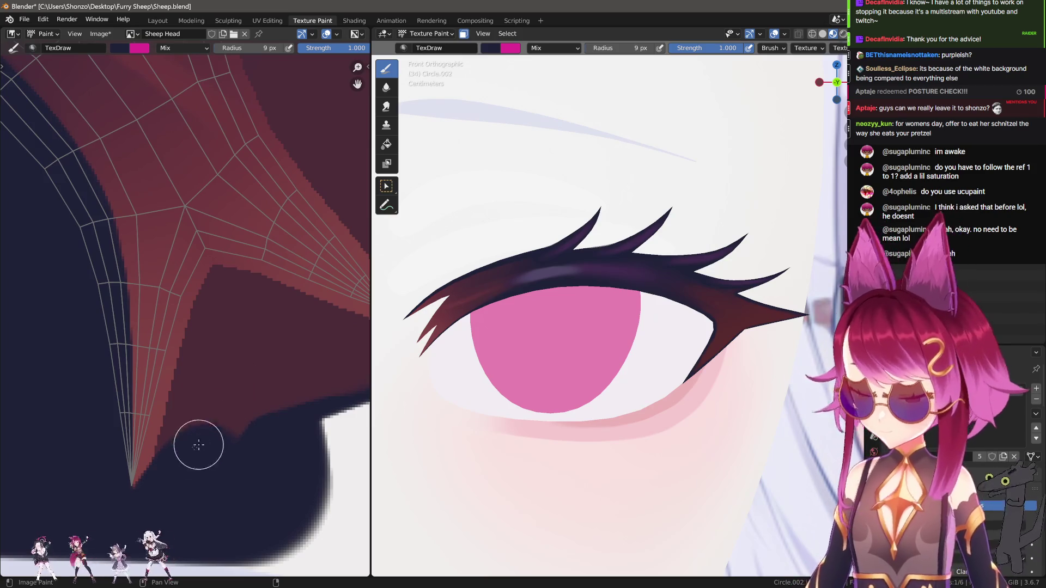
left_click_drag(189, 364, 195, 299)
mouse_move(194, 301)
left_mouse_down()
mouse_move(220, 270)
mouse_move(262, 269)
mouse_move(308, 293)
left_mouse_up()
middle_click_drag(307, 293, 240, 287)
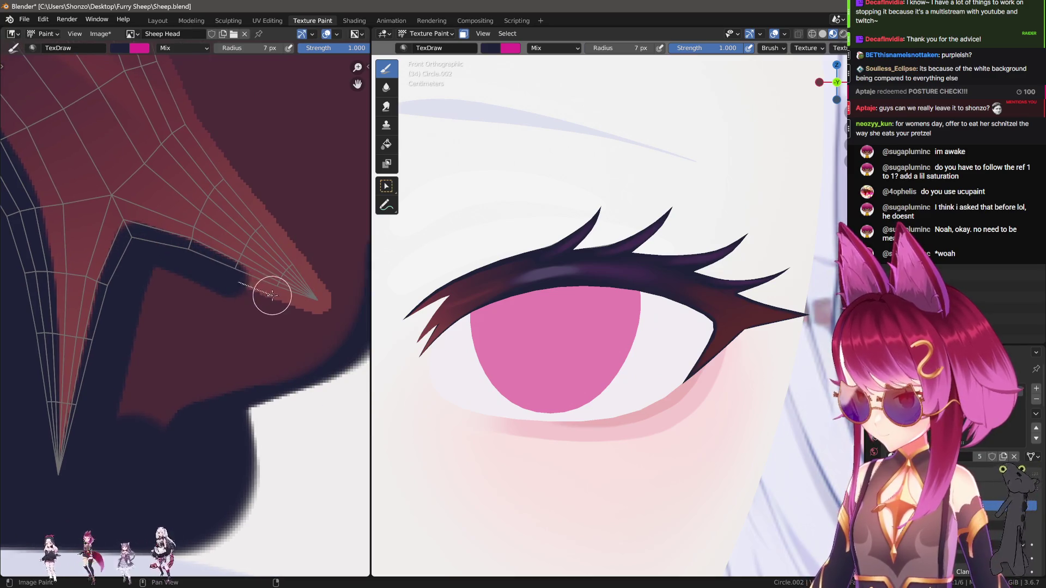
left_click_drag(276, 299, 318, 326)
left_click_drag(244, 380, 244, 380)
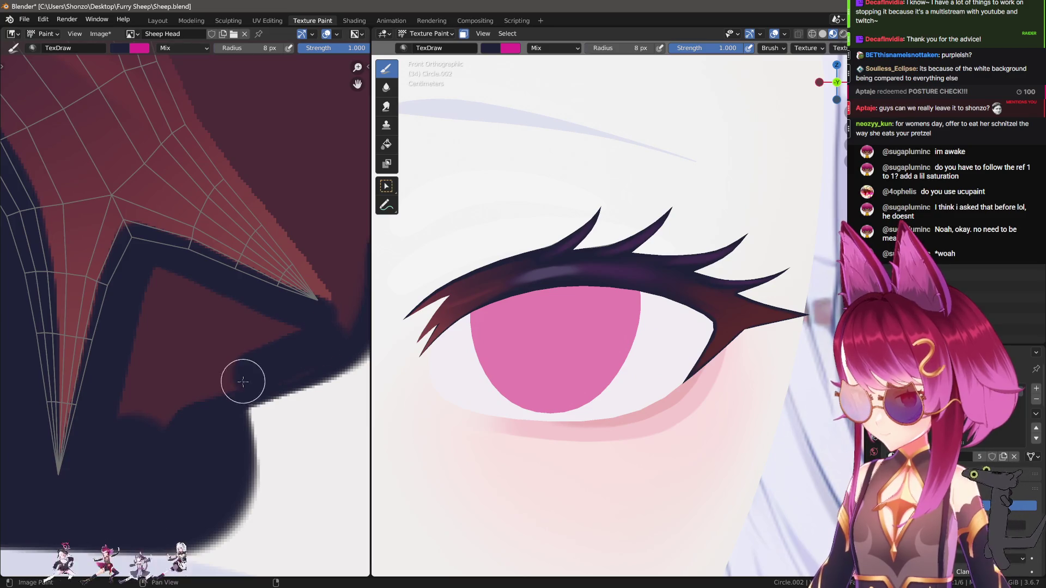
mouse_move(187, 456)
left_mouse_down()
mouse_move(158, 420)
mouse_move(159, 350)
mouse_move(240, 346)
mouse_move(200, 368)
mouse_move(295, 328)
left_mouse_up()
middle_click_drag(325, 327, 284, 397)
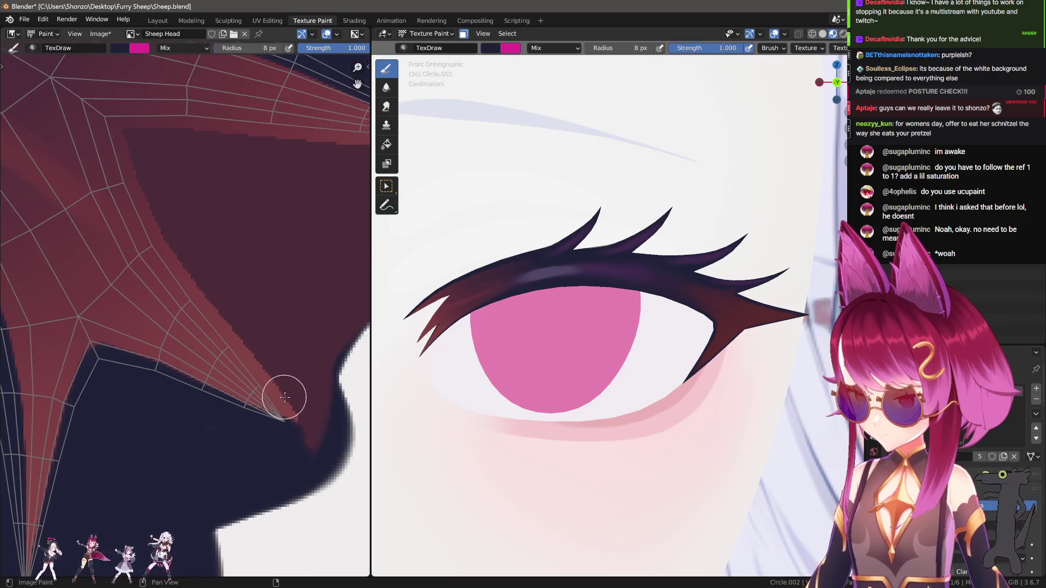
left_click_drag(237, 338, 236, 339)
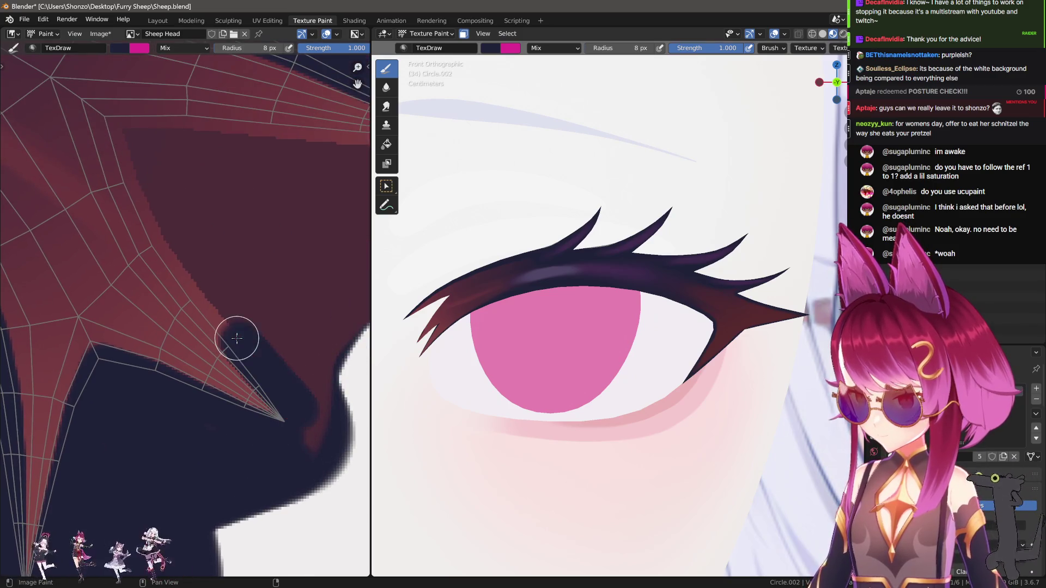
left_click_drag(197, 296, 198, 295)
left_click_drag(197, 296, 156, 240)
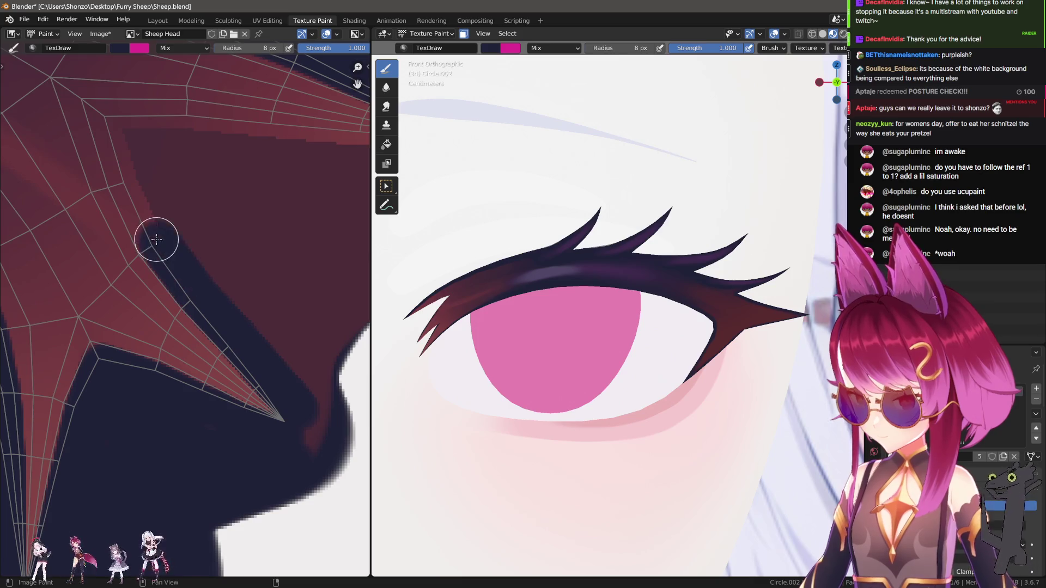
With a 5 px brush, trace navy lines along the edges of the red horn shapes.
middle_click_drag(214, 246, 223, 257)
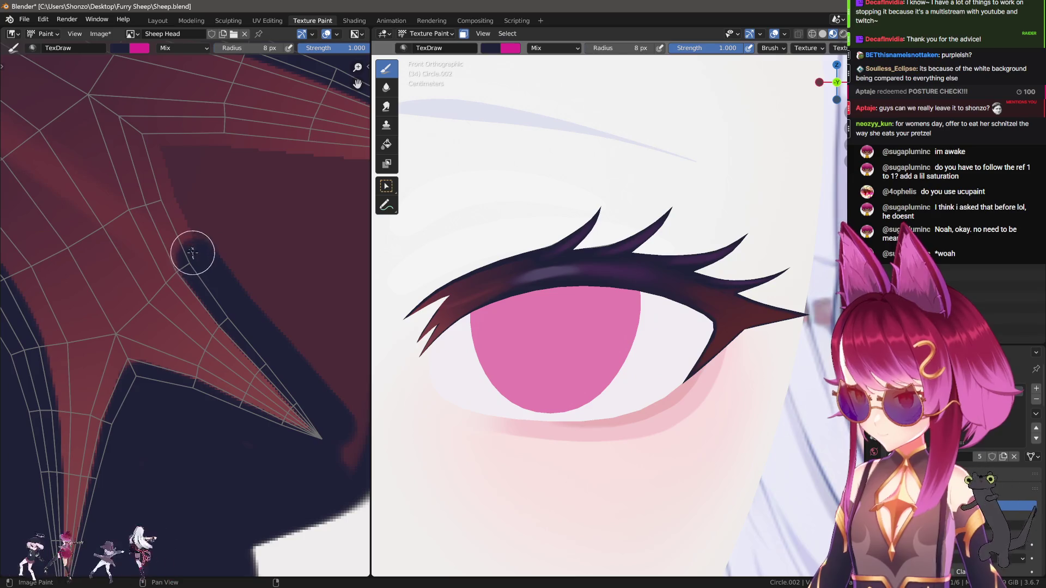
left_click_drag(165, 199, 165, 199)
key("bracketleft")
key("bracketleft")
key("bracketleft")
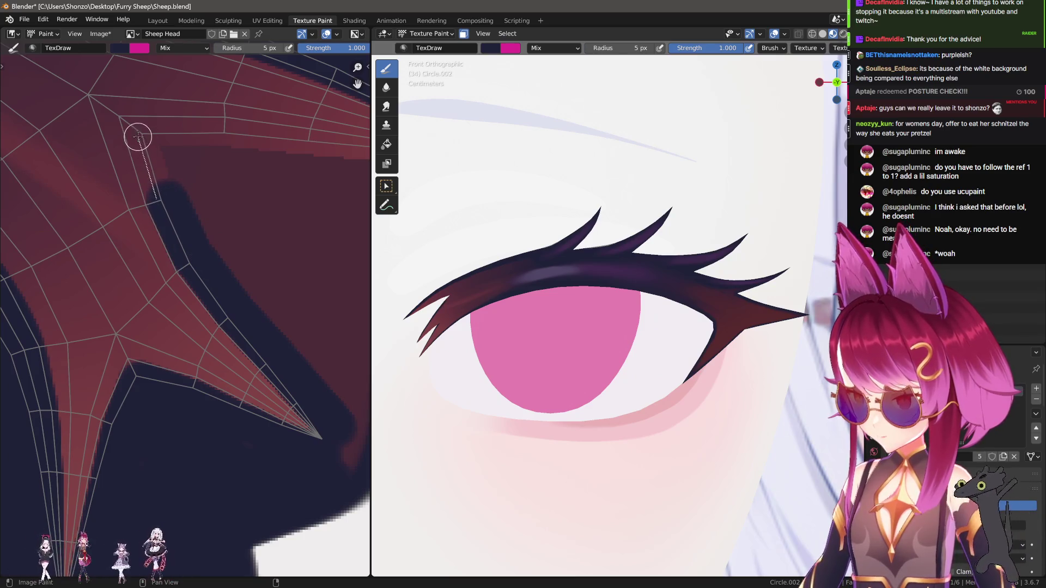
left_click_drag(137, 130, 138, 129)
left_click_drag(138, 131, 223, 132)
left_click_drag(223, 132, 292, 143)
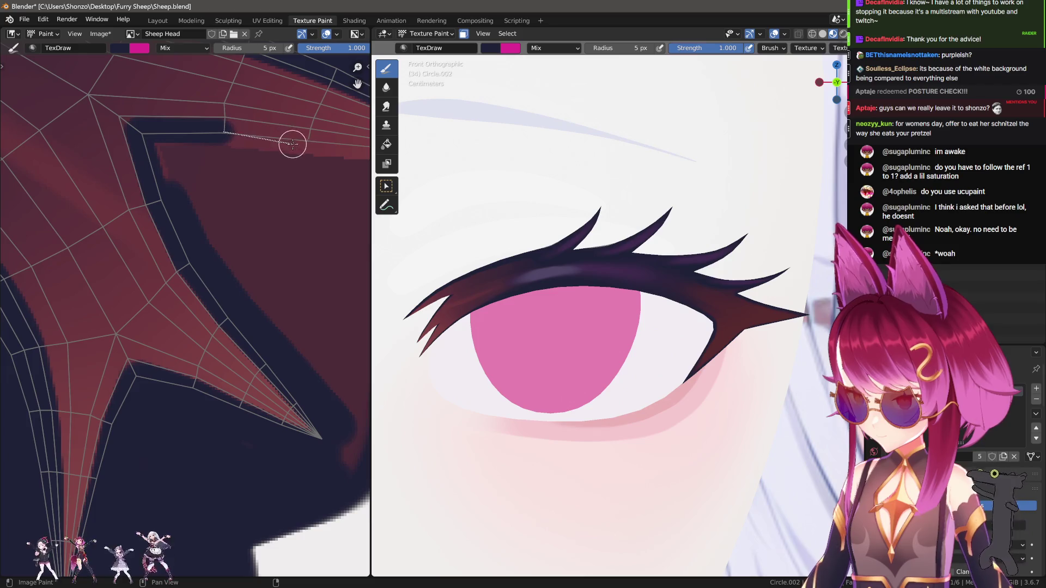
middle_click_drag(310, 145, 105, 190)
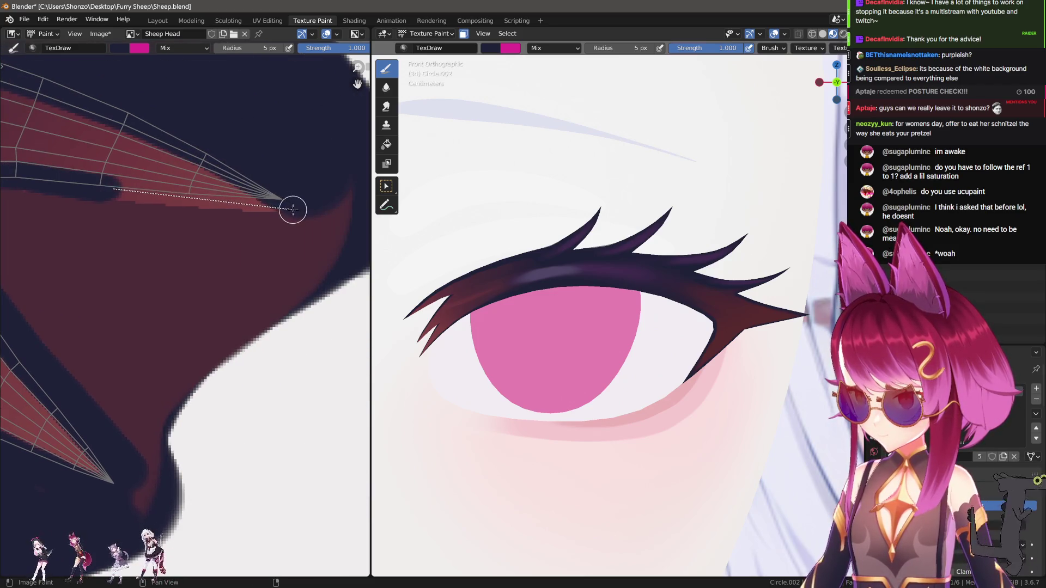
left_click_drag(292, 209, 291, 212)
middle_click_drag(15, 203, 77, 202)
left_click_drag(22, 188, 103, 322)
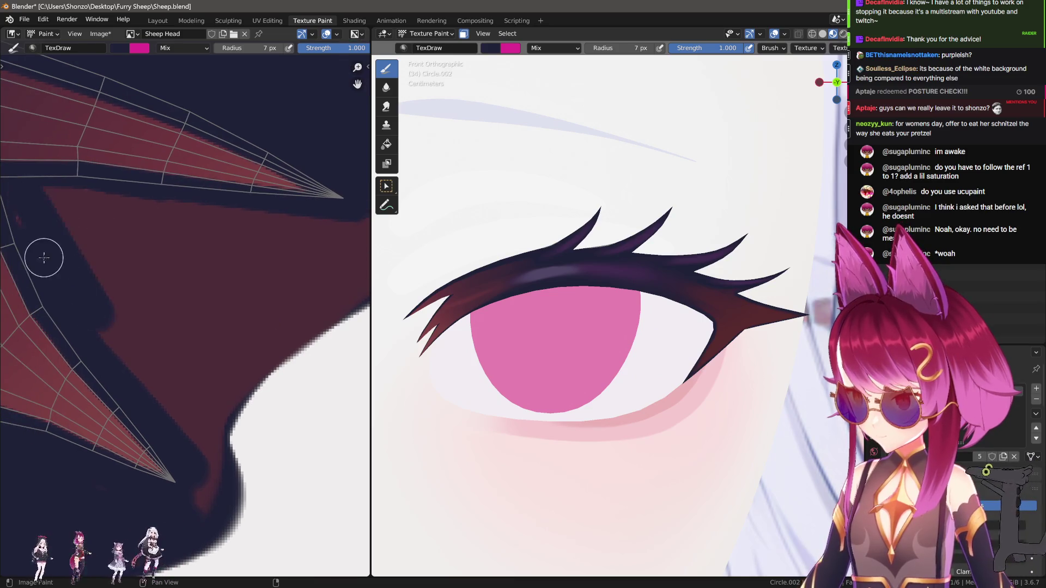
middle_click_drag(42, 191, 93, 258)
left_click_drag(100, 228, 304, 210)
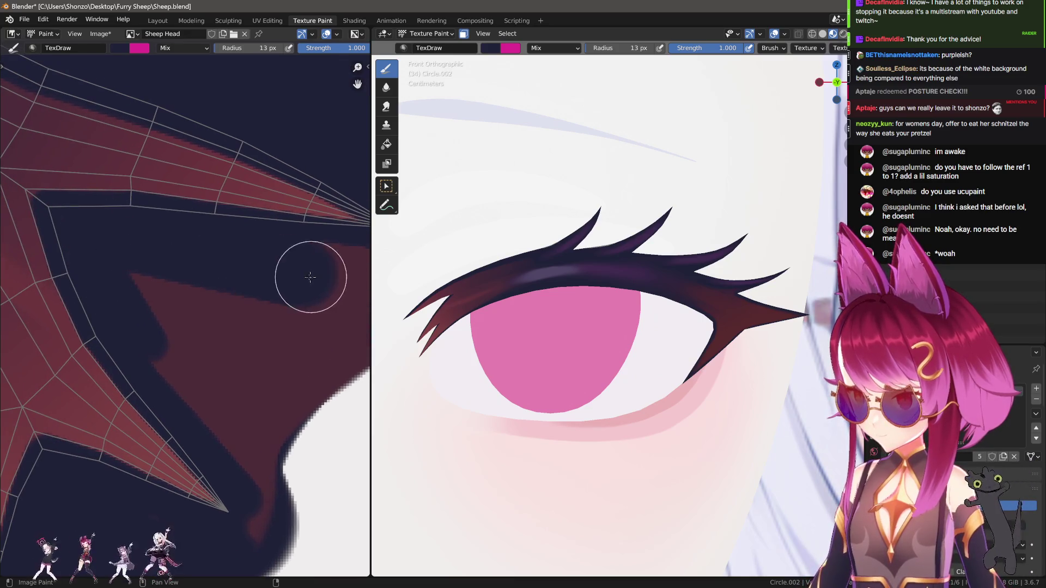
Cover the remaining red patches in navy, alternating the brush between 13 px and 8–9 px.
key("f")
left_click(131, 272)
middle_click_drag(133, 274, 108, 273)
left_click_drag(107, 273, 181, 391)
middle_click_drag(181, 391, 144, 316)
key("f")
left_click(154, 333)
mouse_move(187, 451)
left_mouse_down()
mouse_move(198, 337)
mouse_move(140, 334)
mouse_move(138, 211)
left_mouse_up()
middle_click_drag(361, 211, 234, 238)
key("f")
left_click(234, 238)
left_click_drag(249, 213, 98, 222)
middle_click_drag(98, 221, 188, 220)
key("f")
left_click(201, 234)
left_click_drag(201, 234, 141, 365)
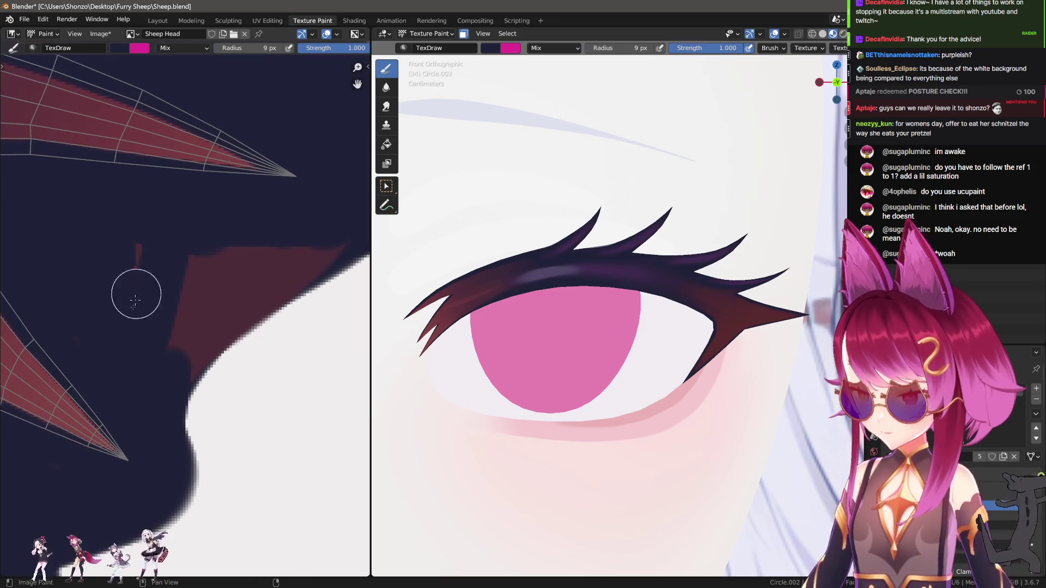
Paint over the red triangle near the hairline in navy and switch to the Smear brush.
mouse_move(212, 327)
left_mouse_down()
mouse_move(275, 285)
mouse_move(218, 275)
left_mouse_up()
middle_click_drag(180, 338, 229, 217)
scroll(228, 217, "up", 3)
key("shift+space")
key("3")
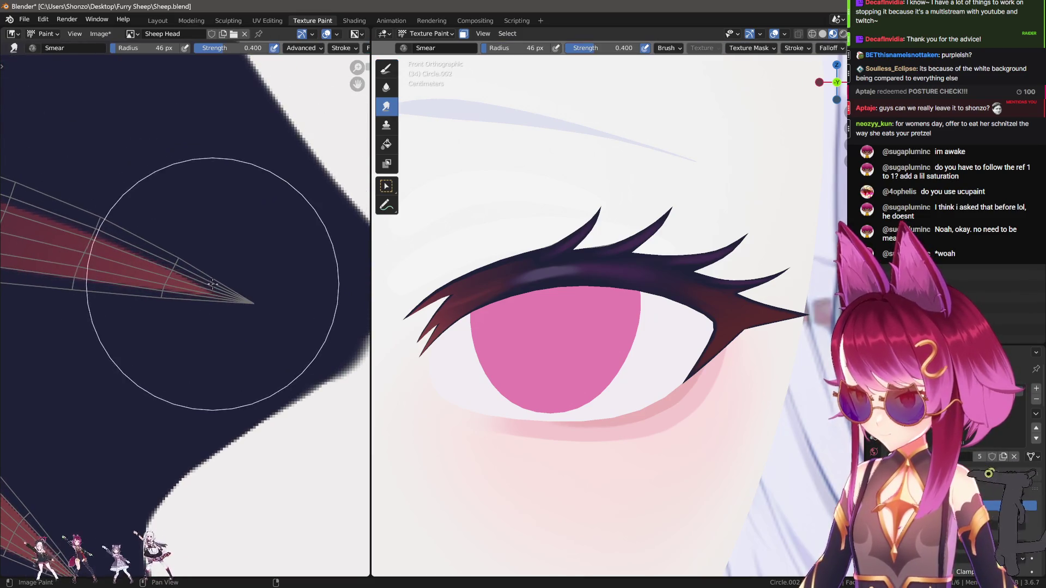
Set the brush radius to 31 px and stroke along the red wedge tip.
scroll(186, 246, "up", 1)
mouse_move(162, 276)
middle_mouse_down()
mouse_move(187, 234)
mouse_move(168, 336)
middle_mouse_up()
scroll(167, 336, "down", 3)
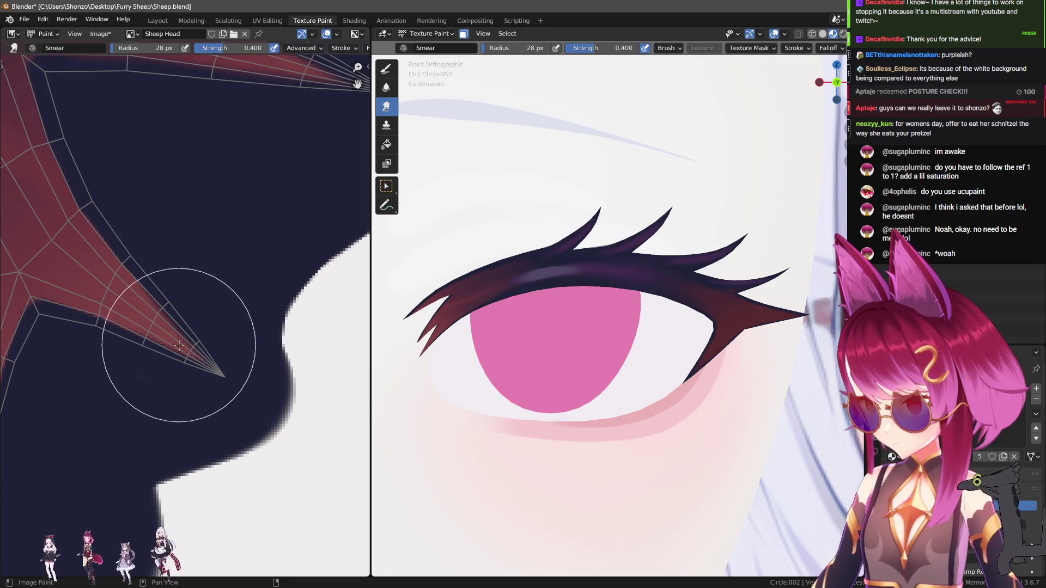
scroll(173, 327, "up", 3)
key("f")
left_click(172, 325)
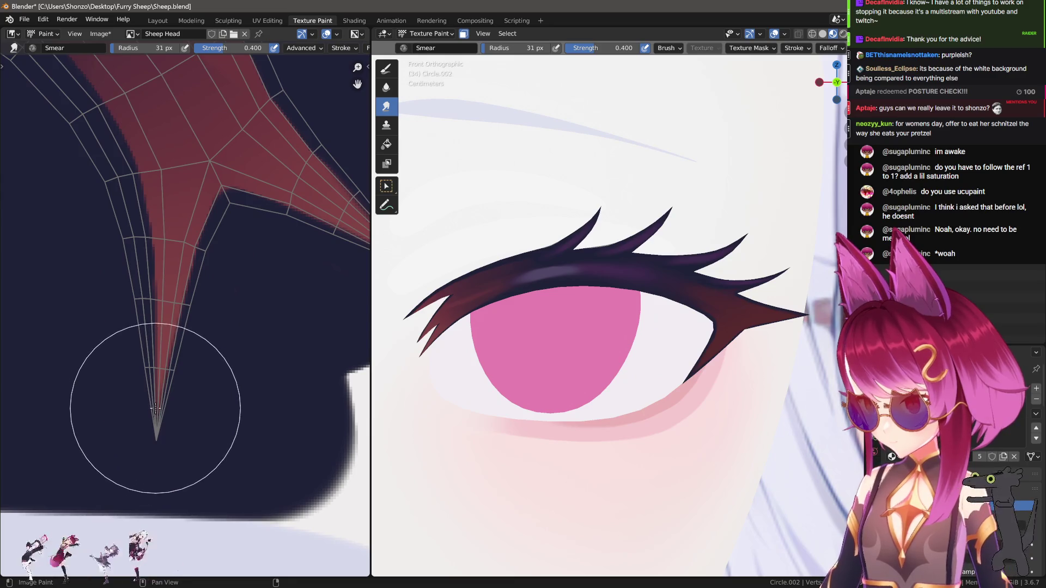
key("d")
left_click_drag(131, 323, 131, 429)
Soften and smear the curved arm edges with a 51 px brush, then return to the Draw brush.
scroll(118, 458, "down", 2)
middle_click_drag(251, 397, 164, 385)
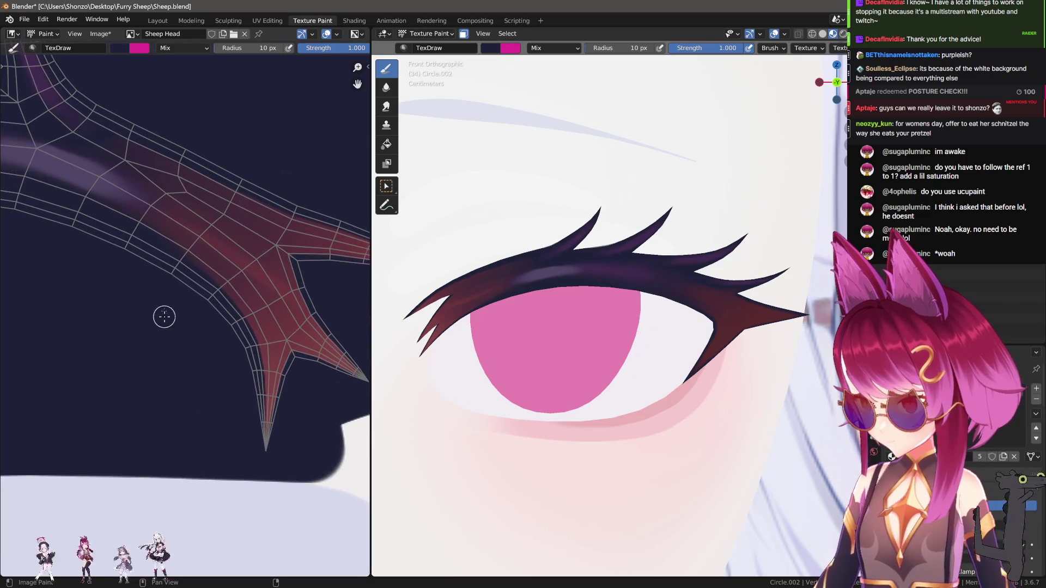
key("s")
key("shift+s")
key("n")
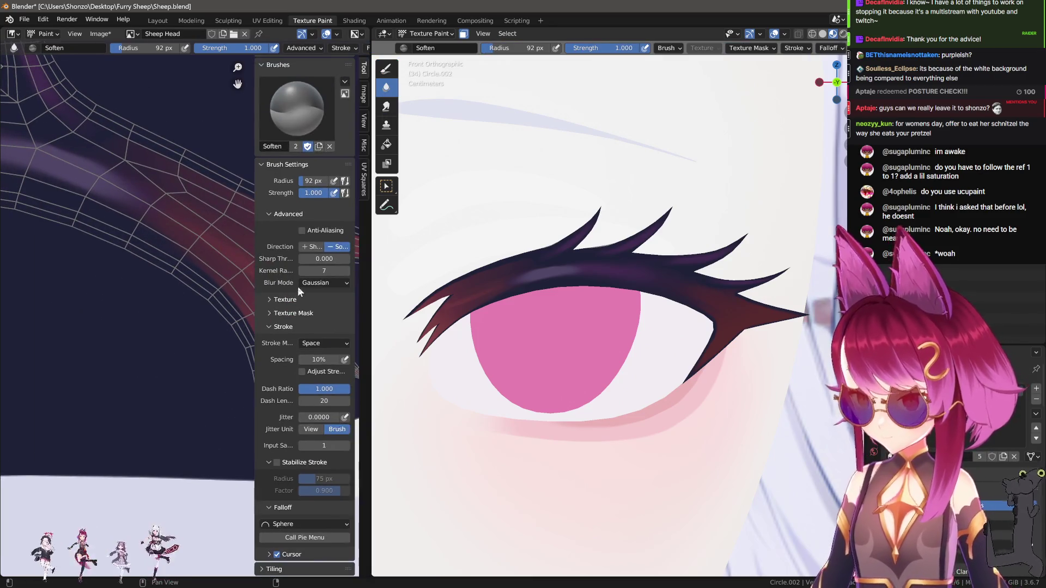
key("n")
scroll(163, 273, "up", 2)
key("f")
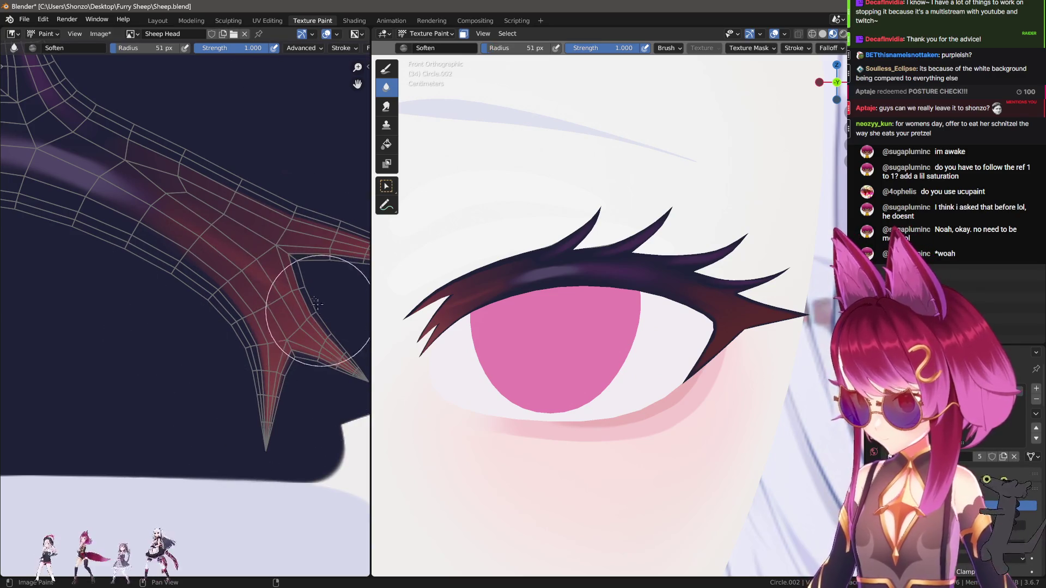
scroll(346, 180, "right", 3, "ctrl")
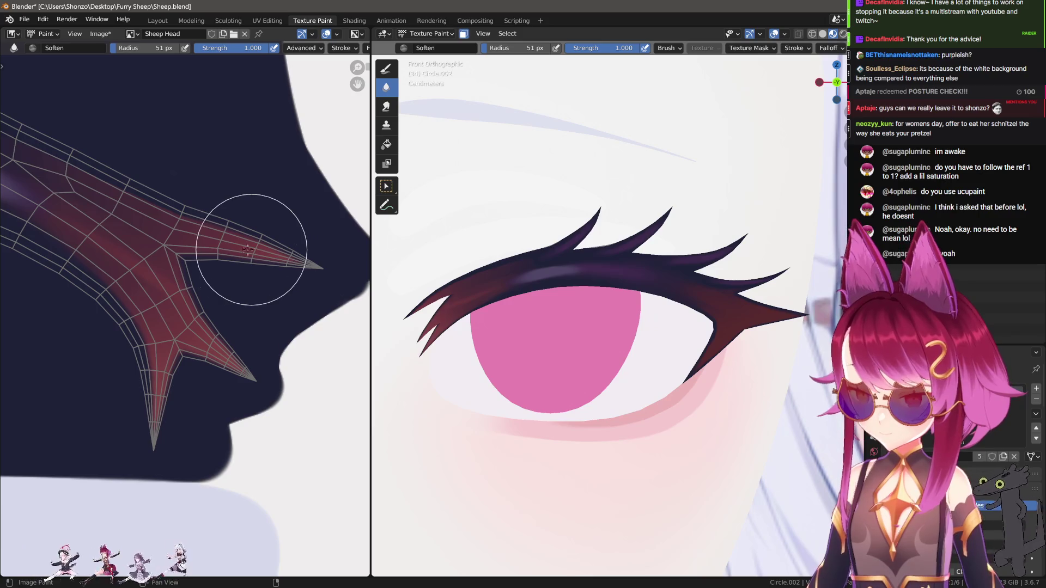
key("s")
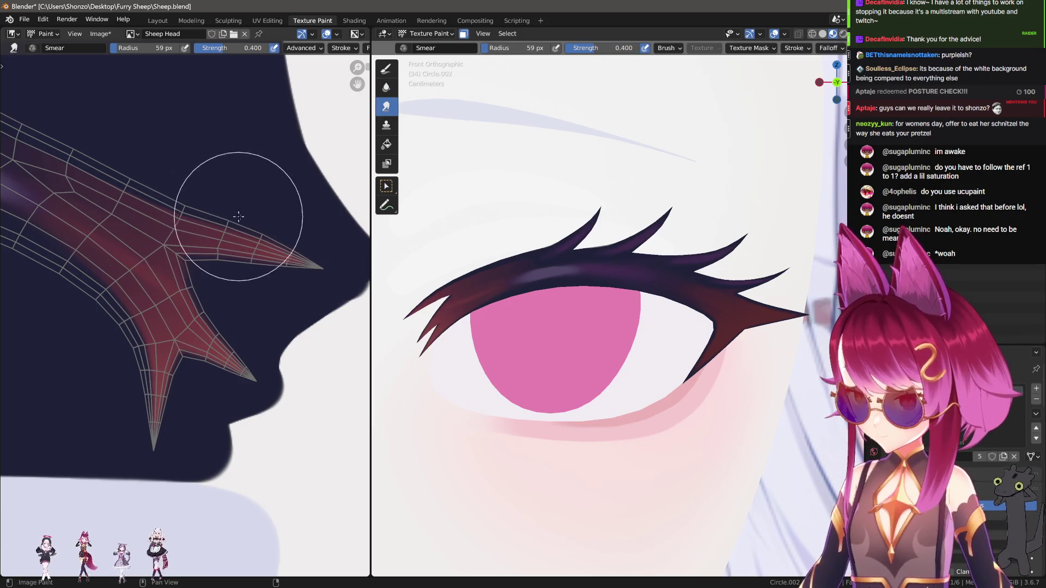
scroll(666, 313, "down", 5)
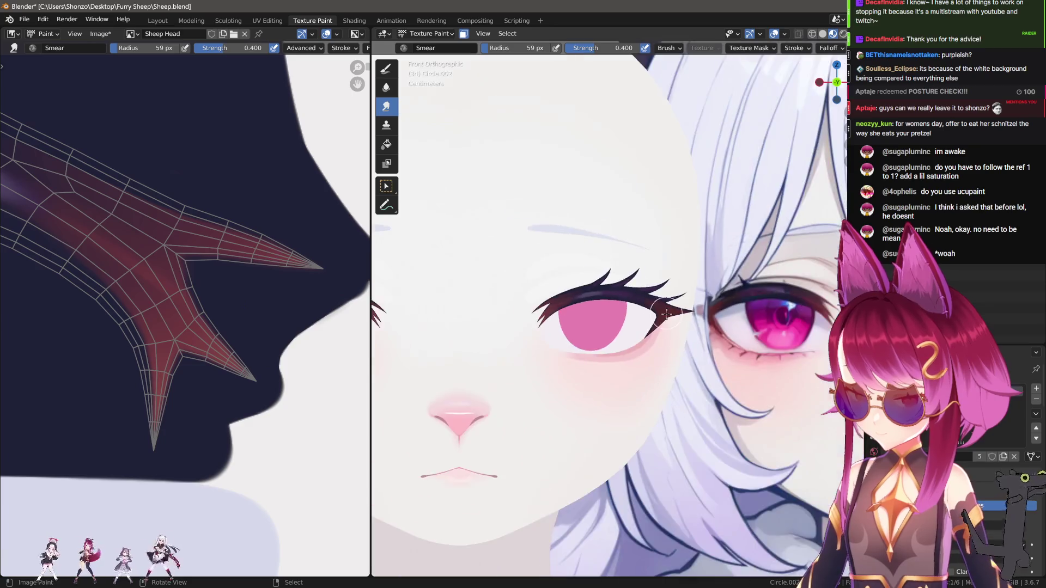
scroll(666, 313, "down", 4)
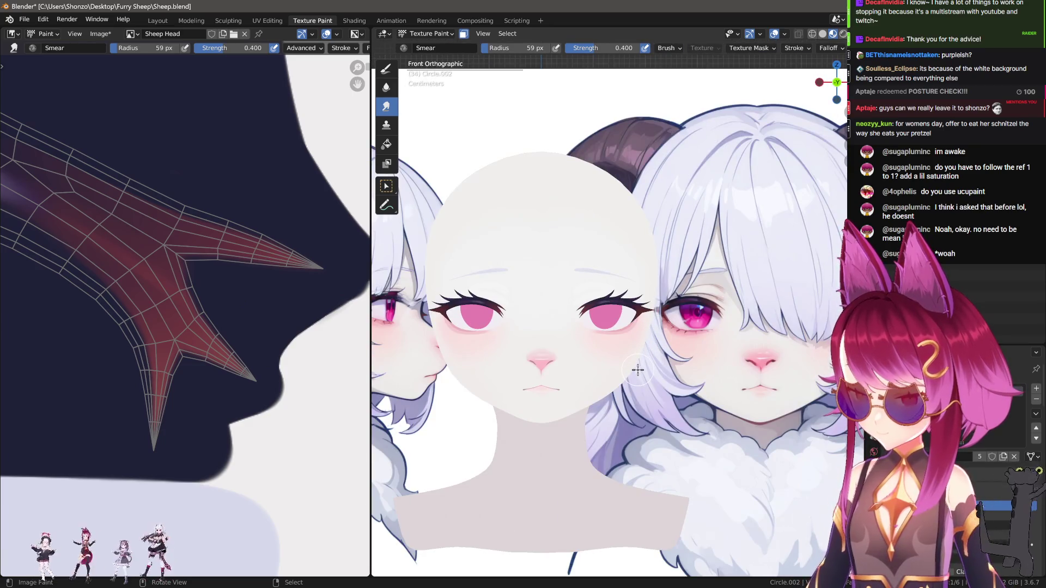
key("d")
scroll(136, 210, "down", 4)
Set the brush blend mode to Screen in the quick brush settings.
scroll(196, 297, "up", 5)
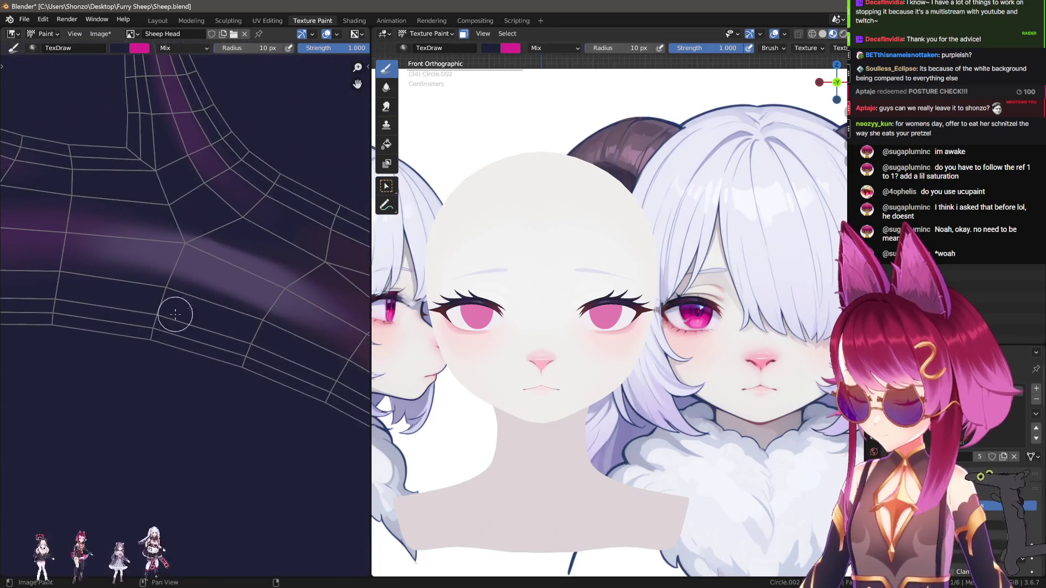
key("n")
right_click(200, 266)
left_click(128, 239)
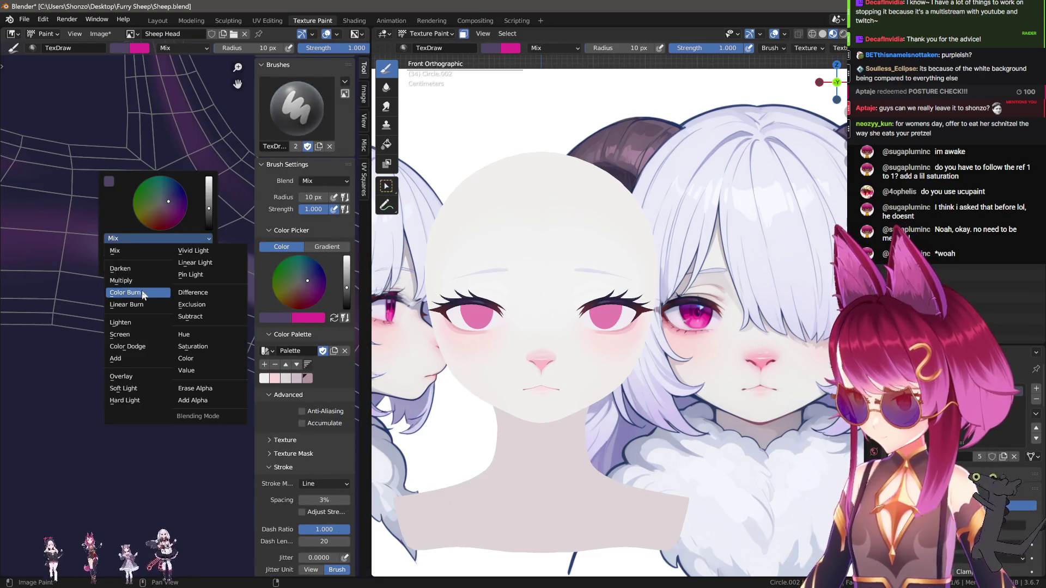
left_click(135, 322)
left_click(133, 239)
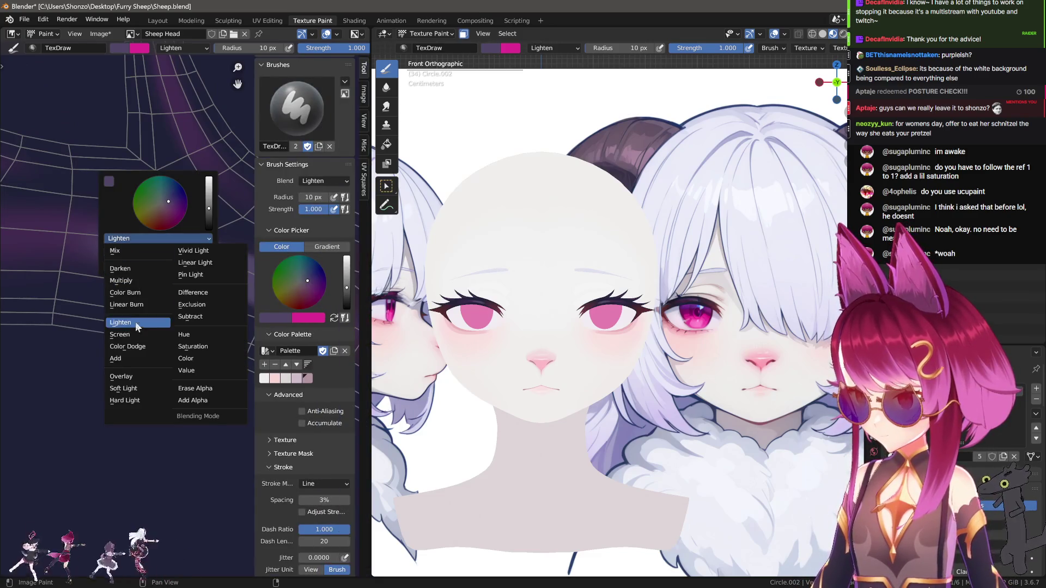
left_click(131, 334)
Paint a lighter purple stroke with Space stroke along the band, then smear it along the band.
left_click_drag(249, 278, 249, 278)
key("n")
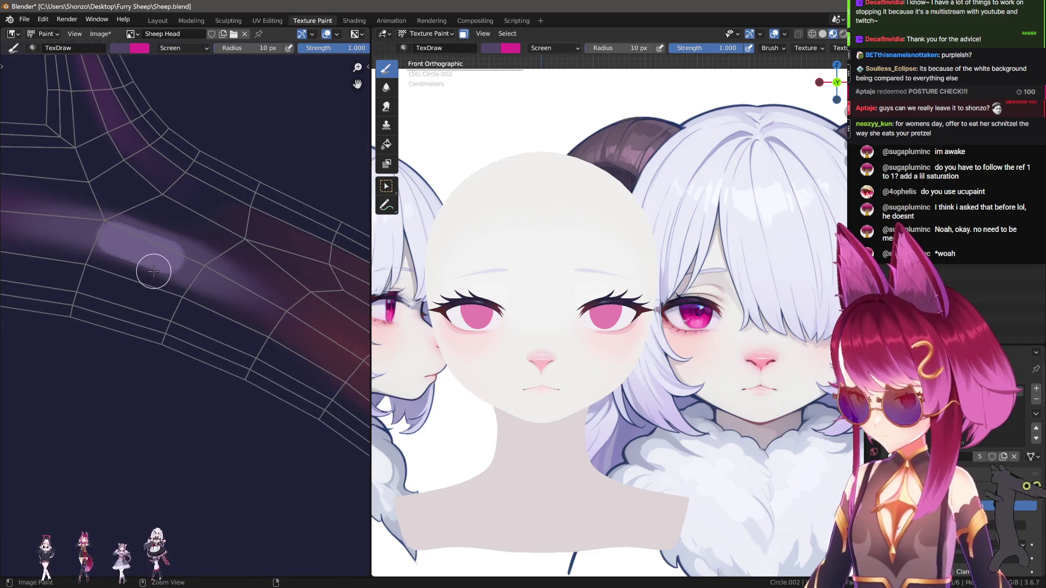
key("e")
left_click(108, 225)
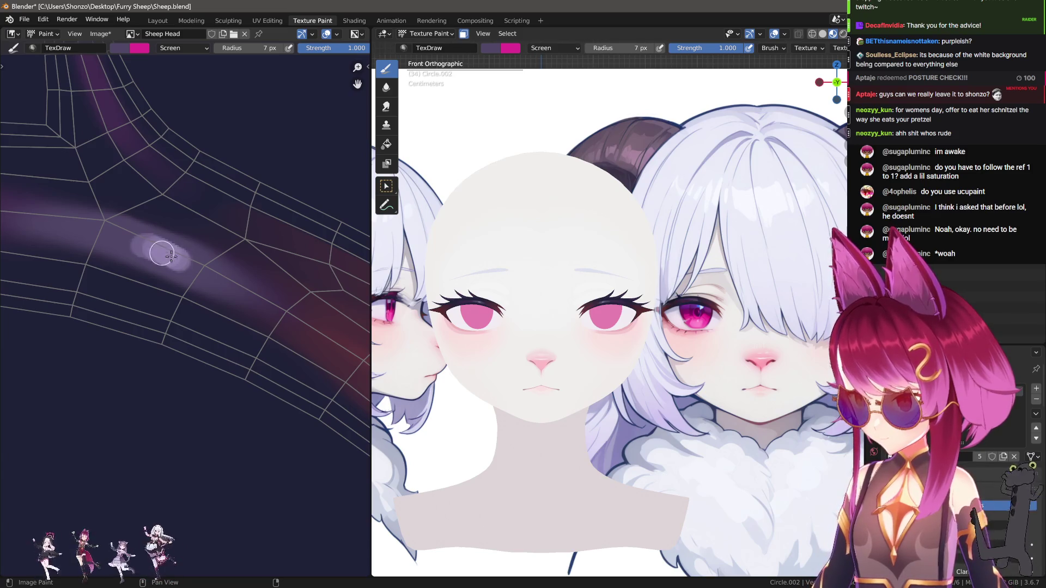
scroll(162, 254, "up", 2)
scroll(381, 272, "up", 2)
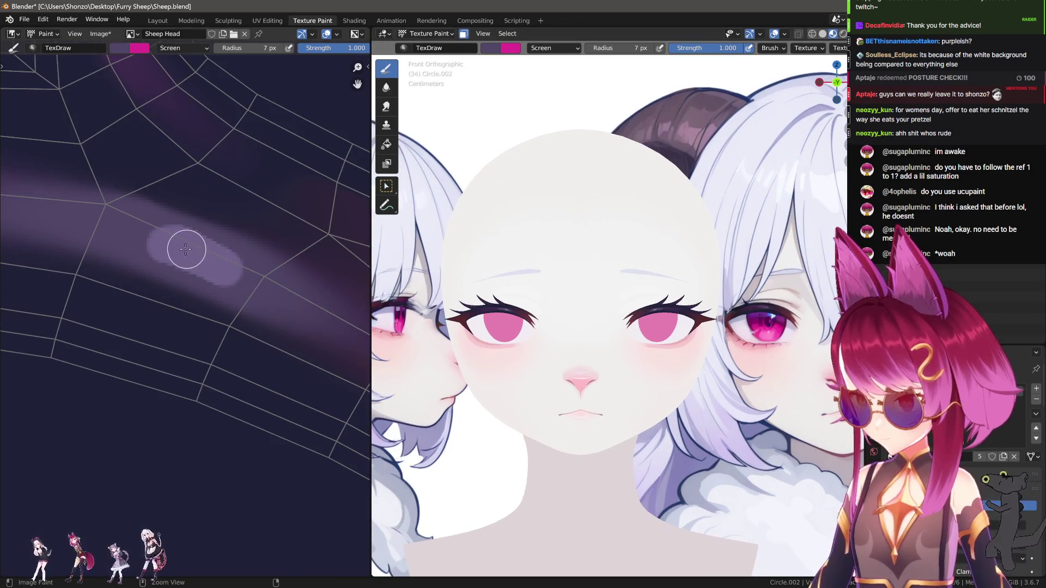
key("3")
mouse_move(155, 251)
left_mouse_down()
mouse_move(152, 195)
mouse_move(135, 175)
mouse_move(206, 243)
mouse_move(329, 320)
left_mouse_up()
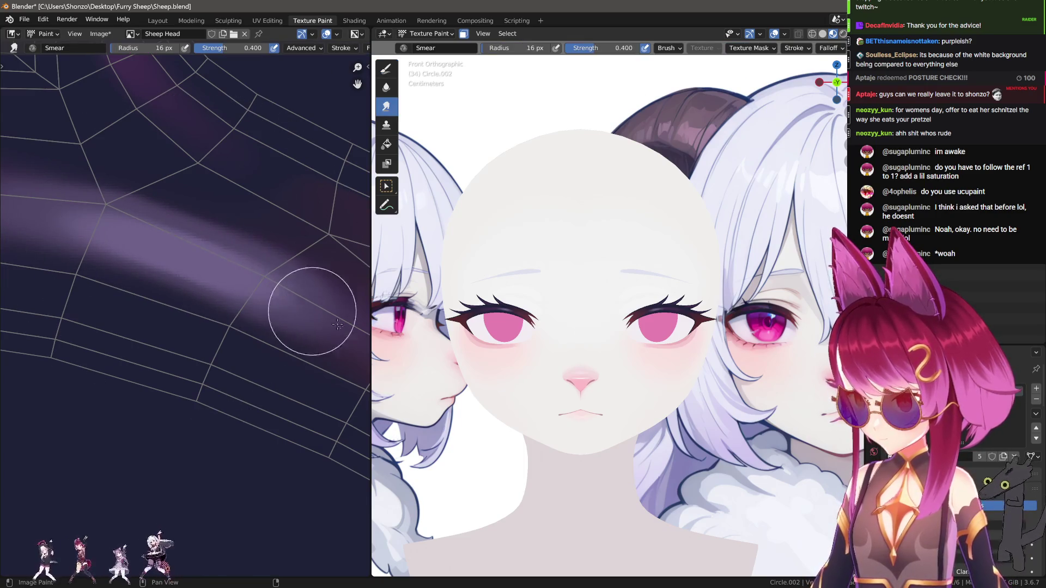
Undo the last two light purple smears.
scroll(624, 357, "up", 8)
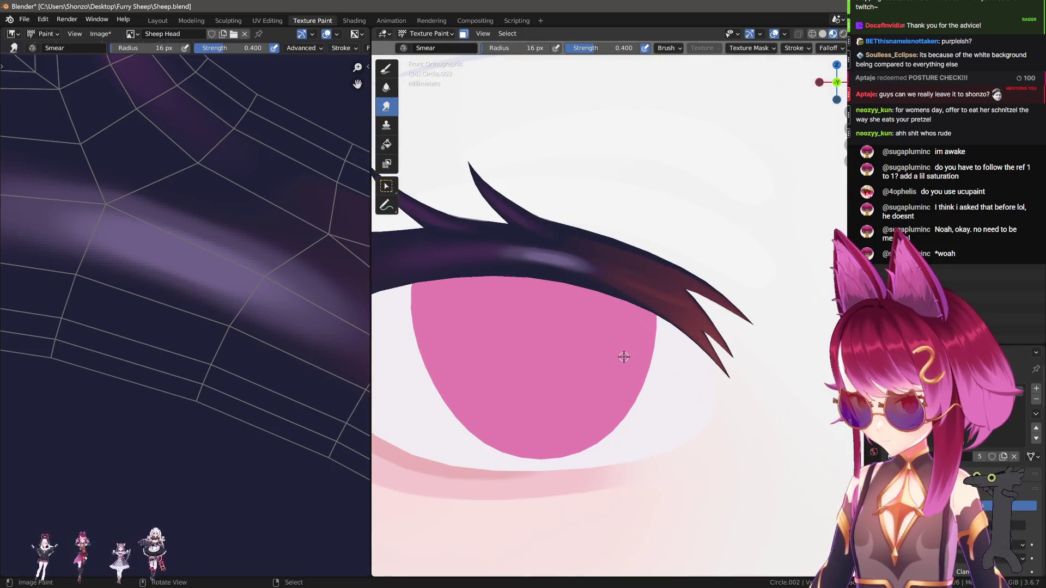
key("ctrl+z")
key("ctrl+z")
key("ctrl+z")
key("ctrl+z")
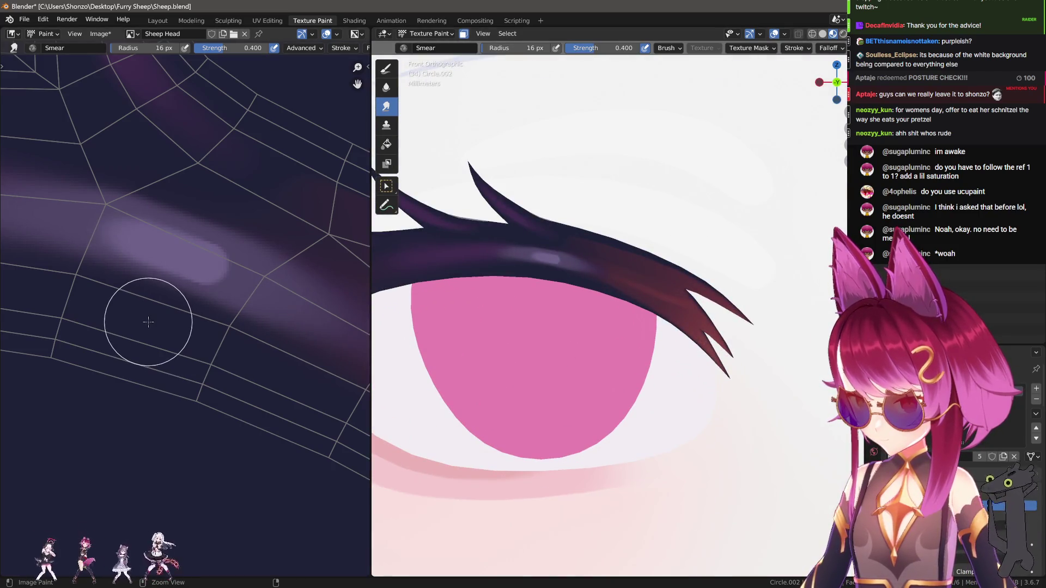
key("ctrl+z")
Show the Image menu's Save All Images options.
scroll(654, 354, "down", 8)
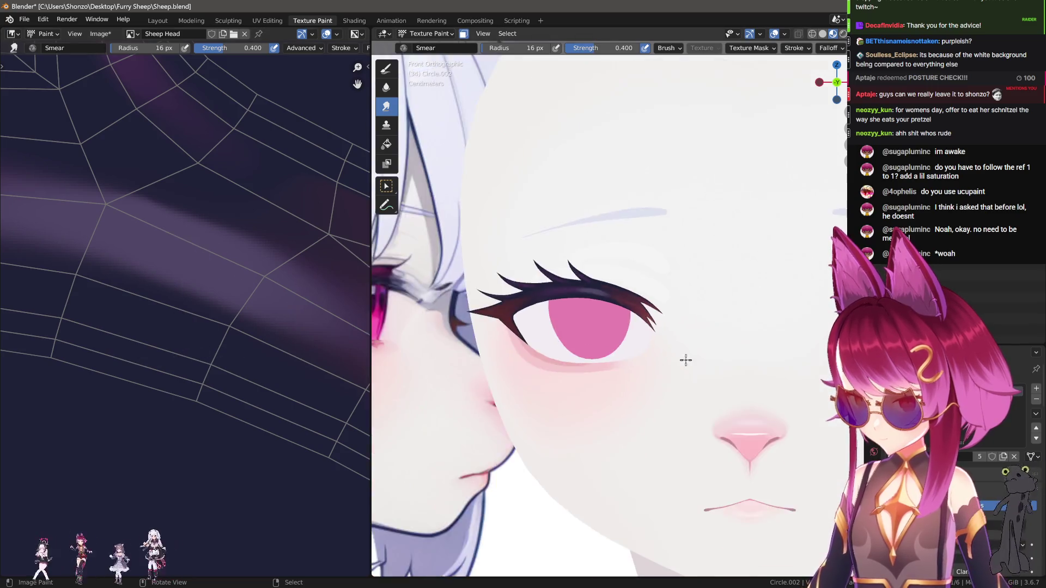
mouse_move(628, 348)
middle_mouse_down("shift")
mouse_move(596, 382)
mouse_move(563, 372)
middle_mouse_up("shift")
scroll(596, 382, "up", 2)
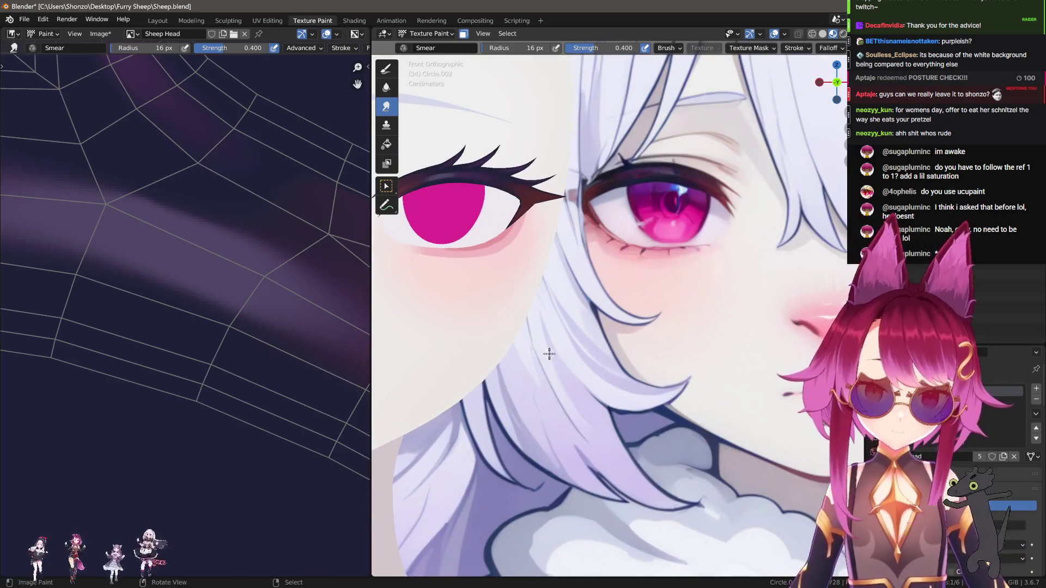
scroll(65, 269, "down", 4)
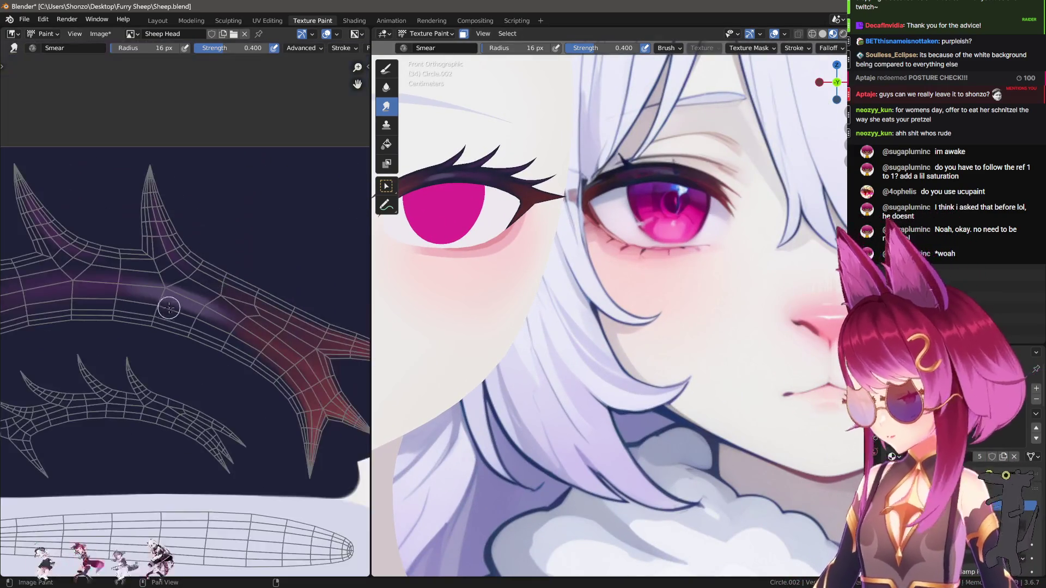
left_click(100, 34)
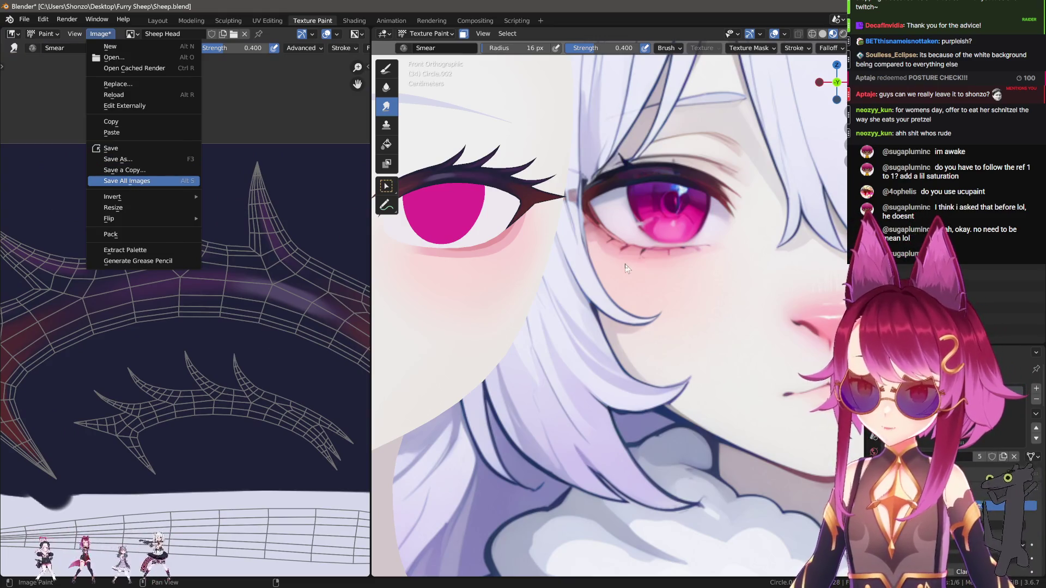
Save all painted images and return to the Draw brush, choosing its stroke method.
key("Return")
key("d")
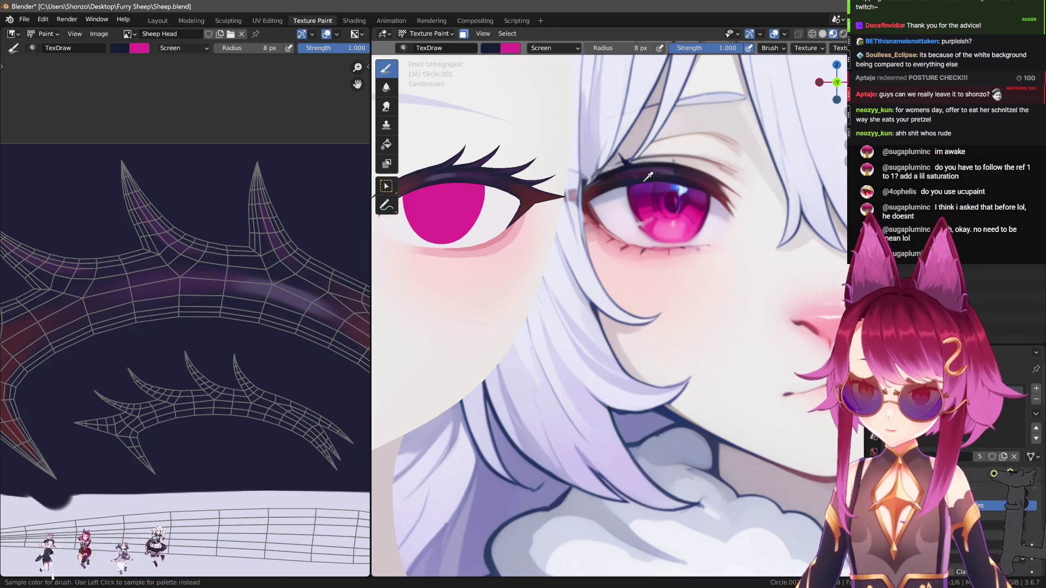
scroll(184, 328, "up", 4)
key("alt+f")
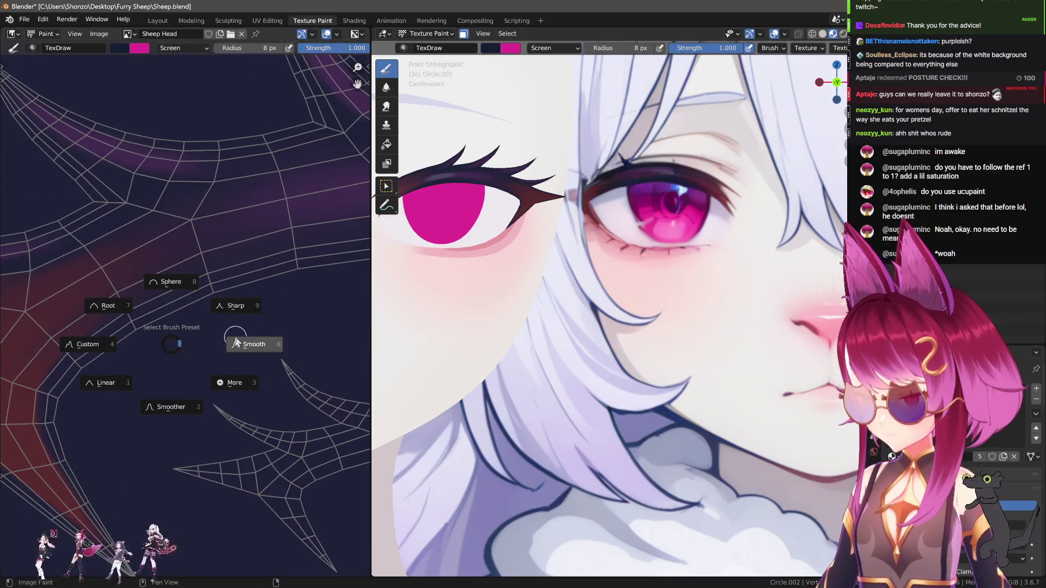
key("Escape")
middle_click_drag(144, 443, 160, 374)
key("e")
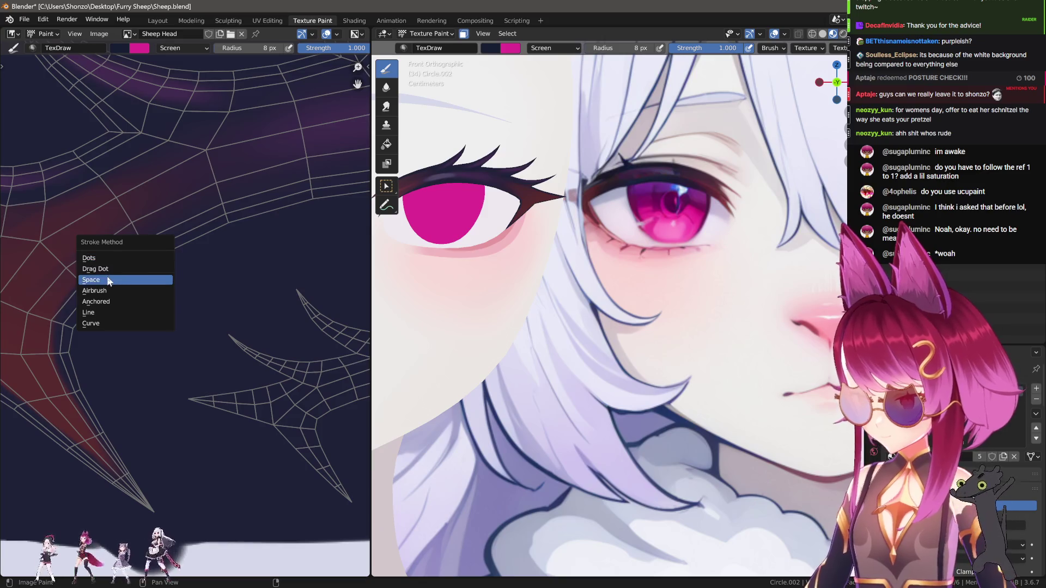
left_click(106, 279)
Change the brush blend mode from Screen to Mix and enlarge the radius to 40 px.
right_click(128, 262)
left_click(136, 247)
left_click(120, 258)
key("f")
left_click(129, 397)
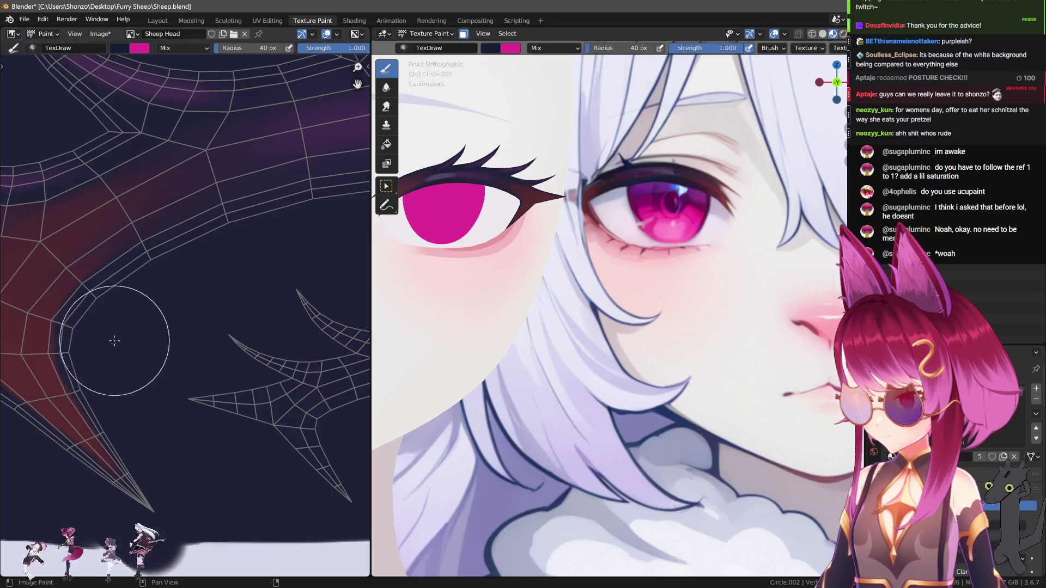
Give the brush Smooth falloff at 24 px and paint dark navy over the horn's red edge.
key("f")
left_click(117, 395)
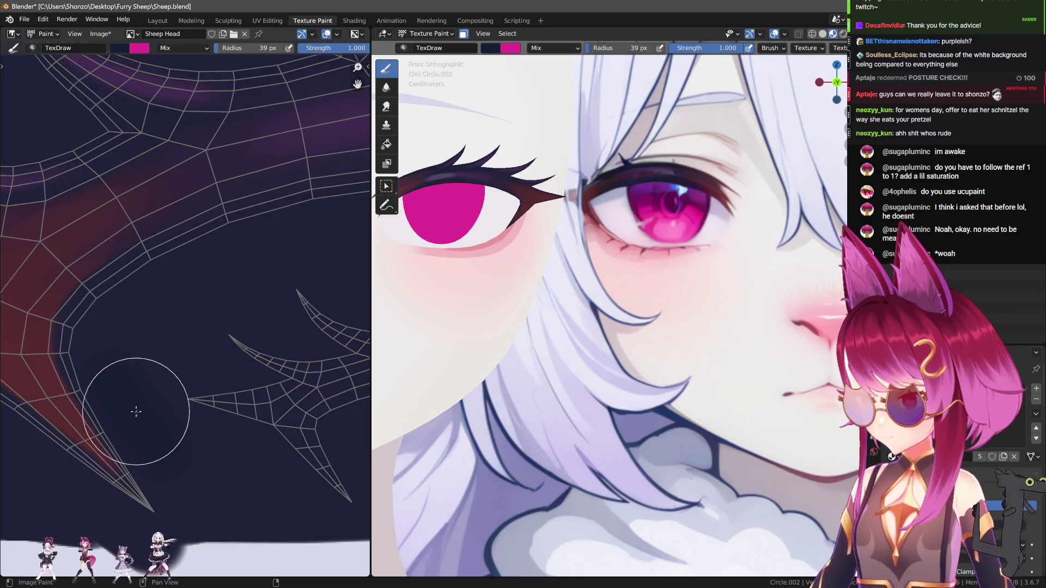
key("alt+f")
left_click(185, 442)
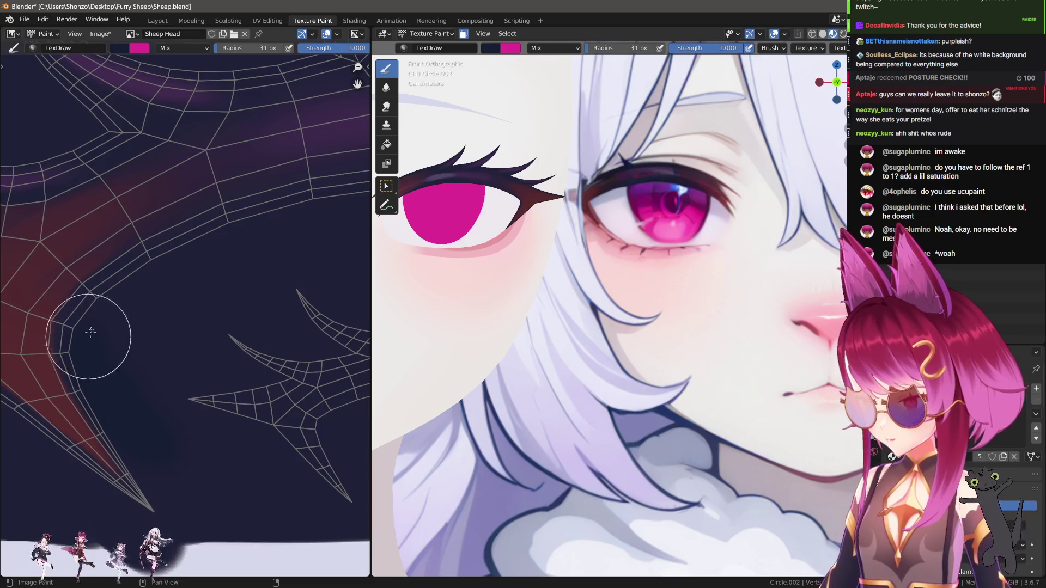
middle_click_drag(163, 266, 74, 331)
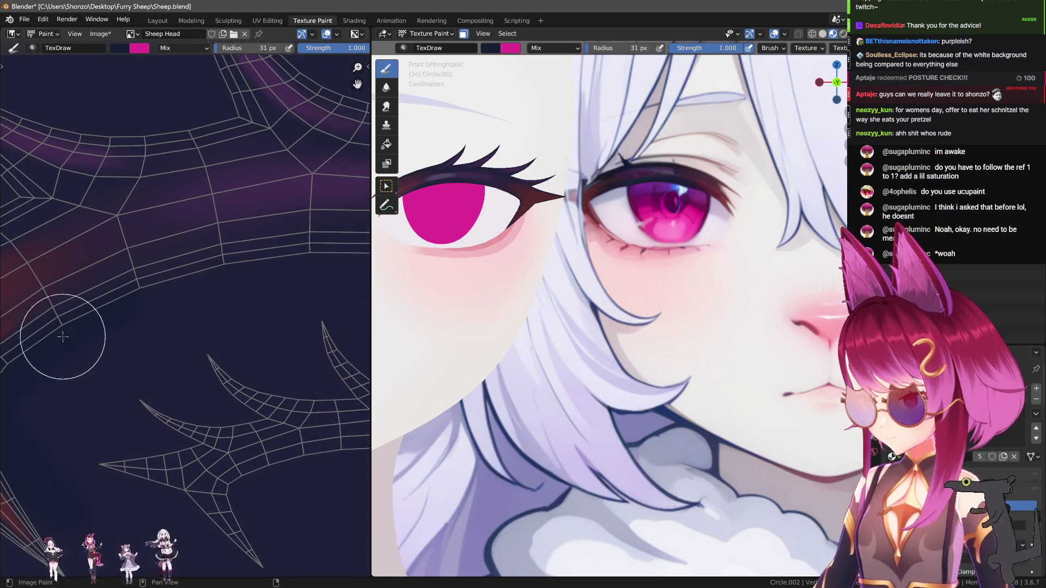
mouse_move(196, 288)
middle_mouse_down()
mouse_move(145, 299)
mouse_move(312, 273)
middle_mouse_up()
key("ctrl+f")
left_click(305, 295)
key("bracketleft")
key("bracketleft")
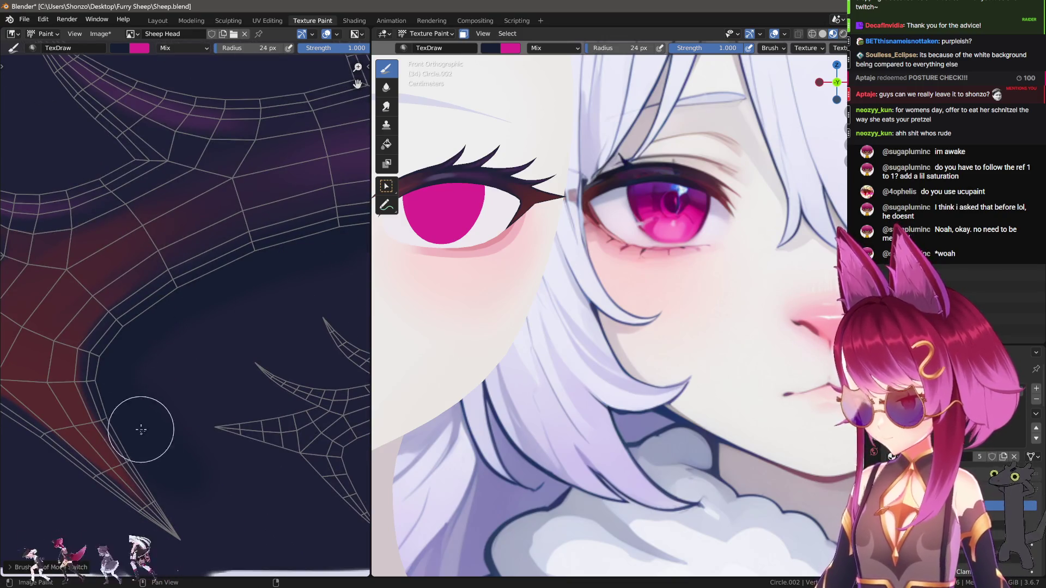
mouse_move(96, 386)
left_mouse_down()
mouse_move(98, 353)
mouse_move(196, 514)
mouse_move(139, 436)
mouse_move(110, 361)
left_mouse_up()
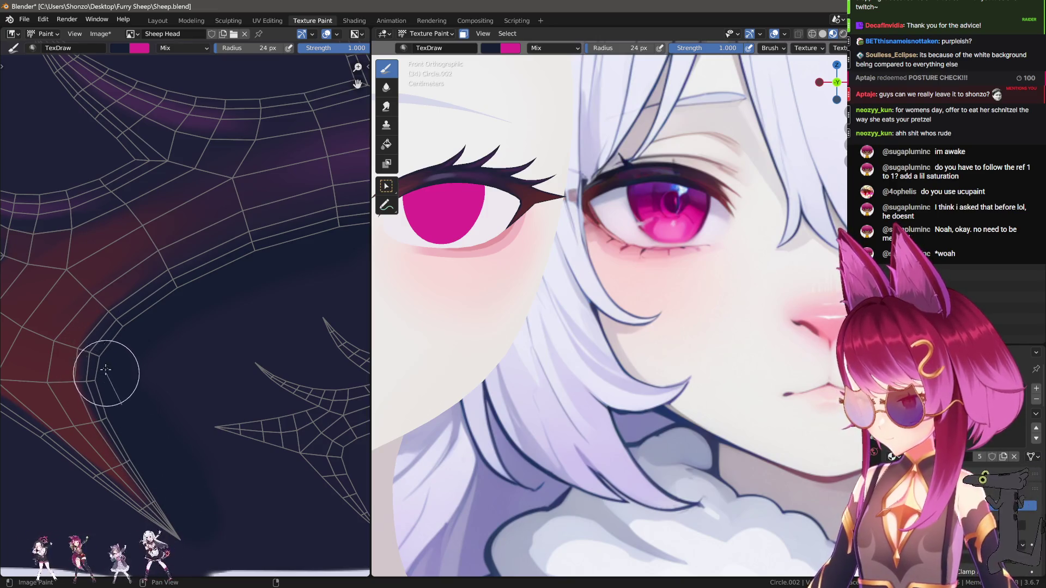
Paint dark navy shading along the next horn section's shadow side with a 21 px brush.
middle_click_drag(161, 309, 110, 332)
mouse_move(267, 250)
middle_mouse_down()
mouse_move(121, 296)
mouse_move(170, 285)
middle_mouse_up()
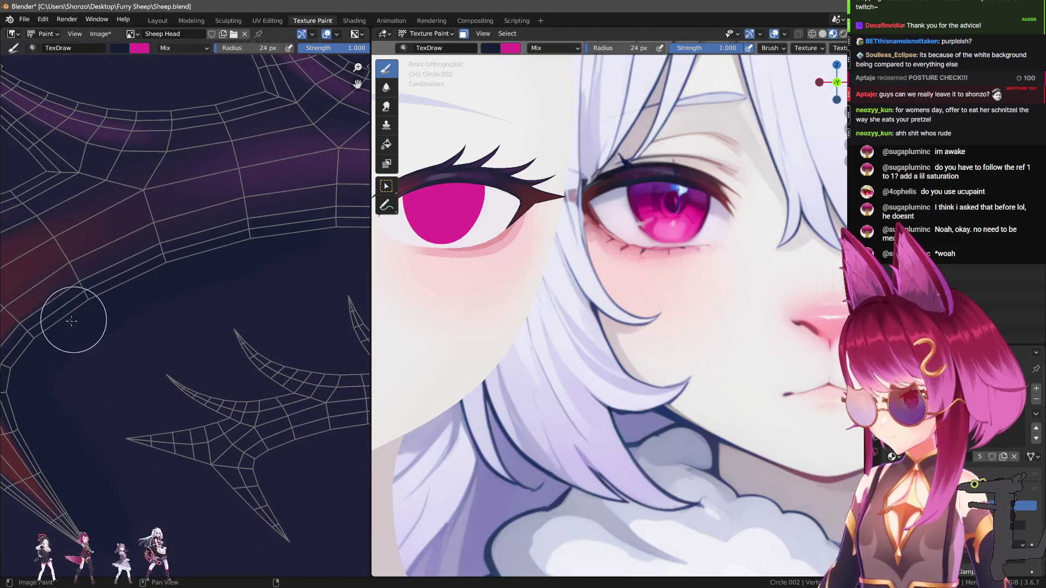
middle_click_drag(327, 245, 80, 282)
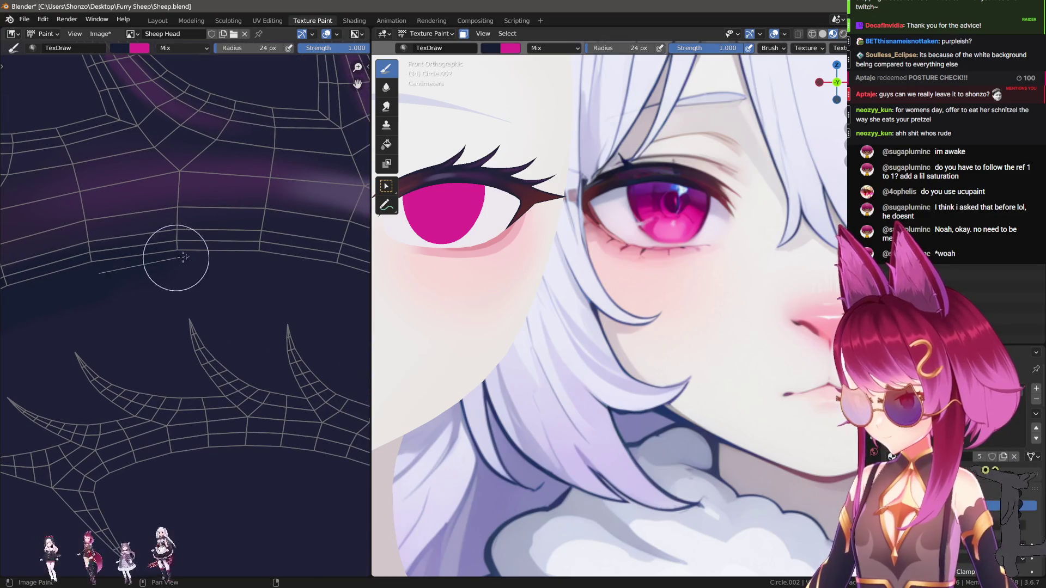
middle_click_drag(285, 279, 160, 271)
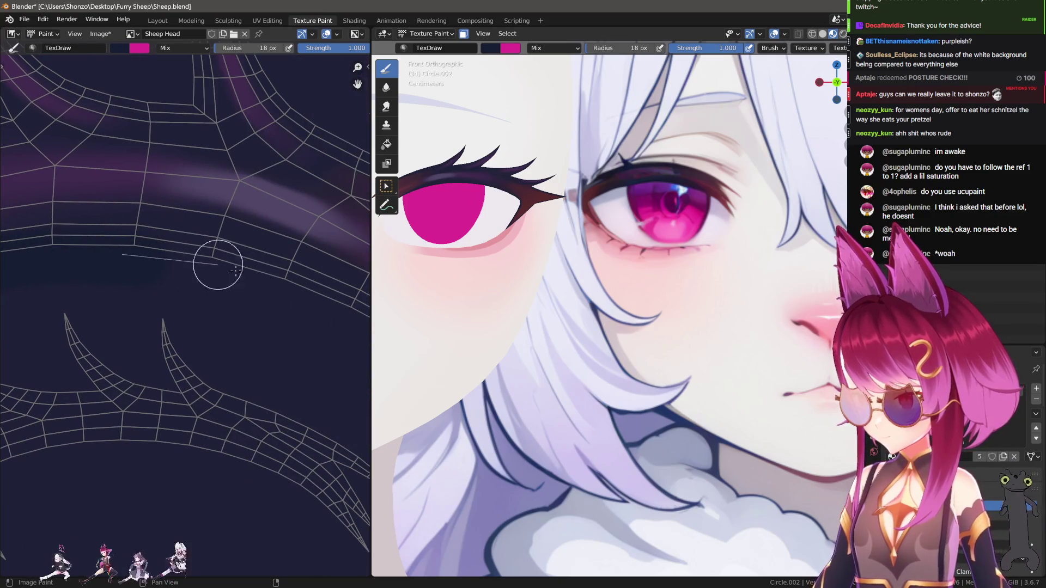
key("bracketright")
key("bracketright")
key("bracketright")
scroll(135, 293, "up", 2)
middle_click_drag(135, 293, 122, 287)
key("bracketleft")
key("bracketleft")
key("bracketleft")
scroll(187, 408, "up", 2)
left_click_drag(114, 183, 190, 266)
Lay a straight dark navy stroke along the horn with a 22 px brush.
key("bracketleft")
key("bracketleft")
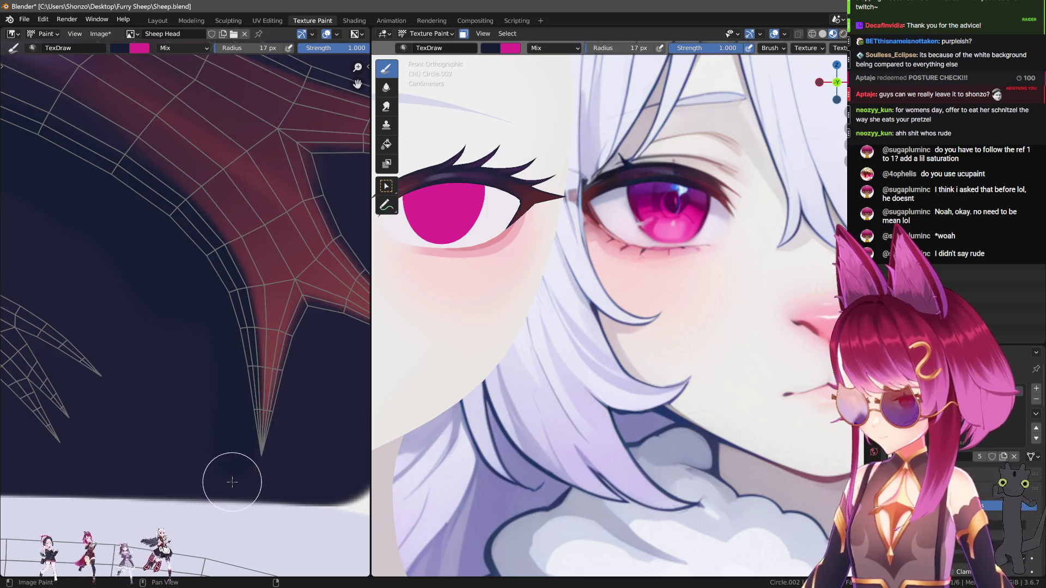
scroll(532, 290, "down", 2)
scroll(614, 321, "up", 5)
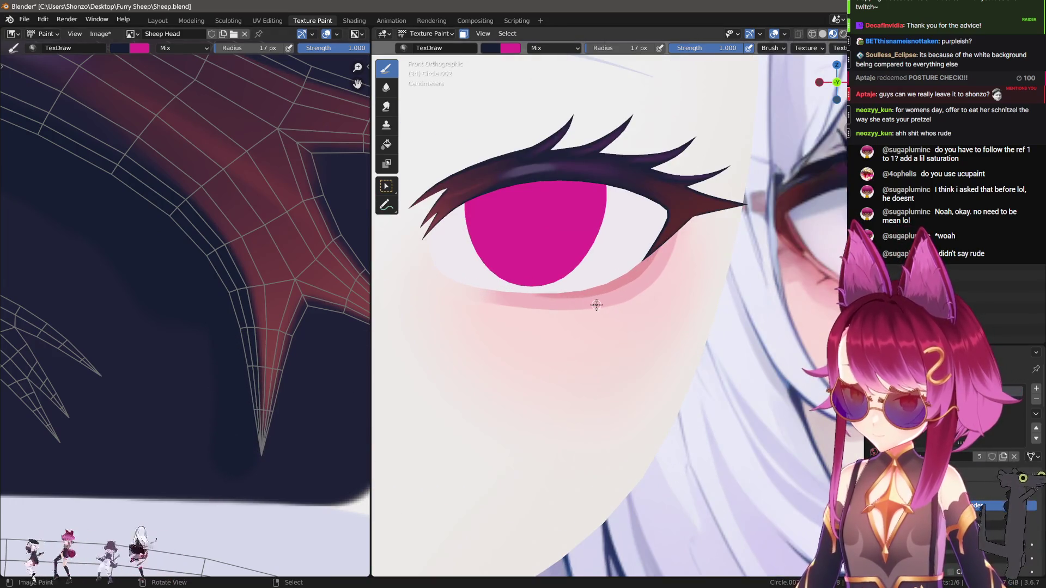
scroll(176, 251, "down", 2)
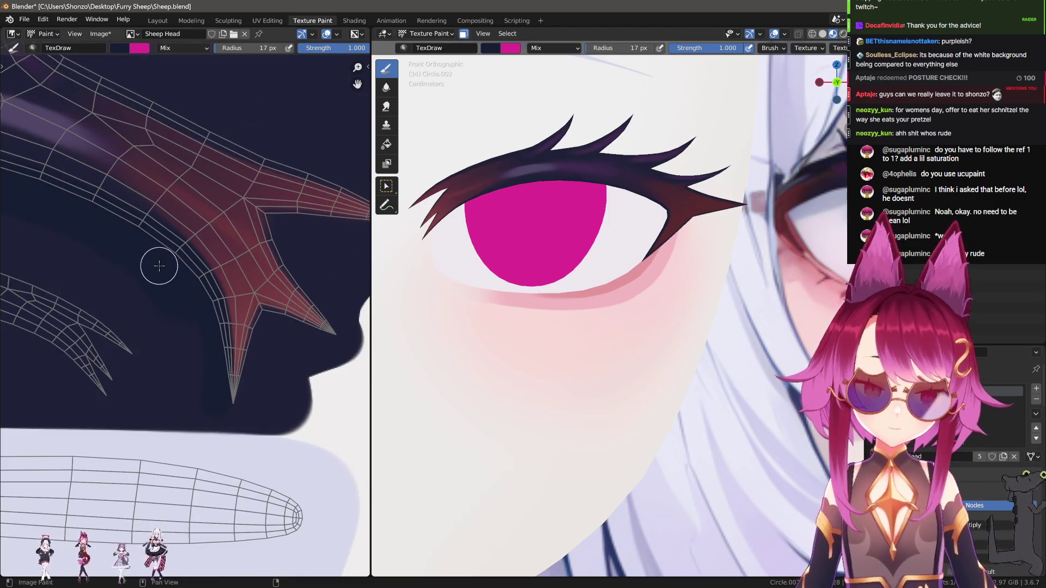
scroll(128, 206, "down", 2)
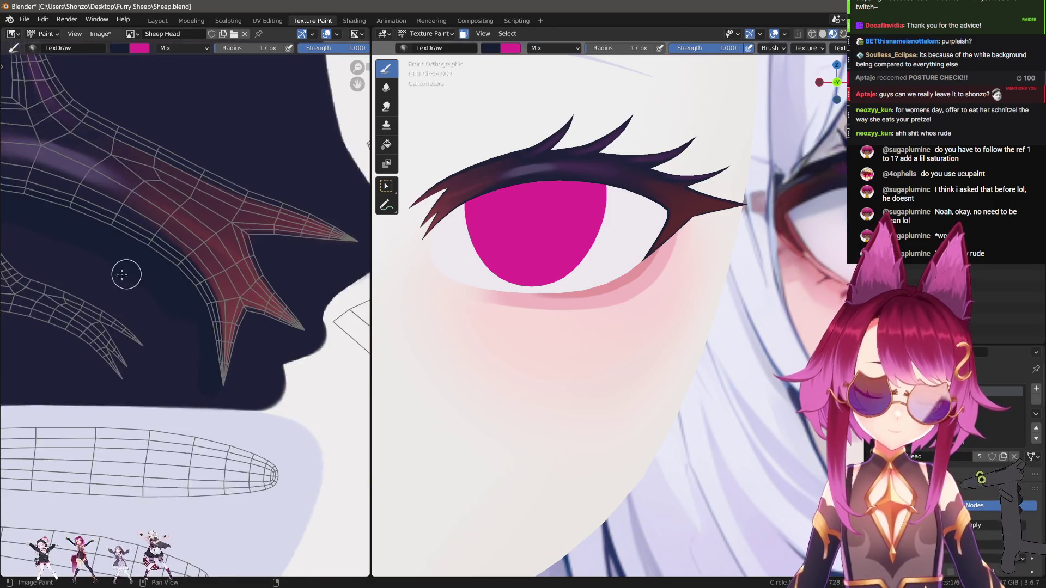
scroll(215, 229, "up", 4)
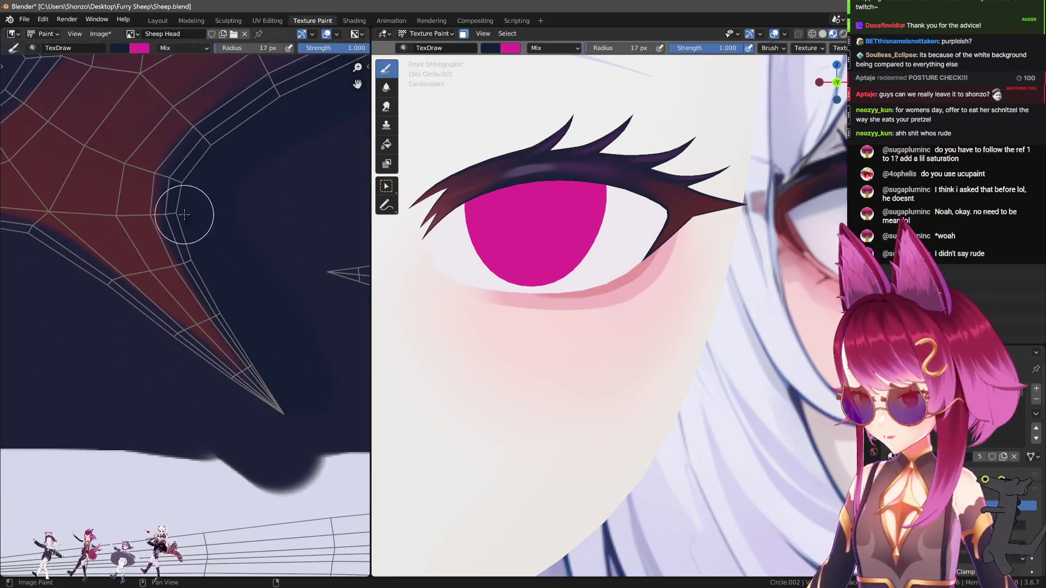
middle_click_drag(184, 215, 168, 298)
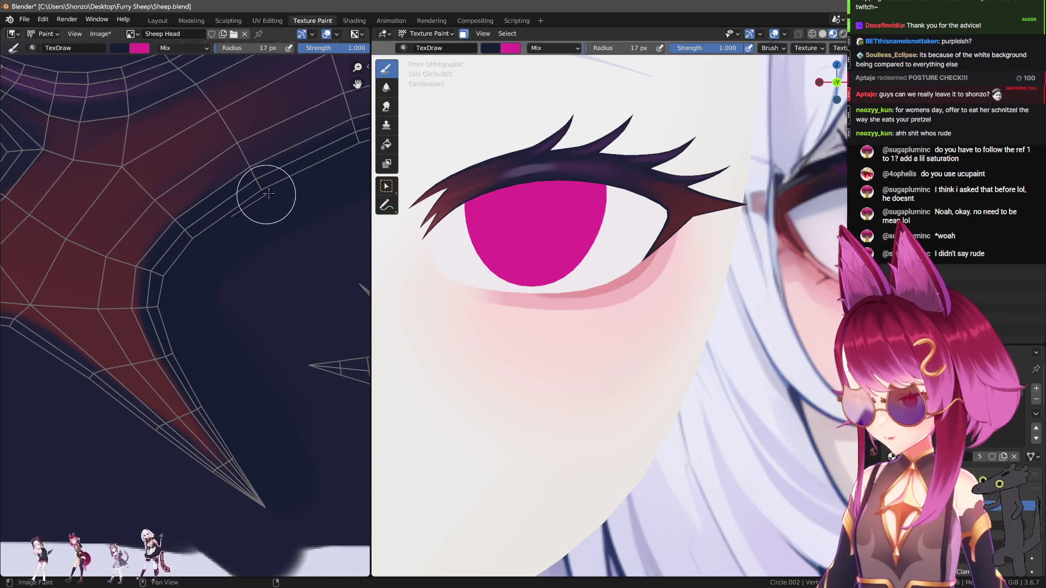
middle_click_drag(158, 257, 75, 307)
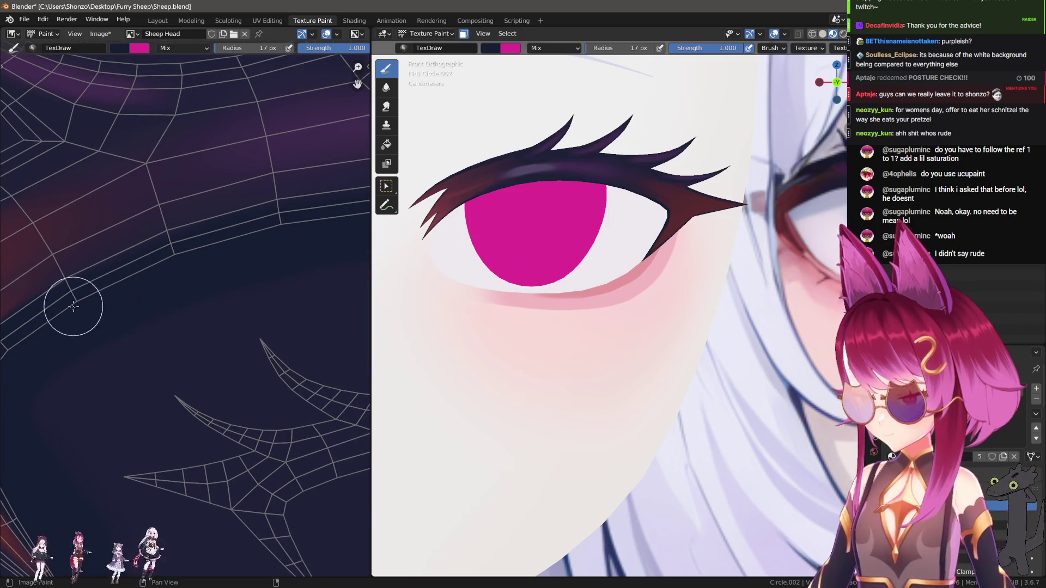
scroll(245, 187, "up", 2)
key("bracketright")
key("bracketright")
key("bracketright")
scroll(105, 262, "down", 2)
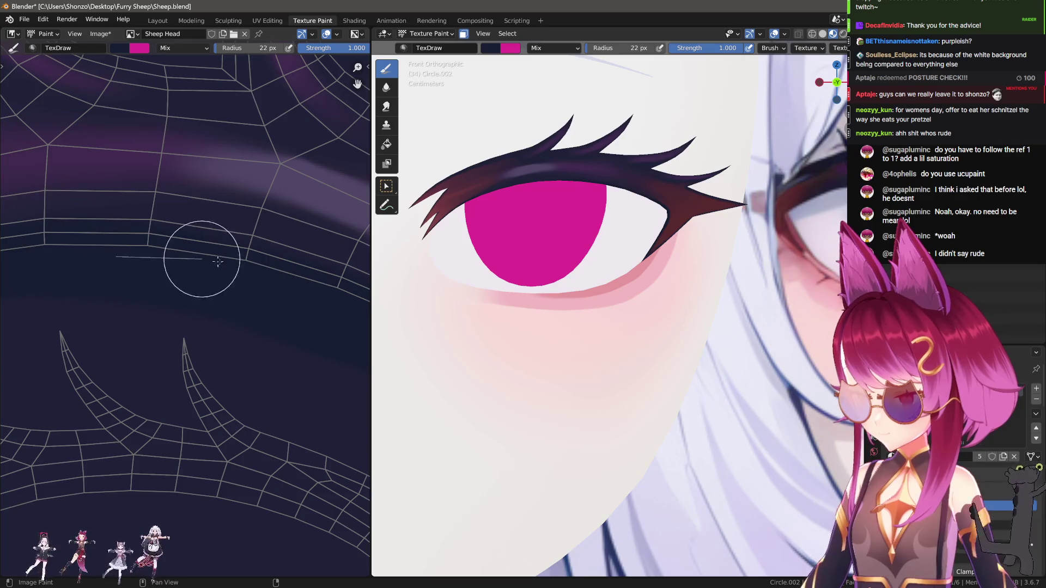
scroll(90, 244, "up", 3)
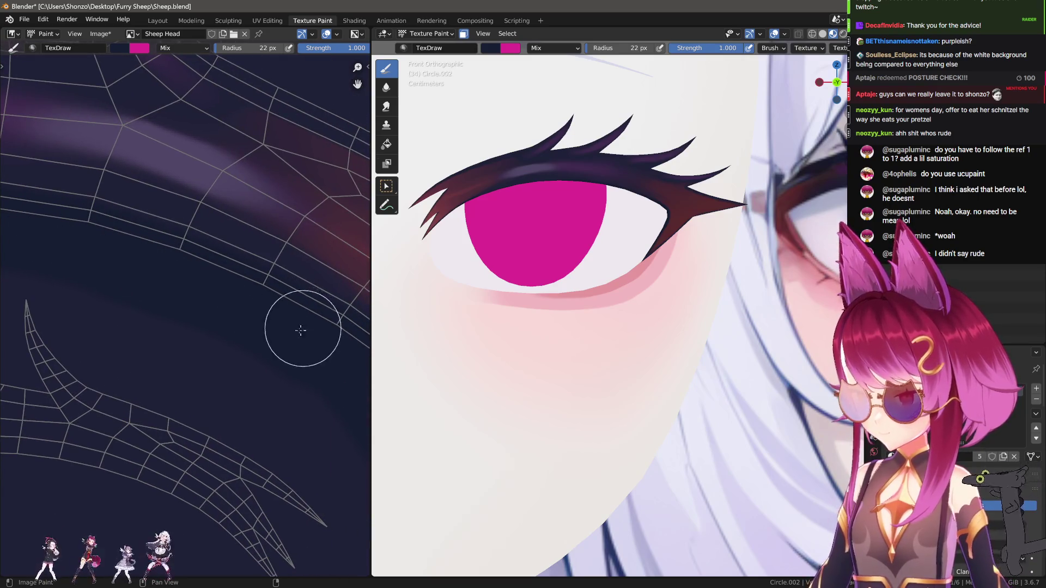
scroll(65, 214, "up", 2)
scroll(100, 216, "down", 2)
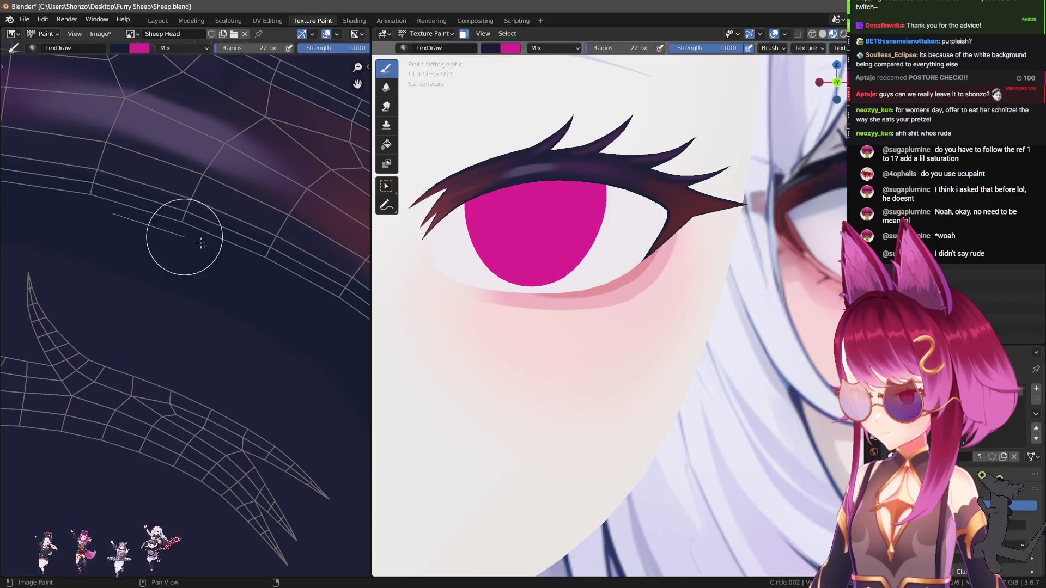
middle_click_drag(287, 299, 102, 221)
left_click_drag(236, 326, 237, 337)
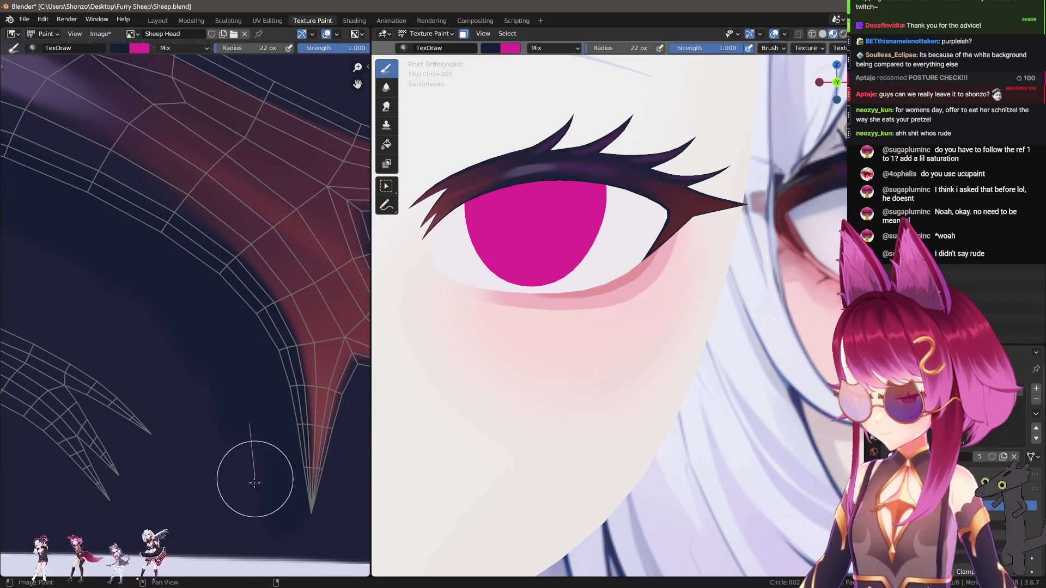
scroll(101, 217, "down", 3)
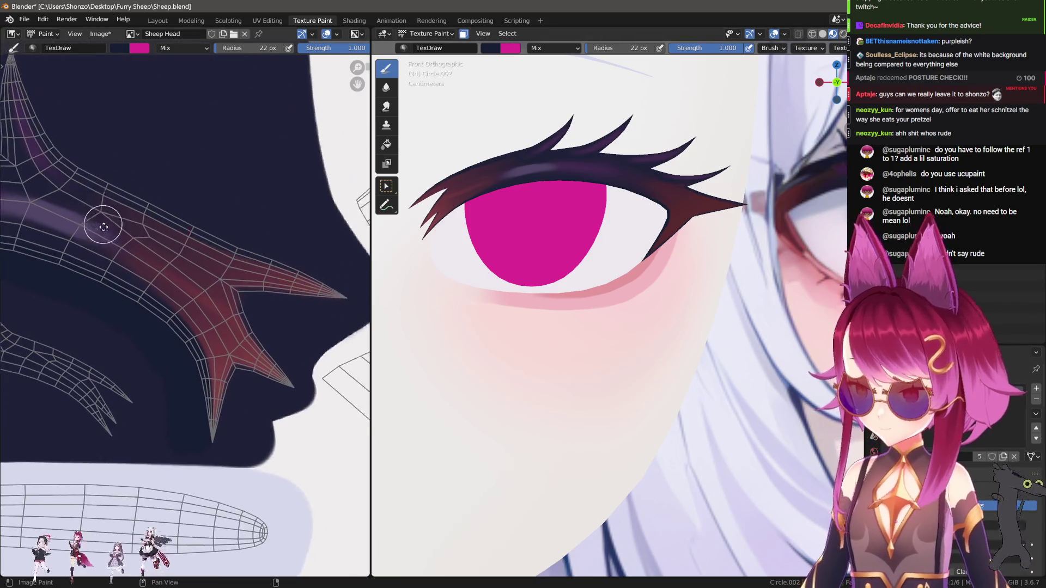
scroll(100, 166, "up", 2)
Paint straight navy strokes at the horn tip and down to its edge with a 30 px brush.
key("f")
left_click(88, 154)
left_click_drag(116, 217, 137, 247)
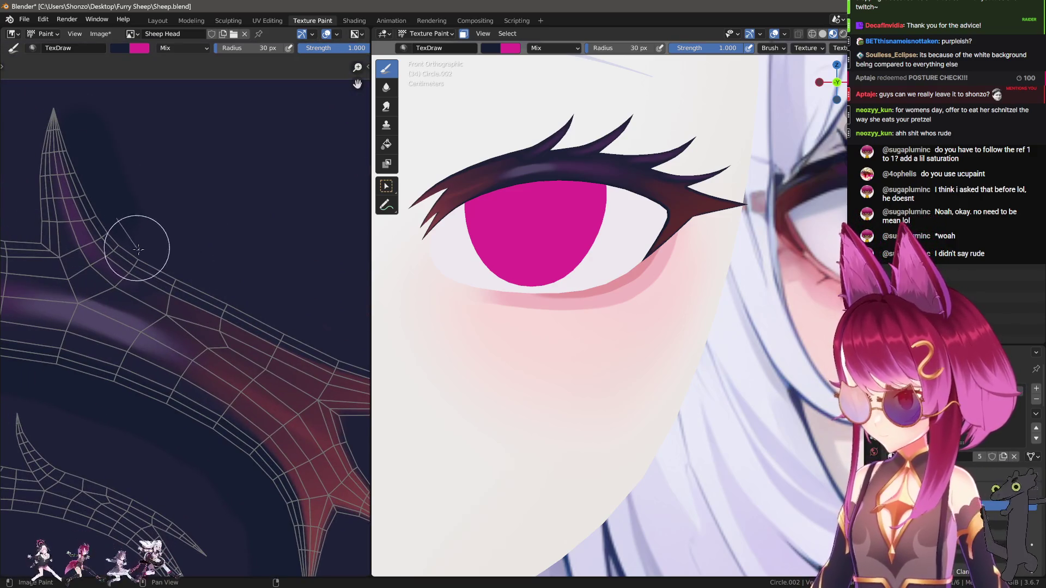
left_click_drag(218, 294, 378, 364)
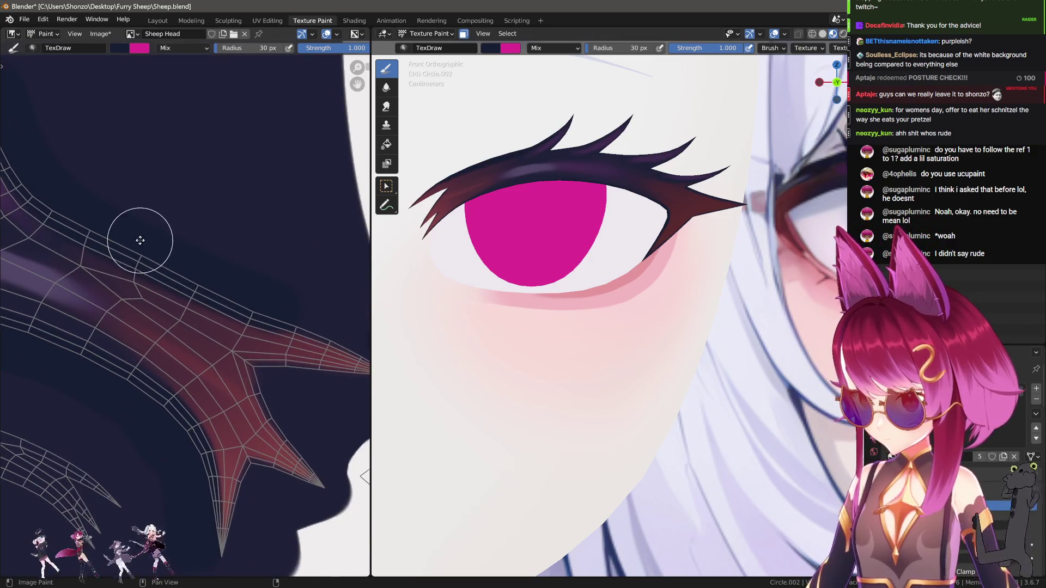
middle_click_drag(71, 130, 94, 137)
mouse_move(106, 146)
left_mouse_down()
mouse_move(119, 189)
mouse_move(171, 263)
mouse_move(332, 338)
left_mouse_up()
scroll(147, 254, "up", 3)
left_click_drag(196, 269, 356, 335)
mouse_move(194, 262)
middle_mouse_down()
mouse_move(154, 194)
mouse_move(210, 234)
mouse_move(226, 163)
mouse_move(160, 242)
mouse_move(186, 228)
mouse_move(179, 251)
middle_mouse_up()
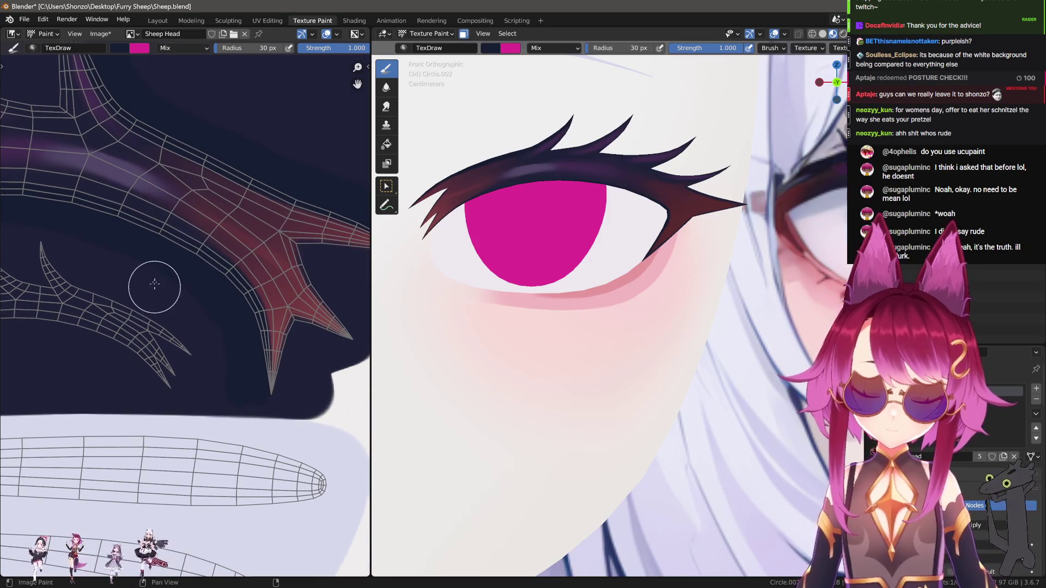
middle_click_drag(154, 287, 152, 269)
key("shift+space")
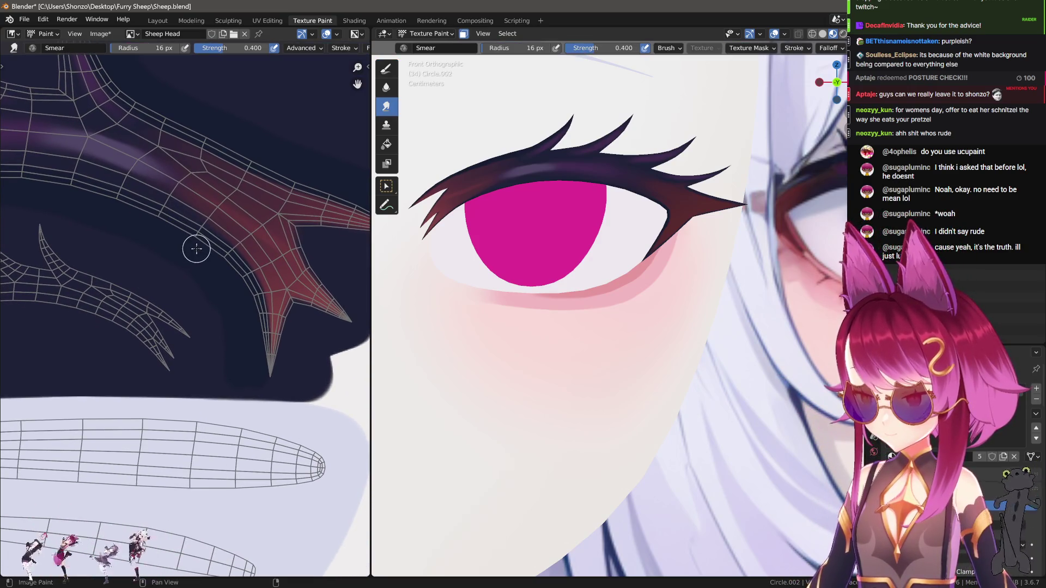
Return to the draw brush at 21 px and paint dark shading over the red wedge.
key("n")
key("shift+space")
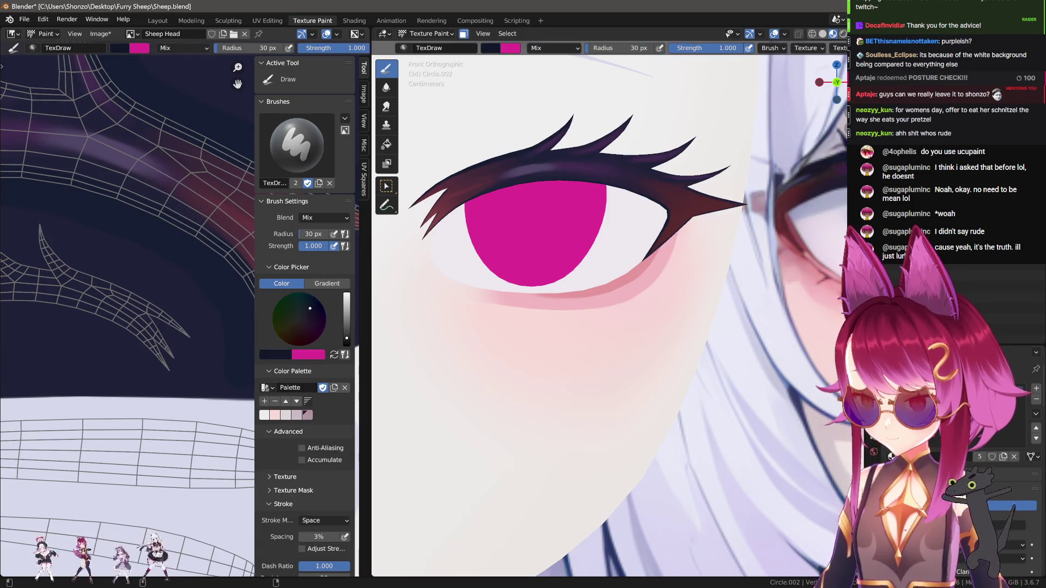
key("n")
scroll(217, 285, "up", 6)
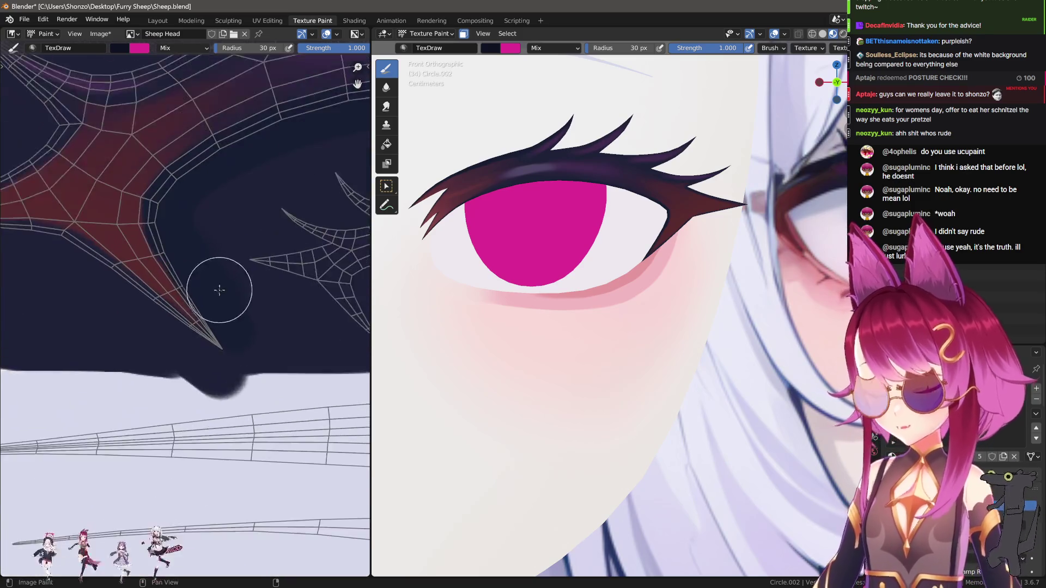
key("f")
mouse_move(251, 403)
left_mouse_down()
mouse_move(268, 402)
mouse_move(175, 280)
mouse_move(175, 241)
mouse_move(197, 274)
left_mouse_up()
Change the brush falloff preset, keep strength at 1.000, and sample the paint colour.
key("w")
left_click(272, 329)
left_click(236, 356)
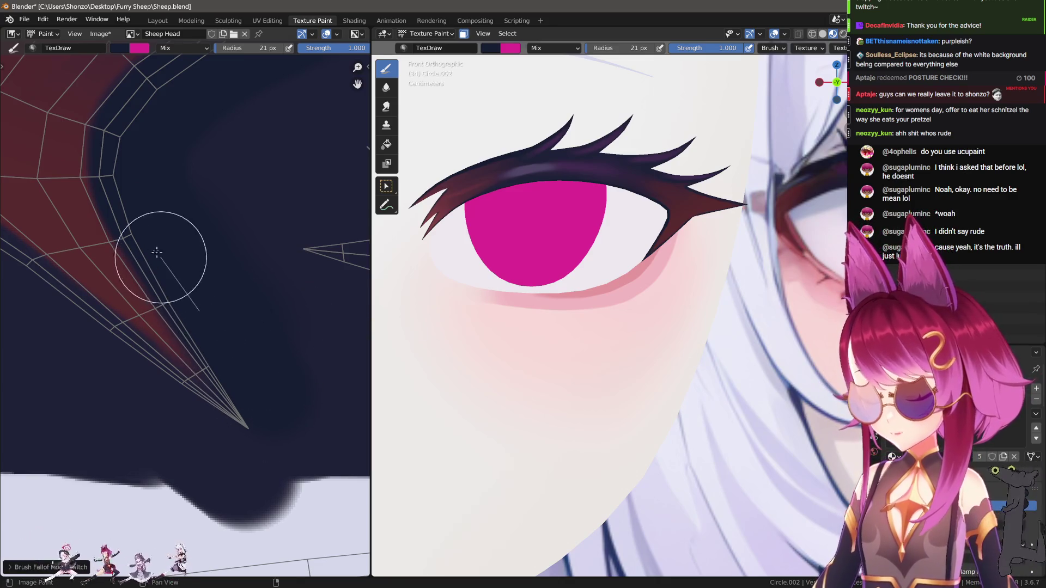
scroll(115, 100, "up", 1)
middle_click_drag(114, 100, 158, 266)
key("shift+f")
key("Escape")
key("s")
key("n")
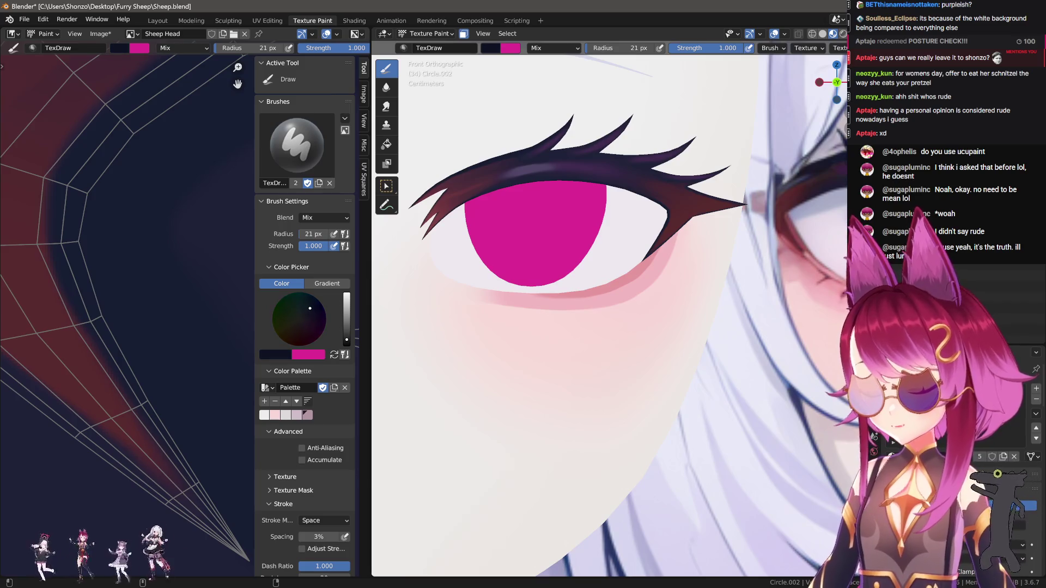
key("n")
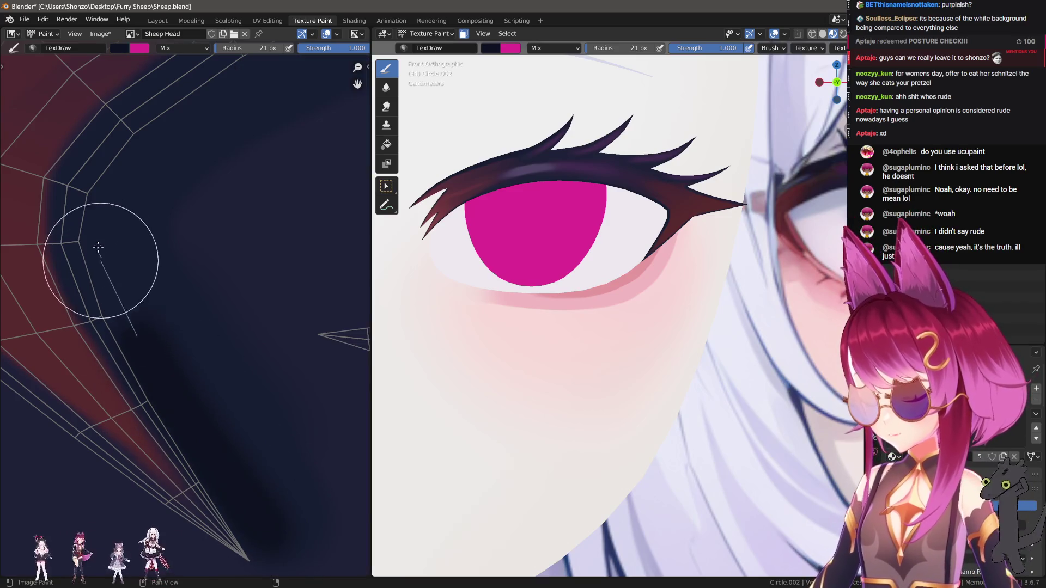
key("e")
left_click(303, 364)
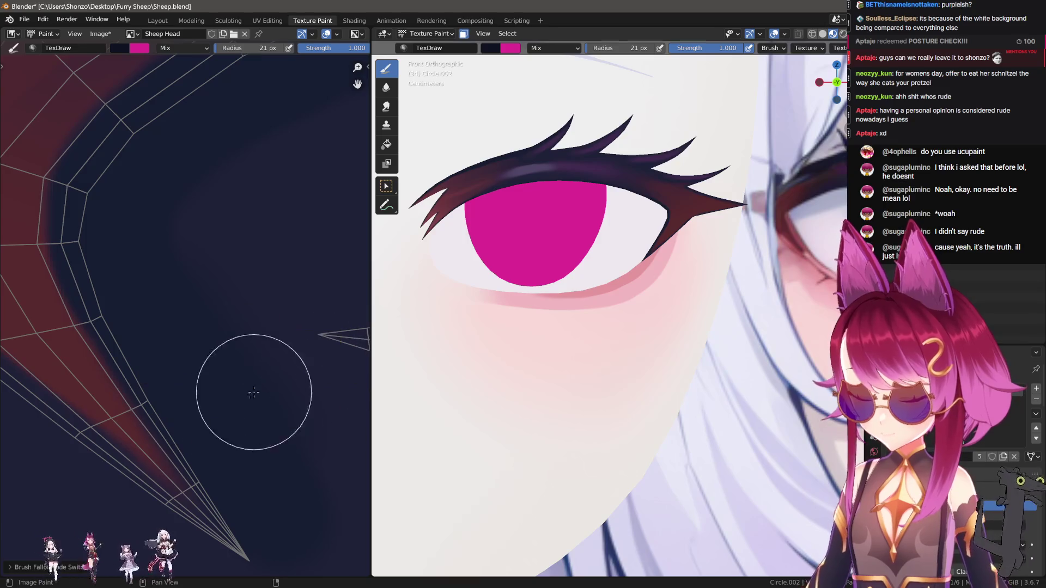
Paint a broad dark navy stroke up the horn, replacing an undone diagonal stroke.
mouse_move(256, 502)
left_mouse_down()
mouse_move(112, 280)
mouse_move(108, 257)
left_mouse_up()
key("ctrl+z")
mouse_move(269, 525)
left_mouse_down()
mouse_move(128, 327)
mouse_move(105, 217)
left_mouse_up()
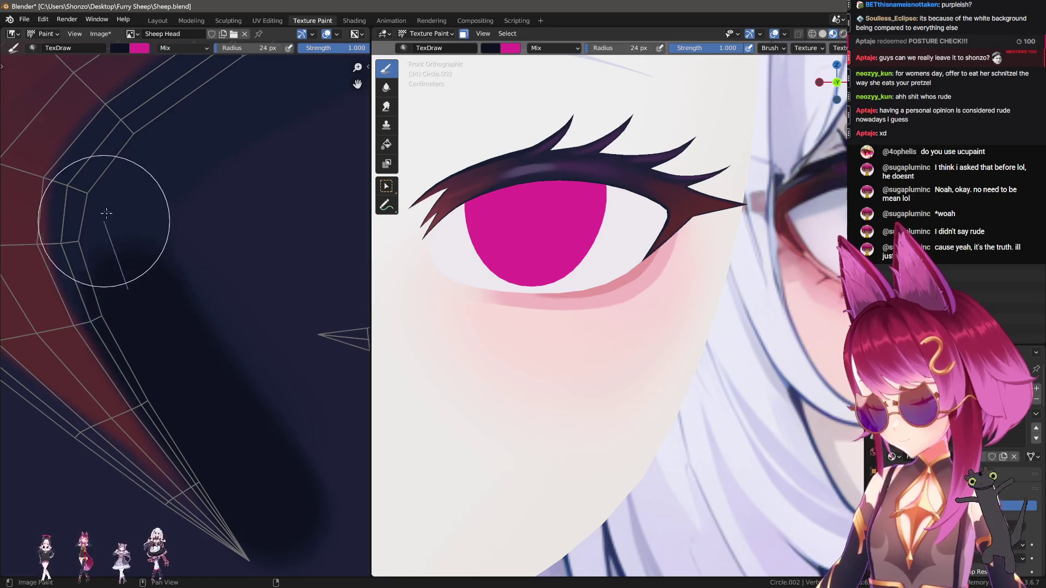
middle_click_drag(136, 192, 195, 331)
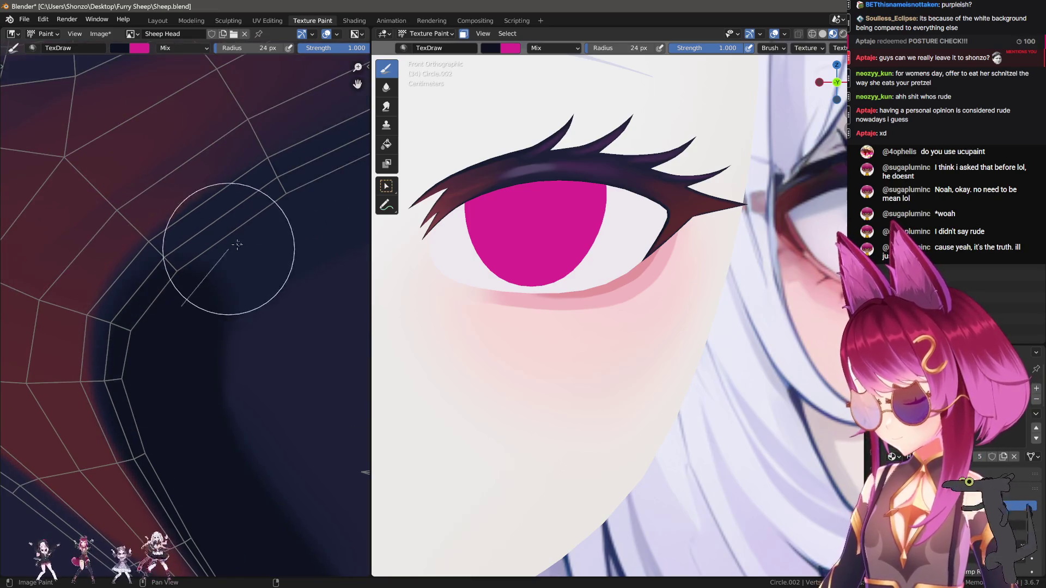
middle_click_drag(292, 234, 112, 311)
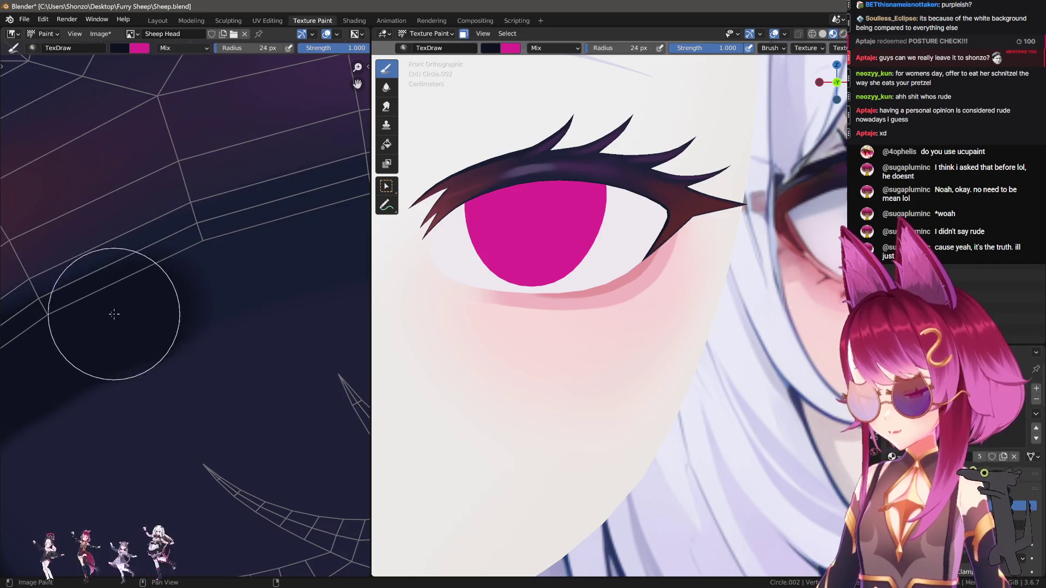
key("n")
scroll(163, 374, "down", 2)
key("n")
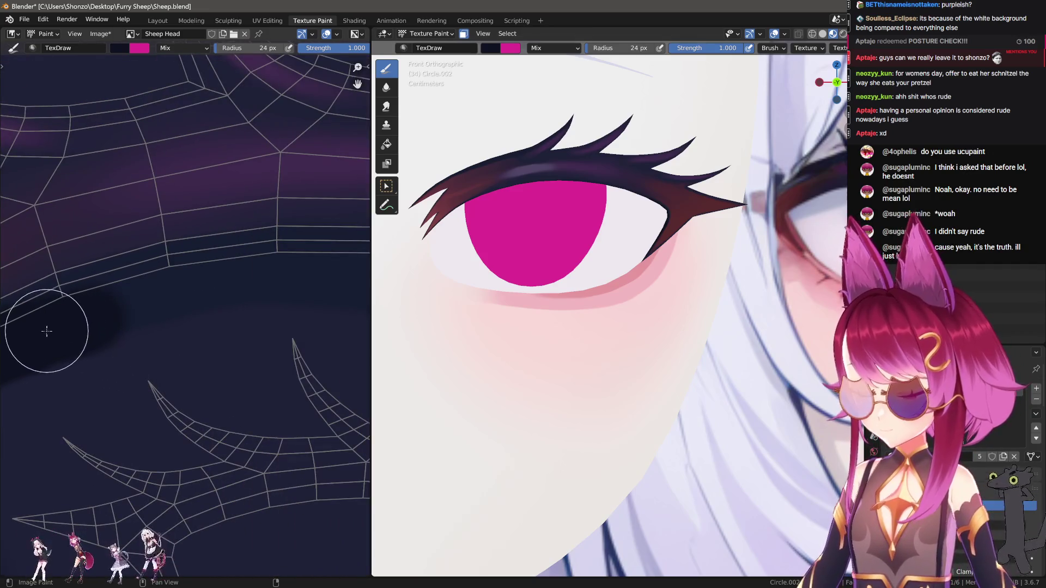
middle_click_drag(47, 330, 84, 335)
scroll(155, 301, "up", 2)
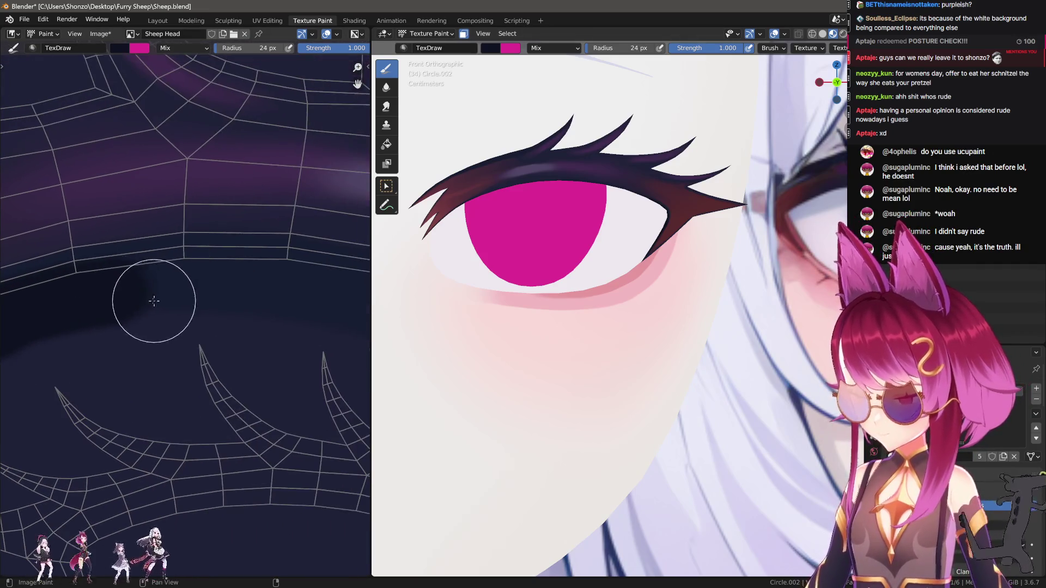
mouse_move(306, 286)
middle_mouse_down()
mouse_move(133, 296)
mouse_move(82, 278)
middle_mouse_up()
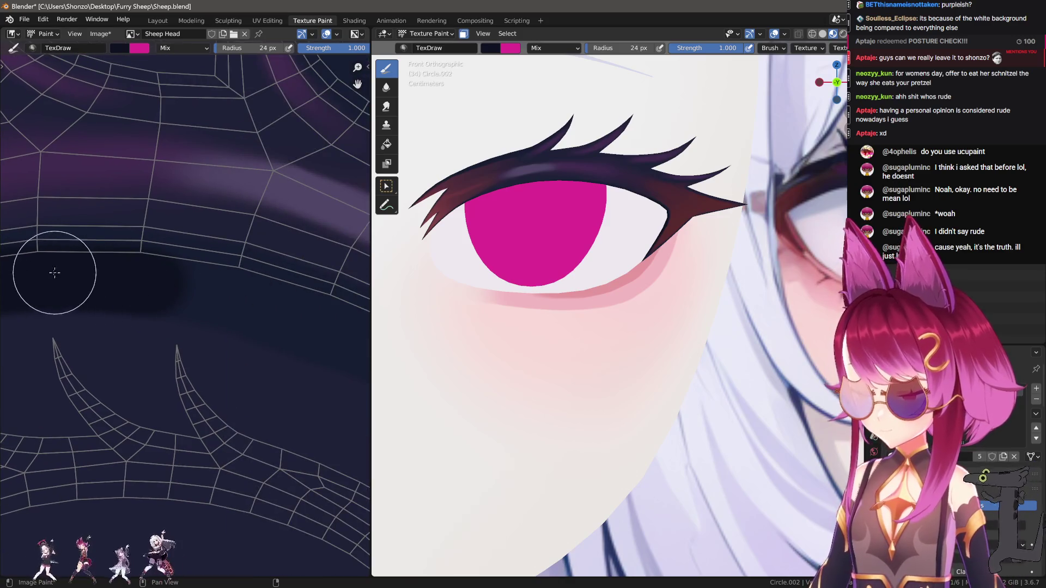
Paint dark navy shading down to the horn's spike tip with a 23 px brush.
key("bracketleft")
key("bracketleft")
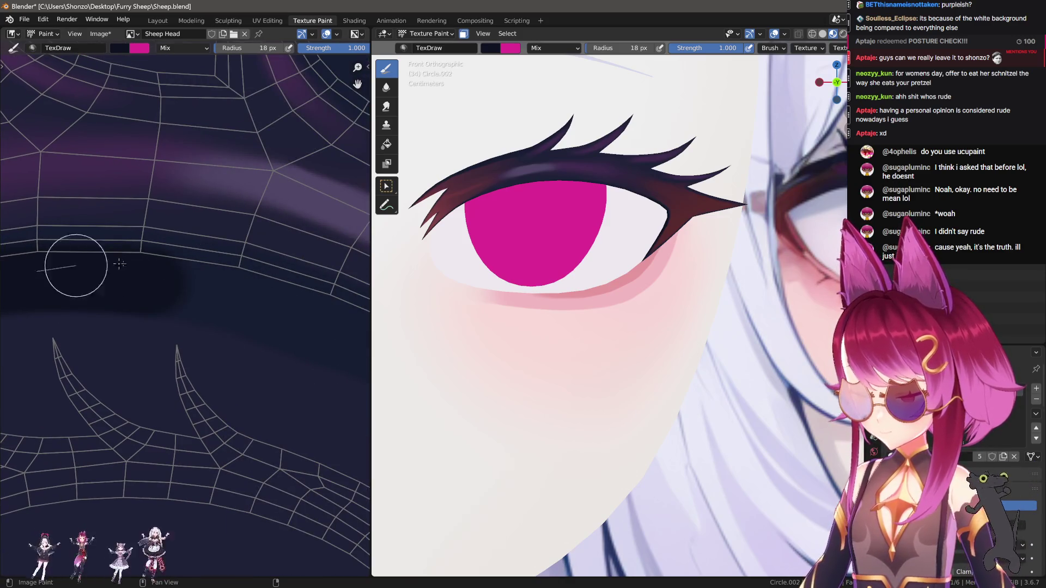
key("bracketright")
key("bracketright")
middle_click_drag(235, 316, 117, 296)
key("bracketright")
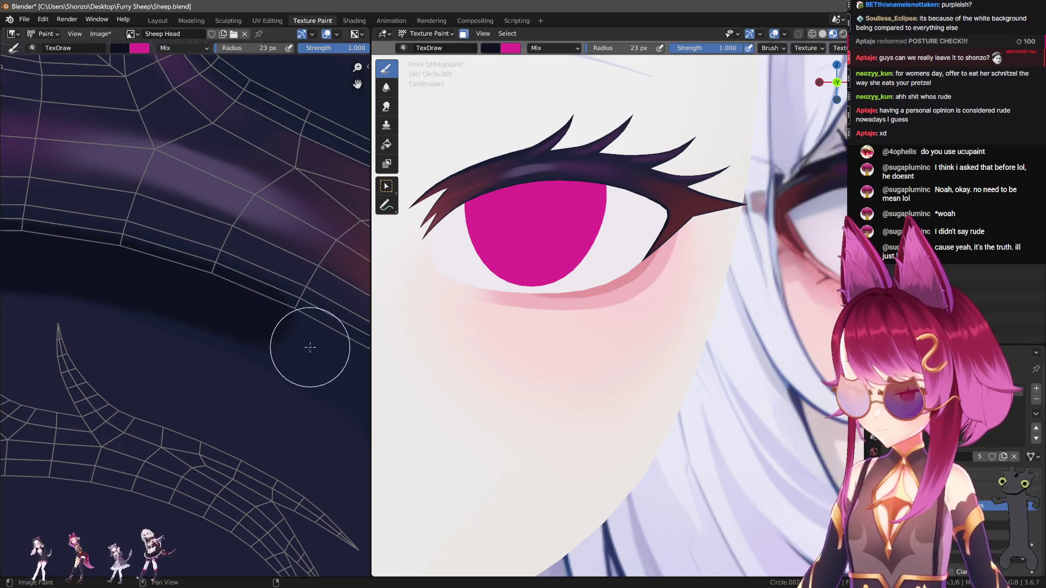
scroll(75, 249, "up", 2)
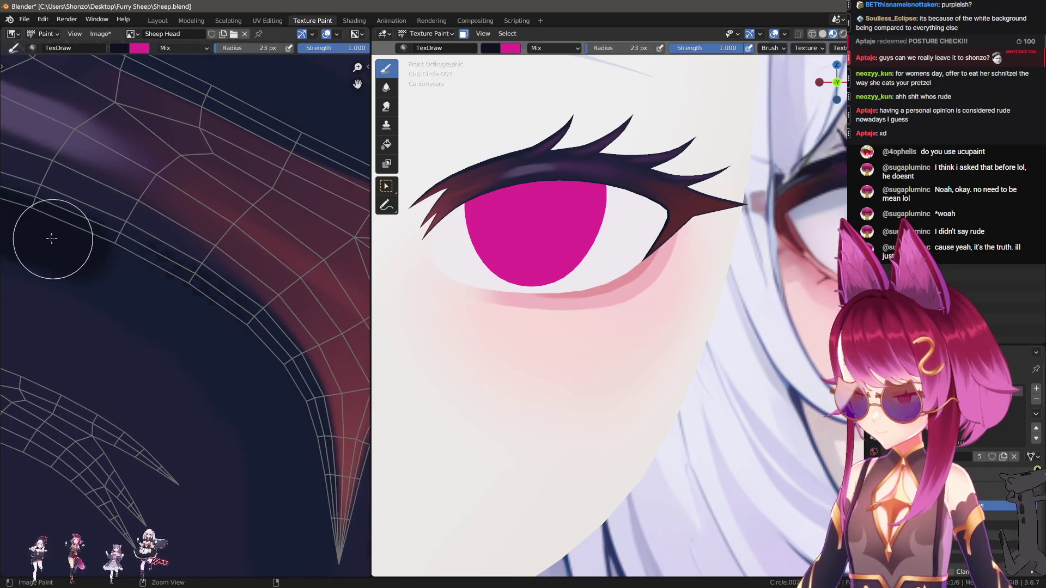
mouse_move(77, 248)
left_mouse_down()
mouse_move(202, 319)
mouse_move(247, 376)
left_mouse_up()
middle_click_drag(247, 376, 192, 280)
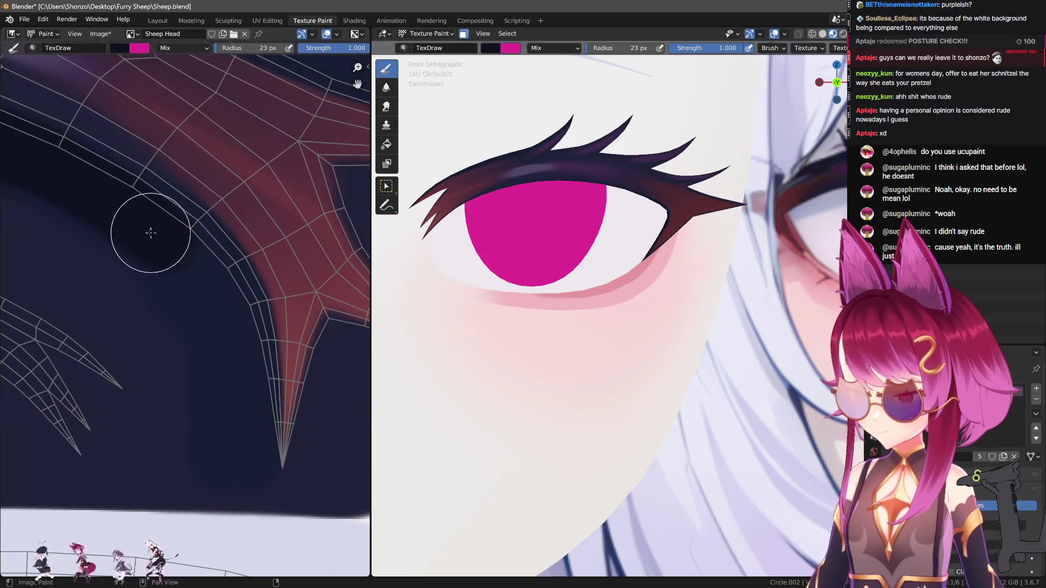
mouse_move(201, 273)
left_mouse_down()
mouse_move(230, 325)
mouse_move(240, 372)
mouse_move(238, 475)
left_mouse_up()
mouse_move(582, 235)
middle_mouse_down("shift")
mouse_move(600, 269)
mouse_move(614, 273)
mouse_move(619, 344)
mouse_move(605, 283)
mouse_move(602, 295)
mouse_move(586, 269)
mouse_move(591, 287)
middle_mouse_up("shift")
scroll(590, 287, "down", 5)
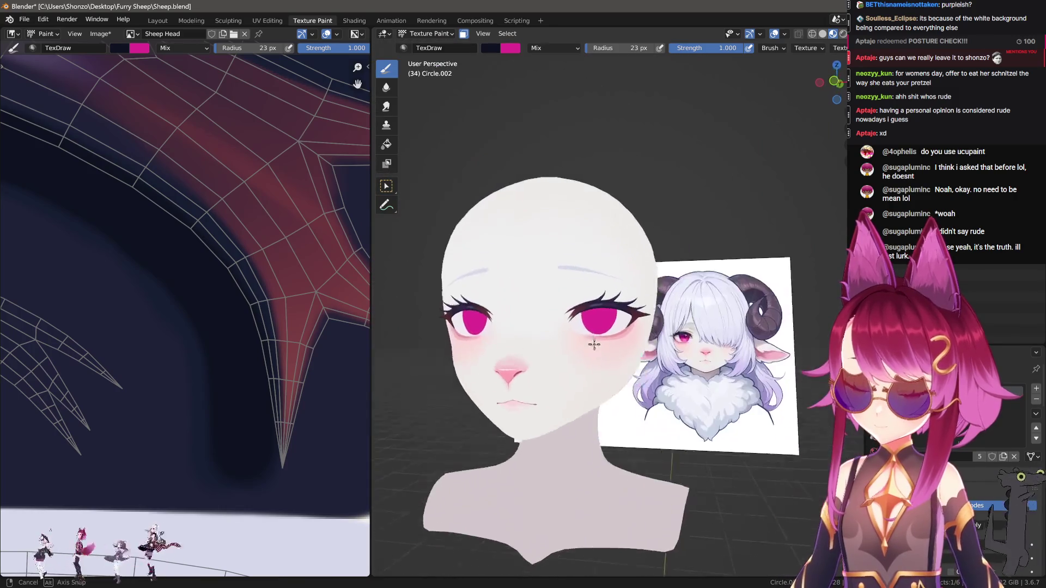
Orbit to a front view placing the model's eye beside the sheep reference face.
middle_click_drag(594, 389, 632, 365)
scroll(632, 365, "up", 6)
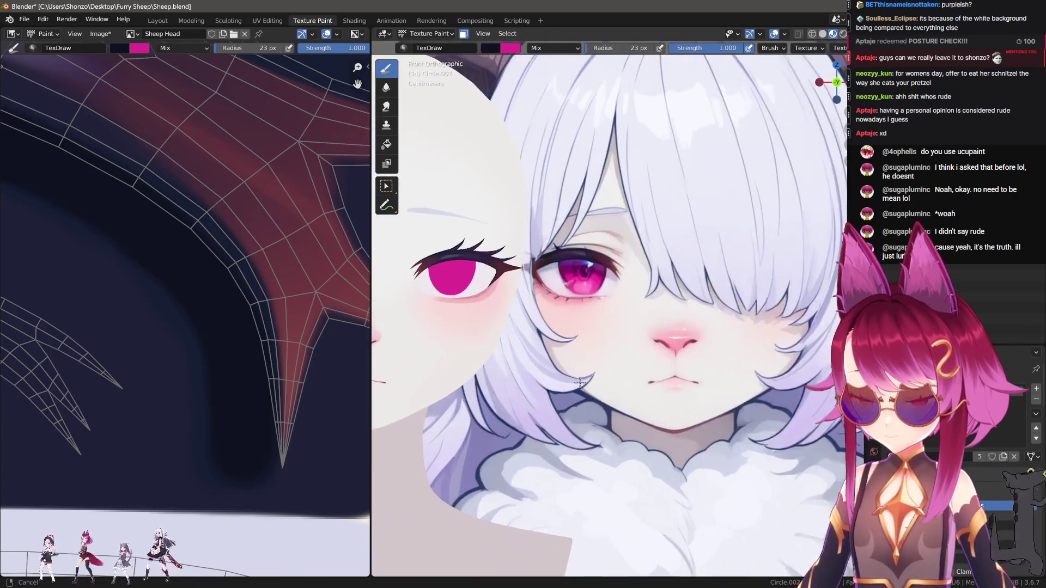
middle_click_drag(540, 295, 652, 318, "shift")
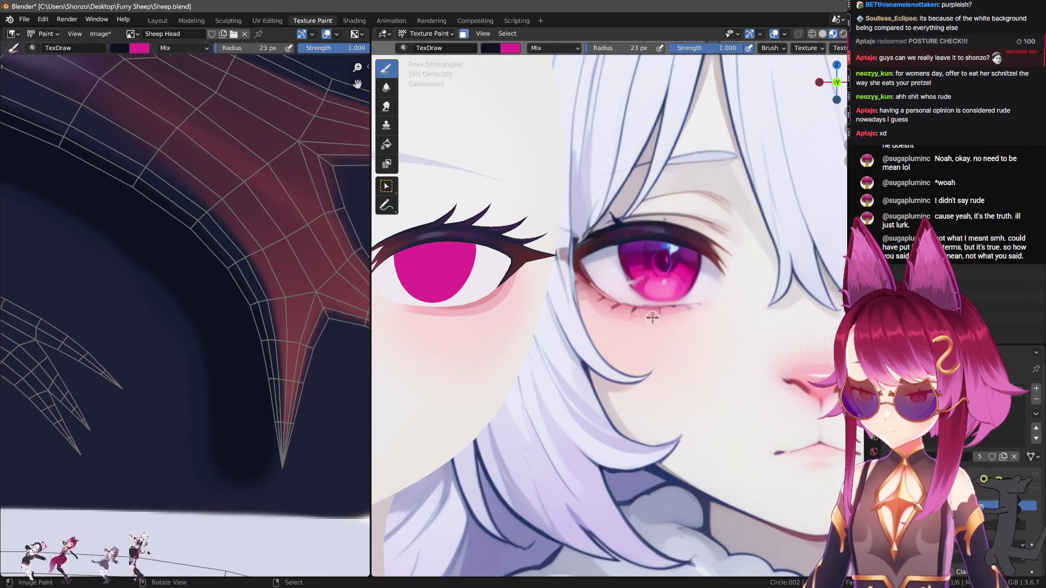
scroll(196, 357, "down", 6)
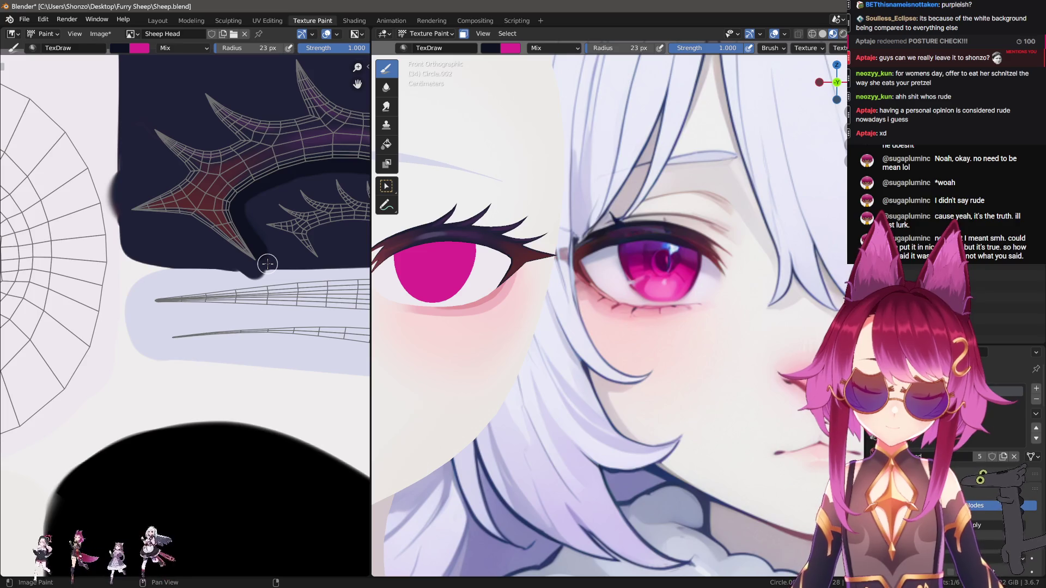
mouse_move(238, 266)
middle_mouse_down()
mouse_move(234, 243)
mouse_move(305, 376)
middle_mouse_up()
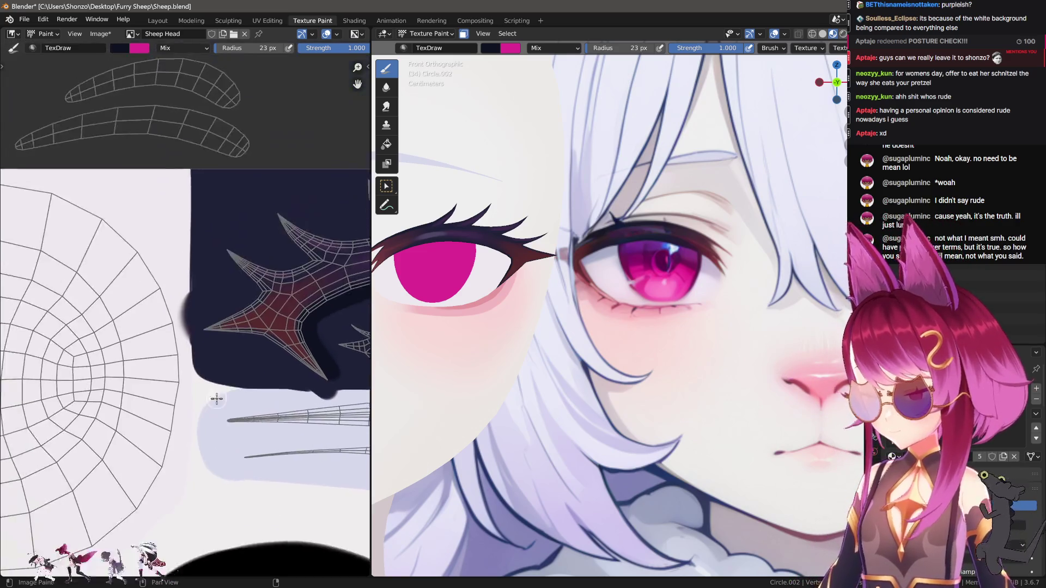
Sample the pink, enlarge the brush to 25 px, and paint a curved deeper-pink band.
scroll(171, 265, "up", 2)
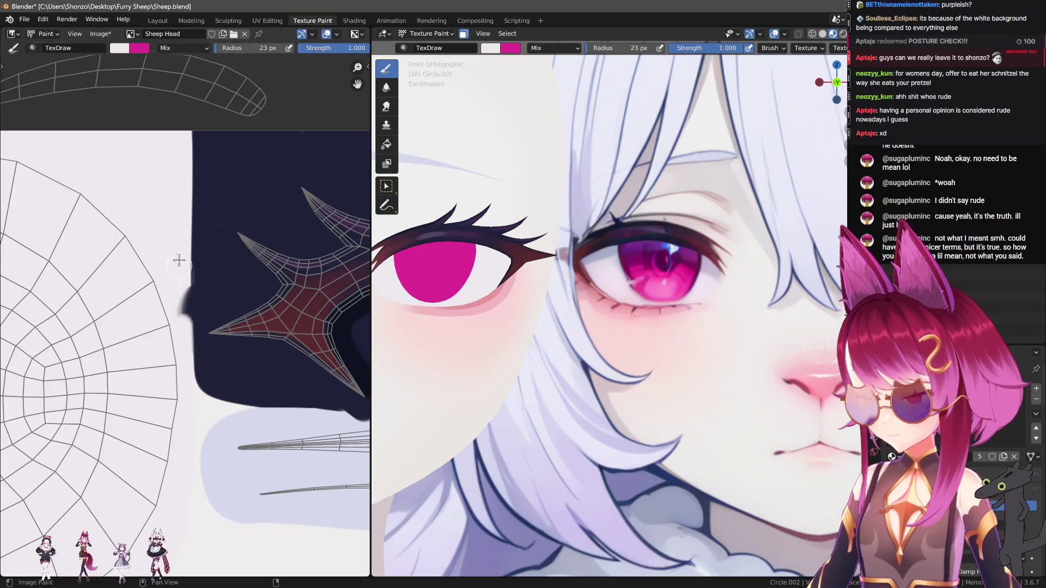
scroll(174, 176, "down", 3)
scroll(179, 217, "up", 3)
scroll(177, 224, "down", 2)
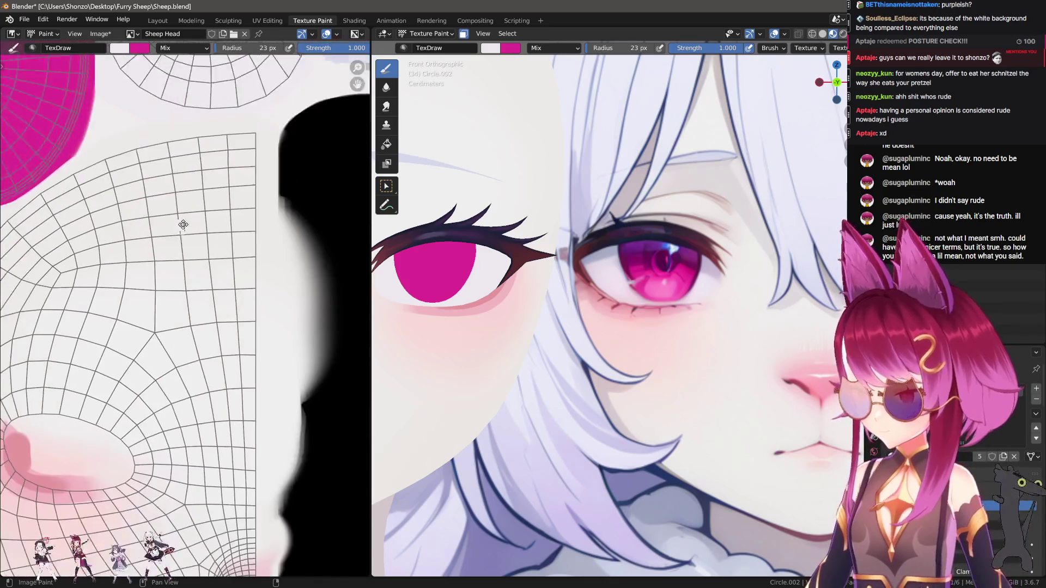
middle_click_drag(178, 223, 268, 234)
scroll(267, 234, "up", 3)
scroll(206, 334, "up", 2)
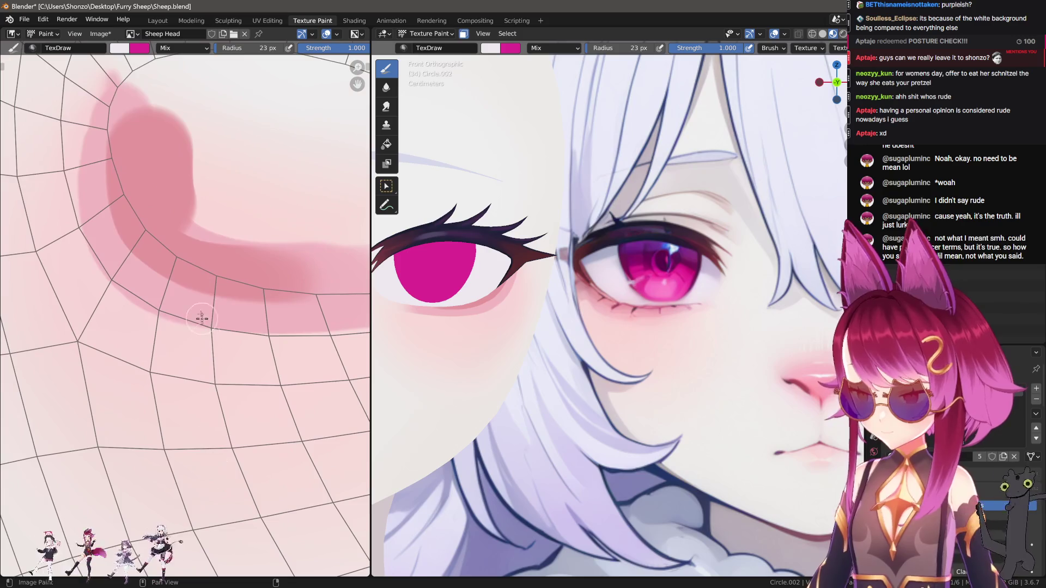
key("s")
key("bracketright")
mouse_move(168, 215)
left_mouse_down()
mouse_move(233, 256)
mouse_move(155, 133)
left_mouse_up()
middle_click_drag(155, 133, 175, 283)
scroll(215, 345, "up", 2)
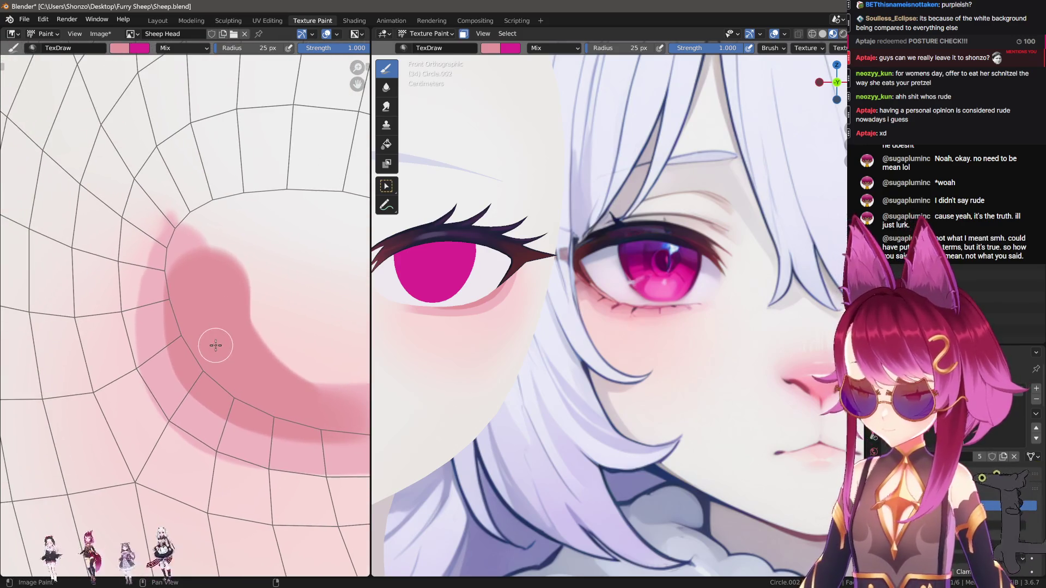
scroll(217, 341, "up", 1)
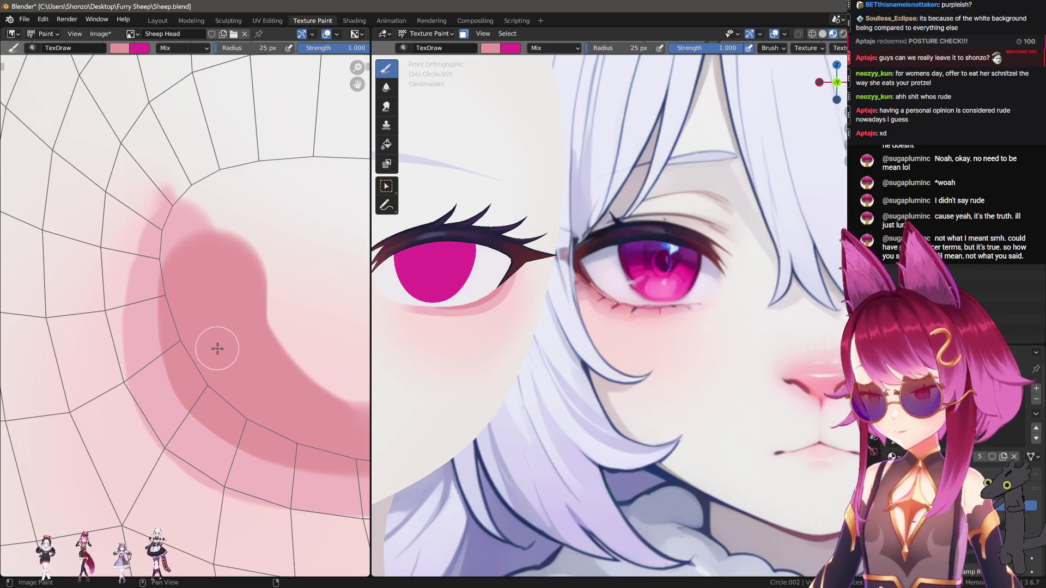
middle_click_drag(248, 378, 243, 338)
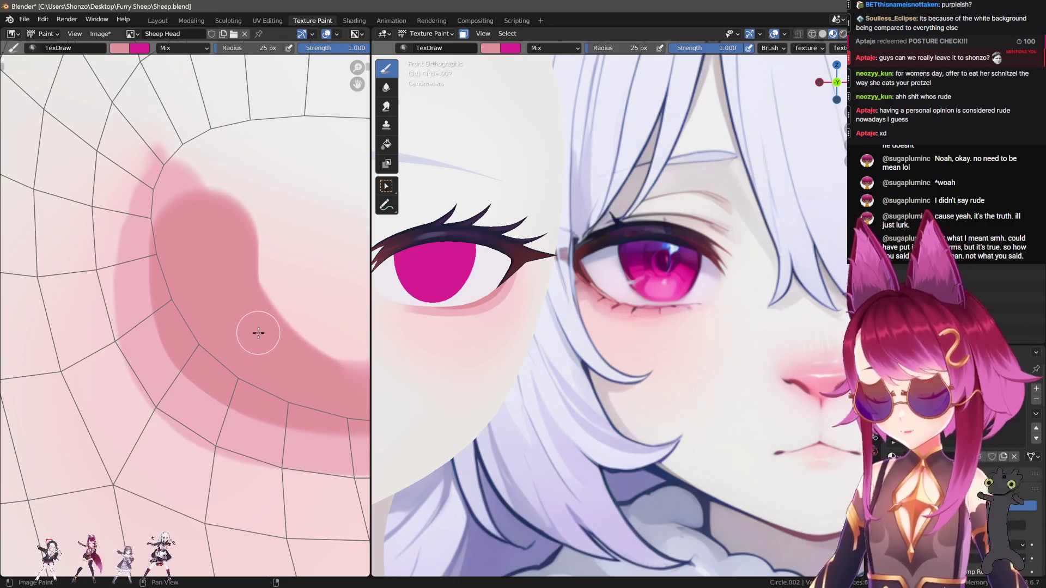
Save all the painted texture images.
key("n")
key("n")
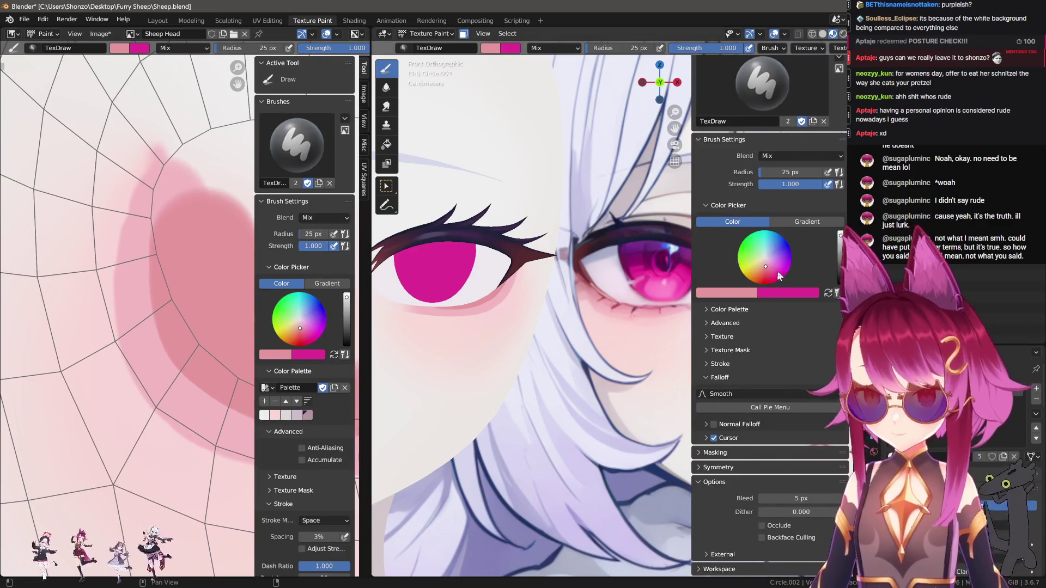
scroll(779, 278, "up", 10)
scroll(136, 164, "up", 2)
left_click(100, 34)
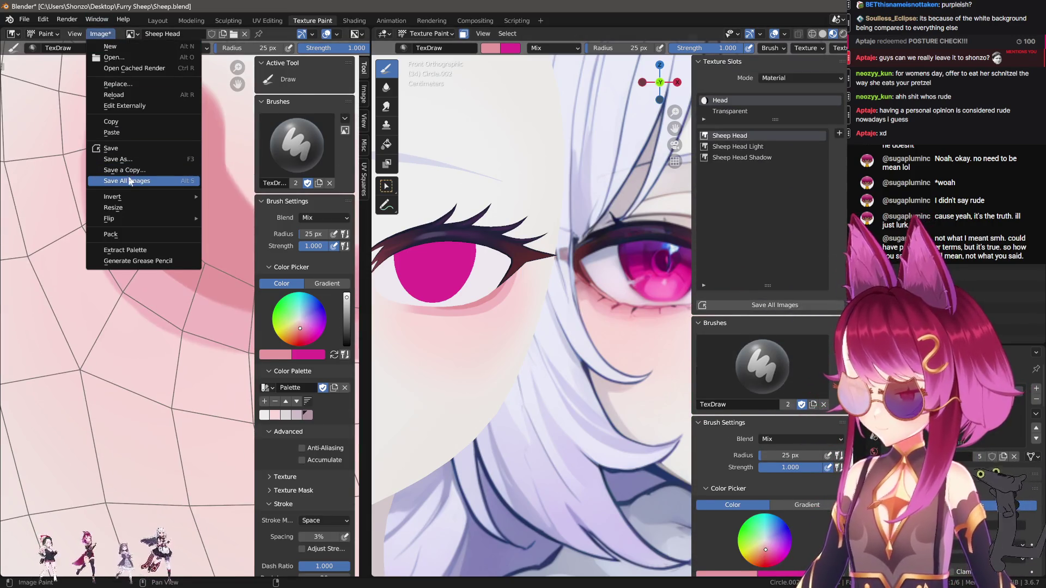
key("Return")
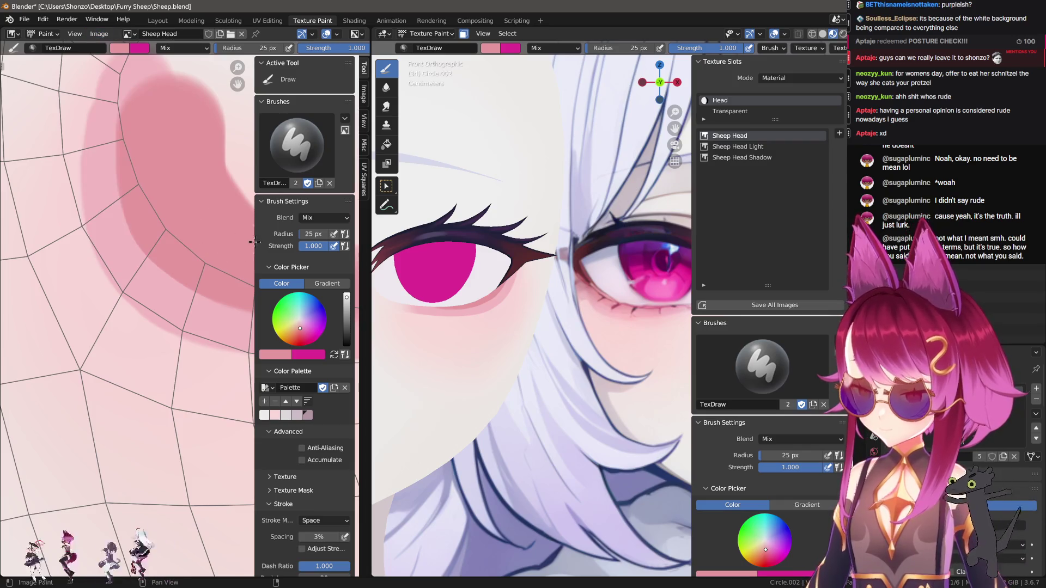
Select the Sheep Head Shadow texture slot so it opens for painting.
key("n")
middle_click_drag(544, 288, 522, 277, "shift")
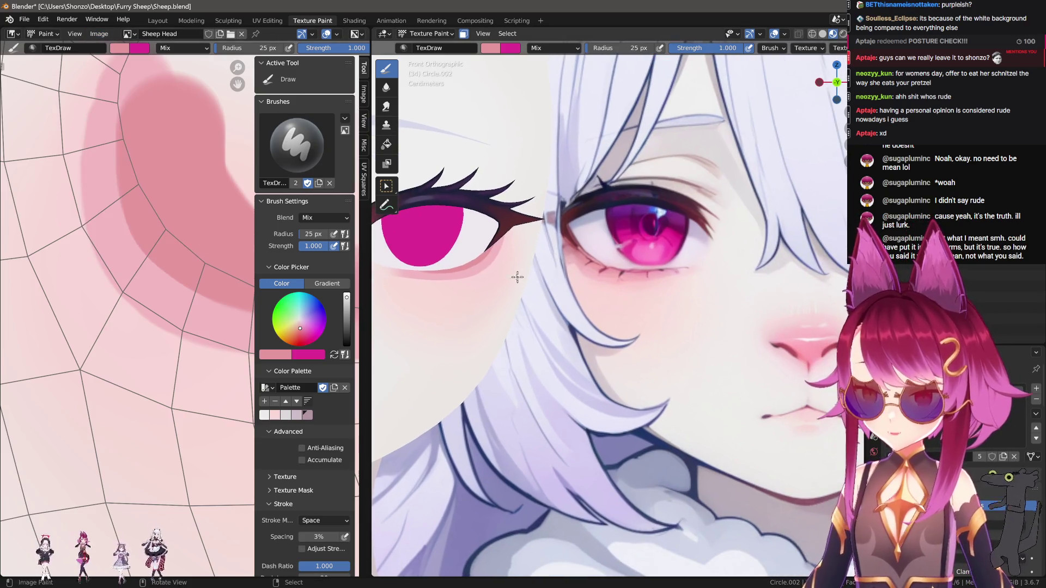
scroll(166, 267, "down", 5)
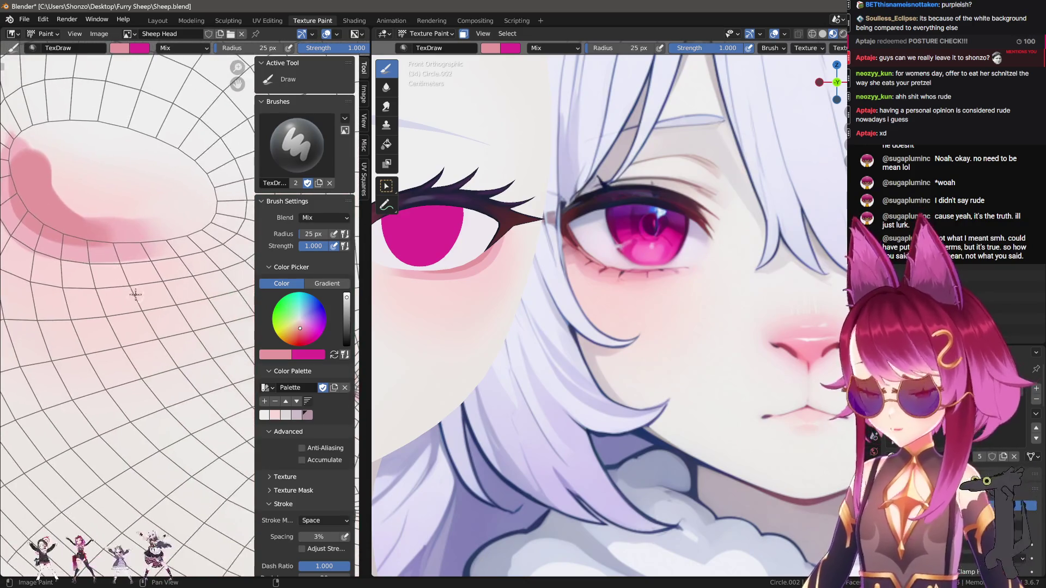
scroll(136, 291, "down", 3)
scroll(163, 320, "up", 3)
key("n")
key("n")
key("n")
left_click(760, 158)
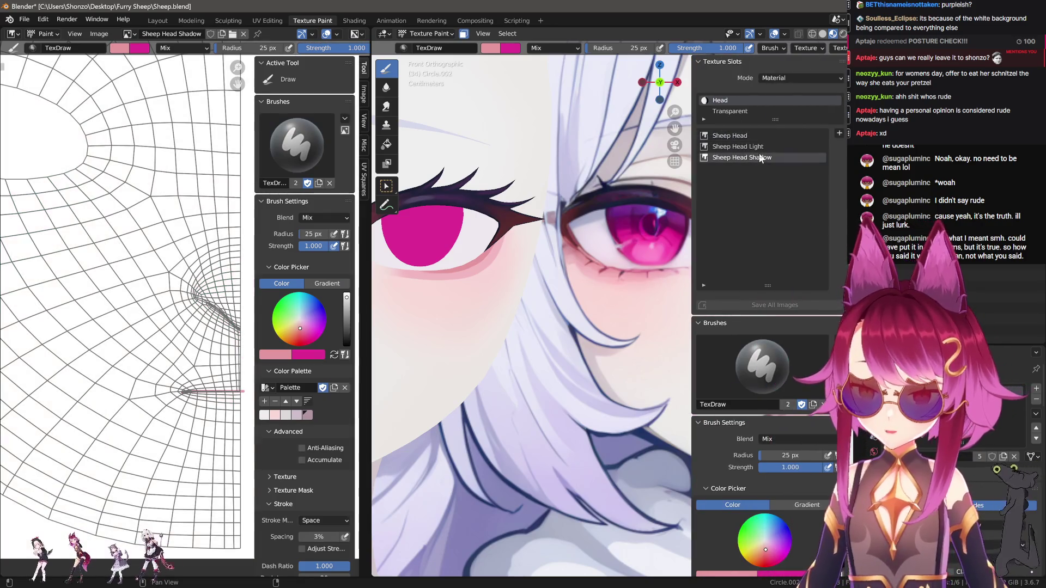
Return to the Sheep Head Shadow texture and sample the darker pink from the existing stroke.
left_click(760, 147)
left_click(760, 157)
scroll(178, 372, "down", 3)
key("n")
scroll(177, 372, "up", 10)
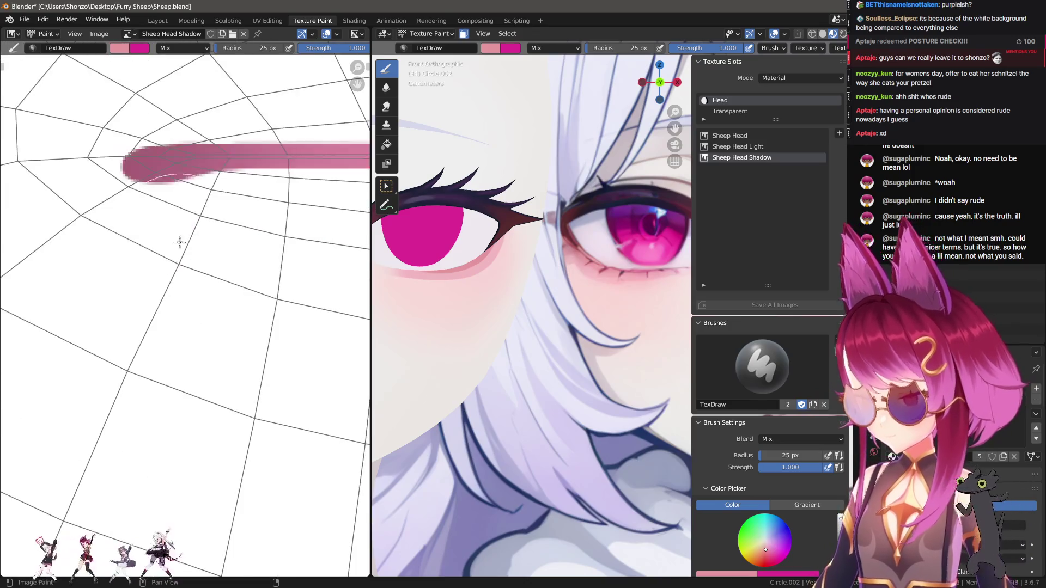
key("s")
scroll(157, 155, "down", 5)
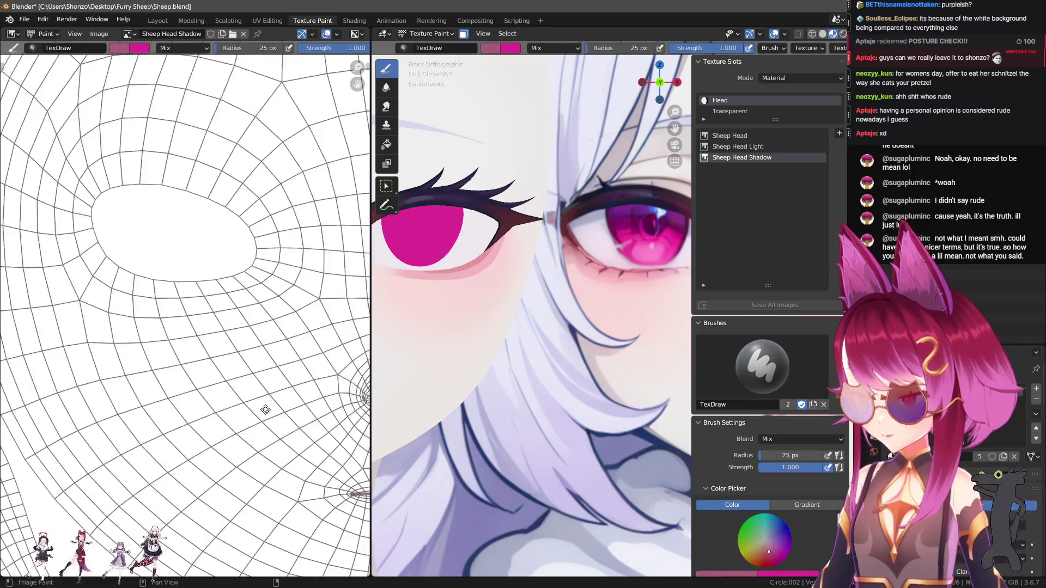
scroll(125, 327, "up", 5)
Bring the eye opening into view and shrink the brush to 13 px after undoing a trial stroke.
middle_click_drag(104, 319, 117, 282)
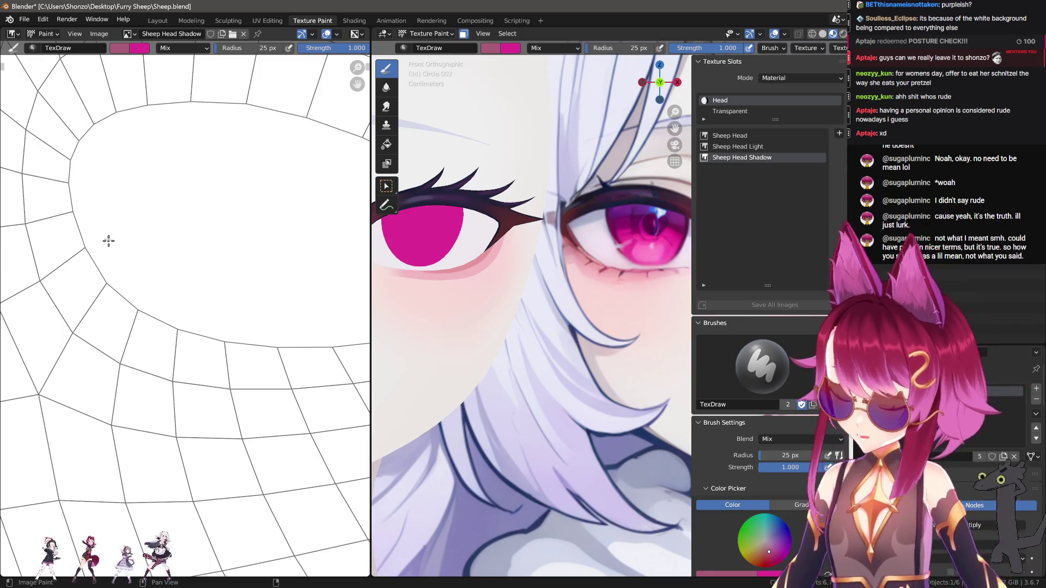
key("bracketleft")
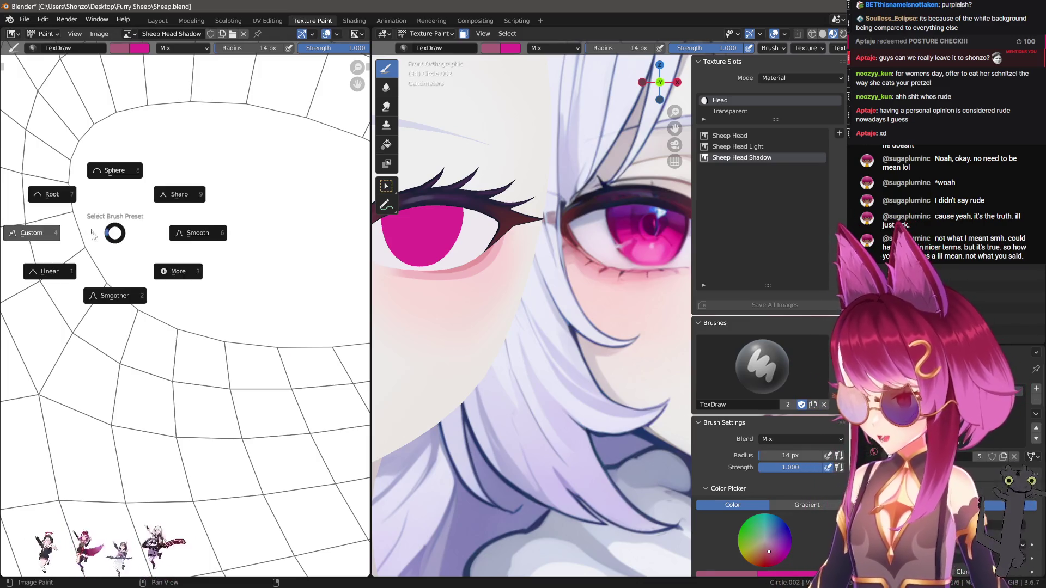
left_click(90, 223)
left_click_drag(86, 216, 131, 292)
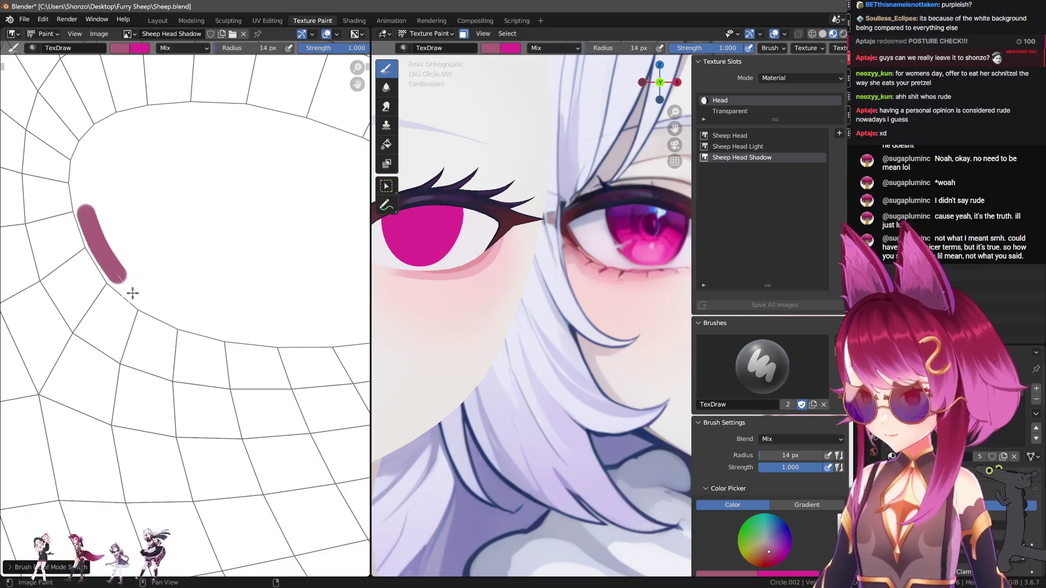
key("ctrl+z")
key("bracketleft")
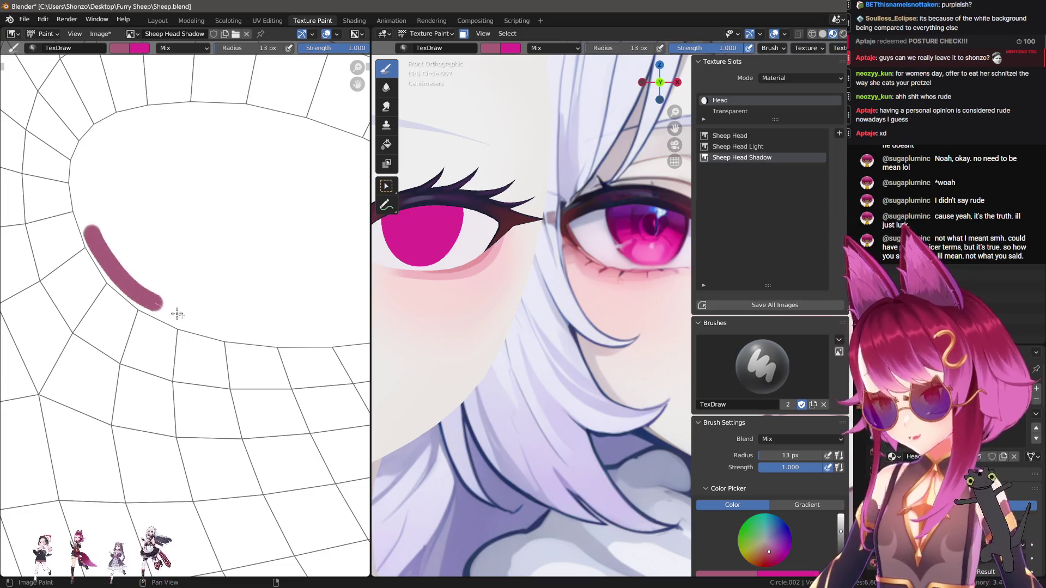
Paint the mauve lash arc along the eye opening's edge, then switch to a 9 px Smear brush.
left_click_drag(262, 334, 344, 337)
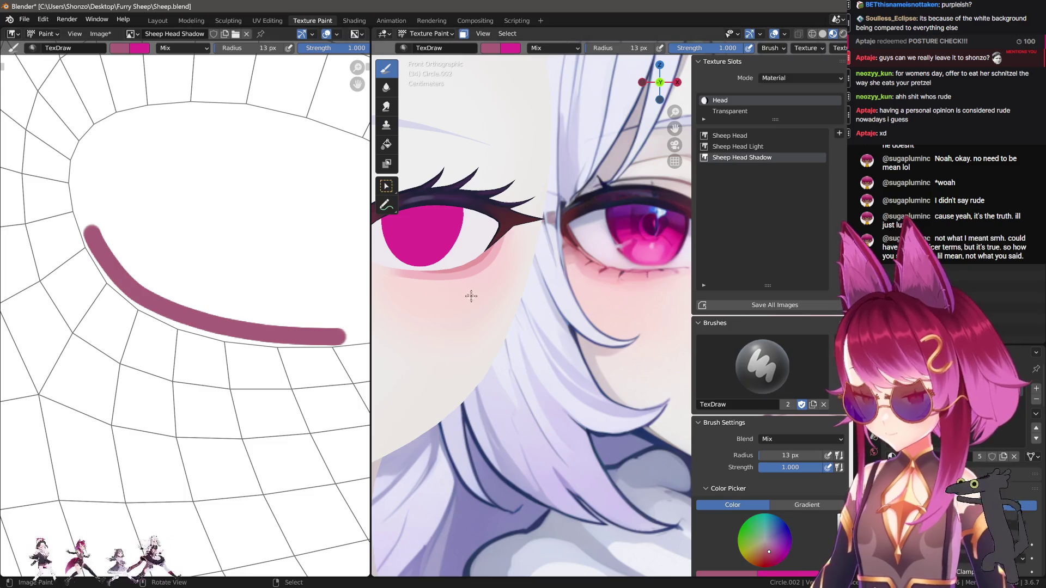
middle_click_drag(468, 299, 491, 296, "shift")
key("n")
middle_click_drag(275, 366, 190, 334)
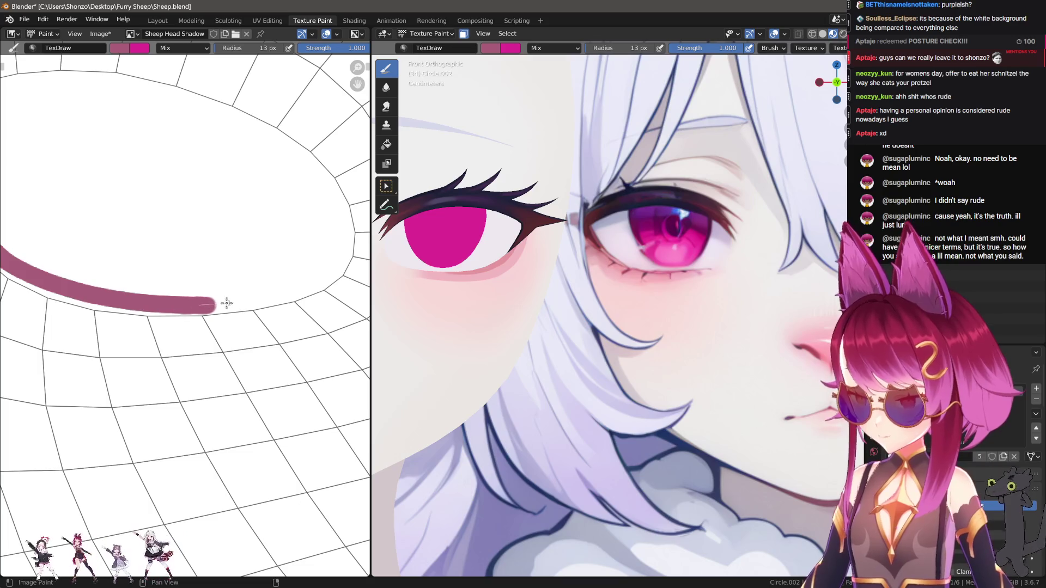
scroll(197, 318, "up", 3)
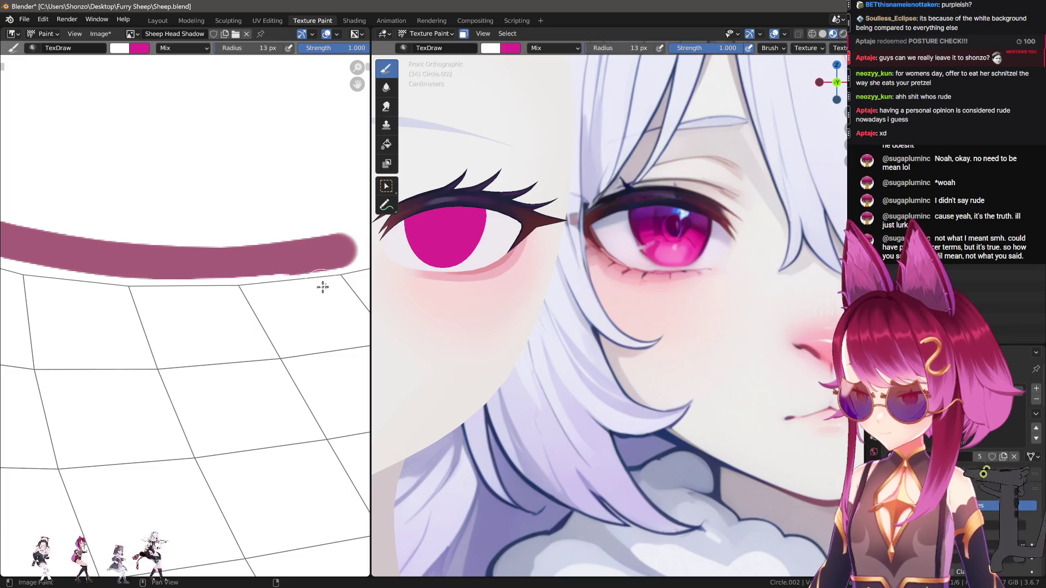
mouse_move(308, 299)
middle_mouse_down()
mouse_move(245, 292)
mouse_move(254, 272)
mouse_move(199, 246)
middle_mouse_up()
key("3")
key("bracketright")
key("bracketright")
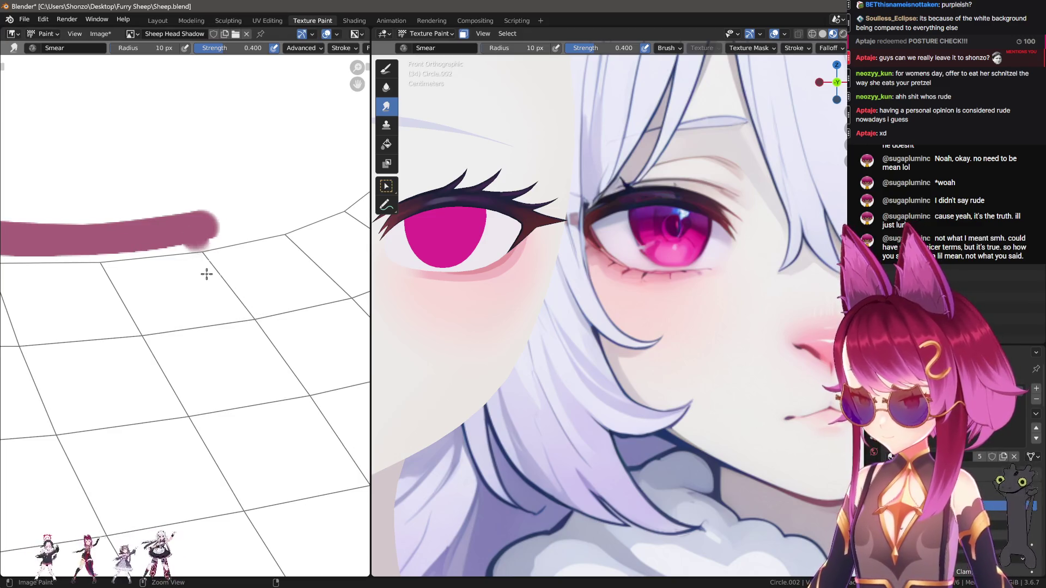
Change the smear brush falloff and move along the lash line, undoing a bad smeared lash.
key("f")
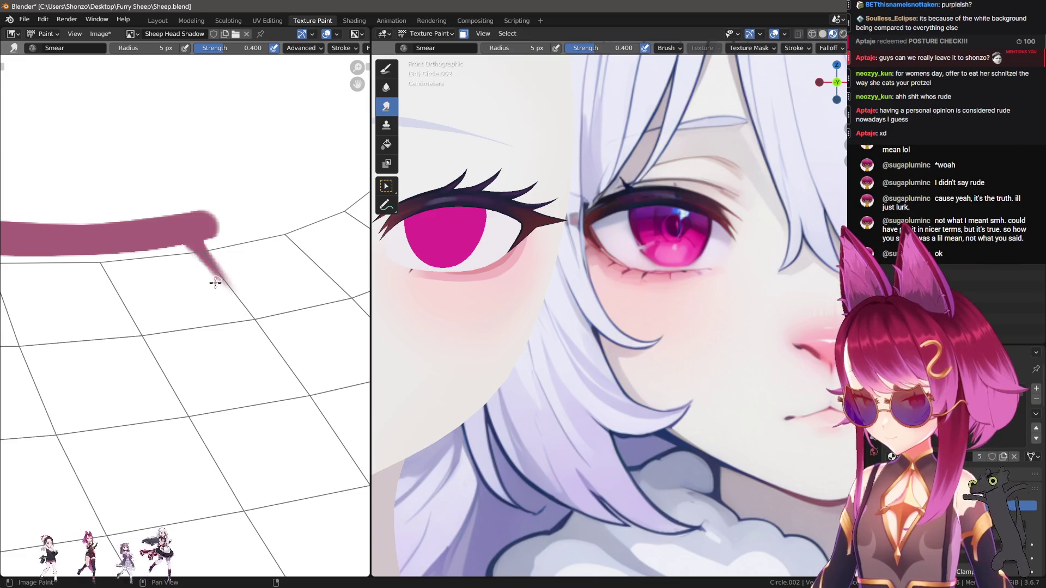
middle_click_drag(251, 304, 311, 291)
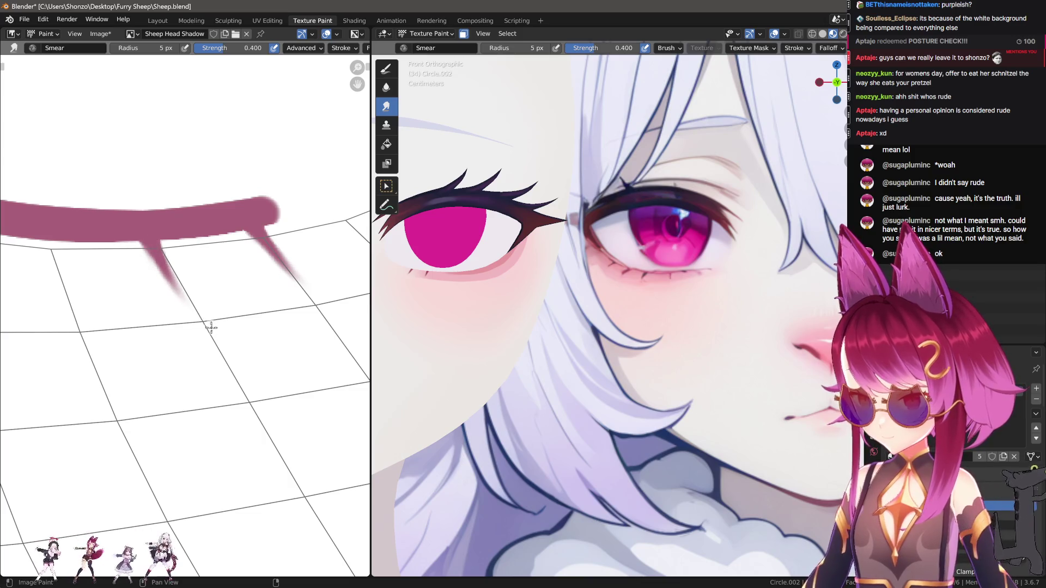
middle_click_drag(159, 328, 186, 328)
scroll(152, 312, "left", 3, "ctrl")
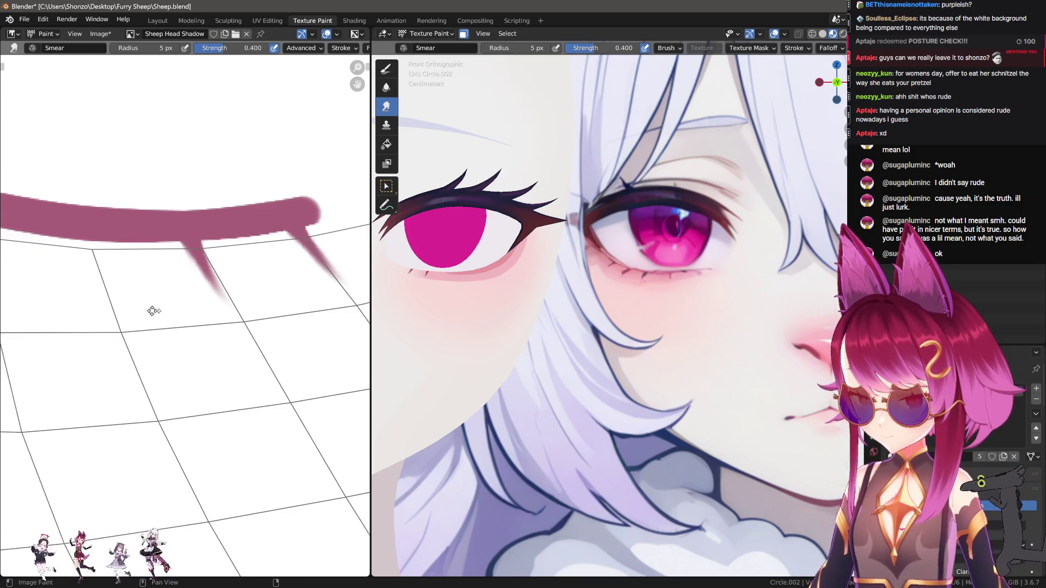
key("ctrl+z")
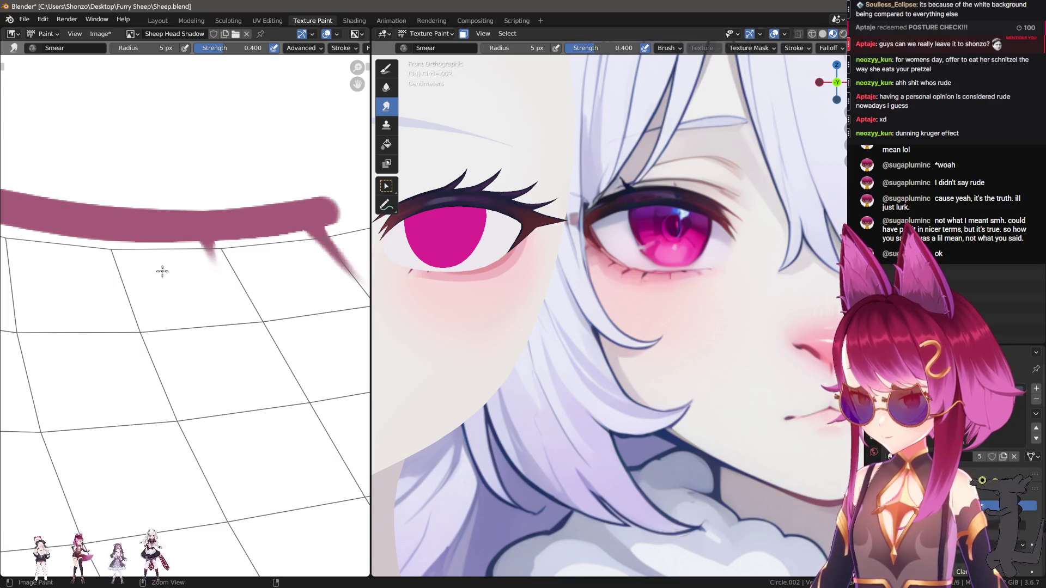
scroll(167, 258, "left", 2, "ctrl")
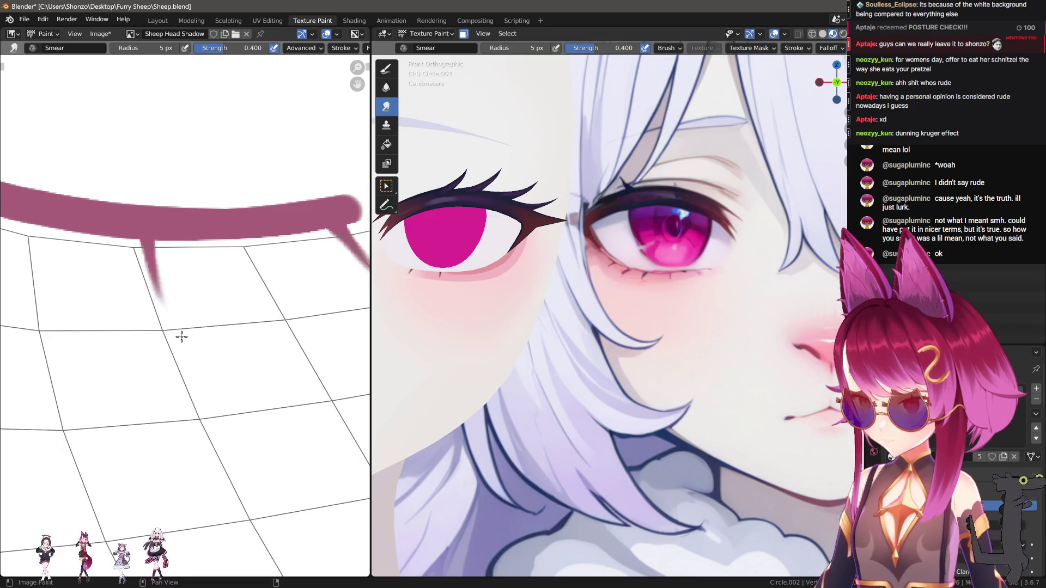
scroll(163, 321, "right", 2, "ctrl")
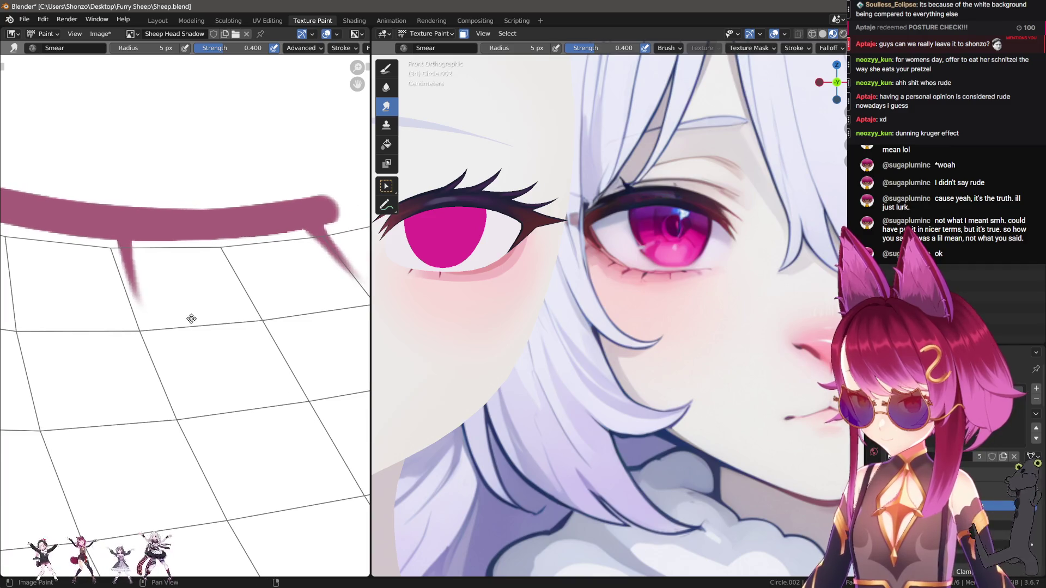
scroll(214, 298, "right", 1, "ctrl")
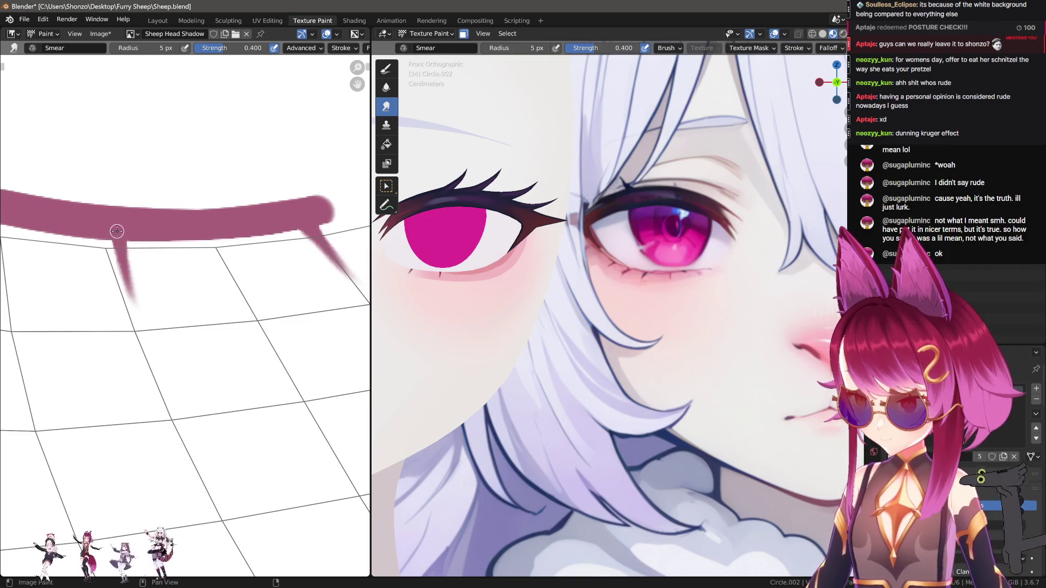
scroll(194, 334, "left", 5, "ctrl")
scroll(126, 270, "up", 1)
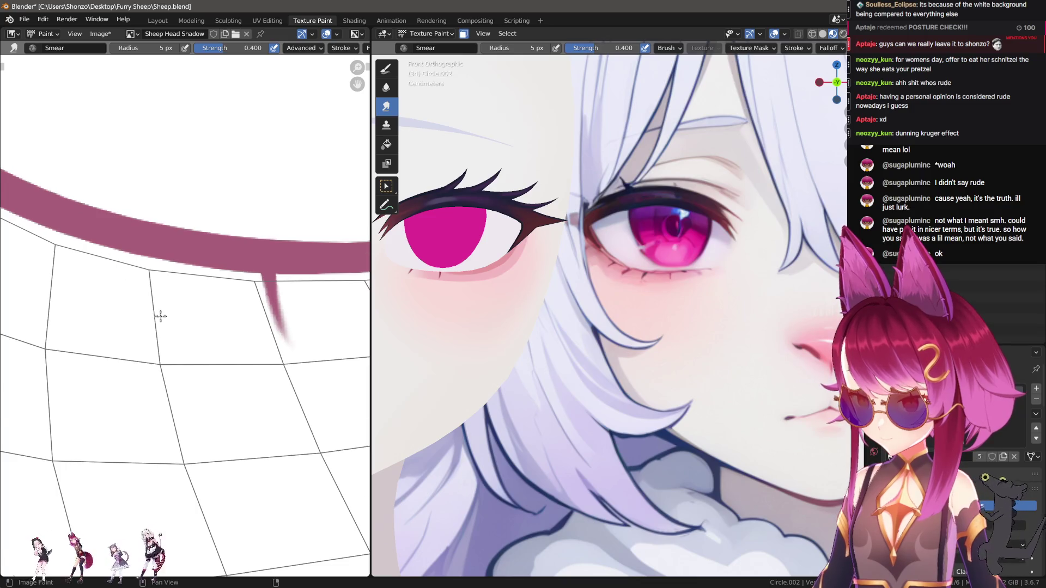
scroll(117, 299, "down", 1)
scroll(83, 299, "right", 2, "ctrl")
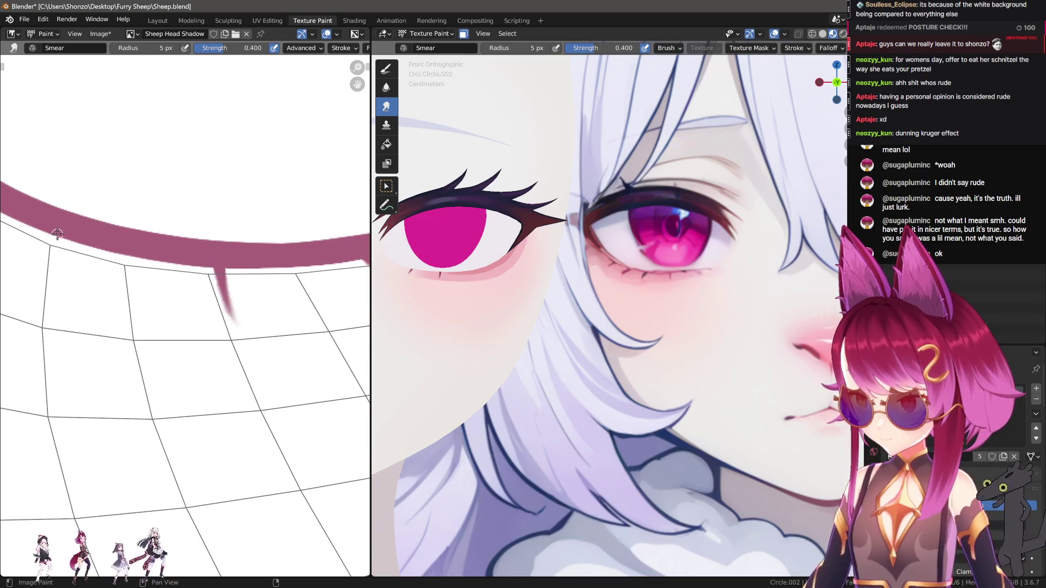
Smear a long tapered lash tip down from the mauve line, widening and lengthening it.
left_click_drag(53, 262, 57, 302)
left_click_drag(57, 237, 50, 308)
left_click_drag(56, 248, 51, 292)
left_click_drag(57, 255, 53, 329)
mouse_move(54, 329)
middle_mouse_down()
mouse_move(118, 303)
mouse_move(126, 217)
mouse_move(117, 241)
middle_mouse_up()
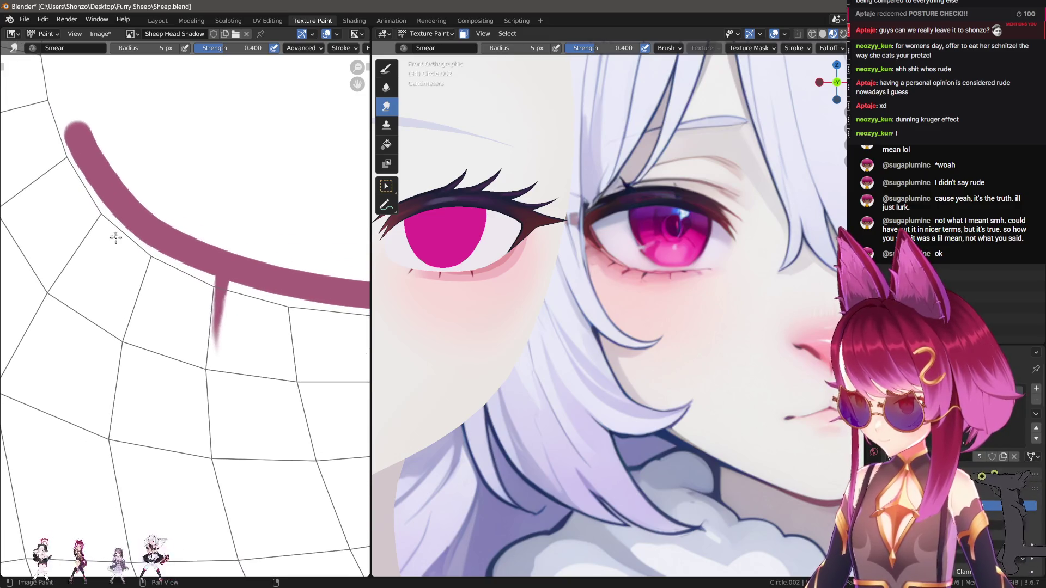
Pull a short lash from the line's lower-left edge and recenter the view on it.
mouse_move(110, 212)
left_mouse_down()
mouse_move(89, 227)
mouse_move(82, 252)
left_mouse_up()
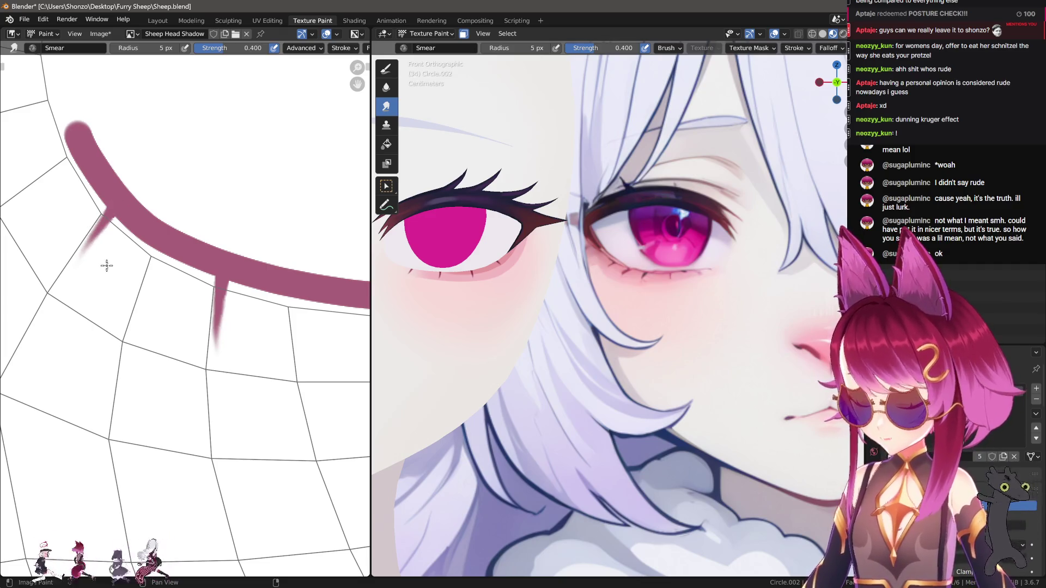
middle_click_drag(106, 266, 168, 298)
middle_click_drag(137, 207, 185, 236)
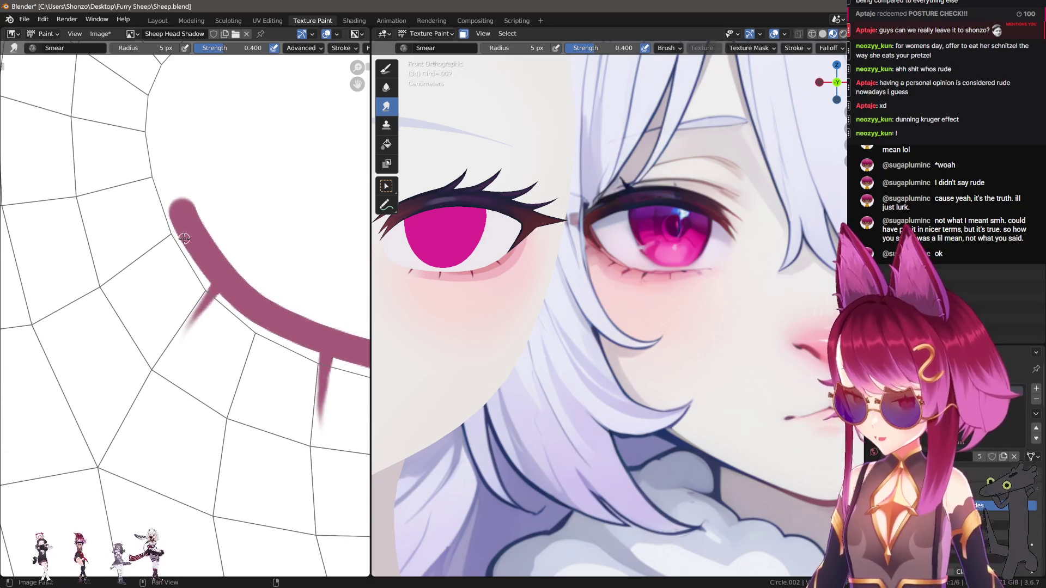
middle_click_drag(199, 286, 164, 262)
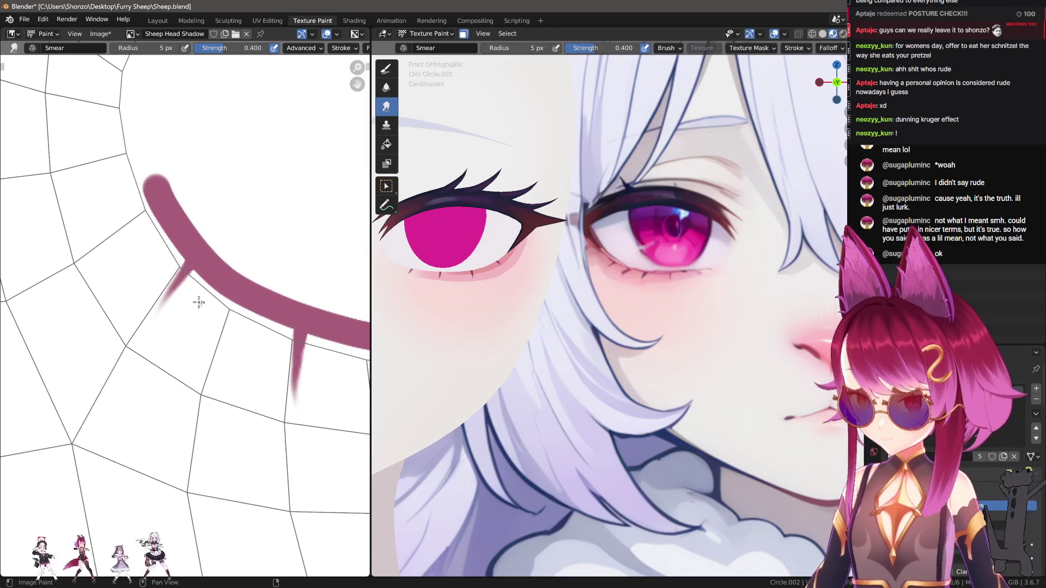
middle_click_drag(195, 300, 186, 299)
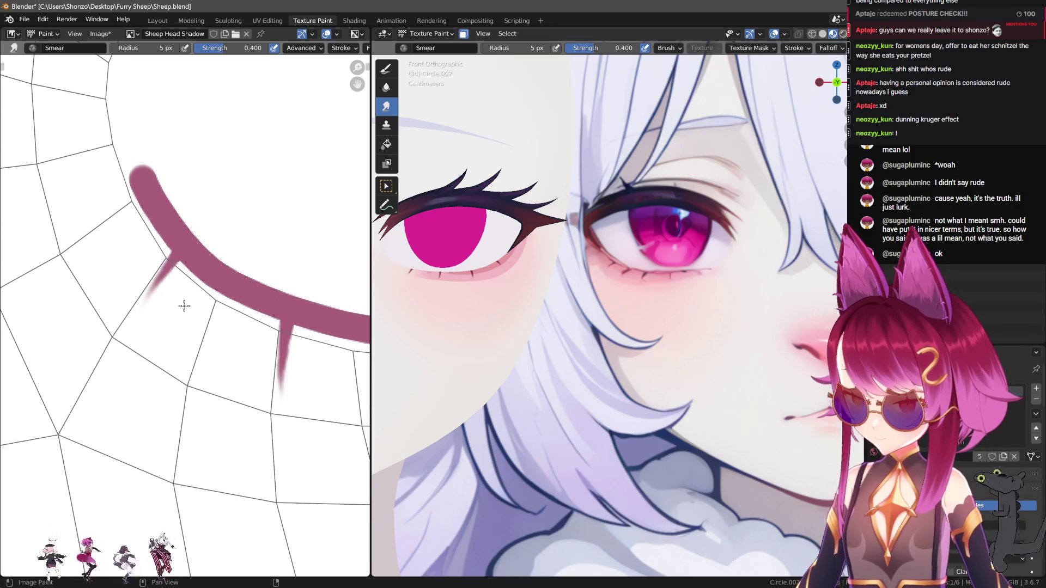
scroll(190, 320, "down", 3)
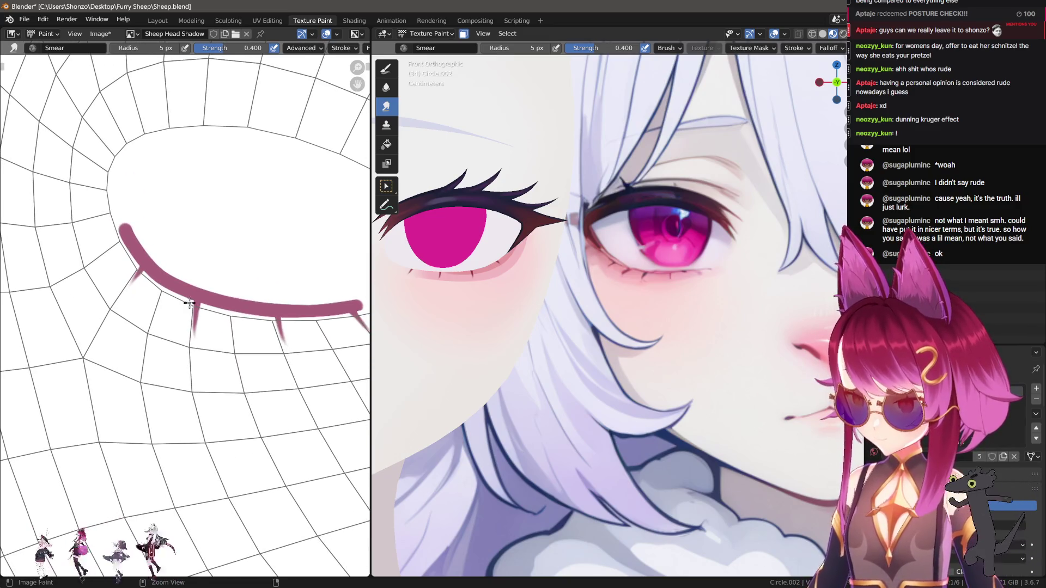
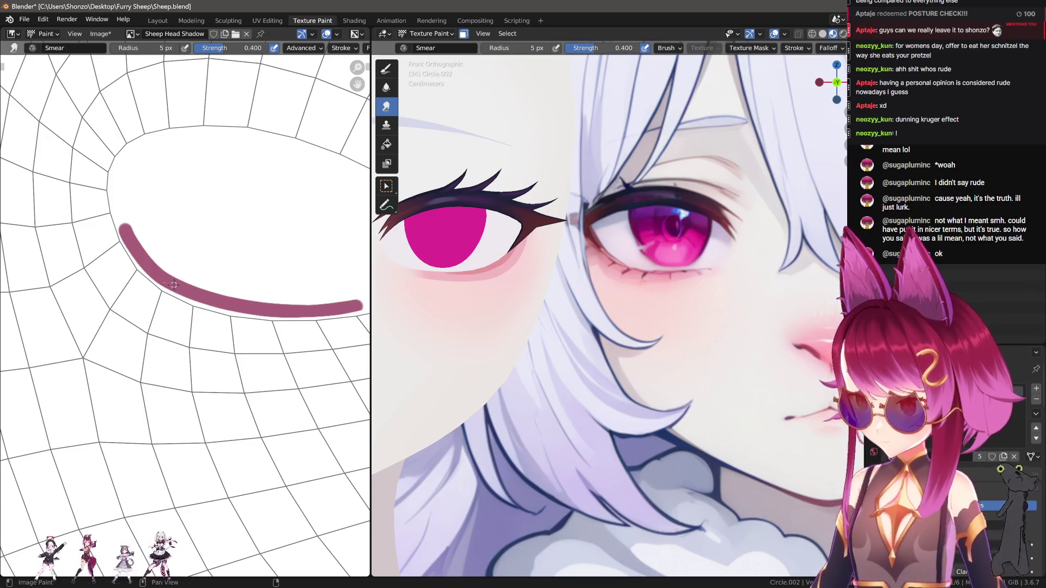
Drop the smear and repaint the under-eye stroke as one thick pink band along the whole curve.
left_click_drag(124, 233, 159, 286)
key("ctrl+z")
key("d")
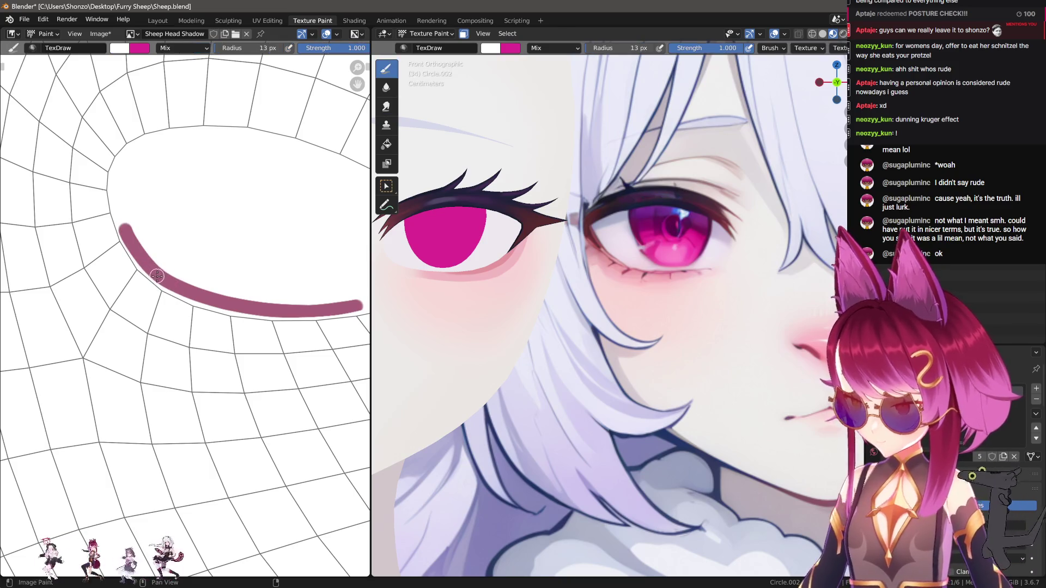
mouse_move(117, 216)
left_mouse_down()
mouse_move(126, 245)
mouse_move(154, 275)
left_mouse_up()
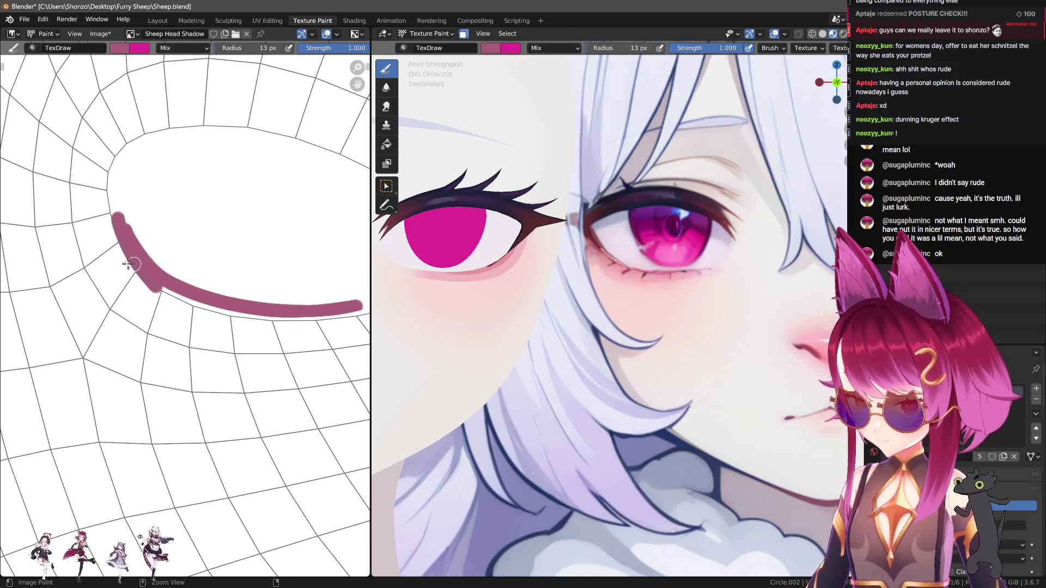
key("ctrl+z")
mouse_move(122, 220)
left_mouse_down()
mouse_move(174, 284)
mouse_move(224, 302)
mouse_move(368, 303)
left_mouse_up()
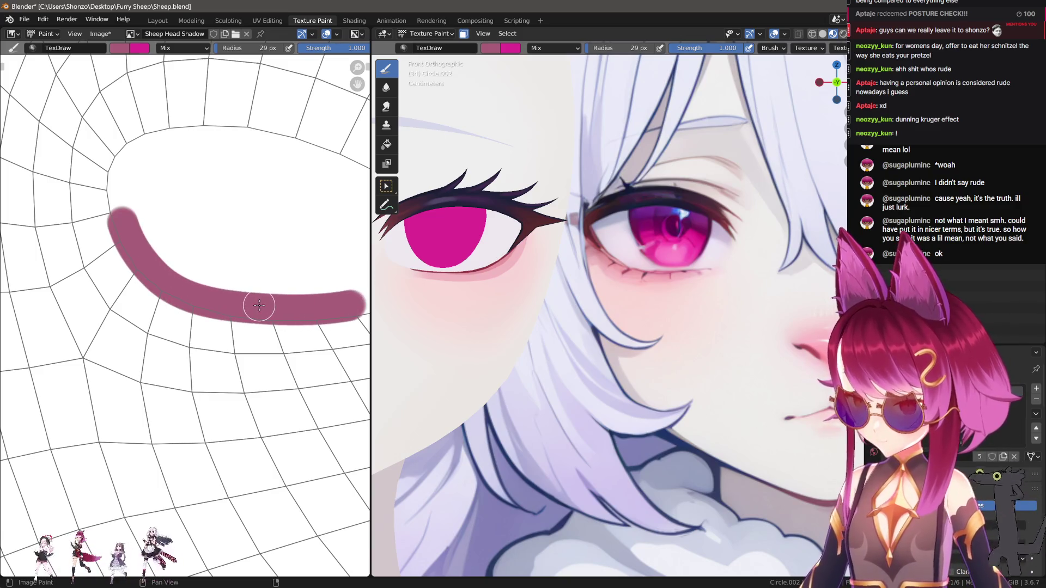
scroll(566, 339, "down", 3)
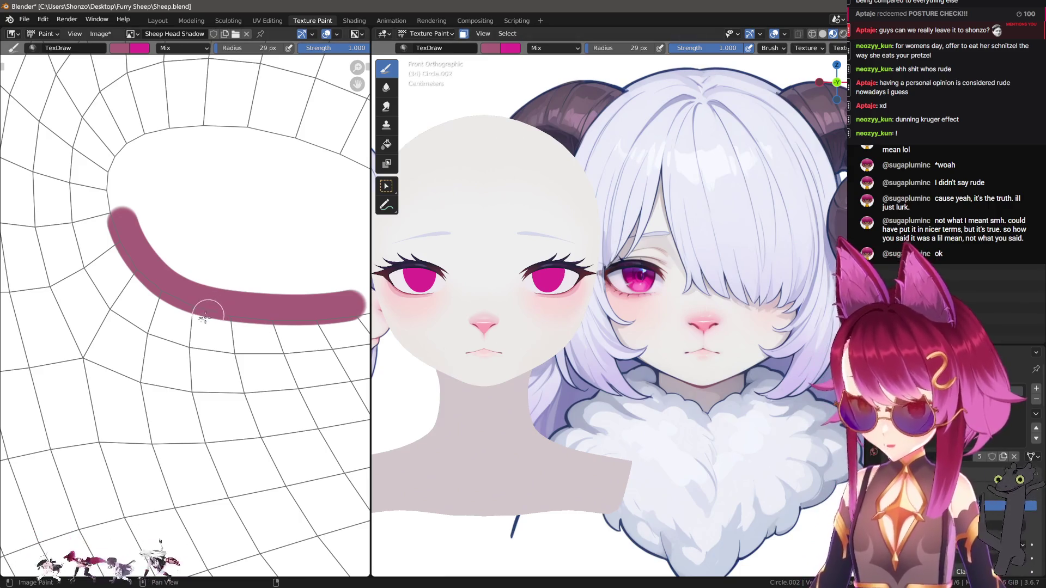
scroll(207, 305, "up", 5)
Switch the brush to Smooth falloff and repaint the band with softer edges.
key("ctrl+Tab")
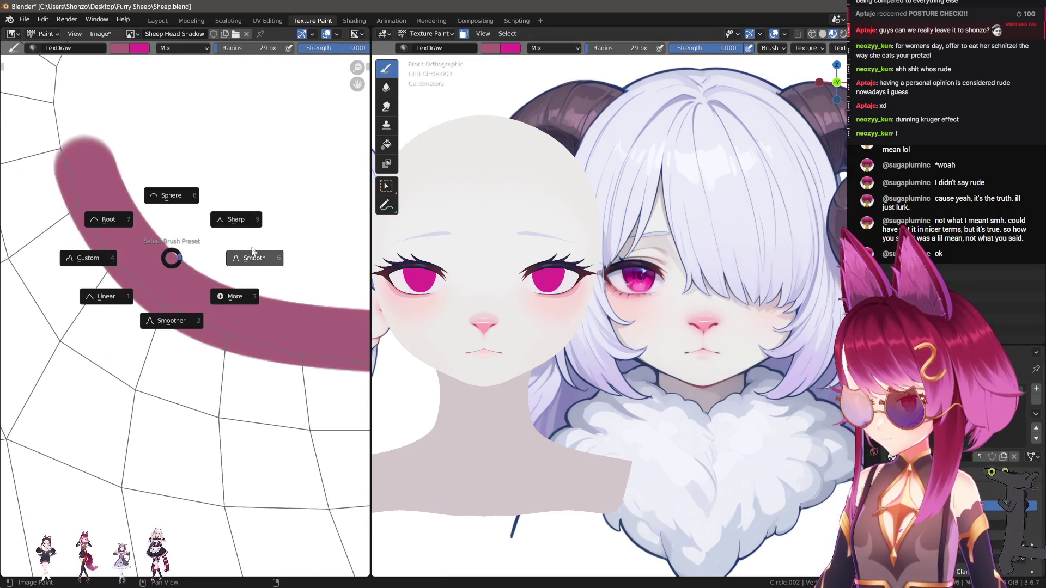
left_click(167, 231)
mouse_move(104, 245)
left_mouse_down()
mouse_move(157, 298)
mouse_move(264, 344)
mouse_move(393, 363)
mouse_move(385, 359)
left_mouse_up()
Extend the soft pink band further right, discarding a trial curved joining stroke.
scroll(122, 280, "down", 3)
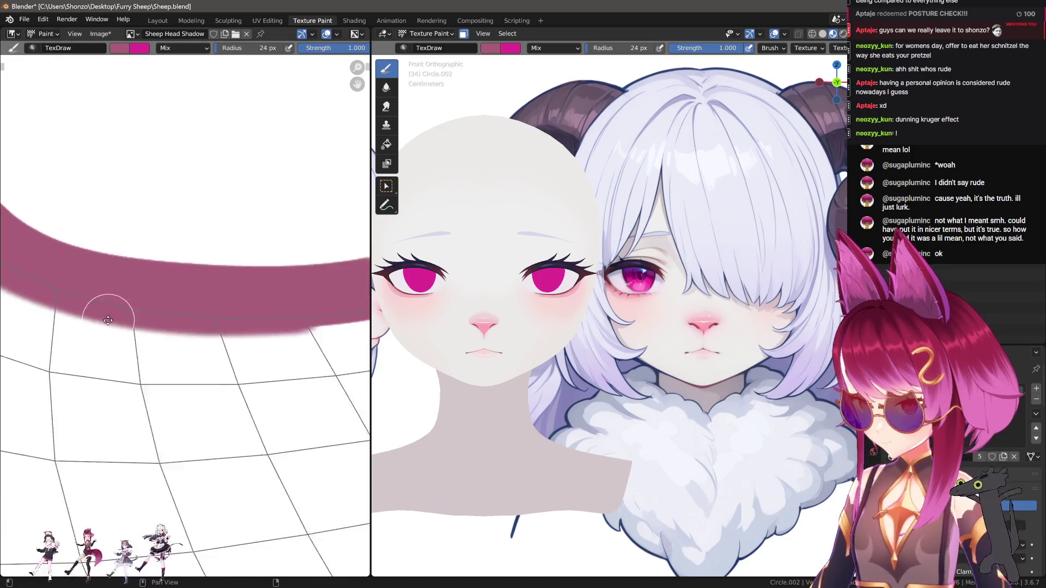
scroll(163, 233, "up", 3)
mouse_move(122, 289)
left_mouse_down()
mouse_move(233, 273)
mouse_move(357, 229)
left_mouse_up()
scroll(491, 326, "up", 6)
middle_click_drag(489, 369, 574, 367, "shift")
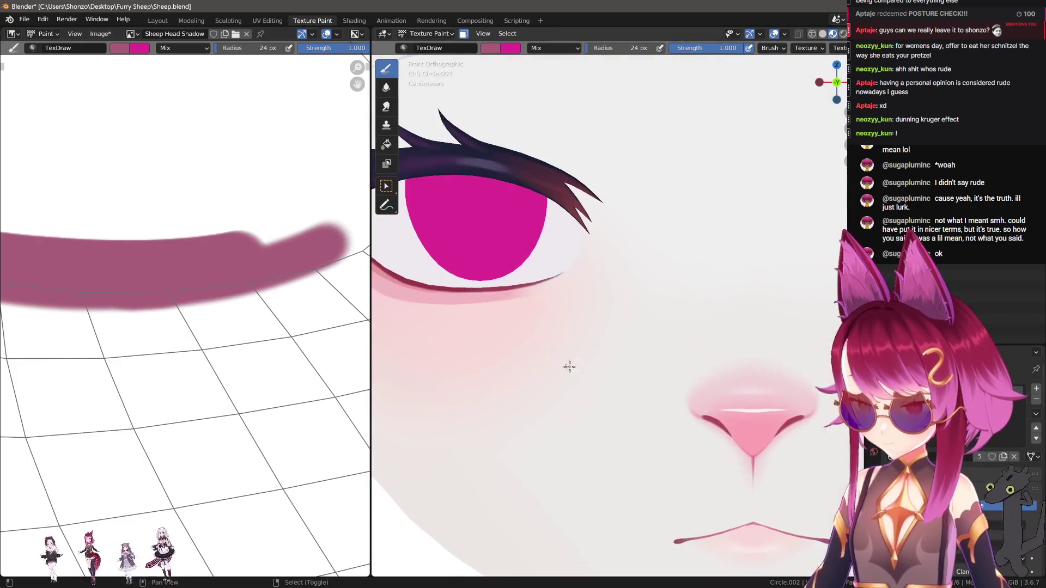
scroll(574, 366, "up", 4)
scroll(175, 311, "up", 4)
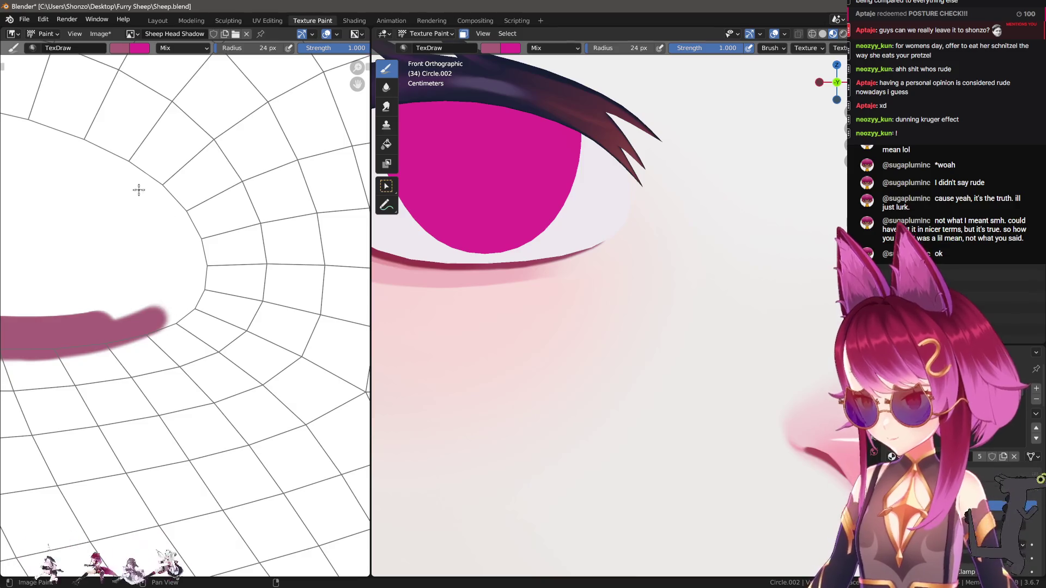
mouse_move(113, 173)
left_mouse_down()
mouse_move(175, 213)
mouse_move(201, 278)
mouse_move(139, 330)
mouse_move(95, 332)
left_mouse_up()
middle_click_drag(627, 305, 627, 369, "ctrl")
key("ctrl+z")
scroll(627, 369, "up", 3)
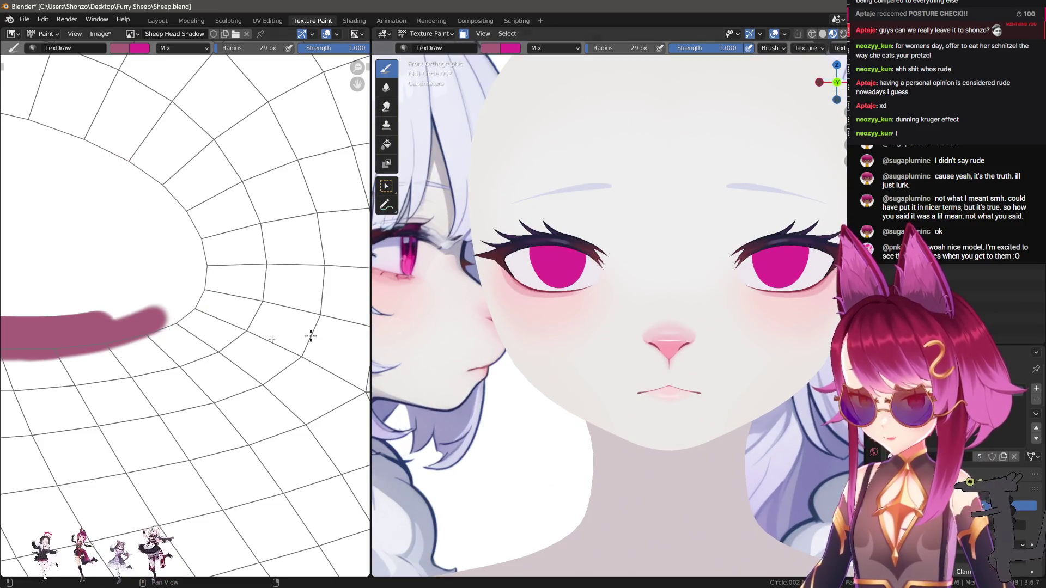
scroll(321, 335, "up", 2)
With white paint at a 29 px radius, trim the band's inner left edge.
middle_click_drag(179, 350, 261, 287)
key("s")
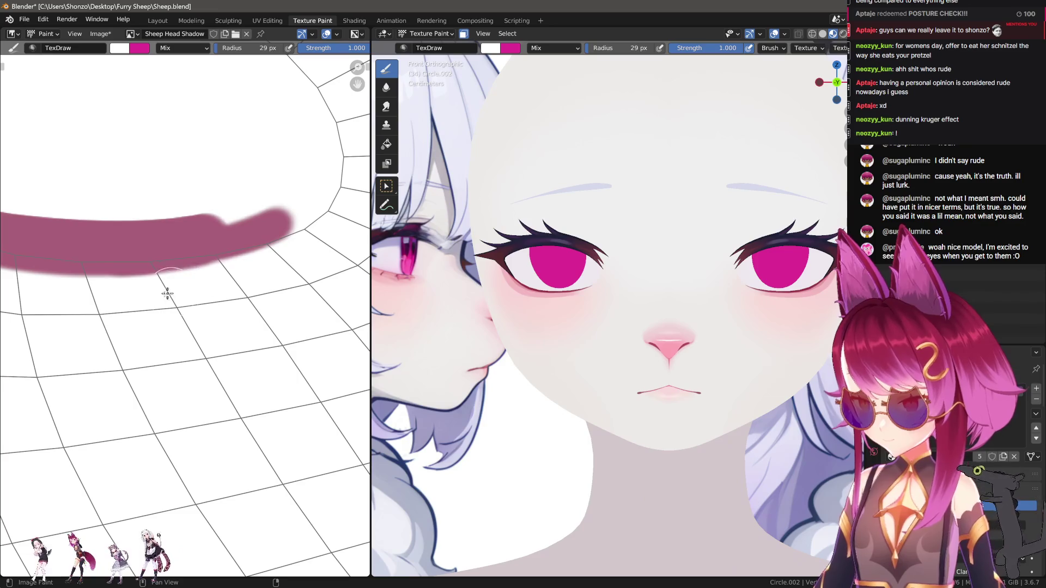
middle_click_drag(31, 300, 240, 299)
scroll(685, 309, "up", 4)
scroll(689, 334, "up", 4)
middle_click_drag(311, 278, 273, 287)
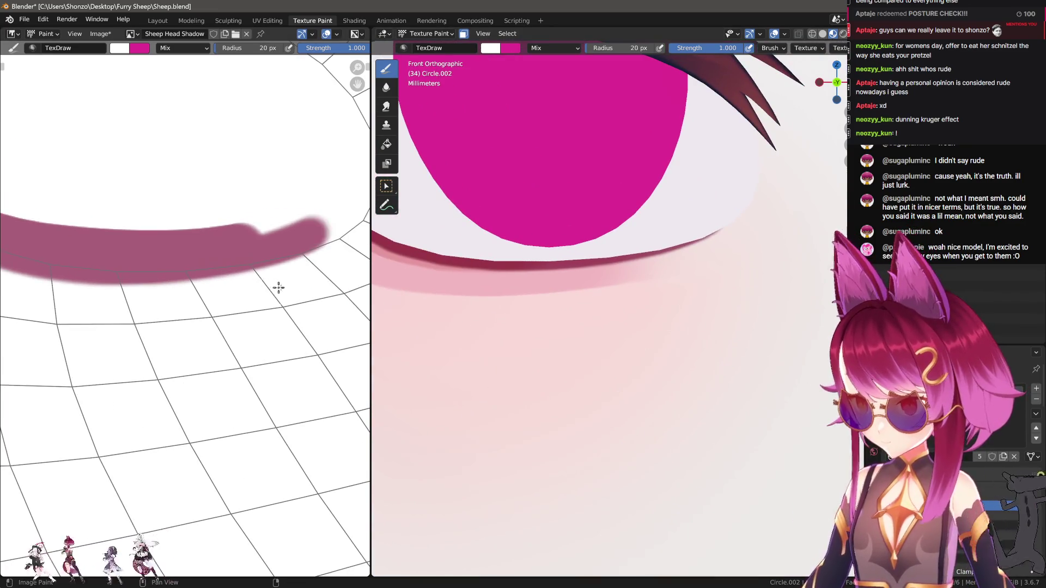
key("f")
left_click(313, 257)
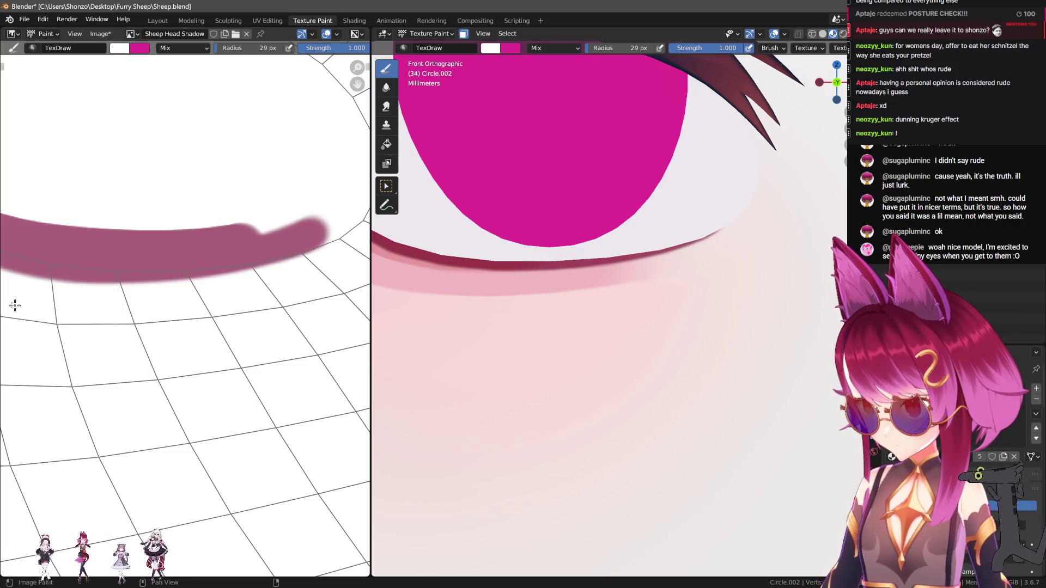
middle_click_drag(19, 299, 262, 325)
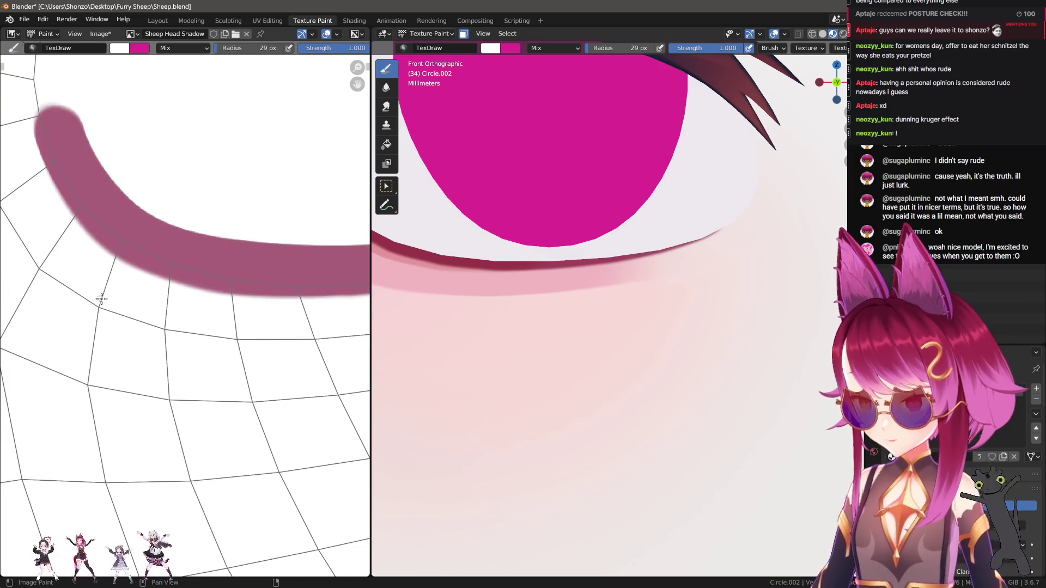
middle_click_drag(66, 282, 120, 325)
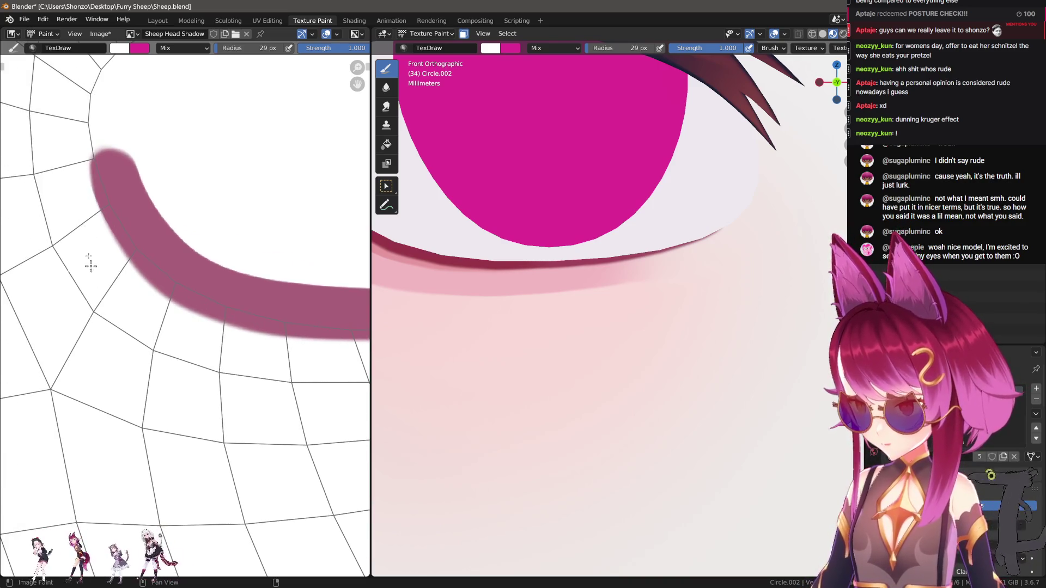
left_click_drag(70, 147, 90, 248)
With the Smear brush, pull a tapering streak down from the band's end.
scroll(532, 343, "down", 3)
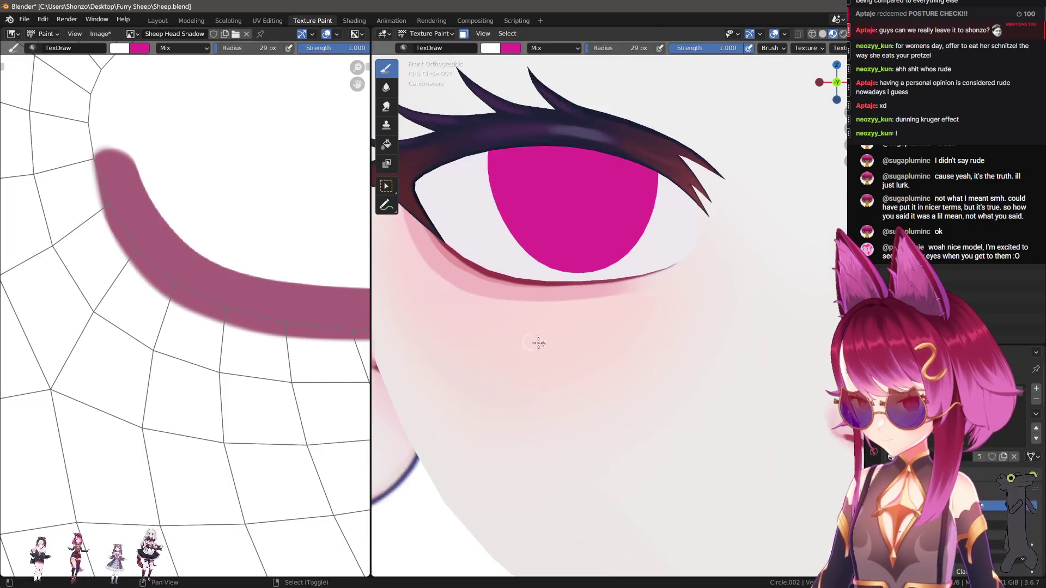
scroll(729, 313, "down", 5)
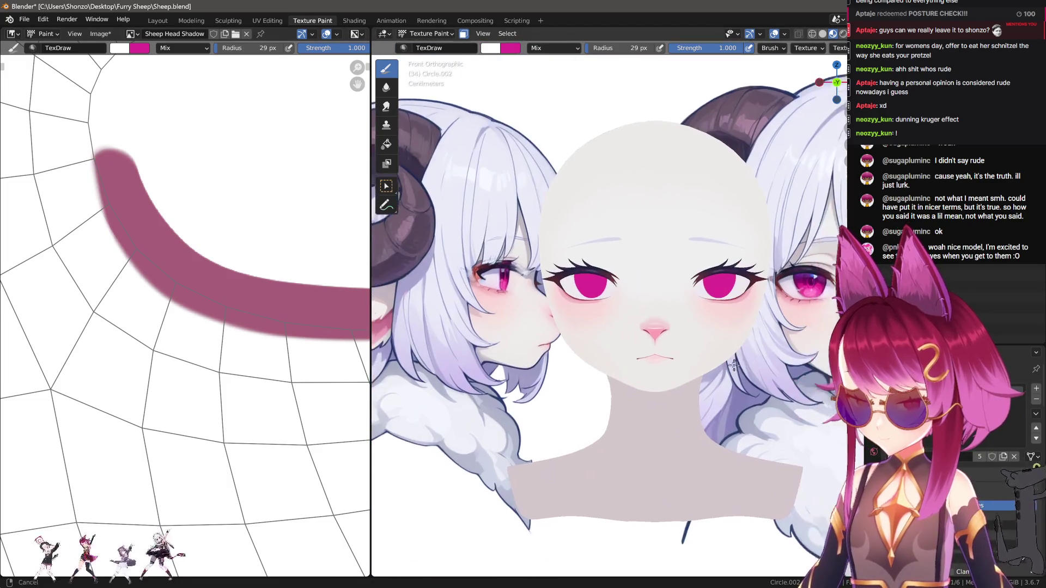
middle_click_drag(282, 362, 246, 335)
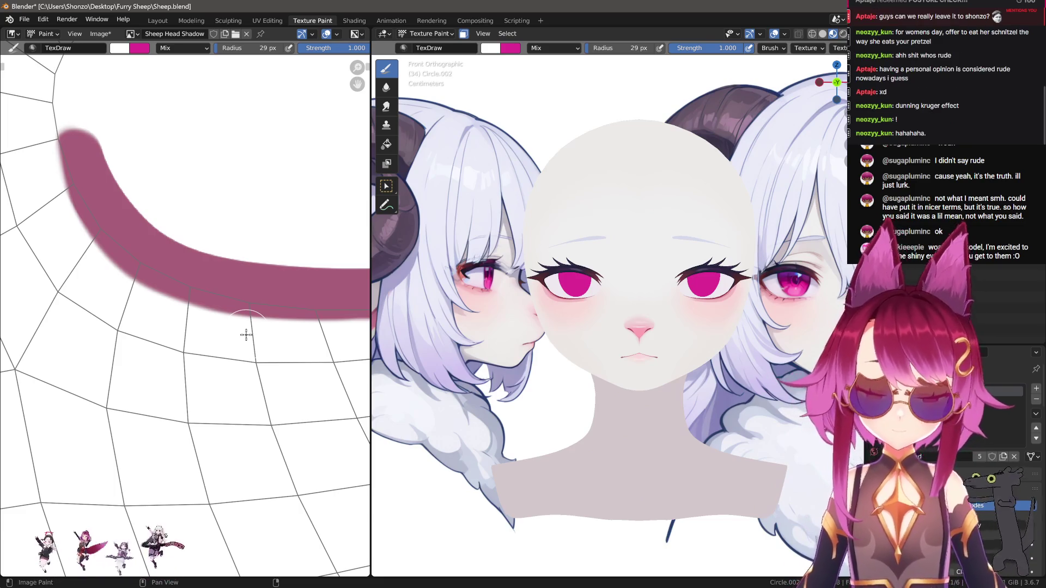
mouse_move(235, 327)
middle_mouse_down()
mouse_move(168, 308)
mouse_move(179, 304)
middle_mouse_up()
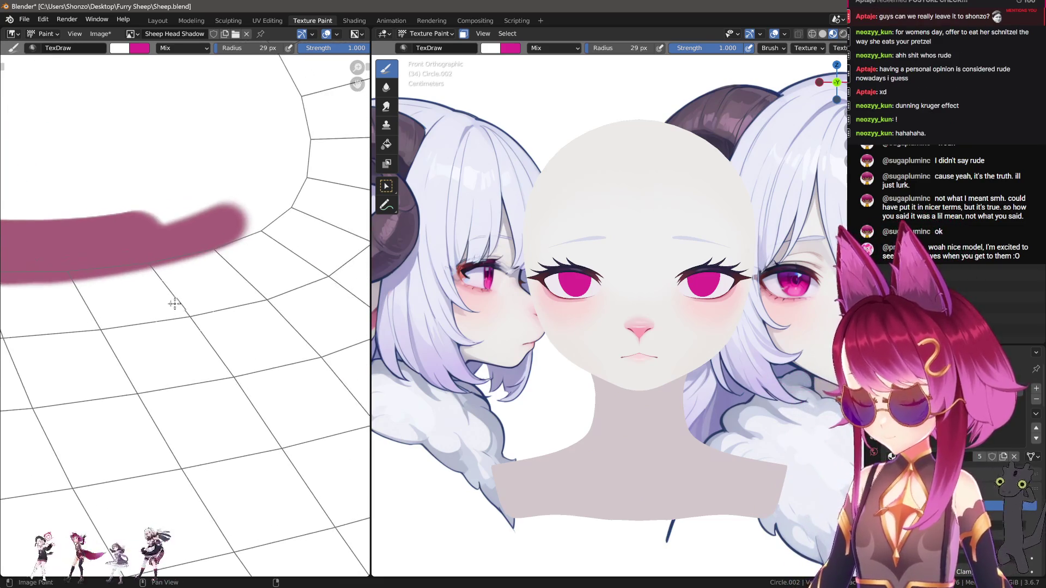
scroll(218, 311, "up", 1)
key("3")
scroll(214, 271, "up", 1)
mouse_move(200, 242)
left_mouse_down()
mouse_move(245, 297)
mouse_move(304, 333)
left_mouse_up()
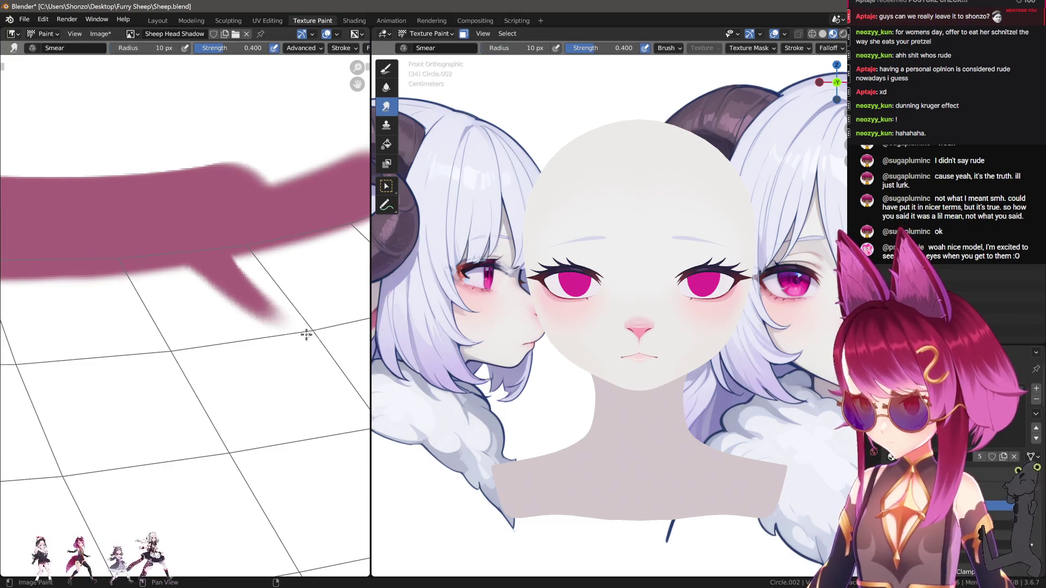
Replace the earlier streak with new smeared streaks below the band, discarding the second one.
scroll(565, 374, "up", 6)
scroll(245, 427, "down", 3)
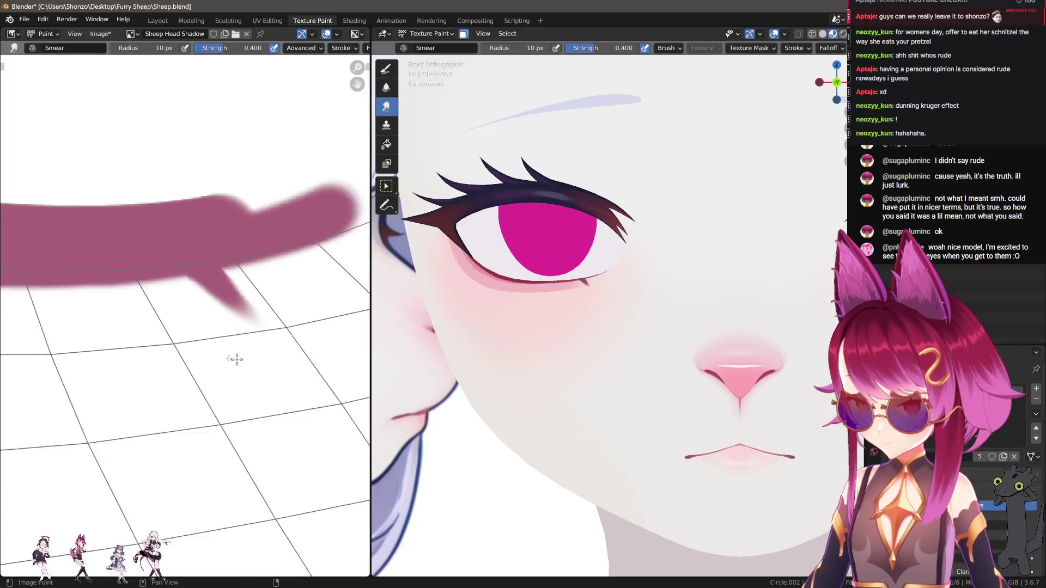
key("ctrl+z")
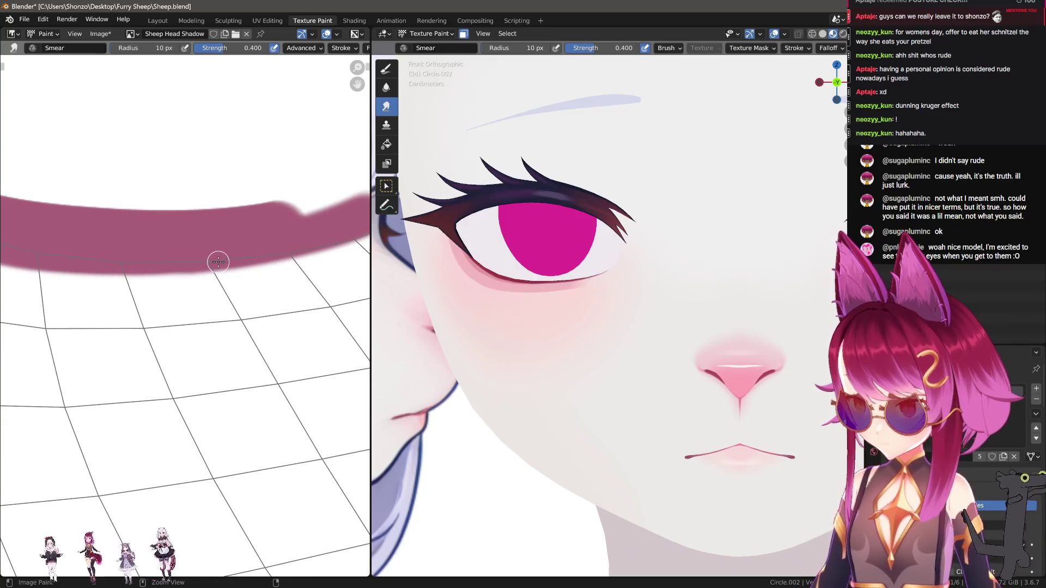
mouse_move(219, 255)
left_mouse_down()
mouse_move(225, 318)
mouse_move(250, 364)
left_mouse_up()
middle_click_drag(115, 289, 181, 267)
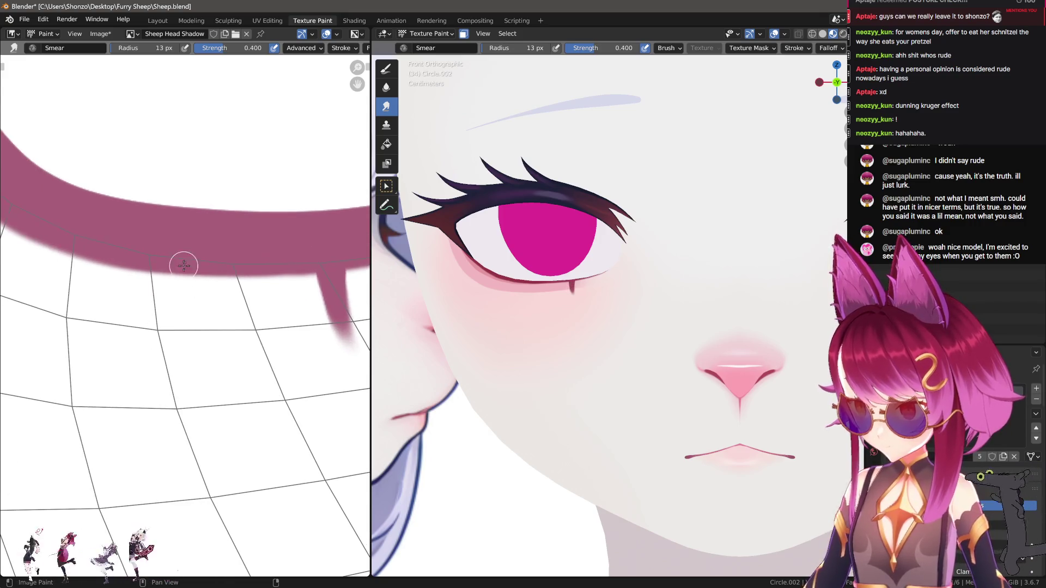
mouse_move(203, 252)
left_mouse_down()
mouse_move(196, 245)
mouse_move(173, 360)
left_mouse_up()
middle_click_drag(158, 305, 190, 303)
mouse_move(122, 271)
middle_mouse_down("ctrl")
mouse_move(179, 249)
mouse_move(229, 274)
mouse_move(145, 292)
mouse_move(194, 276)
middle_mouse_up("ctrl")
key("ctrl+z")
key("ctrl+z")
key("ctrl+z")
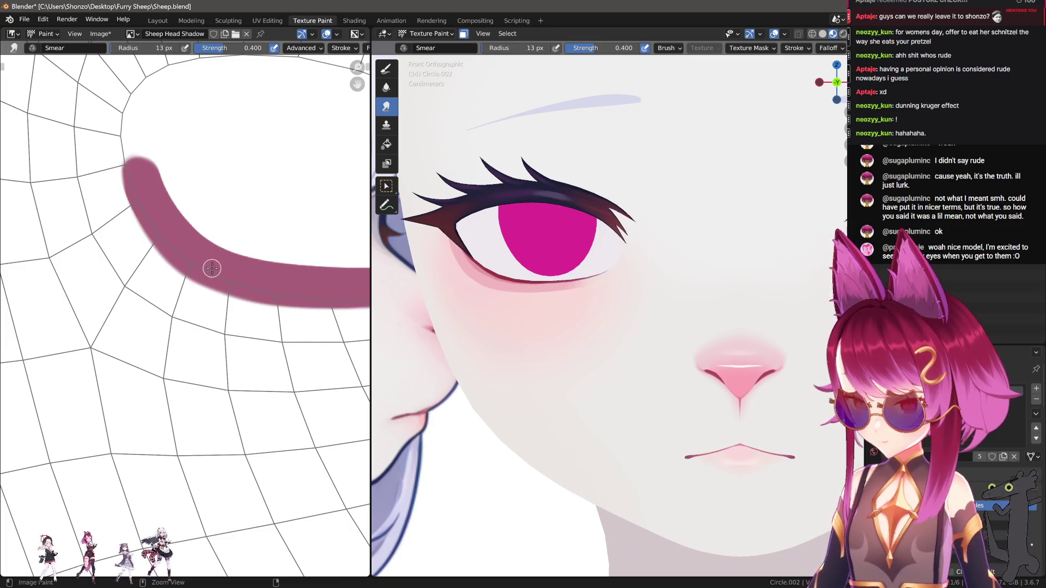
Smear several tapered lash spikes down-left from the band, lengthening and widening them.
left_click_drag(201, 276, 150, 321)
left_click_drag(255, 294, 239, 326)
middle_click_drag(311, 318, 266, 311)
left_click_drag(209, 291, 180, 327)
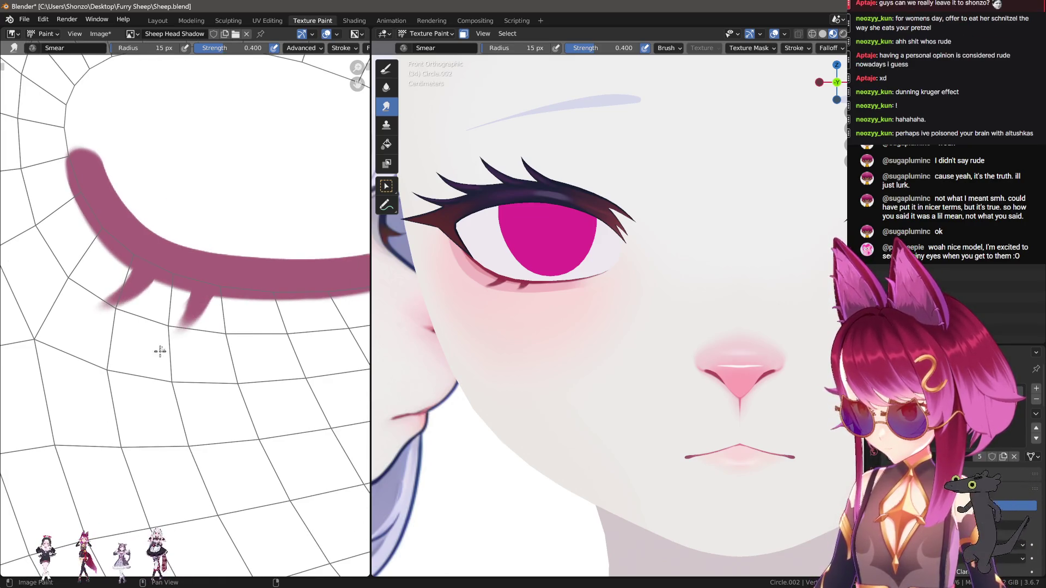
left_click_drag(206, 287, 175, 334)
left_click_drag(271, 291, 229, 345)
middle_click_drag(304, 326, 253, 325)
mouse_move(286, 292)
left_mouse_down()
mouse_move(252, 343)
mouse_move(264, 332)
left_mouse_up()
Add another down-left spike and a leftward spike from the band's left part, then return to the draw brush.
middle_click_drag(294, 330, 243, 329)
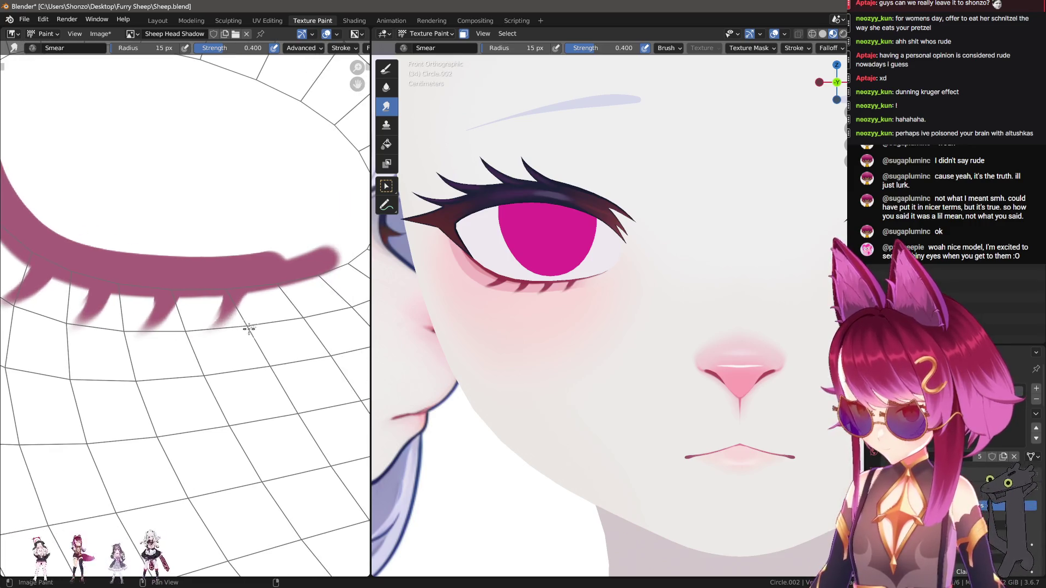
left_click_drag(294, 279, 259, 339)
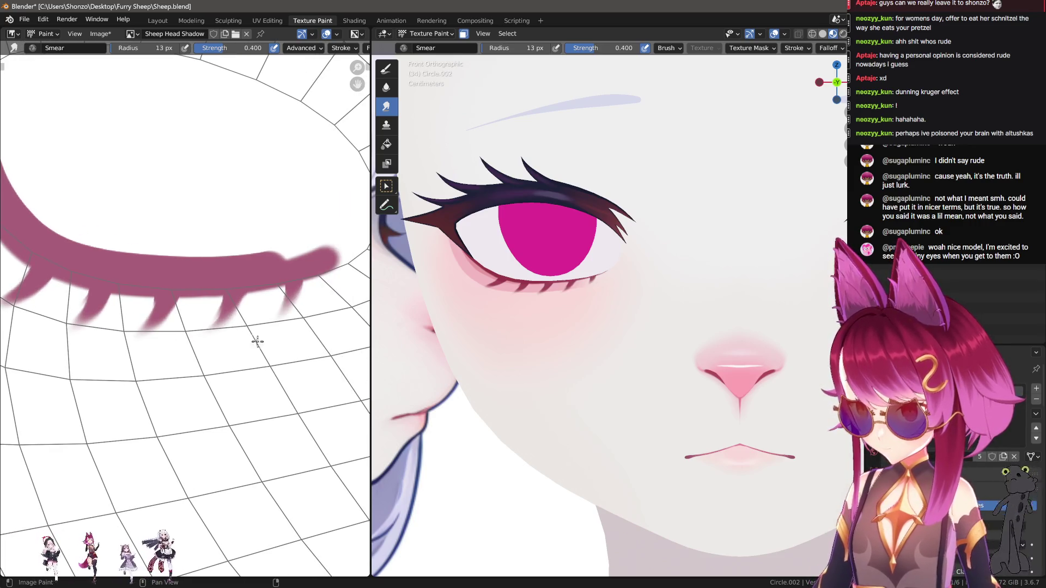
middle_click_drag(194, 345, 235, 352)
middle_click_drag(165, 263, 202, 281)
mouse_move(151, 270)
left_mouse_down()
mouse_move(75, 268)
mouse_move(88, 263)
mouse_move(44, 248)
left_mouse_up()
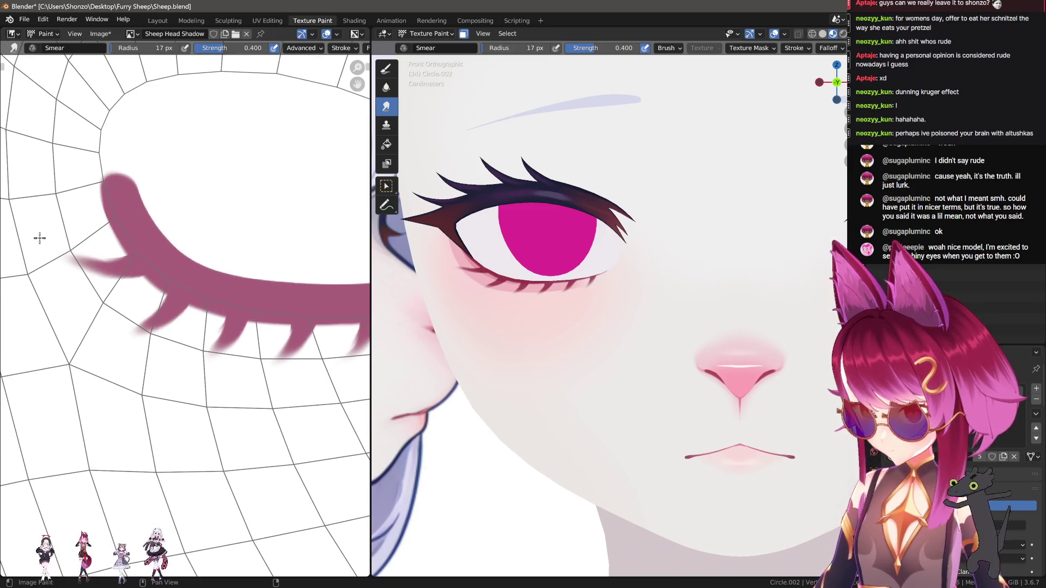
key("d")
scroll(224, 355, "down", 1)
scroll(185, 301, "up", 7)
At a 10 px brush size, narrow a spike's tip and trim the lash's lower edge with white.
key("f")
left_click(243, 288)
key("bracketleft")
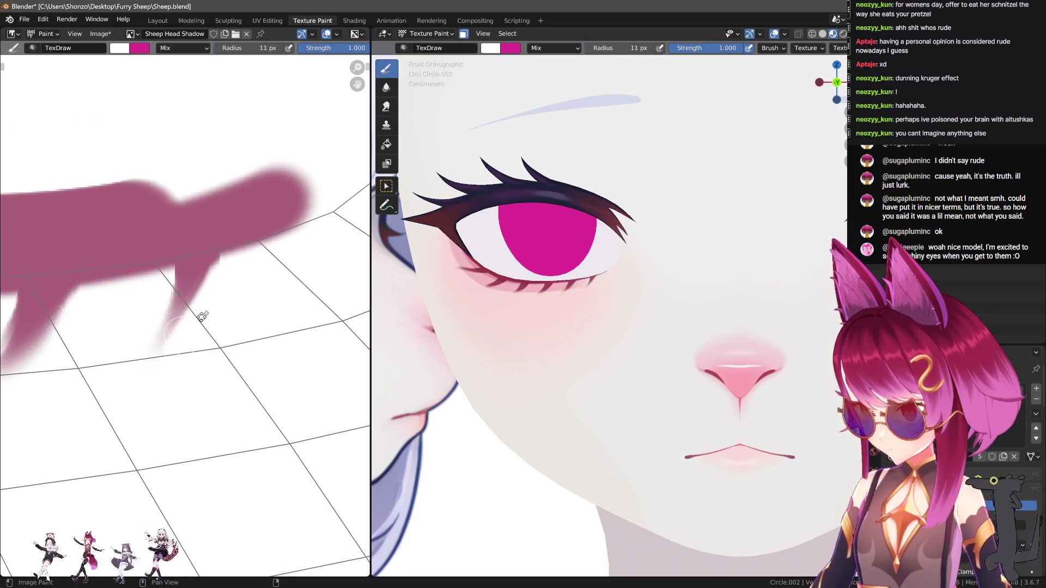
middle_click_drag(194, 323, 226, 297)
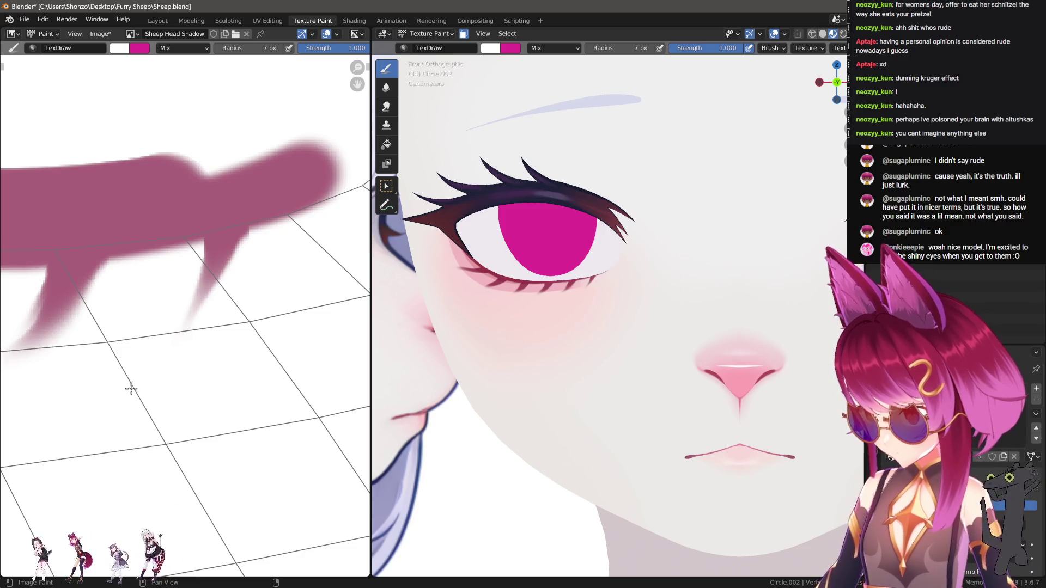
left_click_drag(192, 260, 191, 328)
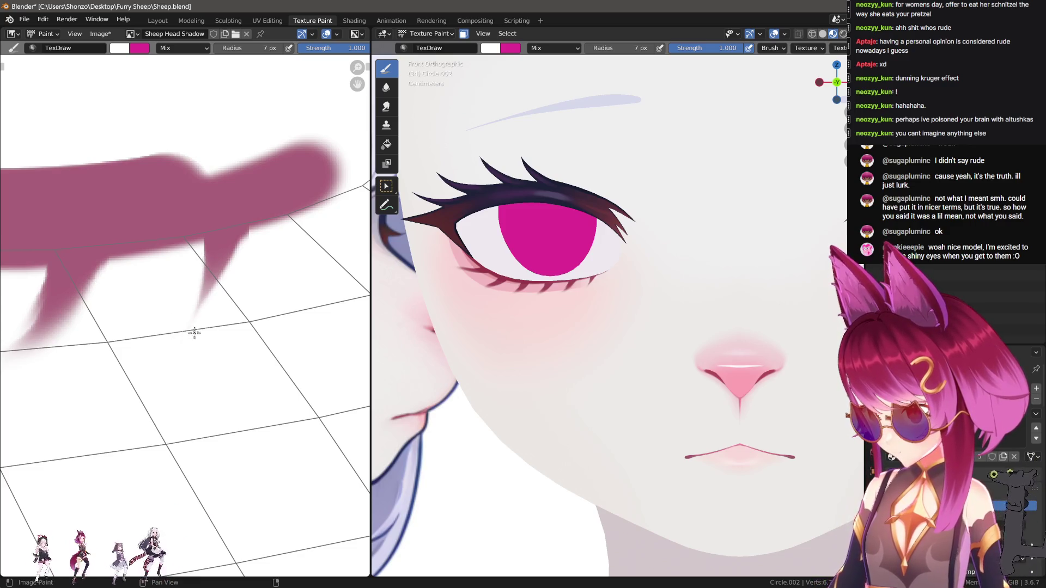
mouse_move(234, 249)
left_mouse_down()
mouse_move(257, 229)
mouse_move(351, 200)
left_mouse_up()
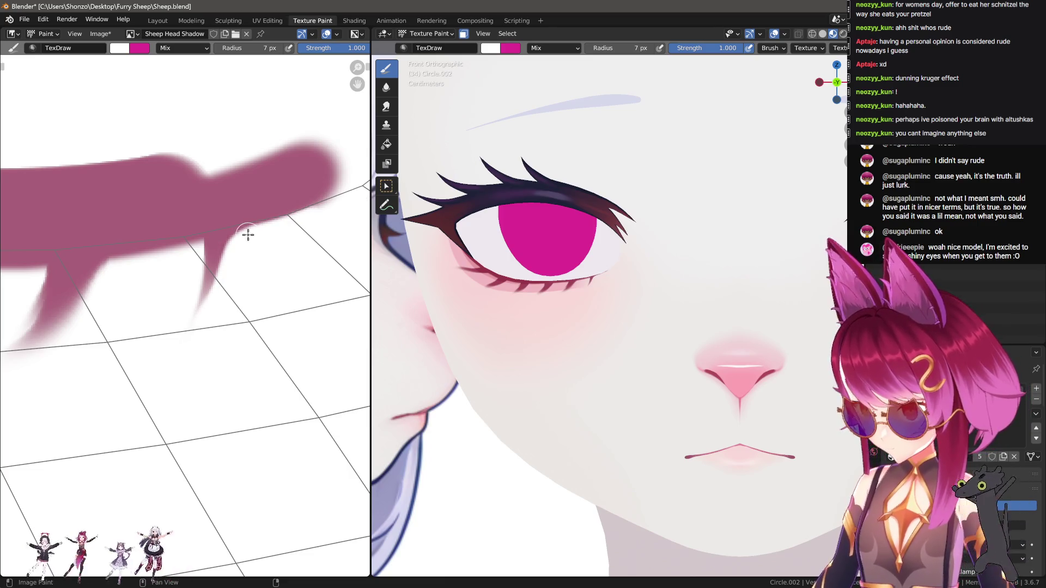
Thin the right lash spike by repainting its edge in white.
scroll(556, 327, "up", 6)
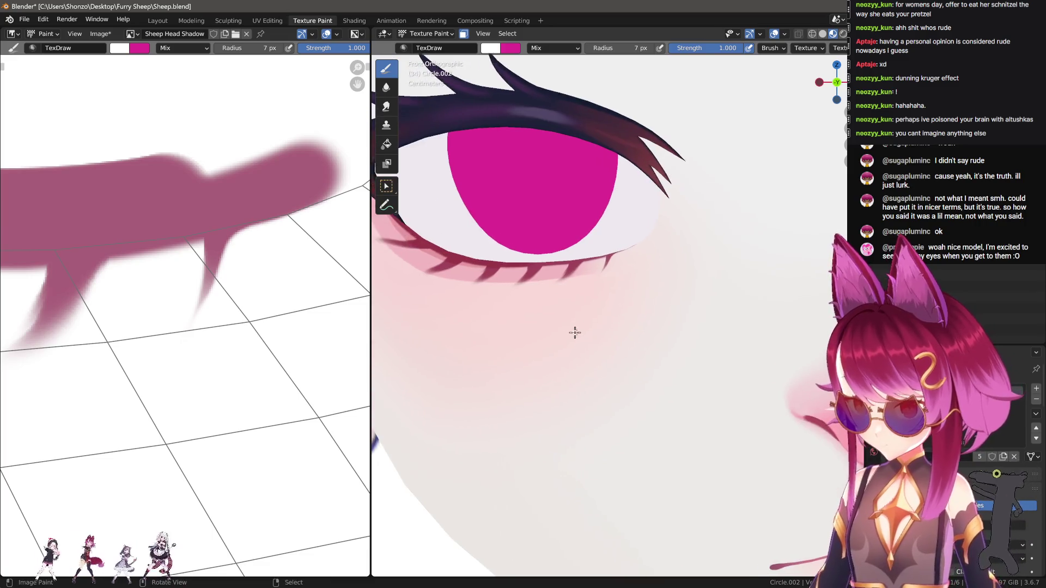
middle_click_drag(188, 310, 212, 292)
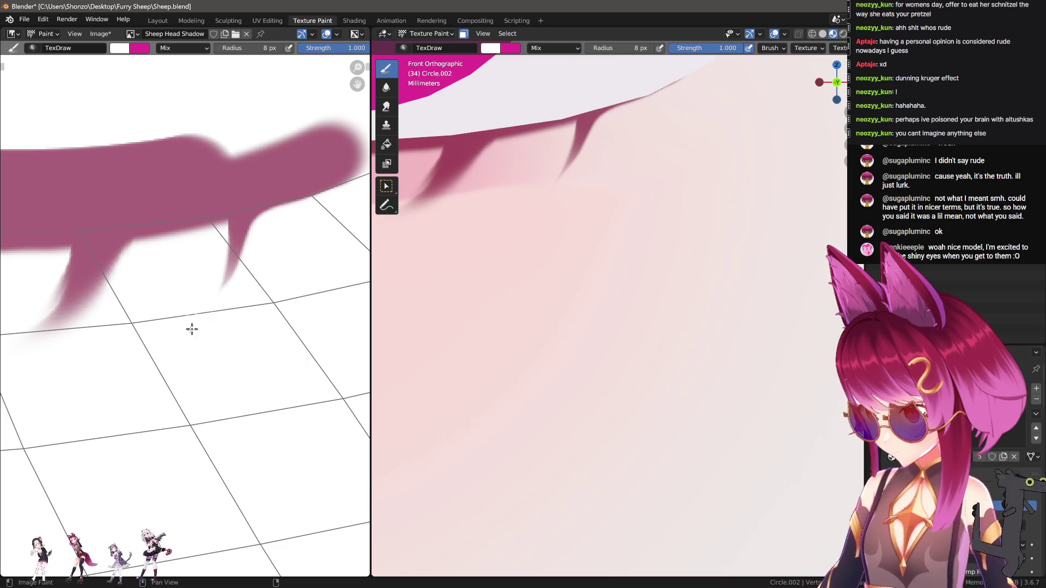
scroll(196, 338, "up", 2)
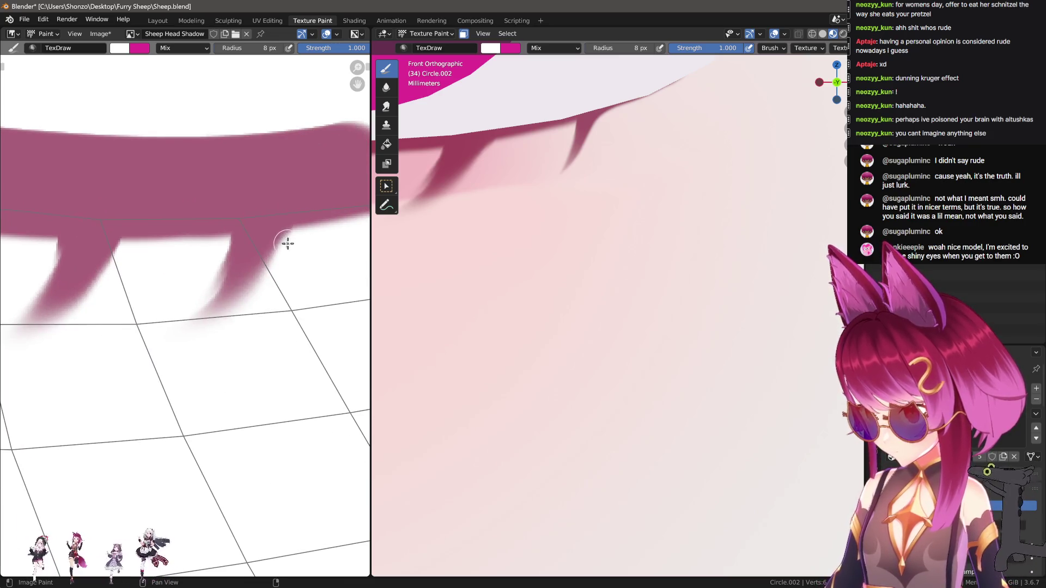
left_click_drag(289, 242, 226, 298)
key("ctrl+z")
left_click_drag(291, 235, 235, 316)
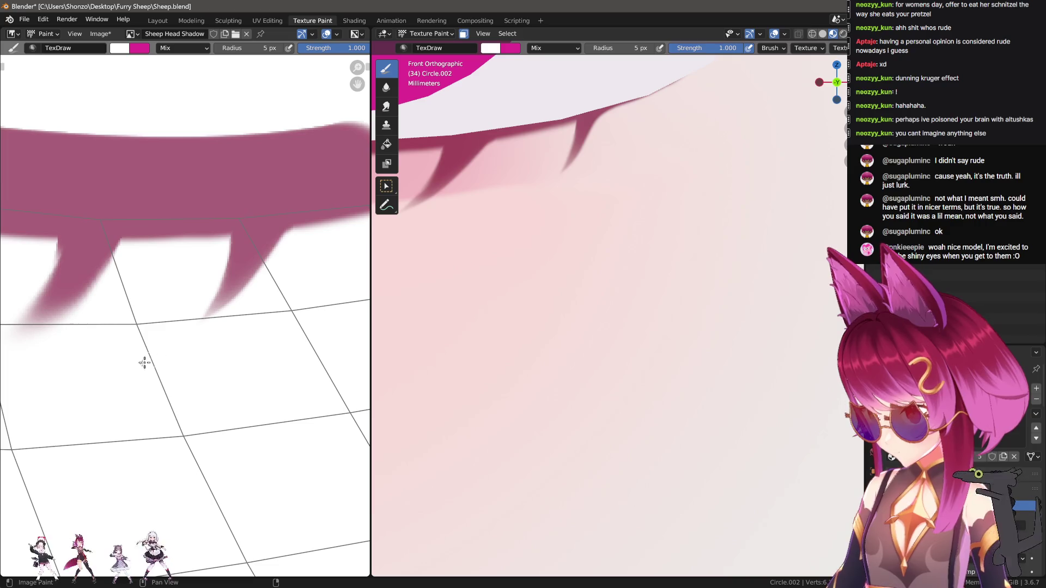
scroll(558, 292, "down", 4)
scroll(244, 285, "up", 2)
scroll(256, 281, "down", 1)
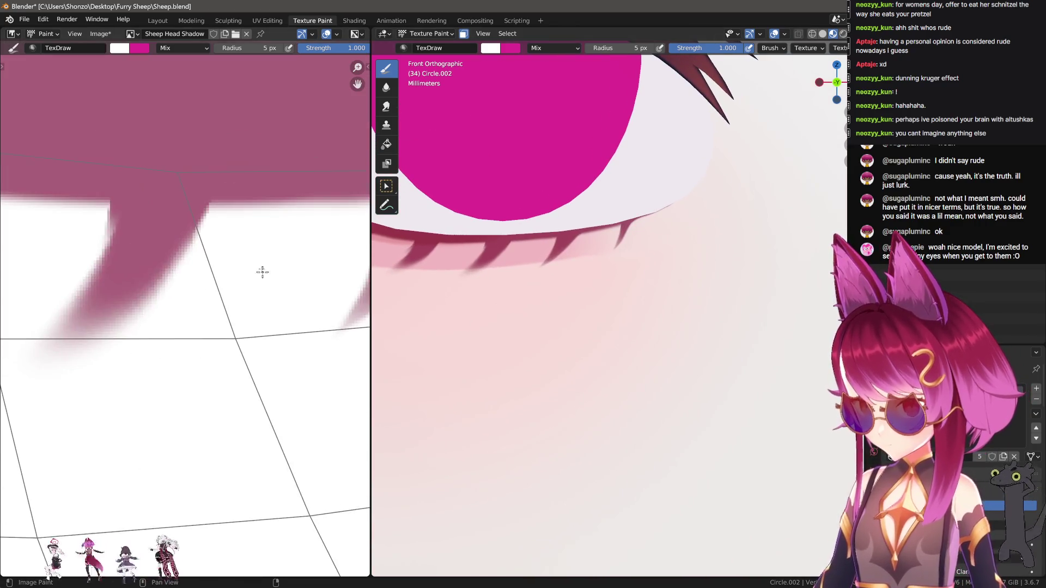
scroll(301, 223, "up", 1)
middle_click_drag(275, 215, 218, 221)
Trim the spikes' right edges with white and fill a leftover pink corner at a tiny brush size.
mouse_move(239, 221)
left_mouse_down()
mouse_move(201, 233)
mouse_move(142, 322)
left_mouse_up()
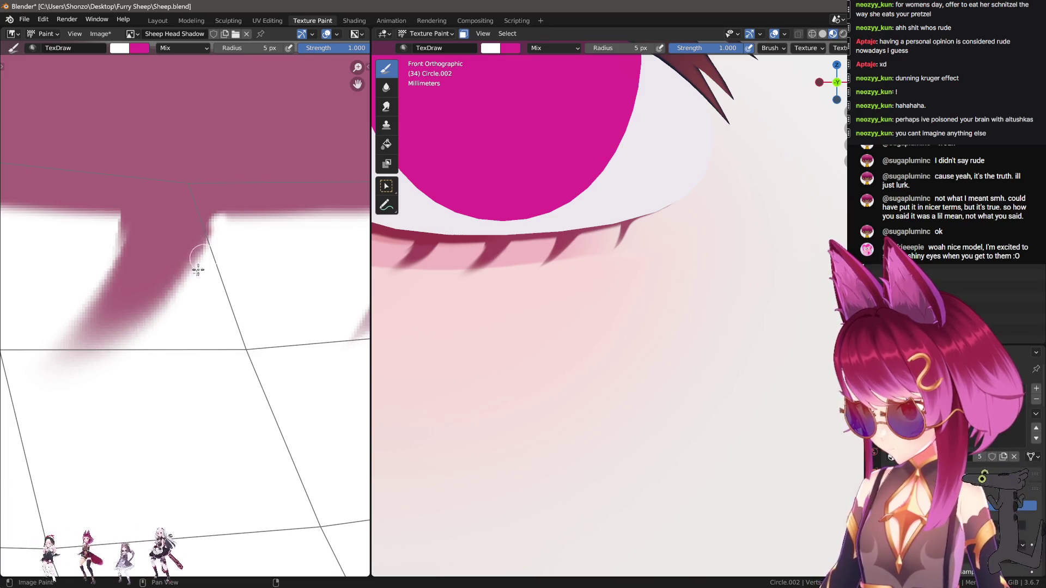
middle_click_drag(186, 281, 283, 232)
mouse_move(314, 180)
left_mouse_down()
mouse_move(223, 287)
mouse_move(107, 338)
left_mouse_up()
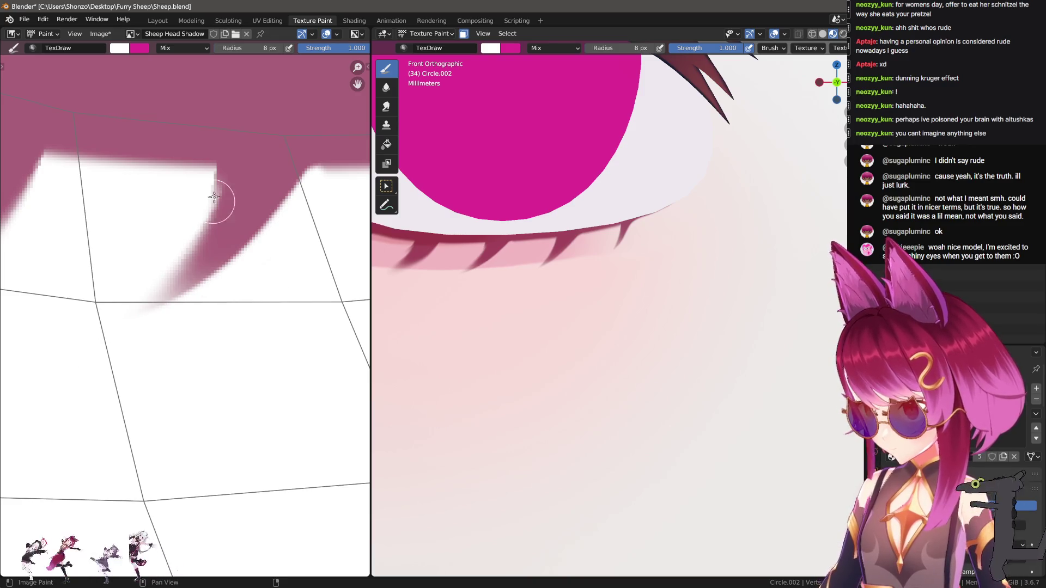
key("bracketleft")
key("bracketleft")
scroll(495, 299, "down", 3)
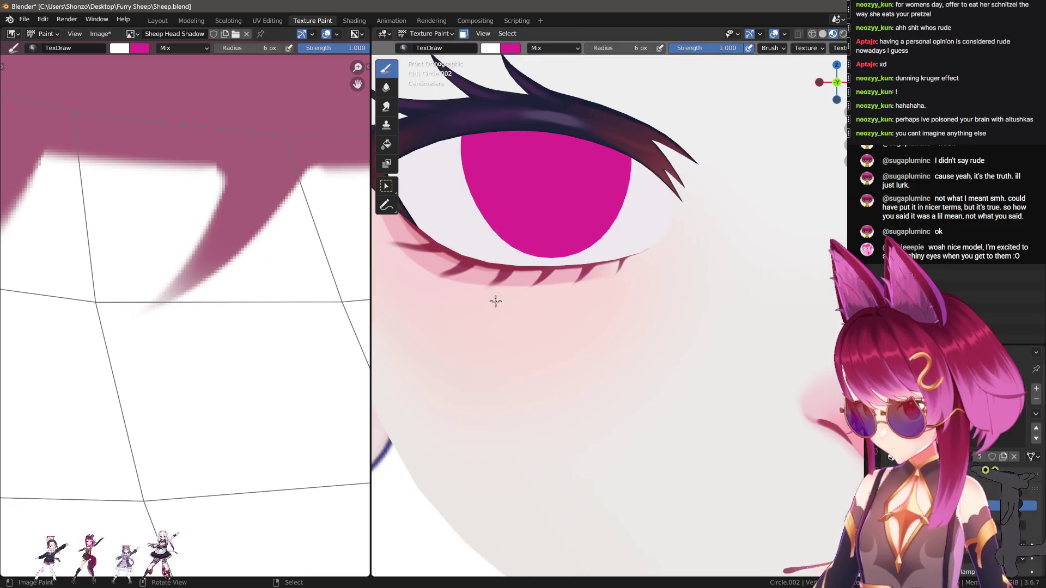
scroll(496, 299, "up", 3)
key("bracketleft")
key("bracketleft")
key("bracketleft")
middle_click_drag(184, 273, 215, 289)
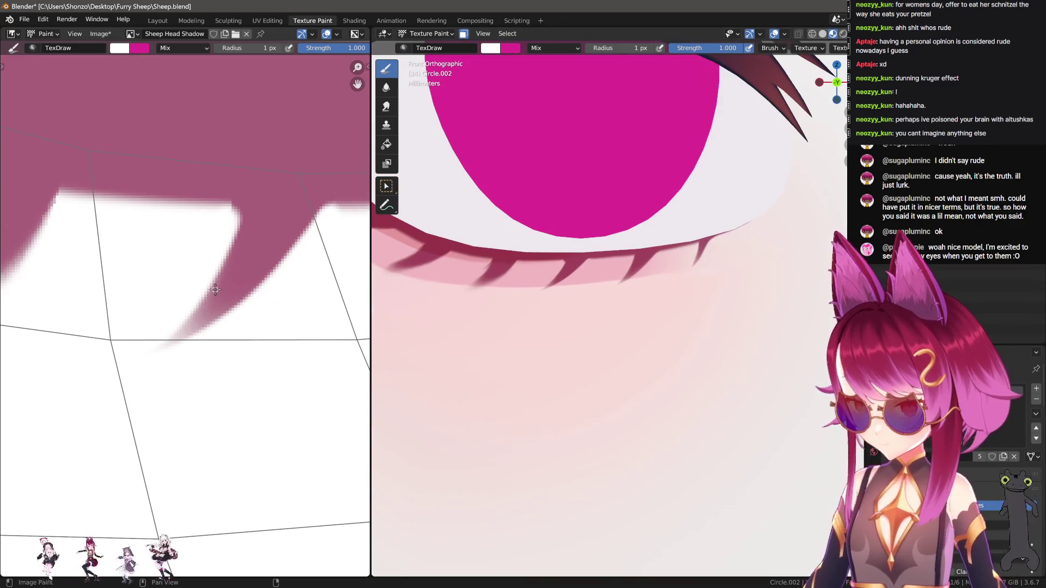
left_click_drag(234, 215, 241, 206)
At a 5–6 px brush size, erase part of a spike and paint over the faint pink streak in white.
key("bracketright")
scroll(206, 299, "down", 2)
mouse_move(205, 299)
middle_mouse_down()
mouse_move(346, 292)
mouse_move(246, 278)
middle_mouse_up()
key("bracketright")
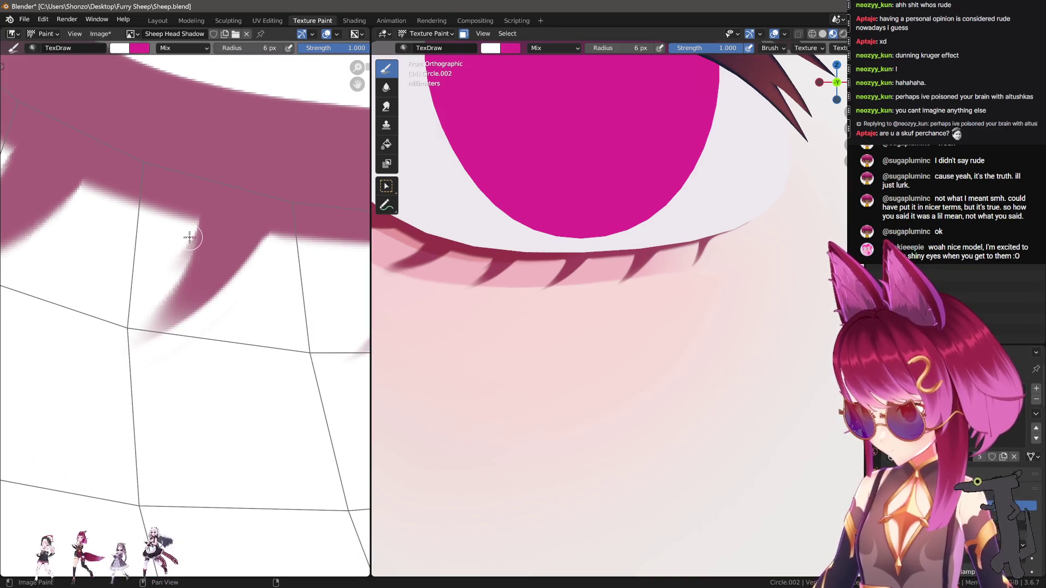
left_click_drag(190, 228, 183, 265)
key("bracketleft")
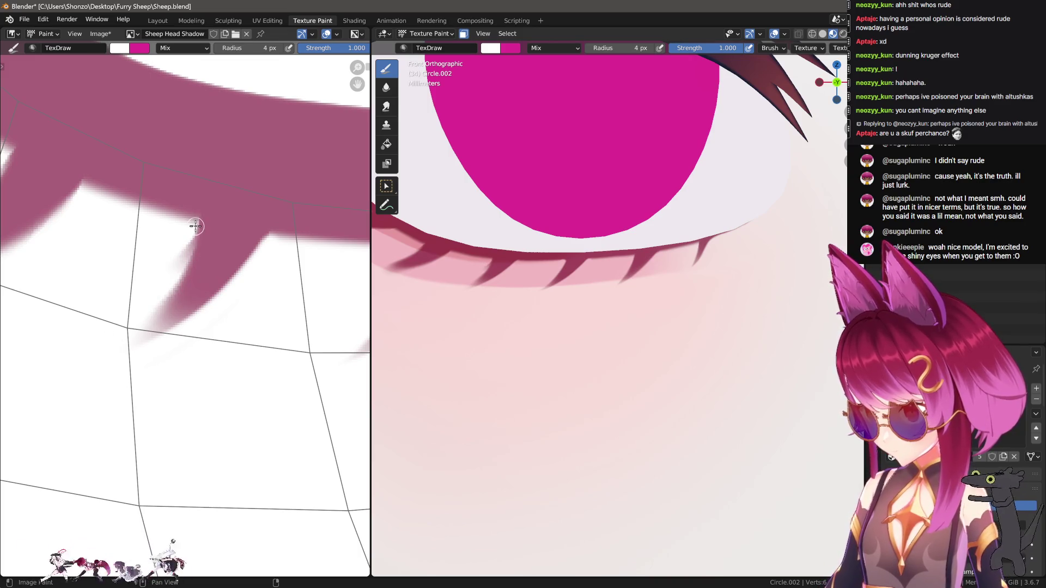
mouse_move(189, 231)
left_mouse_down()
mouse_move(169, 305)
mouse_move(83, 378)
left_mouse_up()
middle_click_drag(123, 347, 153, 378)
Lighten the mauve band's lower edge with white strokes.
key("s")
key("bracketright")
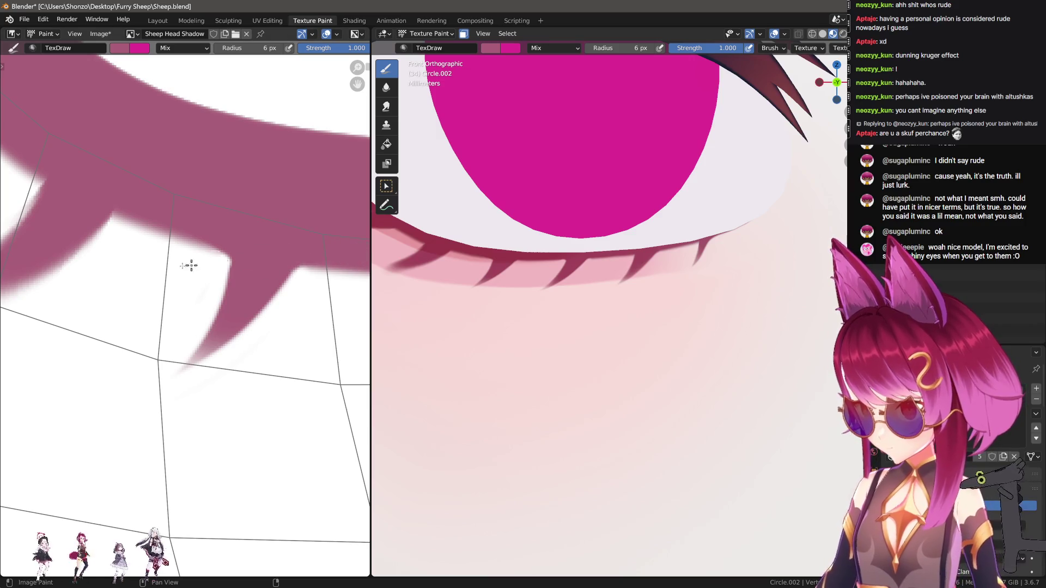
middle_click_drag(213, 261, 273, 270)
key("s")
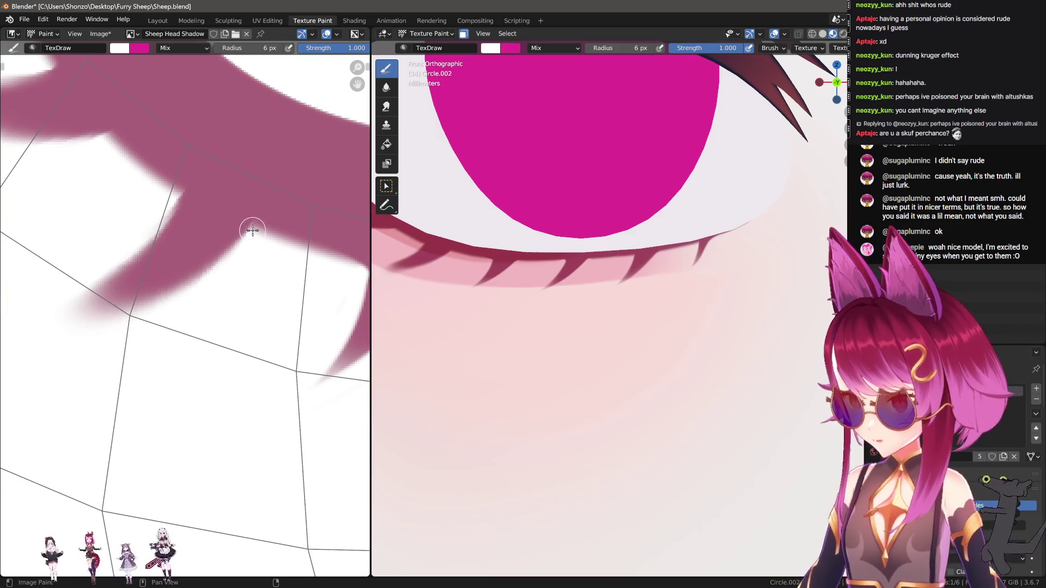
left_click_drag(252, 231, 140, 320)
middle_click_drag(203, 299, 267, 290)
Discard the white strokes along the band and make small 4 px white touch-ups instead.
key("bracketleft")
key("ctrl+z")
left_click_drag(317, 224, 223, 297)
key("ctrl+z")
mouse_move(312, 226)
left_mouse_down()
mouse_move(167, 305)
mouse_move(198, 303)
left_mouse_up()
key("ctrl+z")
key("bracketleft")
key("bracketleft")
mouse_move(236, 194)
left_mouse_down()
mouse_move(229, 216)
mouse_move(119, 299)
mouse_move(92, 299)
left_mouse_up()
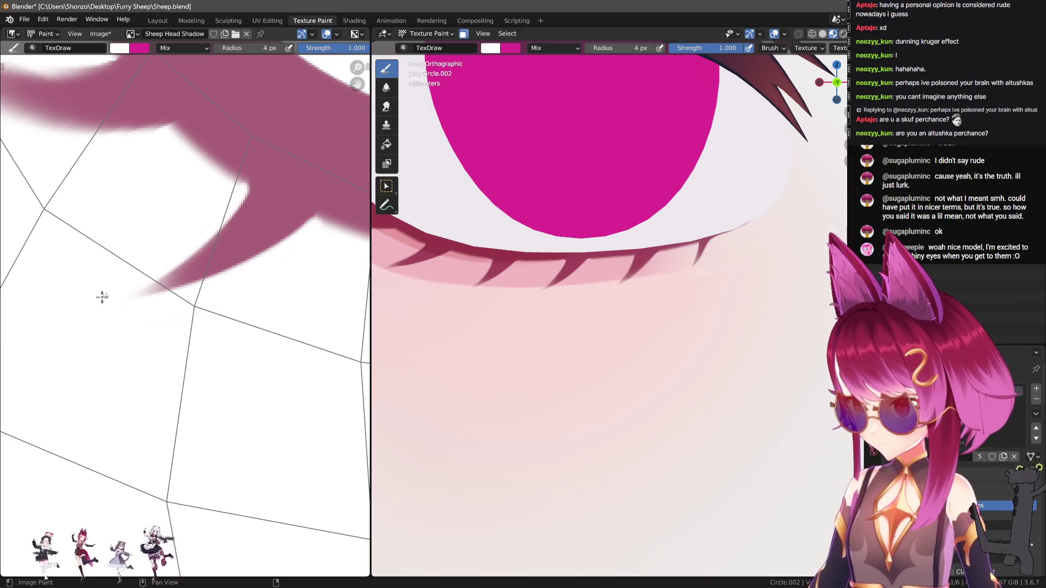
Undo the leftward lash wisp and the lower lash spikes, restoring a plain mauve band.
scroll(613, 364, "down", 10)
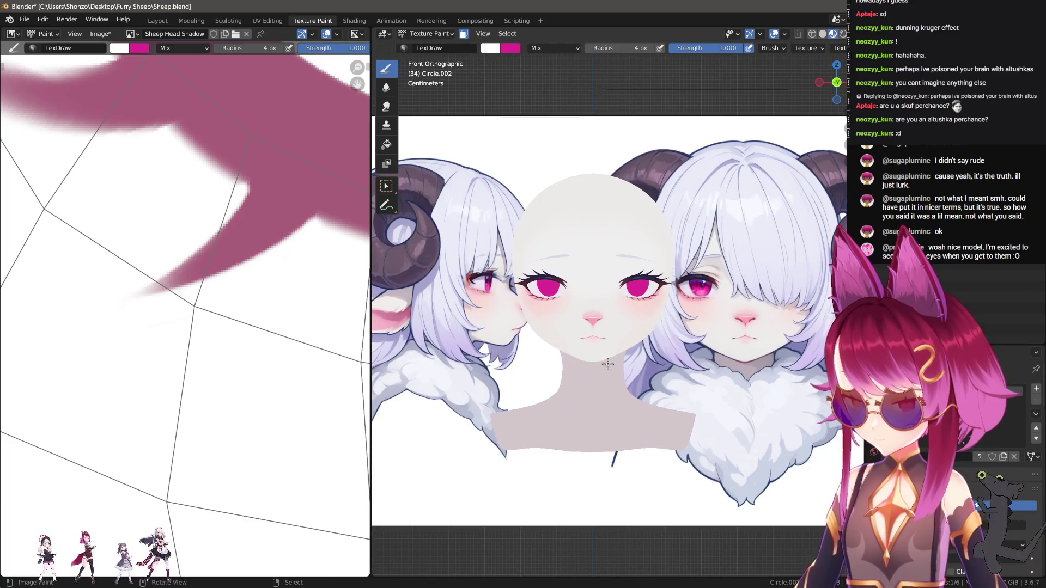
scroll(610, 364, "up", 8)
scroll(173, 276, "down", 3)
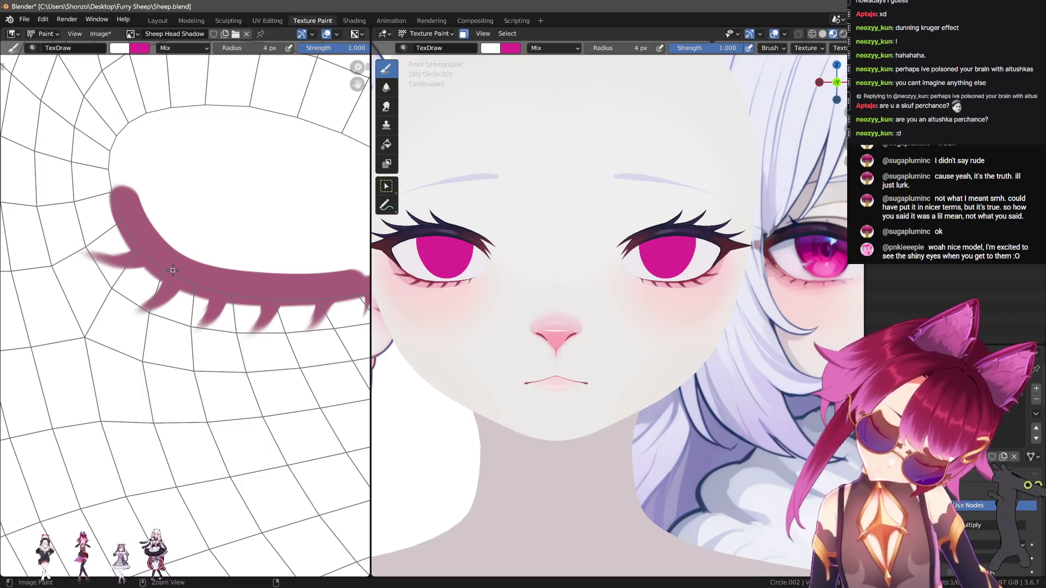
key("ctrl+z")
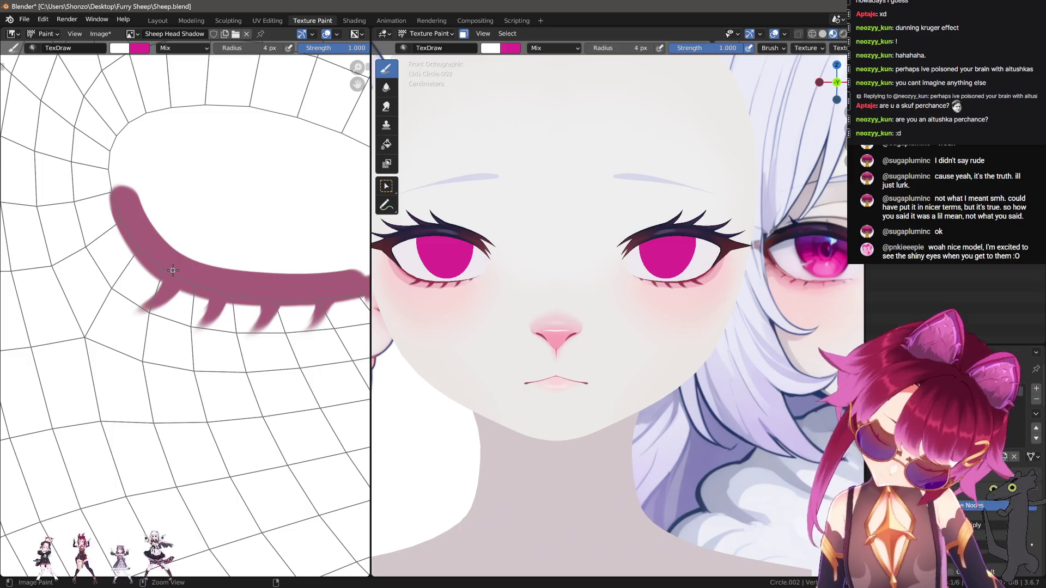
key("ctrl+z")
key("ctrl+z")
key("ctrl+z")
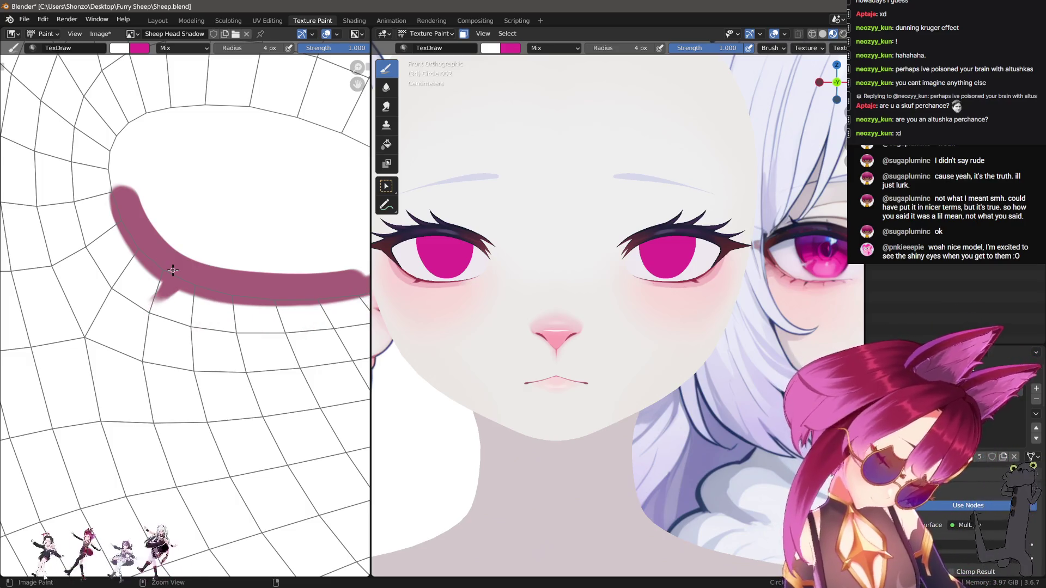
key("s")
middle_click_drag(206, 269, 202, 229)
Try smearing the band's lower edge at strength 0.800, undoing the trial smears.
key("3")
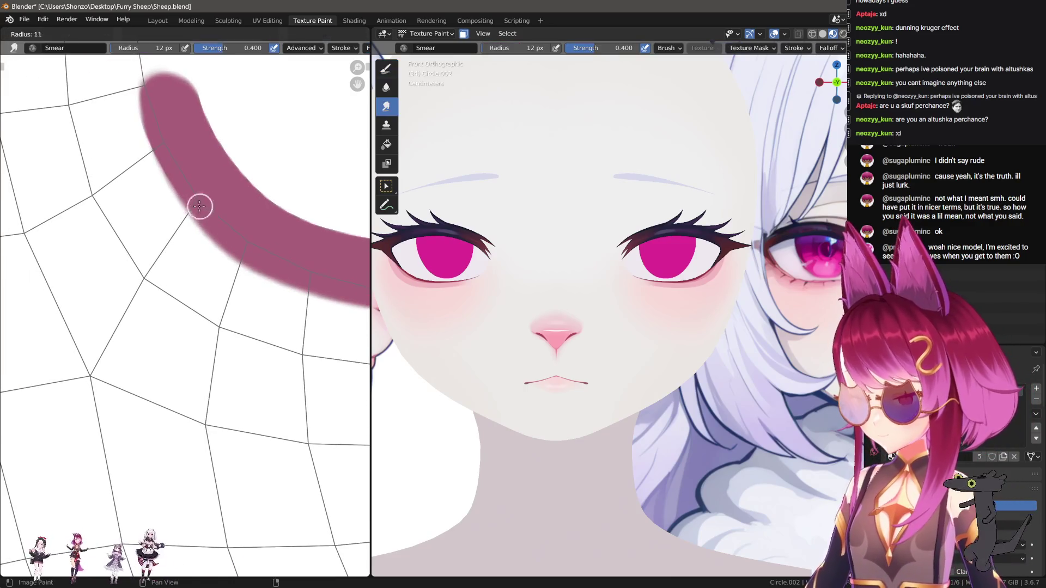
left_click_drag(200, 205, 152, 255)
key("ctrl+z")
key("shift+f")
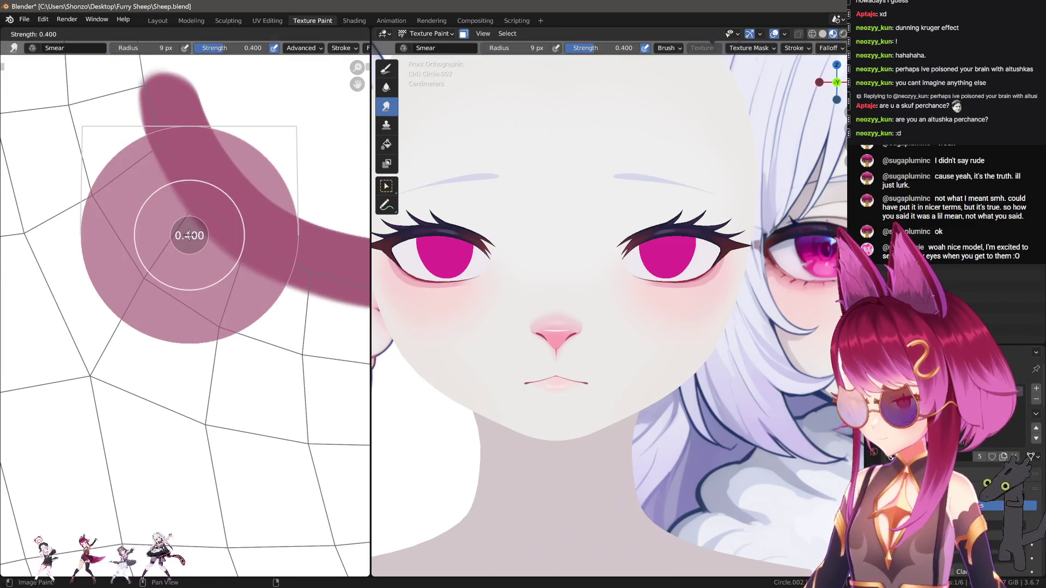
left_click(200, 228)
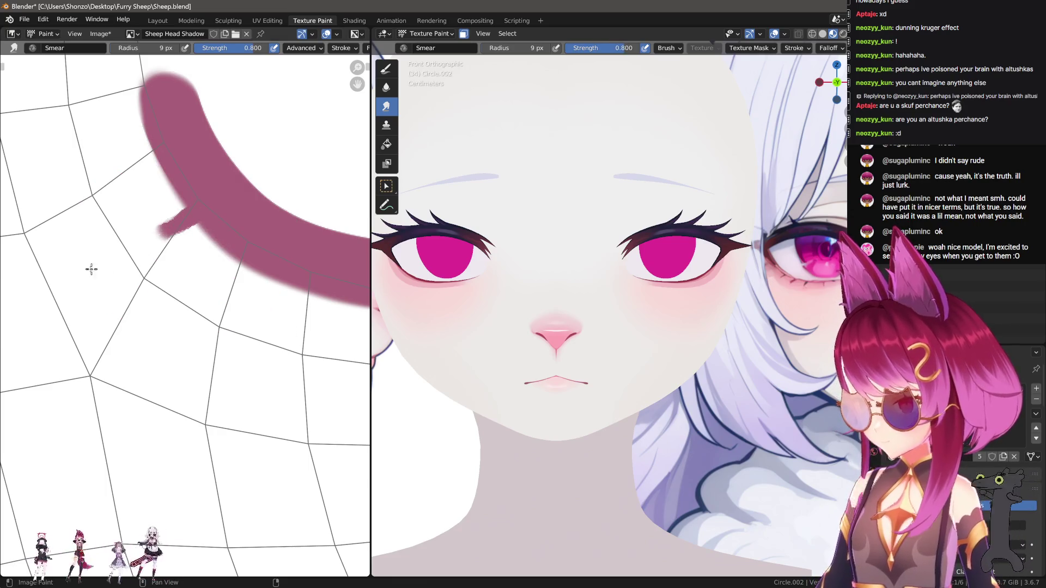
key("n")
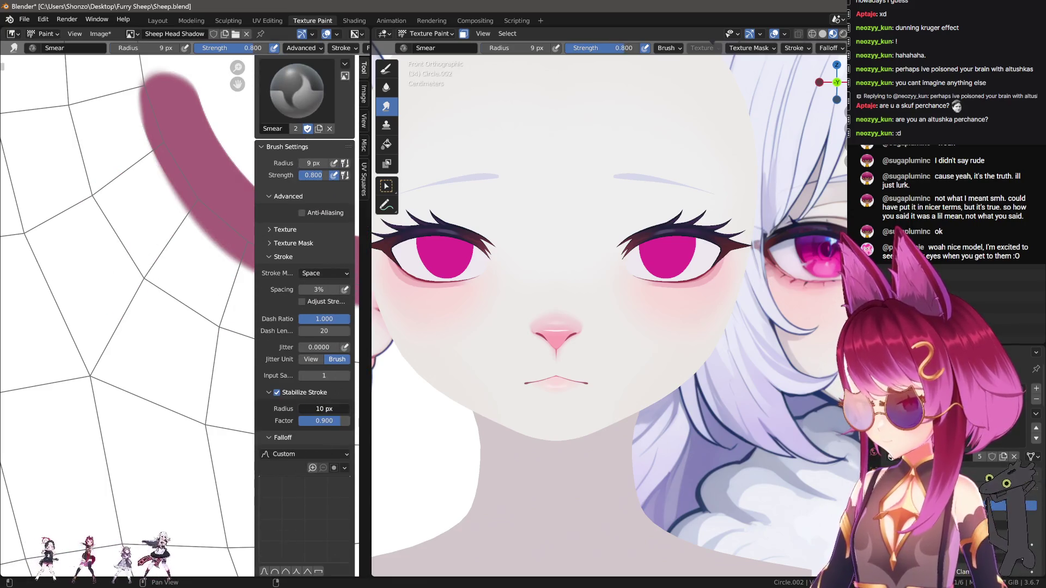
key("n")
mouse_move(195, 203)
left_mouse_down()
mouse_move(144, 215)
mouse_move(55, 206)
left_mouse_up()
key("ctrl+z")
Set smear strength to 0.700 and pull several short spikes down-left from the band.
key("shift+f")
left_click(180, 213)
mouse_move(188, 199)
left_mouse_down()
mouse_move(169, 222)
mouse_move(70, 268)
left_mouse_up()
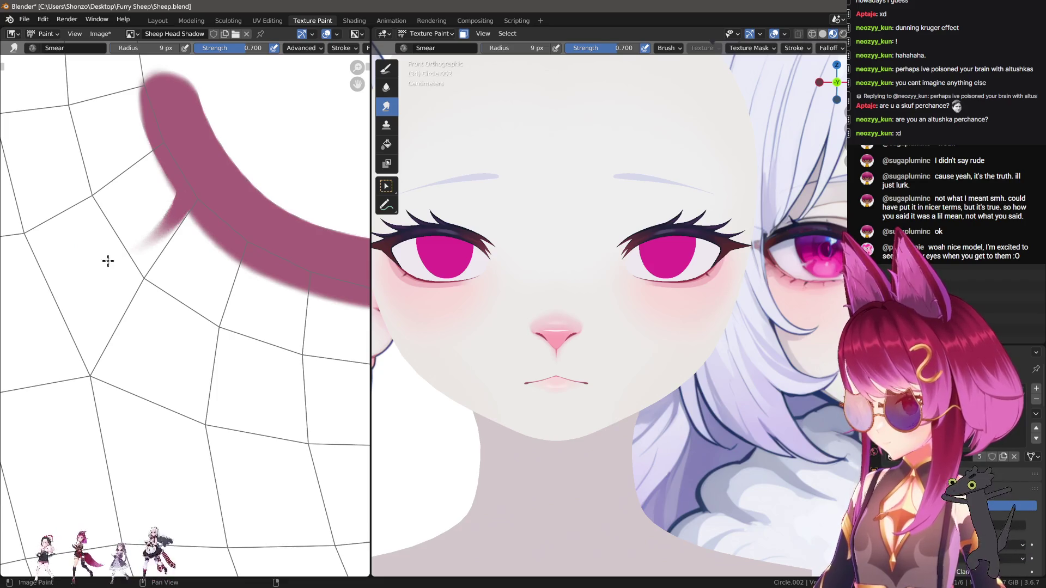
left_click_drag(243, 242, 211, 320)
middle_click_drag(301, 341, 210, 312)
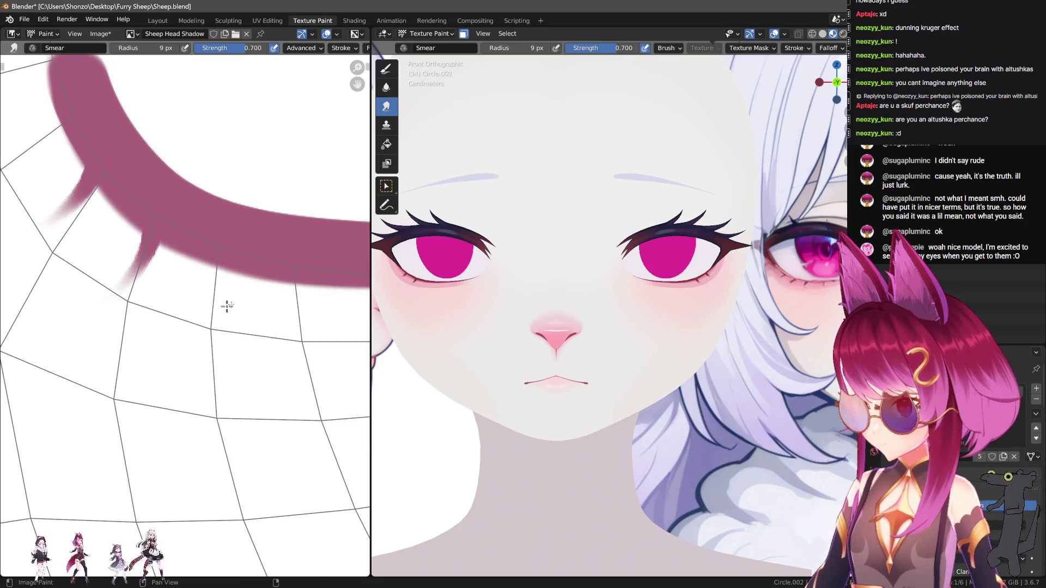
left_click_drag(235, 260, 213, 319)
middle_click_drag(326, 323, 222, 310)
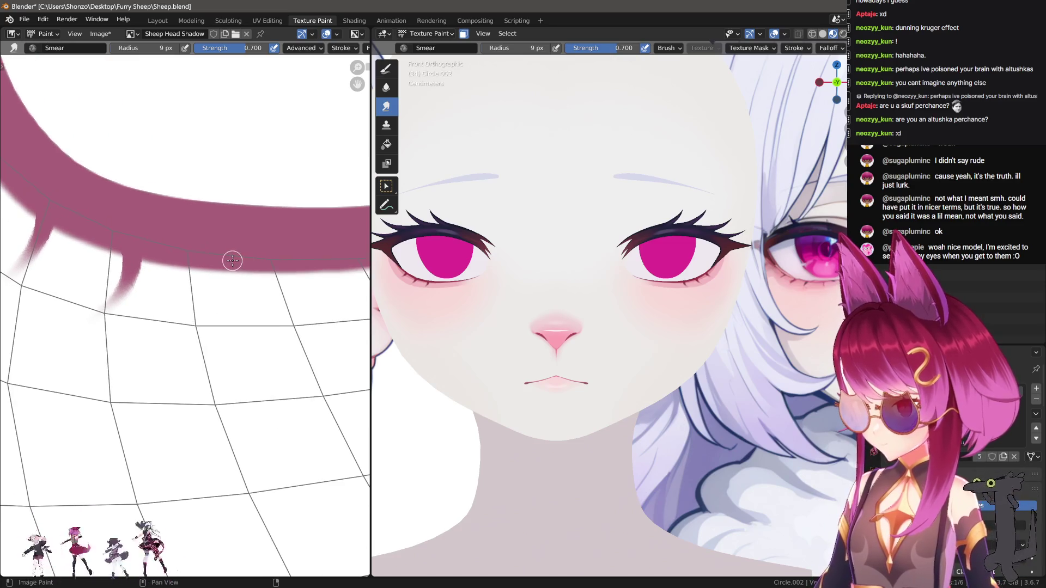
left_click_drag(233, 260, 205, 323)
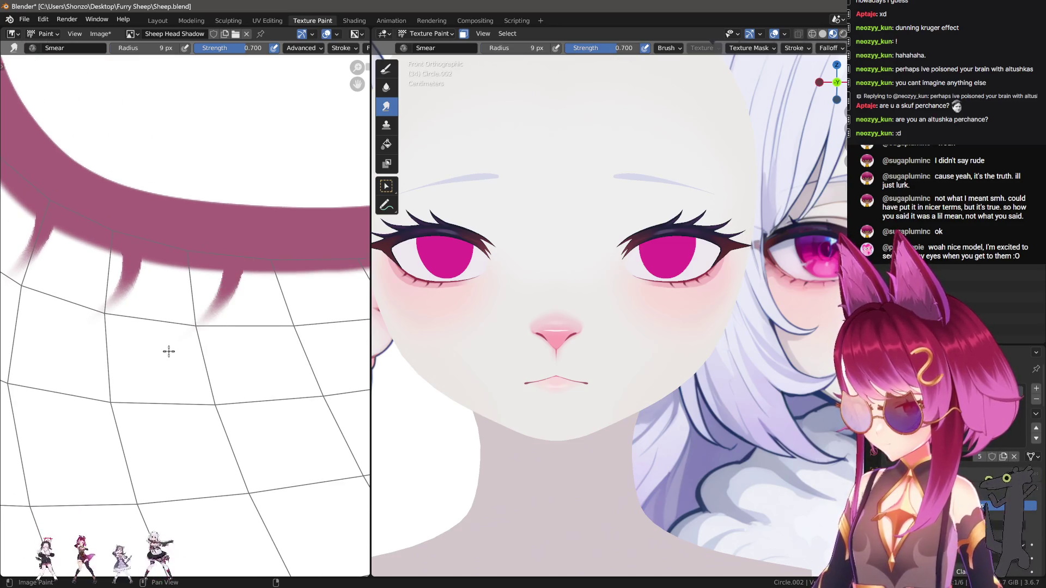
Undo the smeared spikes and stubs, then zoom in on the band.
scroll(697, 326, "down", 6)
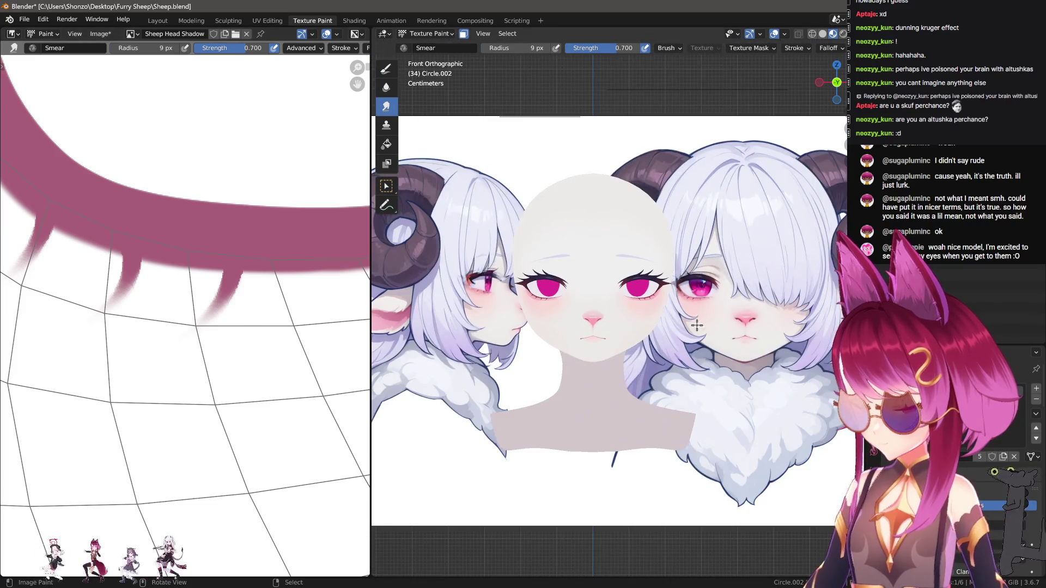
scroll(614, 350, "up", 3)
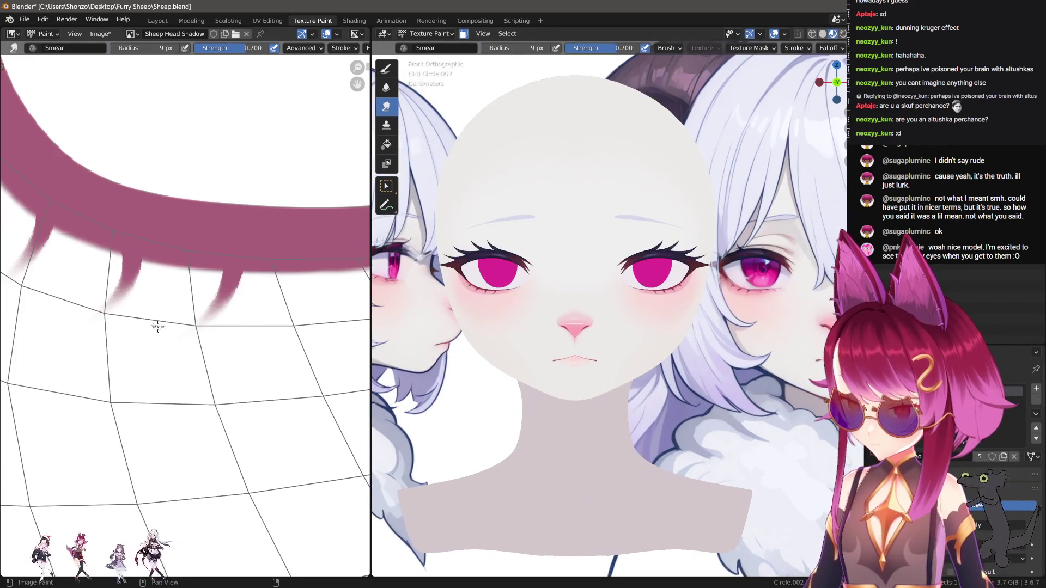
key("ctrl+z")
key("ctrl+z")
key("ctrl+z")
scroll(282, 427, "down", 2)
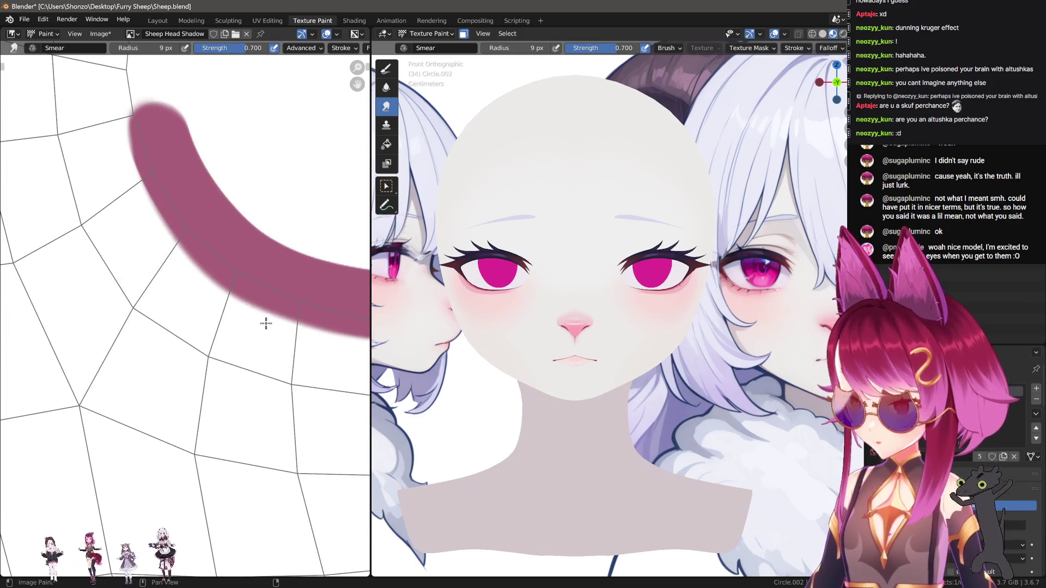
key("ctrl+z")
scroll(264, 390, "up", 3)
scroll(507, 305, "up", 4)
scroll(175, 240, "up", 2)
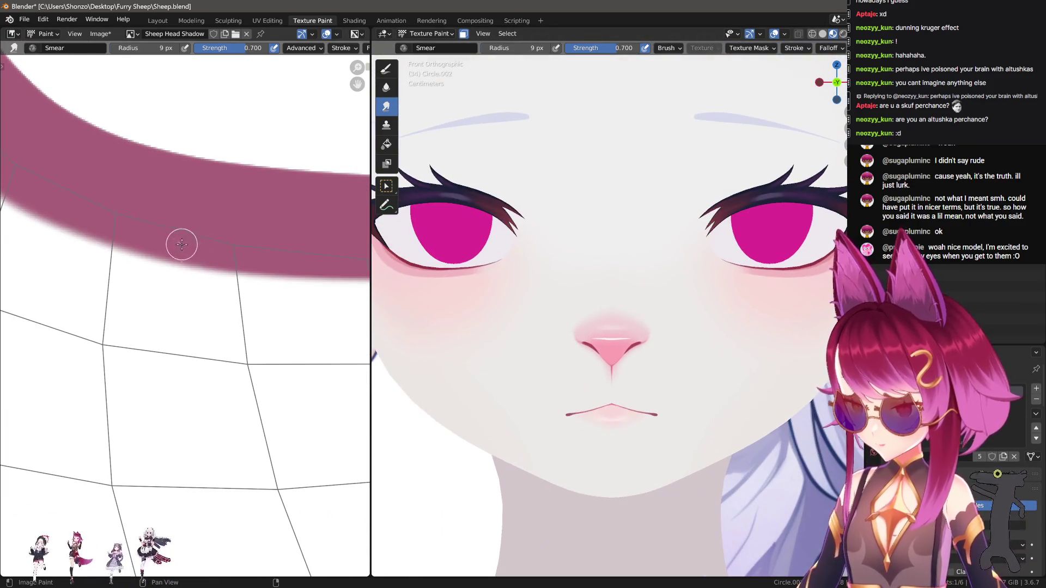
Pull smear stubs down from the band, then smear them back to clean its lower edge.
left_click_drag(175, 240, 219, 307)
left_click_drag(224, 187, 213, 395)
middle_click_drag(326, 369, 178, 340)
mouse_move(218, 240)
left_mouse_down()
mouse_move(243, 296)
mouse_move(240, 227)
mouse_move(231, 313)
left_mouse_up()
left_click_drag(229, 369, 275, 362)
mouse_move(279, 342)
middle_mouse_down()
mouse_move(210, 292)
mouse_move(152, 280)
mouse_move(182, 310)
middle_mouse_up()
left_click_drag(182, 311, 158, 229)
Smear spikes down from the band's curving left part, redoing one as a sharper spike.
mouse_move(121, 217)
middle_mouse_down()
mouse_move(191, 246)
mouse_move(164, 263)
middle_mouse_up()
left_click_drag(159, 263, 116, 366)
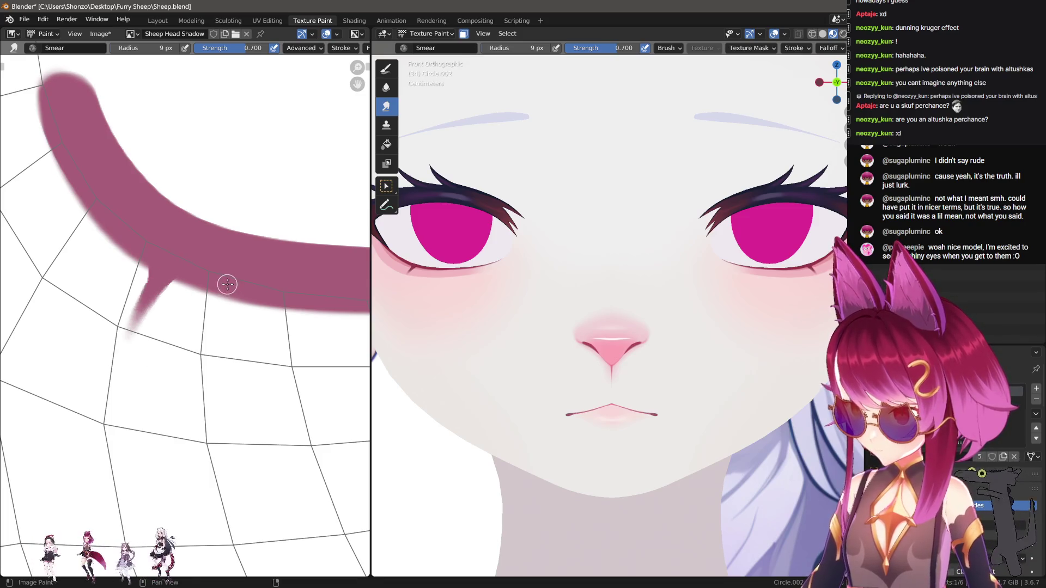
left_click_drag(239, 290, 220, 386)
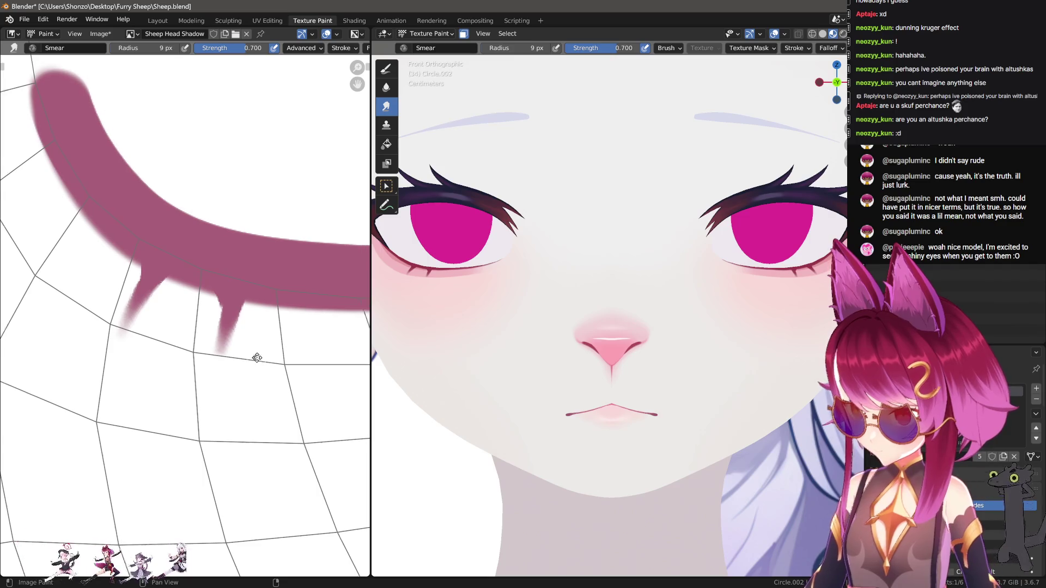
middle_click_drag(264, 360, 187, 346)
mouse_move(276, 282)
left_mouse_down()
mouse_move(264, 320)
mouse_move(266, 385)
left_mouse_up()
scroll(265, 349, "right", 5, "ctrl")
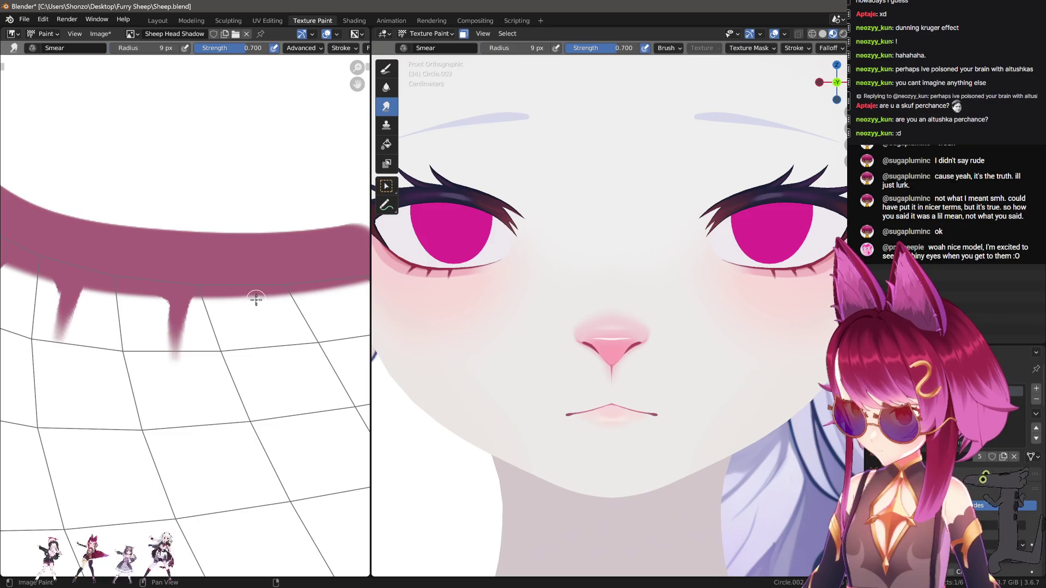
key("ctrl+z")
mouse_move(175, 289)
left_mouse_down()
mouse_move(189, 288)
mouse_move(180, 382)
mouse_move(181, 373)
left_mouse_up()
Smear more drips from the band's edge, lengthening a short one and adding one down-right.
scroll(221, 334, "right", 3, "ctrl")
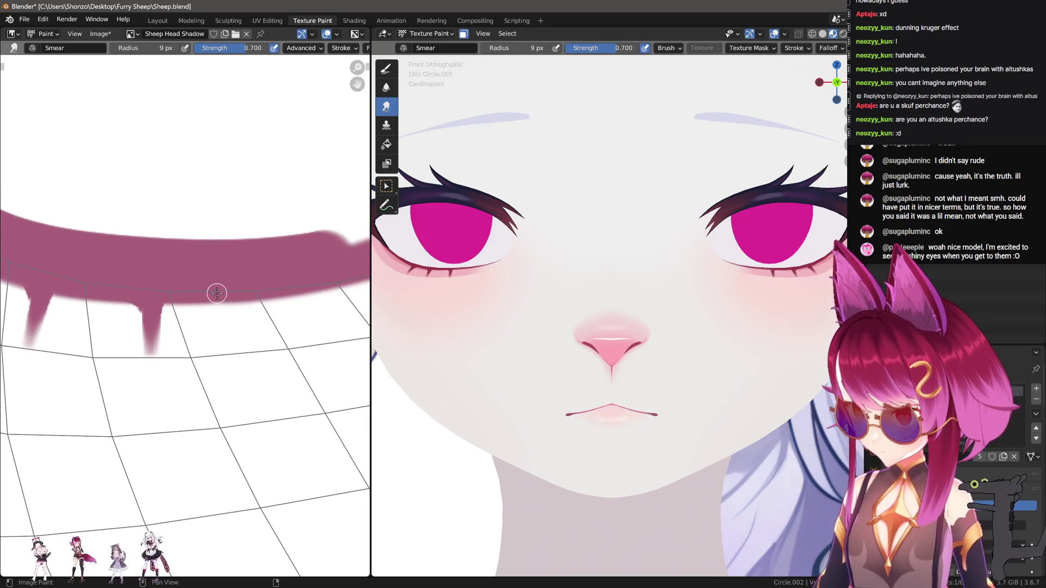
mouse_move(231, 294)
left_mouse_down()
mouse_move(257, 329)
mouse_move(257, 287)
mouse_move(257, 381)
left_mouse_up()
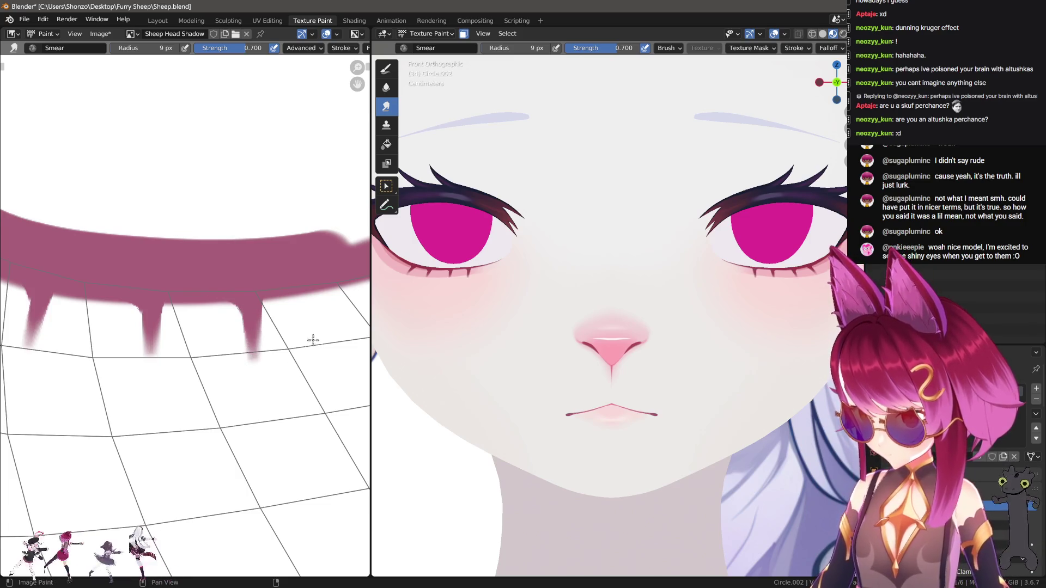
scroll(297, 335, "right", 3, "ctrl")
key("ctrl+z")
left_click_drag(226, 290, 238, 374)
scroll(264, 348, "right", 3, "ctrl")
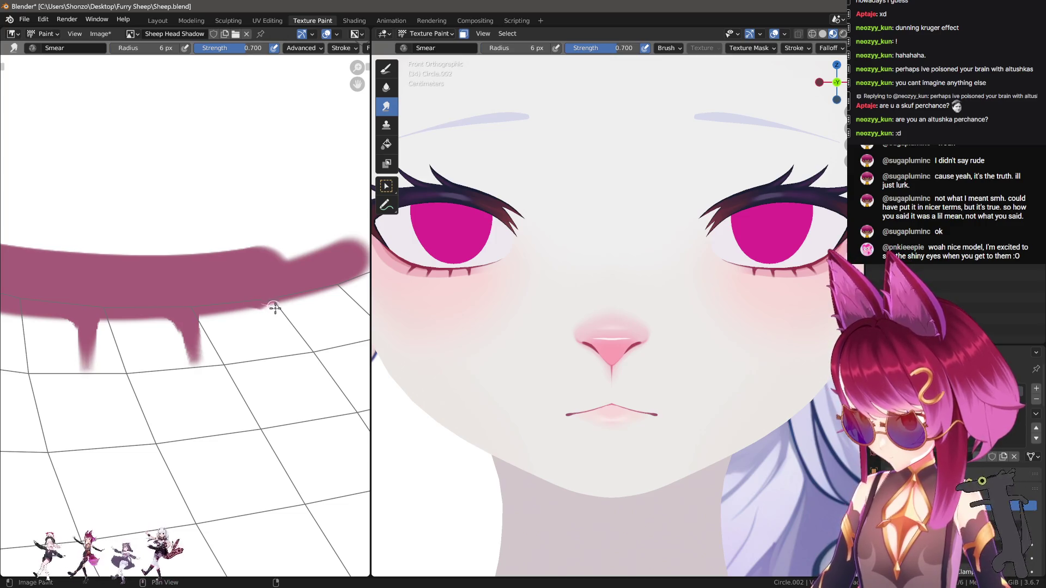
left_click_drag(270, 297, 300, 358)
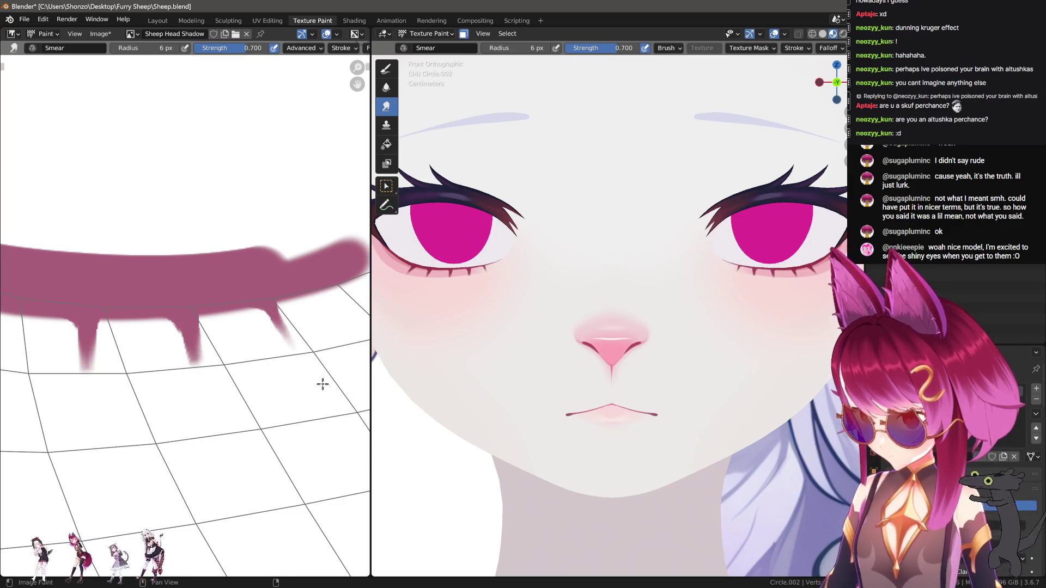
Orbit and zoom the 3D view around the head to inspect the drips.
scroll(751, 338, "down", 5)
scroll(205, 385, "up", 6)
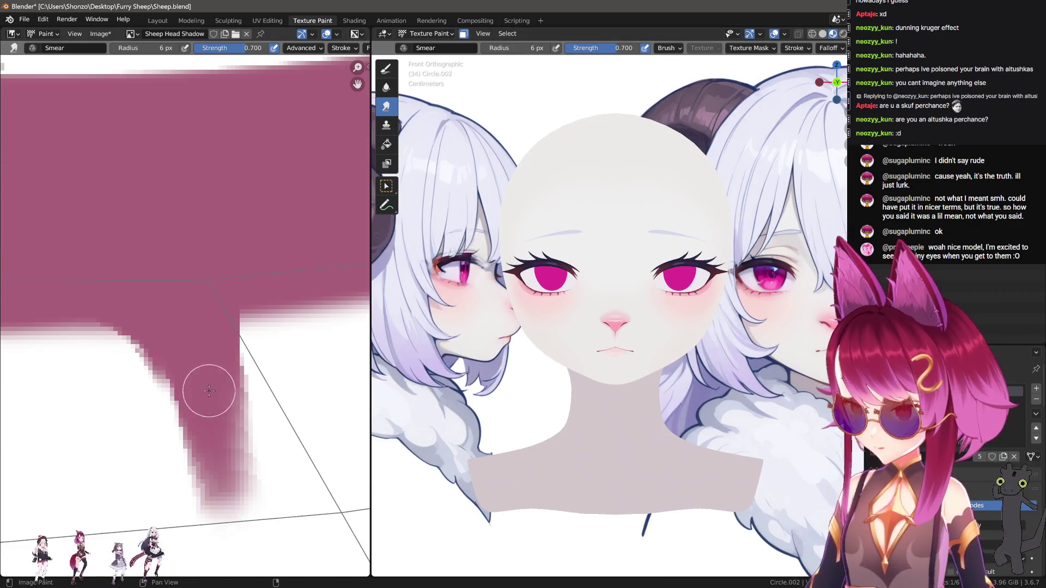
mouse_move(397, 349)
middle_mouse_down()
mouse_move(586, 293)
mouse_move(649, 306)
mouse_move(488, 312)
mouse_move(512, 327)
middle_mouse_up()
scroll(522, 341, "up", 5)
scroll(150, 332, "down", 5)
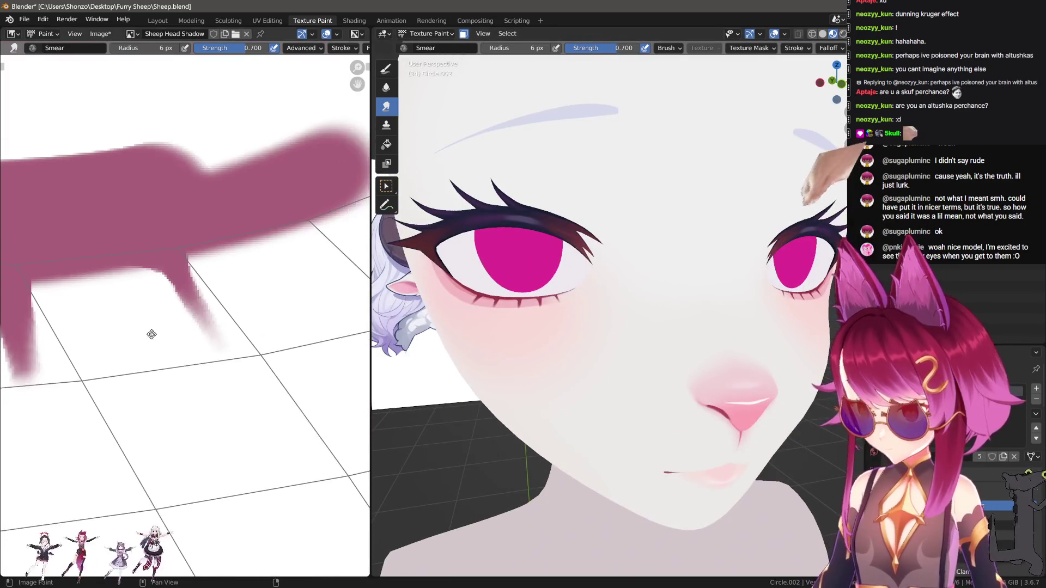
scroll(233, 253, "up", 5)
With the TexDraw brush at 5 px, trim the first spike's diagonal edges in white.
key("x")
key("f")
left_click(206, 236)
left_click_drag(199, 240, 253, 366)
left_click_drag(145, 257, 246, 406)
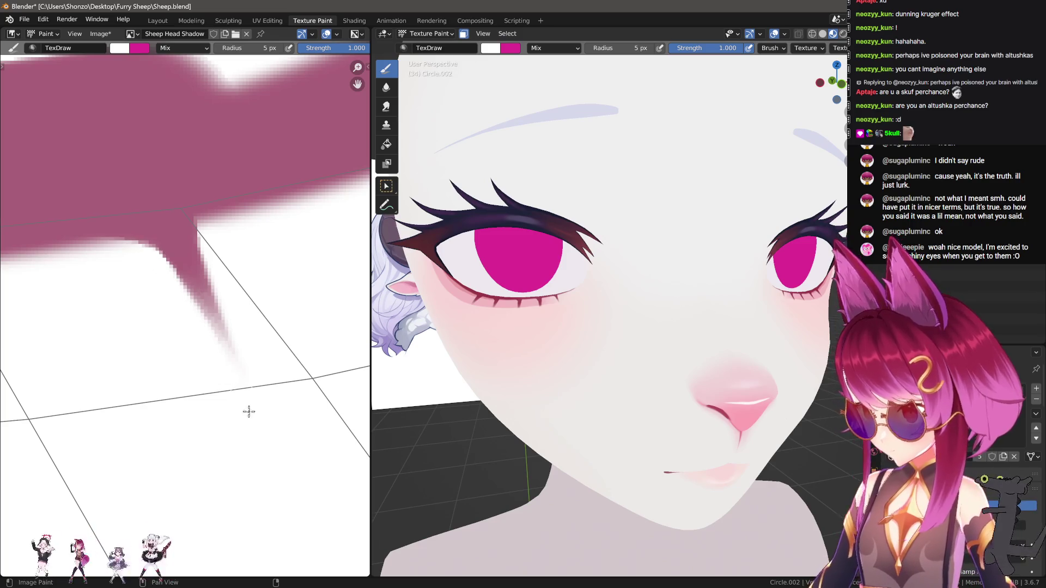
scroll(389, 464, "up", 5)
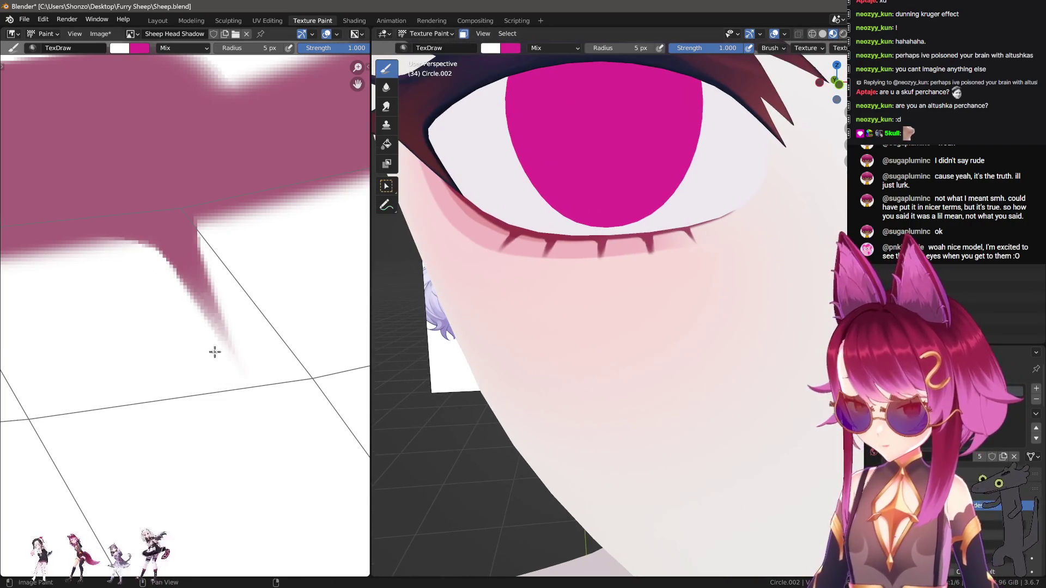
scroll(226, 267, "down", 2)
left_click_drag(231, 282, 274, 361)
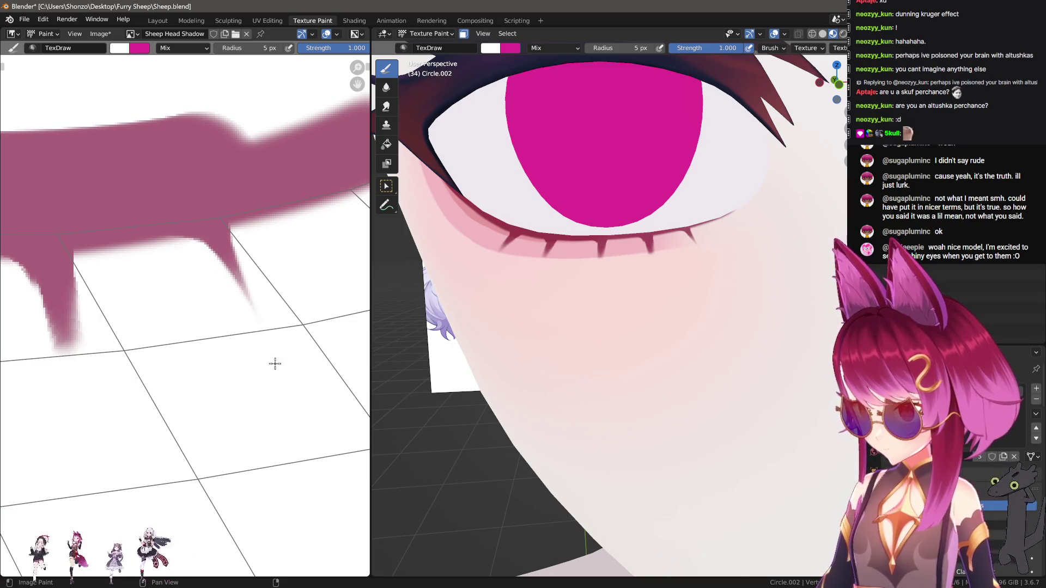
Taper both edges of the next spikes to sharp points with white.
middle_click_drag(84, 289, 195, 255)
left_click_drag(193, 221, 186, 384)
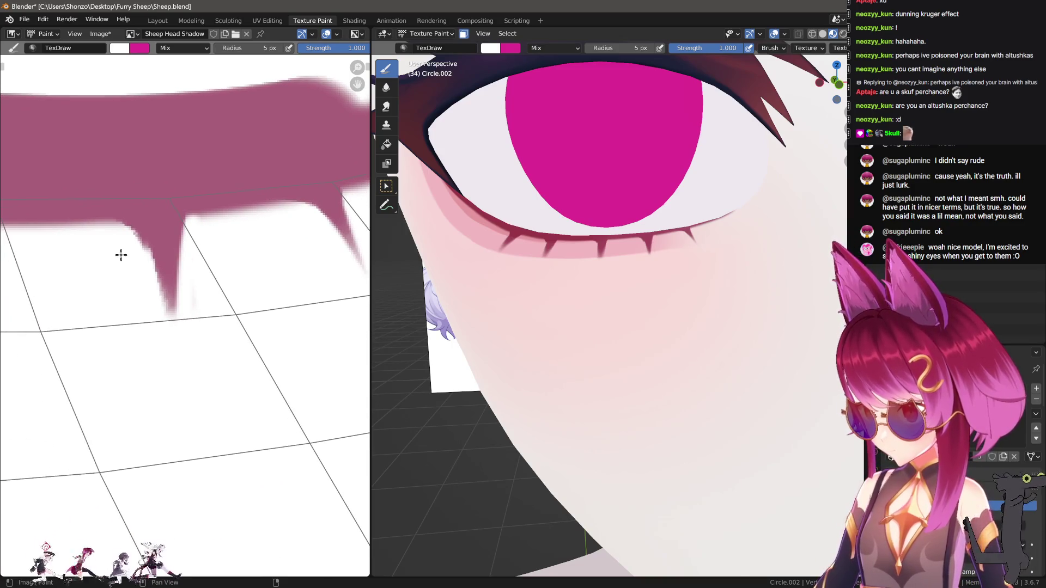
mouse_move(122, 236)
left_mouse_down()
mouse_move(154, 273)
mouse_move(173, 324)
left_mouse_up()
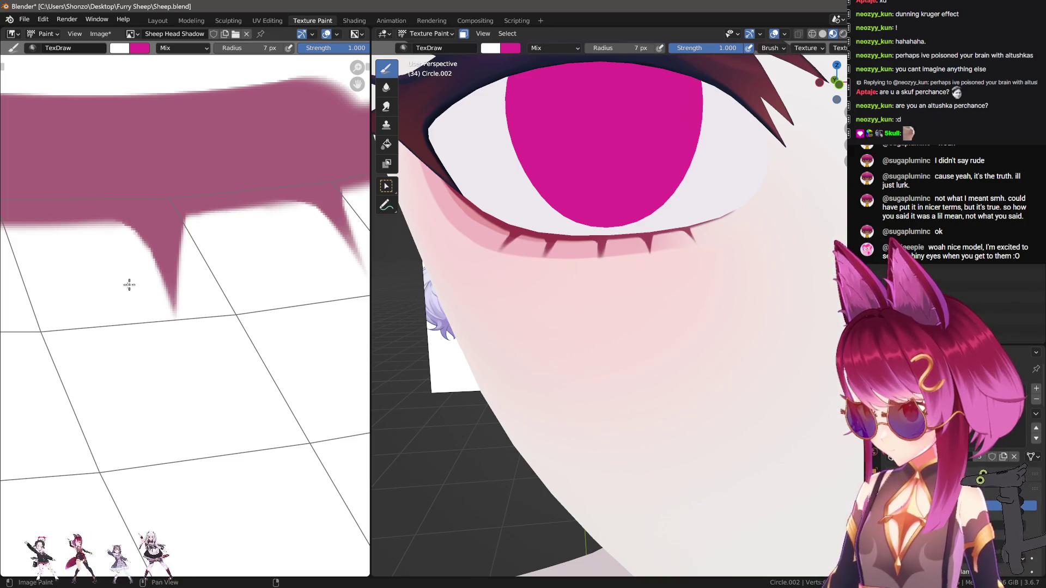
middle_click_drag(145, 276, 257, 264)
left_click_drag(227, 235, 189, 319)
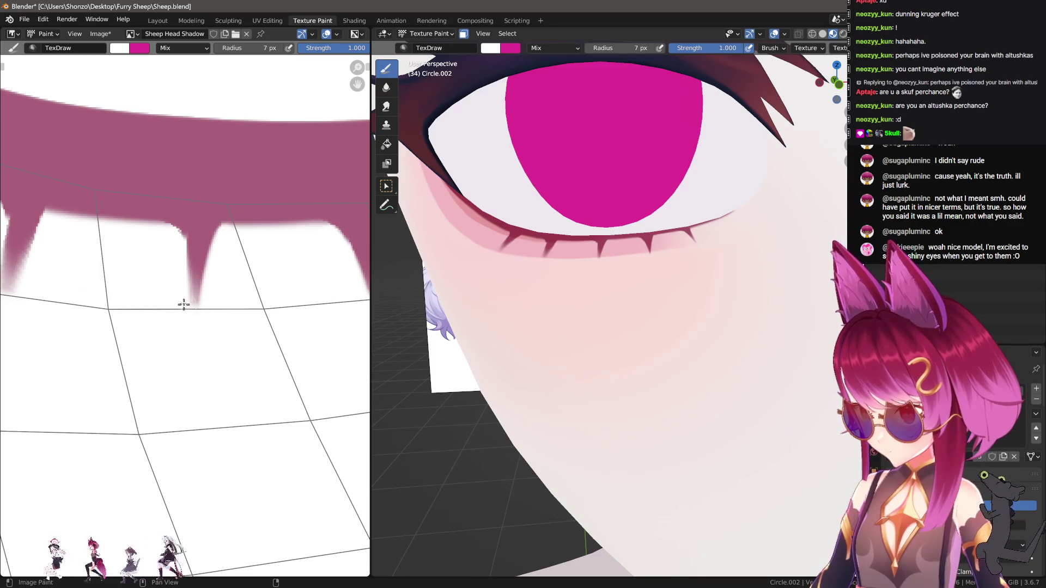
mouse_move(167, 234)
left_mouse_down()
mouse_move(191, 278)
mouse_move(188, 348)
left_mouse_up()
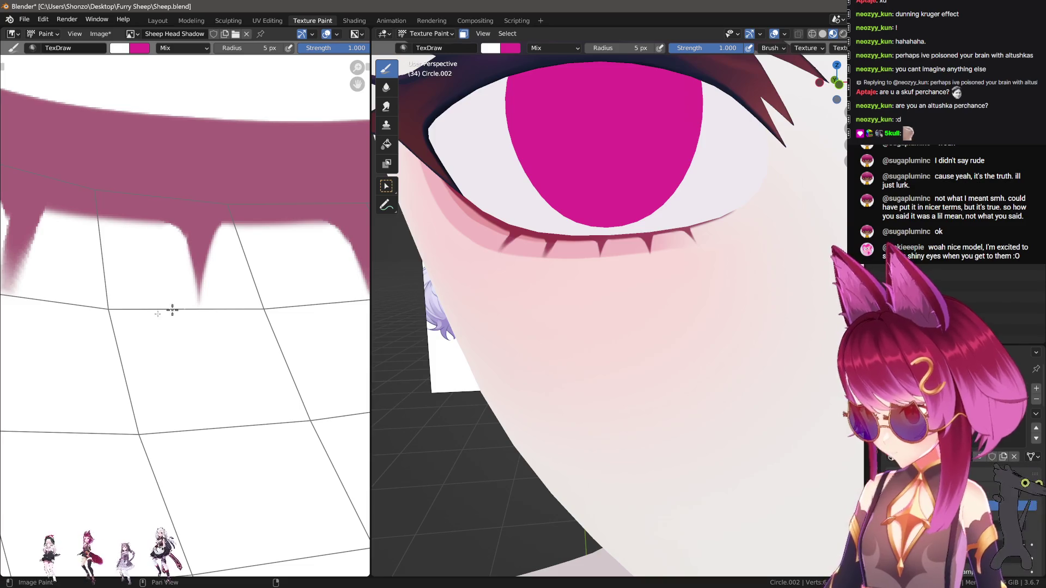
middle_click_drag(172, 310, 200, 258)
mouse_move(215, 226)
left_mouse_down()
mouse_move(177, 281)
mouse_move(163, 346)
left_mouse_up()
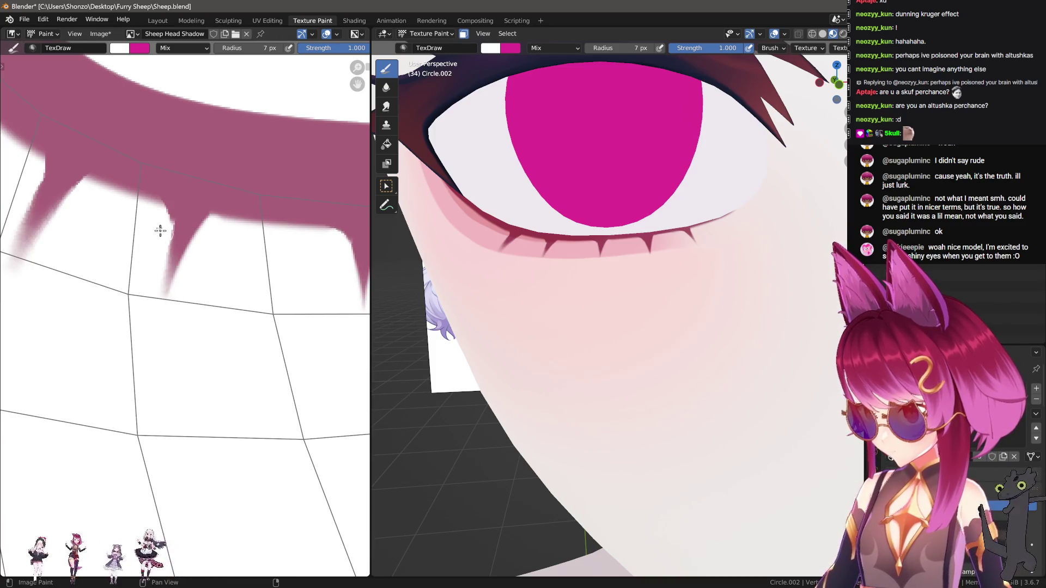
mouse_move(155, 210)
left_mouse_down()
mouse_move(168, 229)
mouse_move(147, 351)
left_mouse_up()
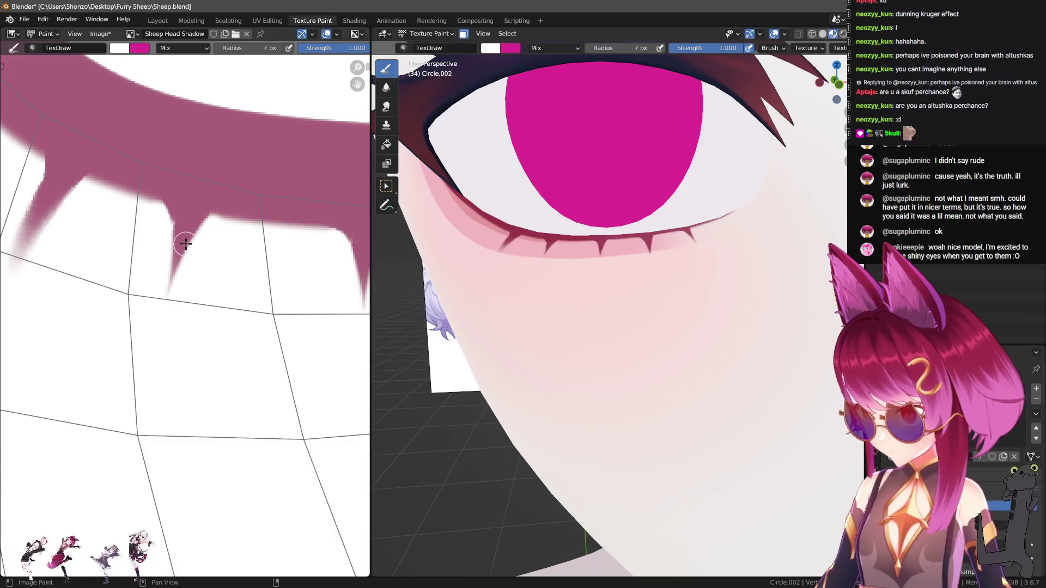
Sample the band's mauve-pink as paint colour and shrink the brush to 3 px.
scroll(186, 243, "up", 3)
key("s")
key("bracketleft")
key("bracketleft")
key("bracketleft")
key("bracketleft")
mouse_move(131, 159)
left_mouse_down()
mouse_move(142, 191)
mouse_move(54, 131)
mouse_move(196, 225)
mouse_move(298, 193)
mouse_move(182, 229)
mouse_move(229, 201)
mouse_move(325, 187)
left_mouse_up()
scroll(161, 270, "down", 3)
scroll(238, 292, "up", 1)
scroll(217, 292, "down", 1)
scroll(619, 287, "up", 5)
mouse_move(619, 287)
middle_mouse_down()
mouse_move(625, 328)
mouse_move(618, 257)
mouse_move(630, 338)
mouse_move(626, 318)
mouse_move(572, 319)
mouse_move(688, 283)
mouse_move(635, 299)
middle_mouse_up()
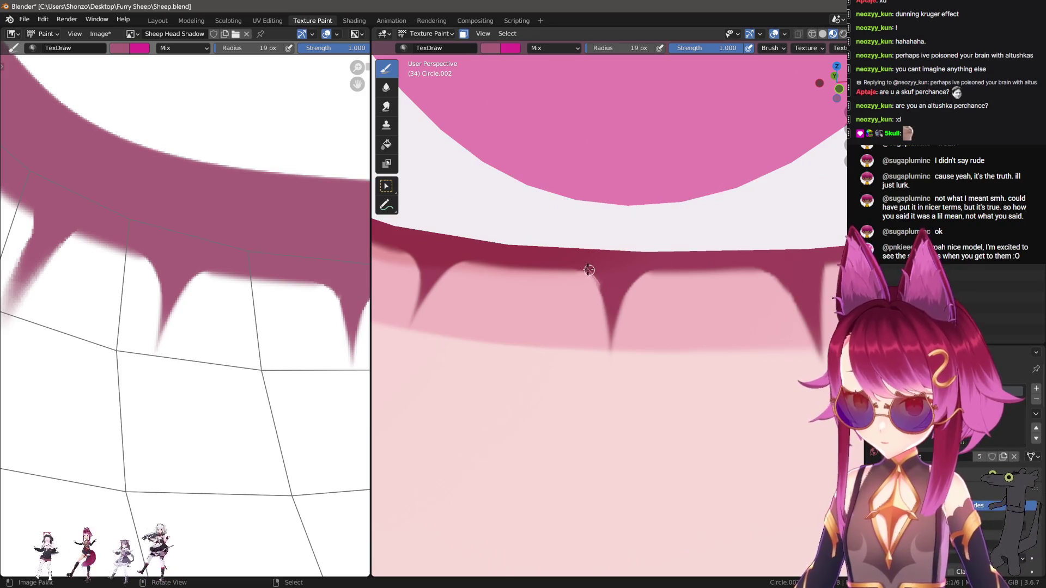
mouse_move(654, 278)
middle_mouse_down()
mouse_move(567, 283)
mouse_move(598, 284)
middle_mouse_up()
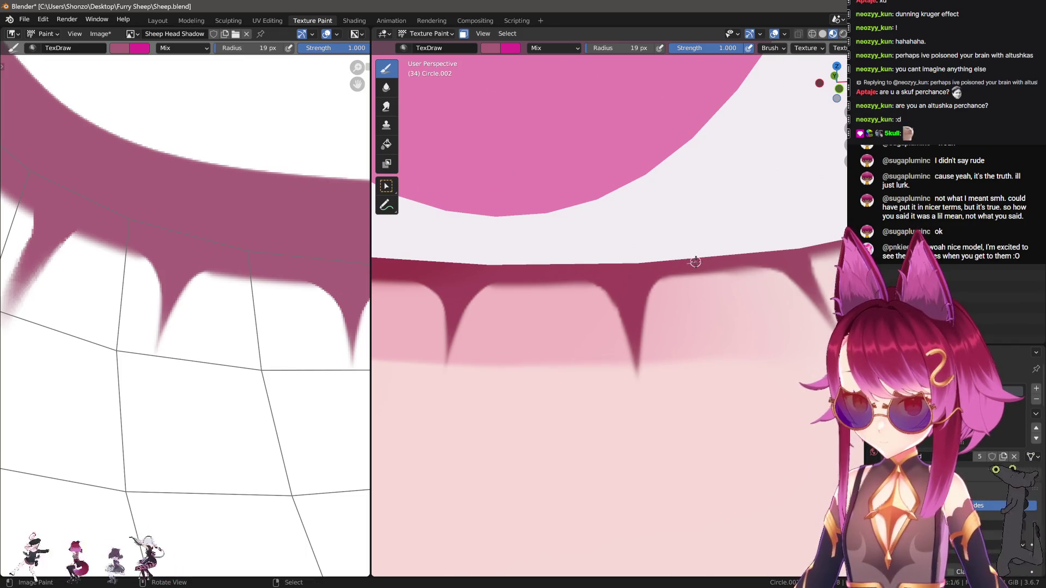
scroll(180, 256, "down", 2)
scroll(226, 327, "up", 2)
scroll(227, 327, "up", 2)
key("s")
Sample white and thin the lash spike, trimming both edges and its faint pink tail.
left_click(280, 236)
mouse_move(269, 215)
left_mouse_down()
mouse_move(235, 257)
mouse_move(255, 410)
left_mouse_up()
scroll(599, 294, "down", 8)
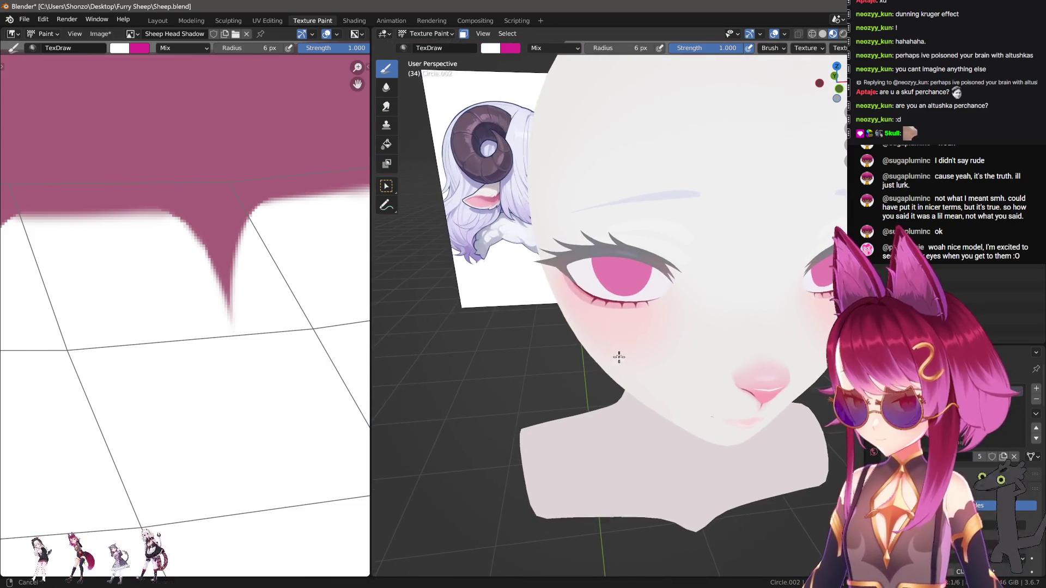
scroll(599, 295, "up", 8)
scroll(170, 292, "down", 3)
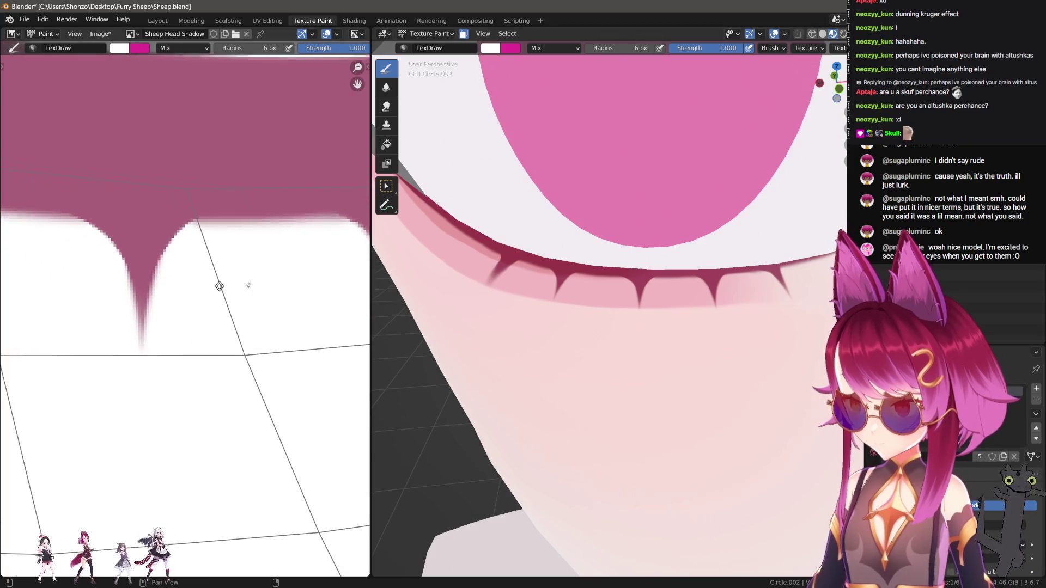
scroll(191, 287, "up", 3)
scroll(280, 276, "down", 3)
scroll(210, 240, "up", 3)
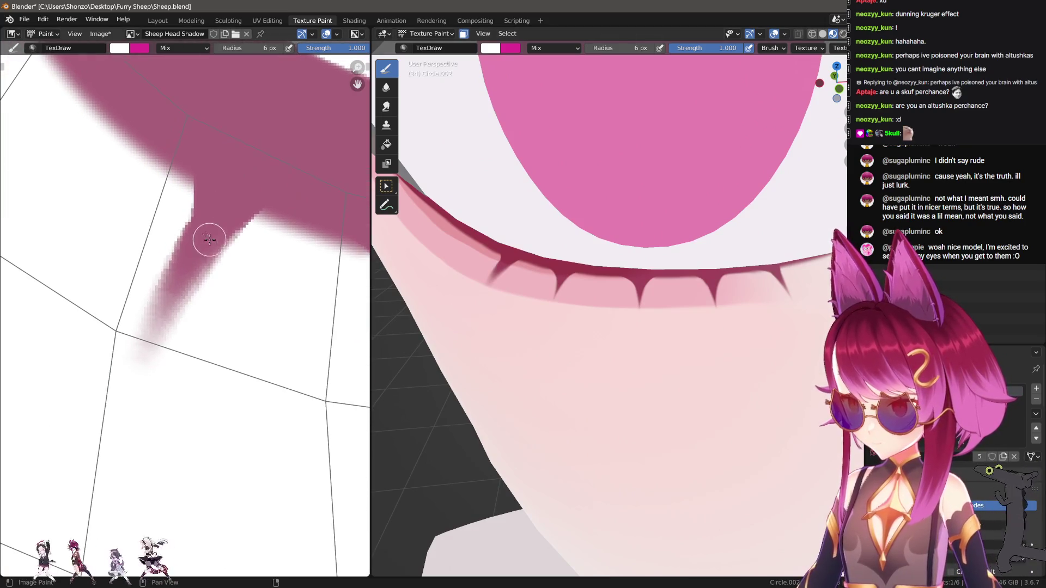
left_click_drag(184, 193, 141, 361)
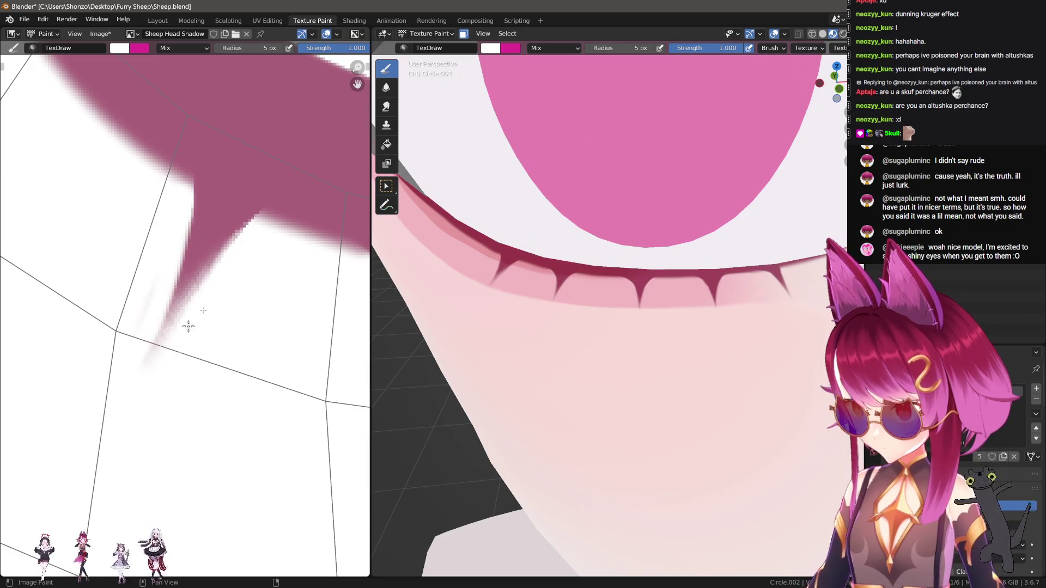
mouse_move(259, 222)
left_mouse_down()
mouse_move(175, 316)
mouse_move(134, 382)
left_mouse_up()
left_click_drag(161, 252, 118, 464)
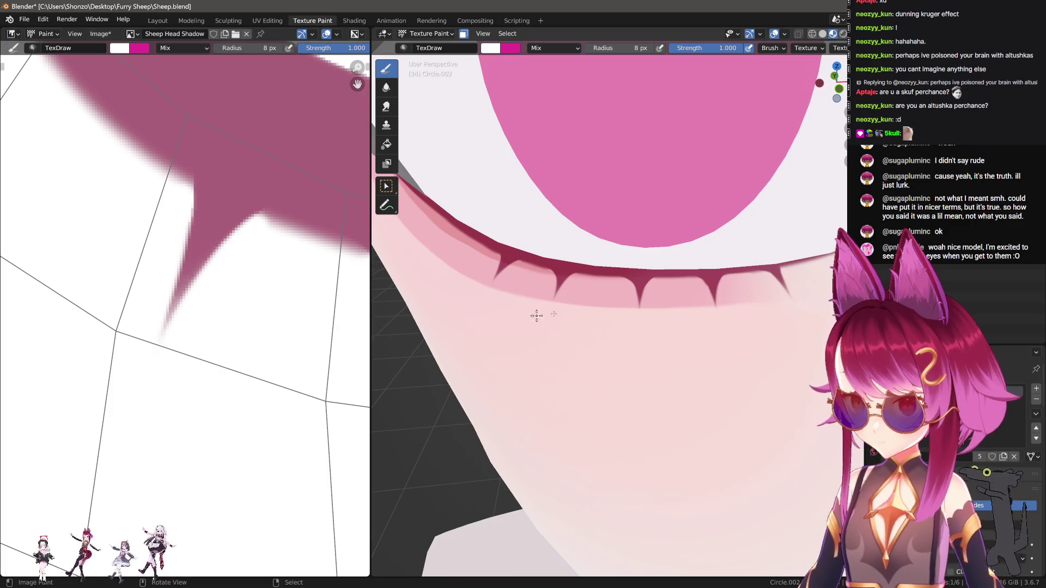
Set the Smear brush strength to 1.000 and reshape the left spike down-left.
scroll(519, 317, "down", 10)
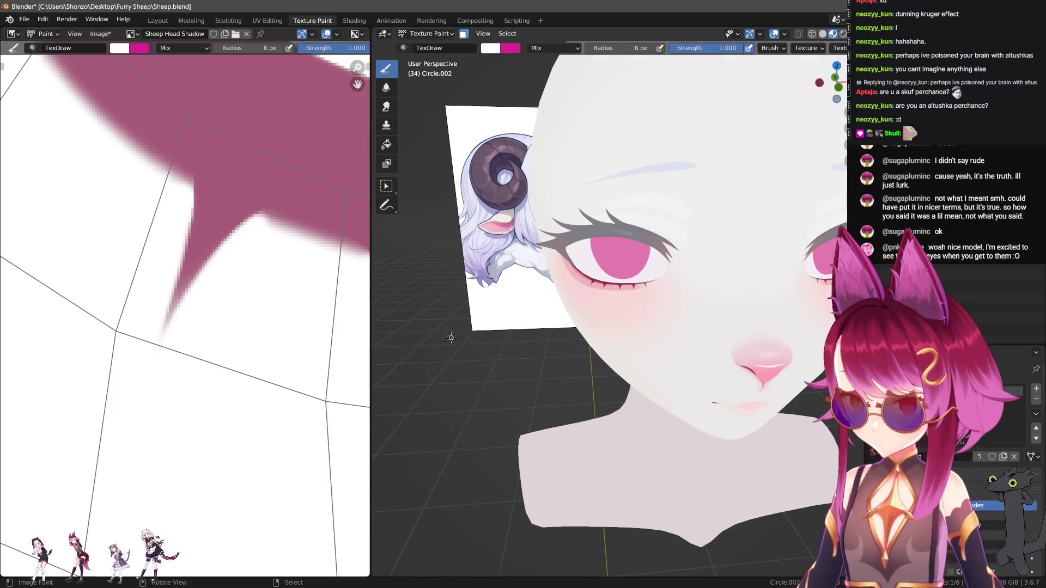
scroll(227, 299, "down", 2)
key("s")
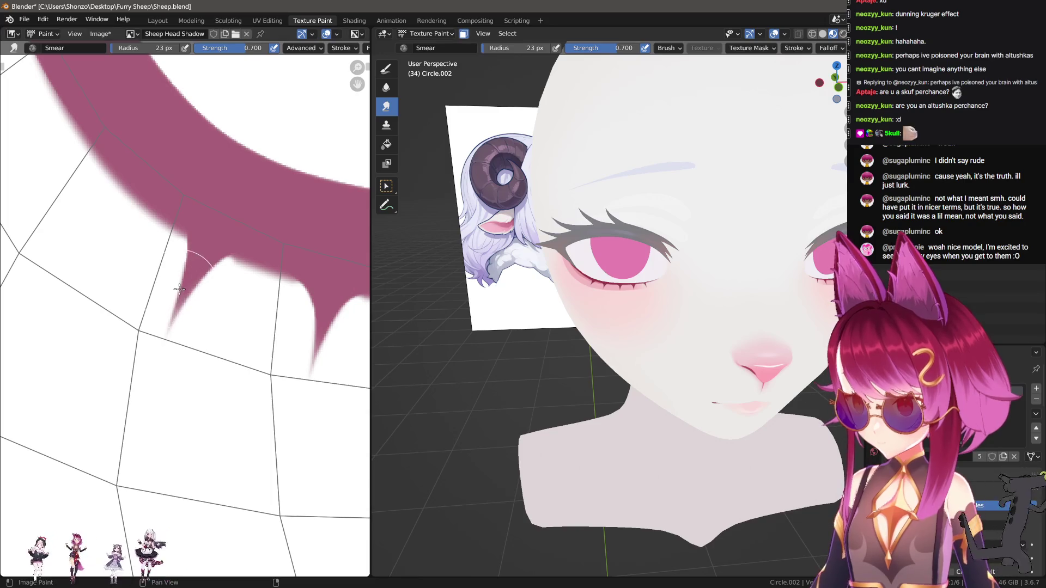
key("shift+f")
left_click(261, 299)
key("shift+f")
left_click(359, 298)
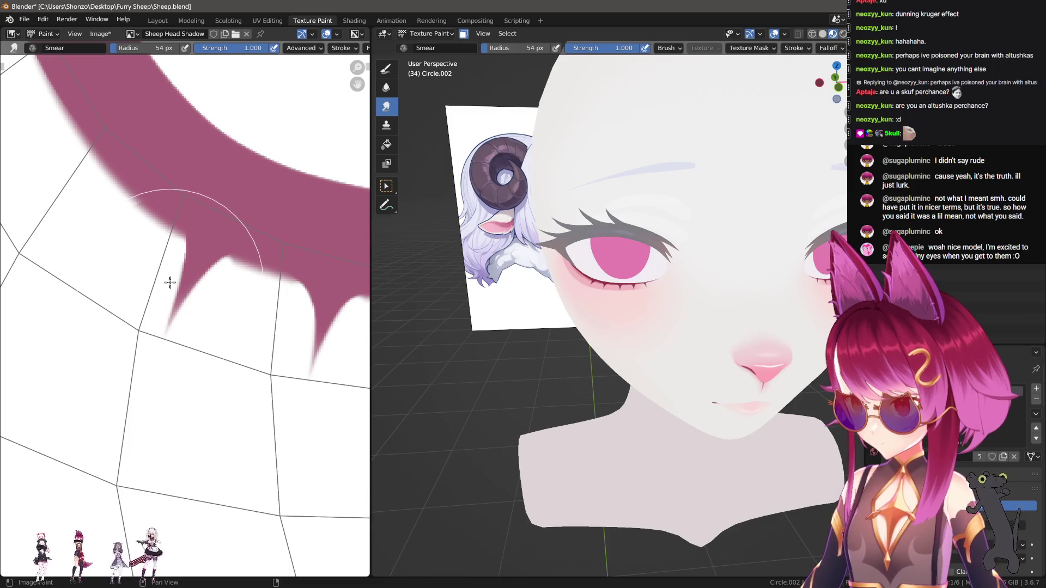
mouse_move(170, 282)
left_mouse_down()
mouse_move(163, 295)
mouse_move(165, 281)
mouse_move(173, 294)
left_mouse_up()
mouse_move(220, 281)
middle_mouse_down("ctrl")
mouse_move(219, 343)
mouse_move(187, 313)
middle_mouse_up("ctrl")
Return to white painting and smooth the lash shadow's ragged lower edge near the spikes.
key("d")
scroll(187, 313, "up", 2)
key("s")
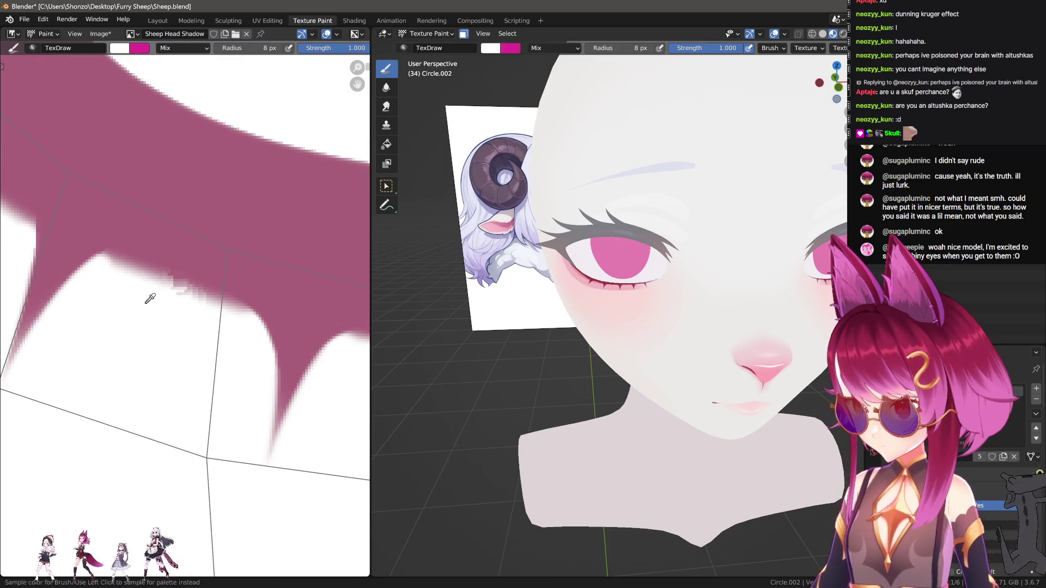
left_click_drag(113, 276, 222, 324)
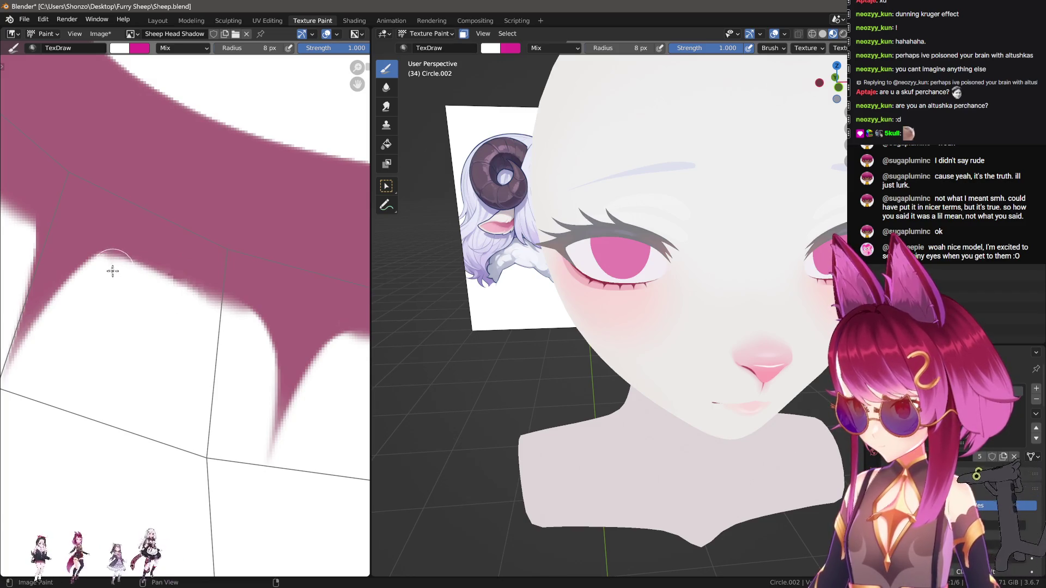
mouse_move(141, 282)
left_mouse_down()
mouse_move(215, 299)
mouse_move(243, 329)
left_mouse_up()
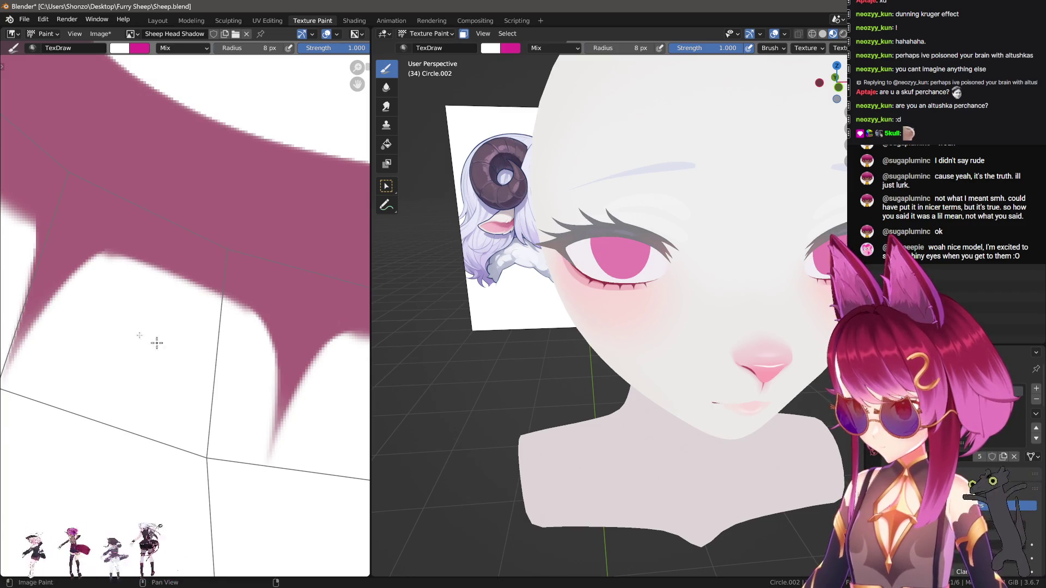
middle_click_drag(170, 347, 158, 282, "ctrl")
left_click_drag(146, 266, 200, 294)
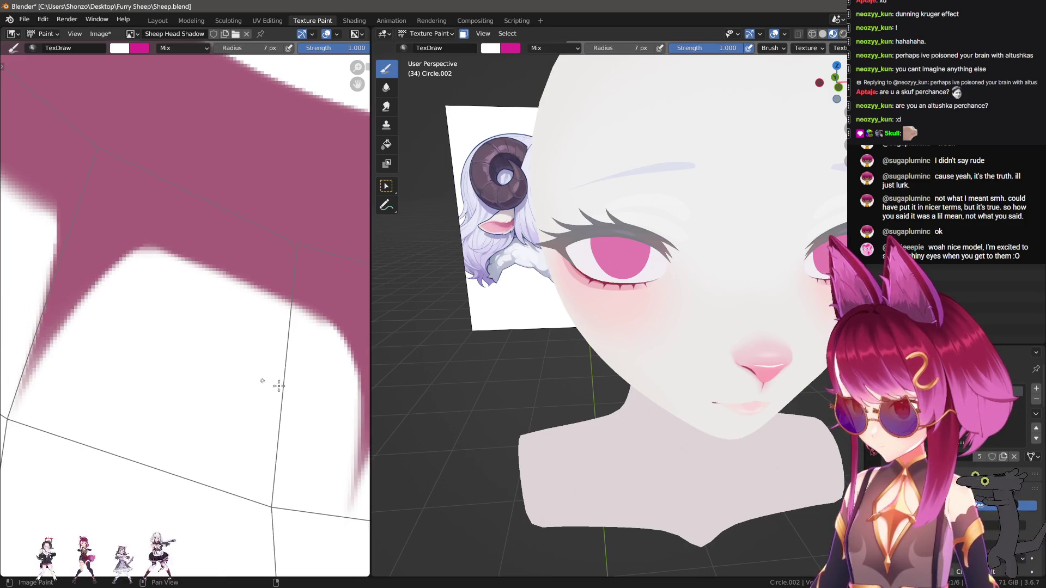
middle_click_drag(291, 390, 159, 322)
mouse_move(163, 275)
left_mouse_down()
mouse_move(185, 292)
mouse_move(331, 309)
mouse_move(312, 327)
left_mouse_up()
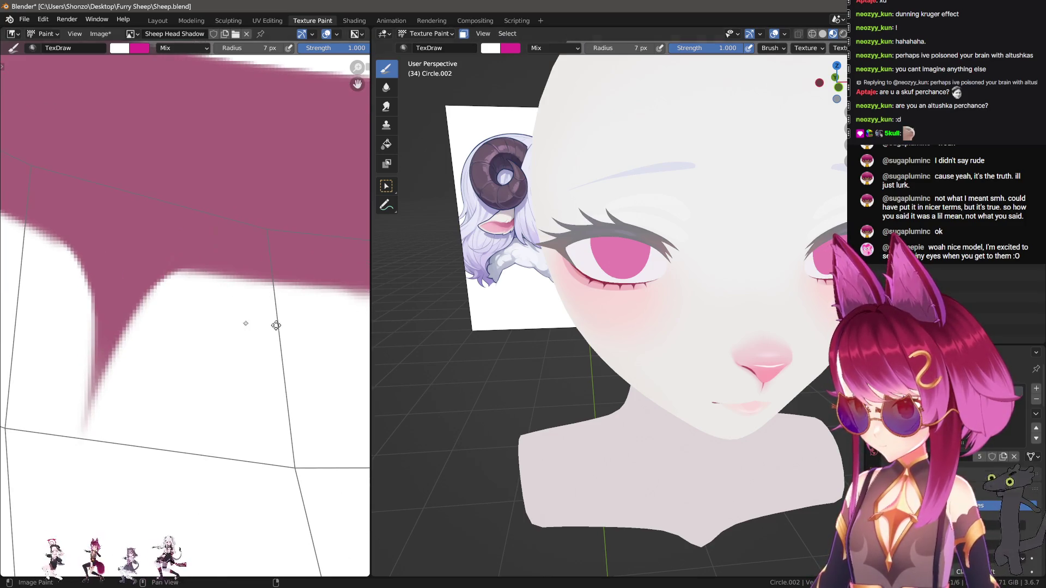
middle_click_drag(313, 326, 136, 289)
mouse_move(135, 290)
left_mouse_down()
mouse_move(169, 289)
mouse_move(192, 313)
left_mouse_up()
middle_click_drag(191, 313, 153, 312)
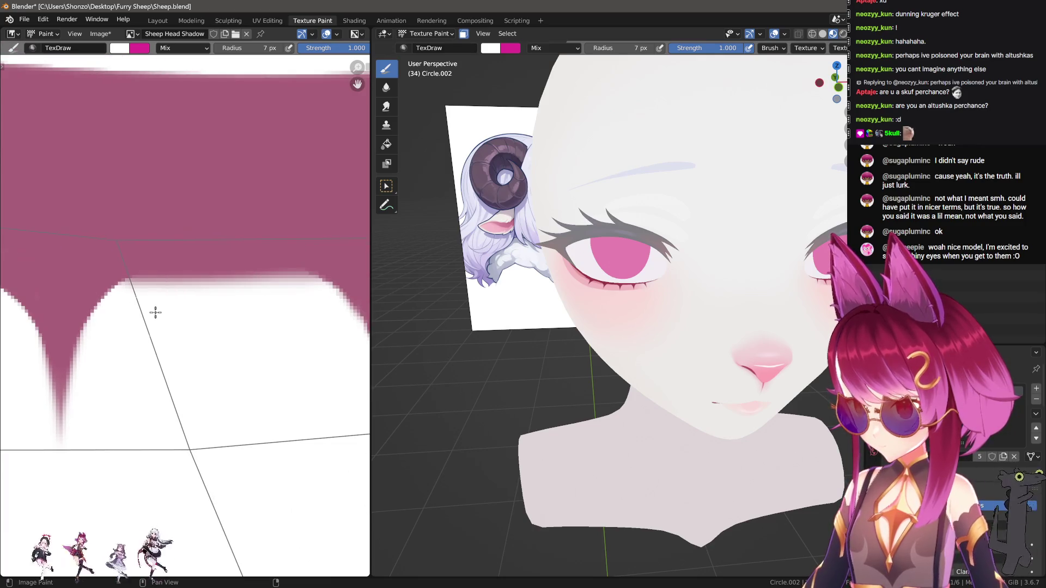
Smooth the band's lower edge further right and sharpen the next spike's point.
left_click_drag(134, 301, 346, 303)
mouse_move(345, 303)
middle_mouse_down()
mouse_move(191, 343)
mouse_move(204, 298)
middle_mouse_up()
left_click_drag(208, 282, 338, 272)
mouse_move(337, 273)
middle_mouse_down()
mouse_move(71, 343)
mouse_move(136, 305)
mouse_move(172, 266)
middle_mouse_up()
middle_click_drag(114, 186, 178, 271)
mouse_move(186, 269)
left_mouse_down()
mouse_move(157, 221)
mouse_move(65, 155)
left_mouse_up()
middle_click_drag(22, 98, 110, 198)
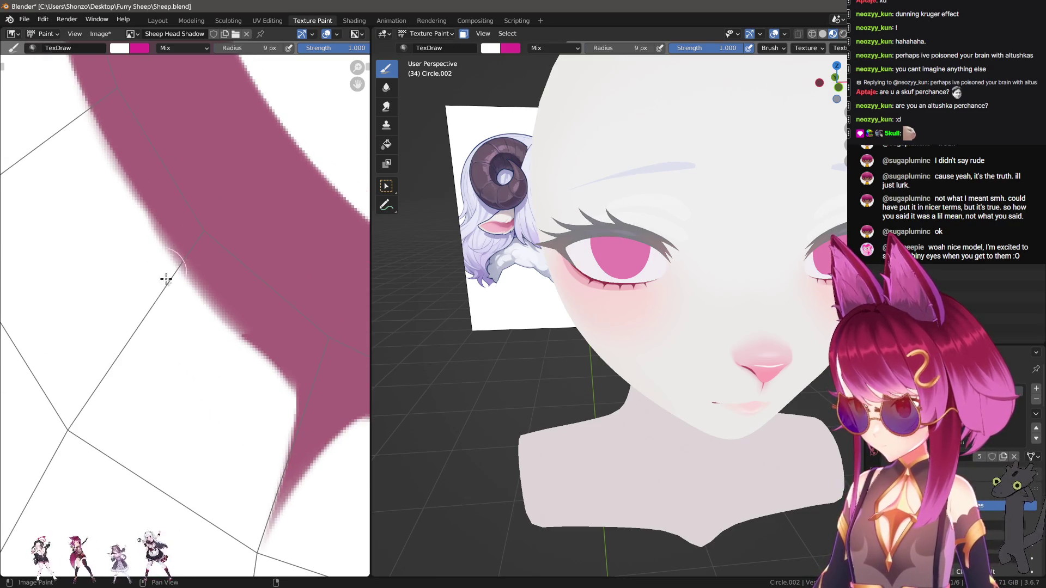
middle_click_drag(267, 418, 218, 320)
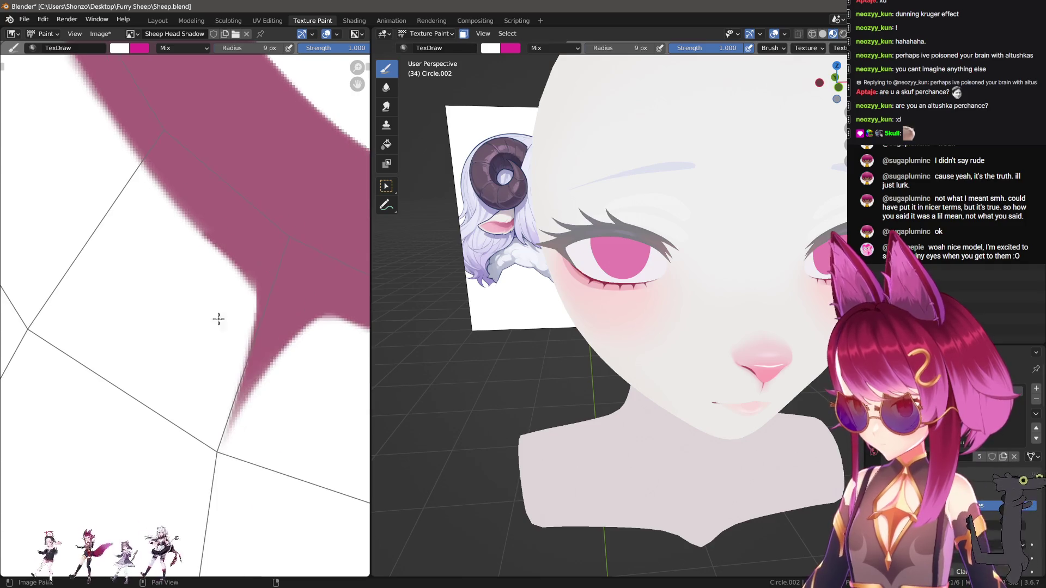
middle_click_drag(228, 390, 205, 323)
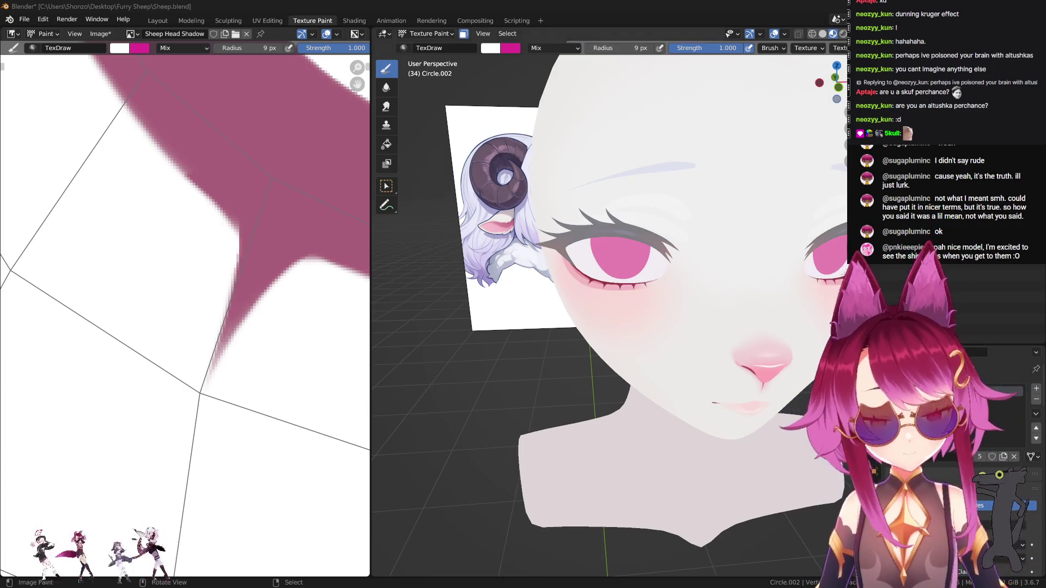
Orbit the head to a front view and zoom into a close-up of the face.
mouse_move(558, 322)
middle_mouse_down()
mouse_move(689, 339)
mouse_move(677, 345)
mouse_move(652, 329)
middle_mouse_up()
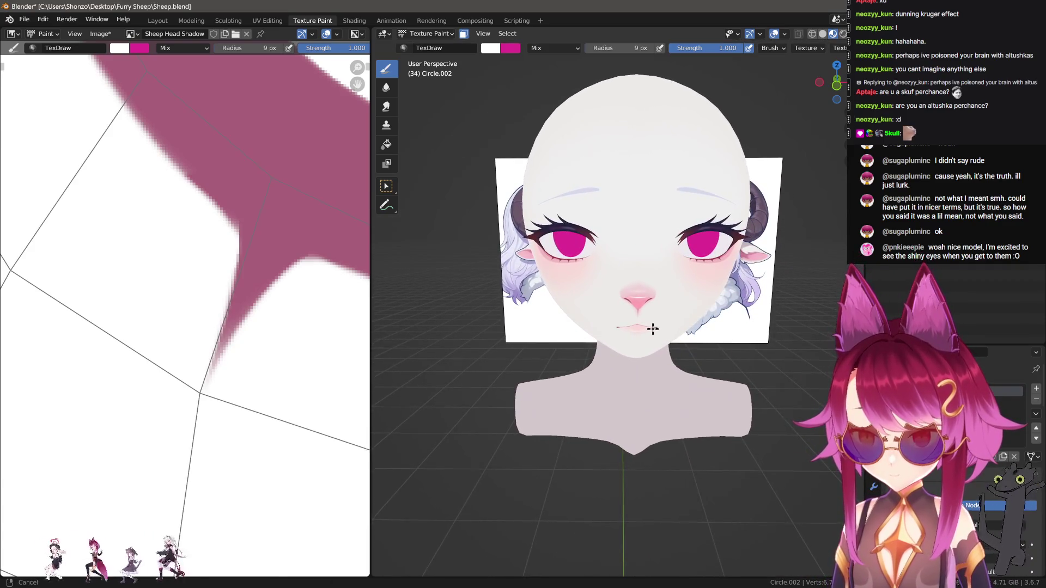
scroll(205, 339, "down", 5)
scroll(201, 385, "up", 5)
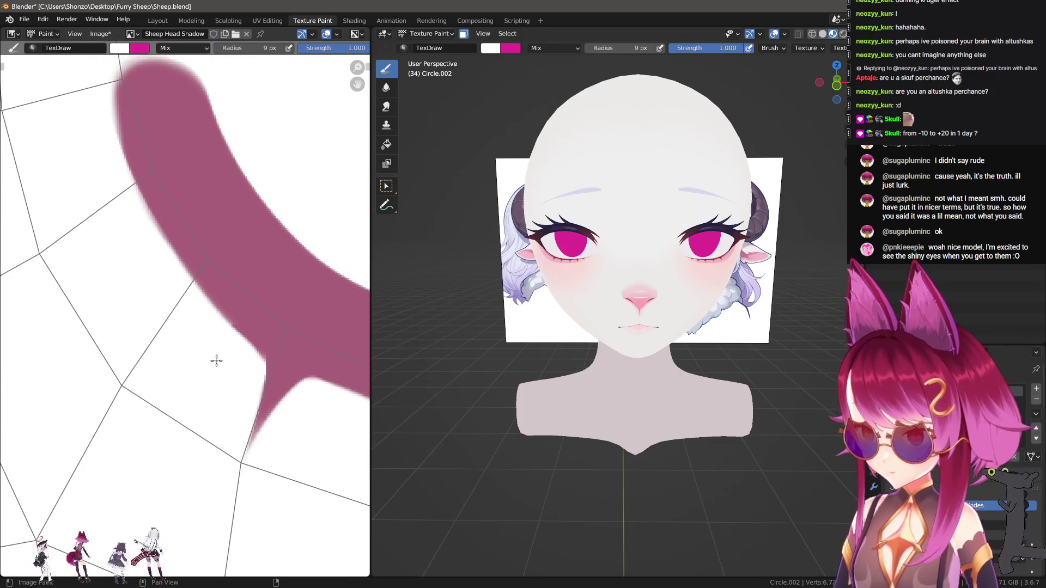
scroll(216, 361, "down", 3)
scroll(623, 276, "up", 4)
middle_click_drag(623, 275, 610, 273)
scroll(206, 359, "up", 3)
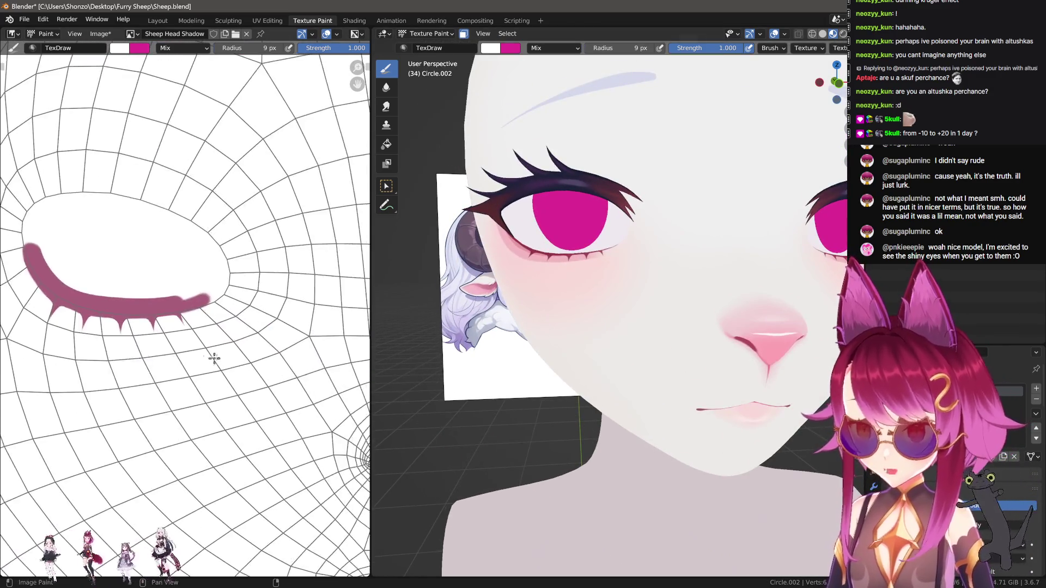
scroll(206, 359, "up", 2)
Sample the mauve lash colour as the paint colour, leaving stroke options unchanged.
key("s")
key("e")
left_click(255, 360)
key("Escape")
key("e")
key("e")
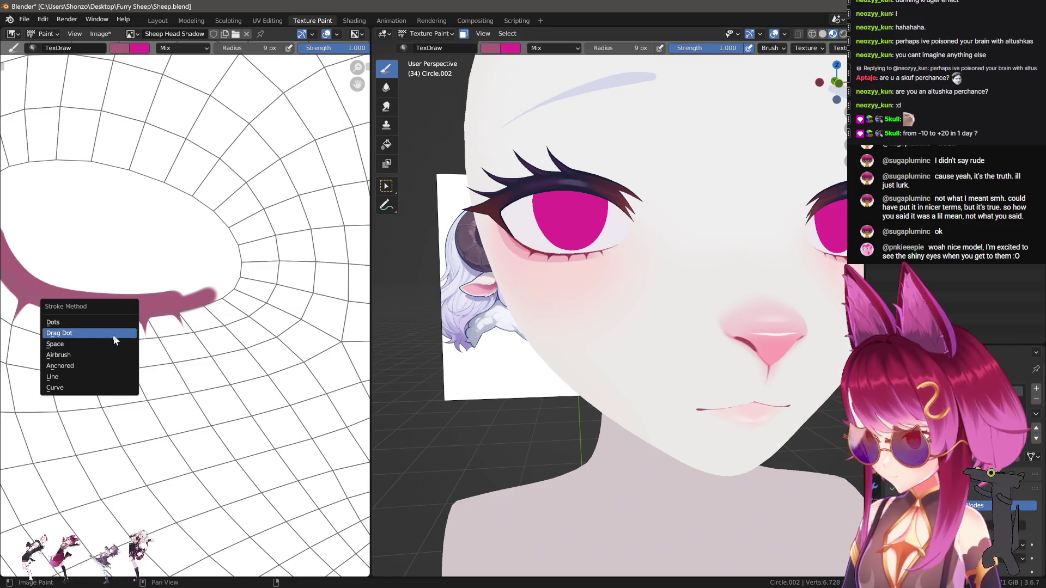
left_click(116, 339)
key("e")
left_click(106, 344)
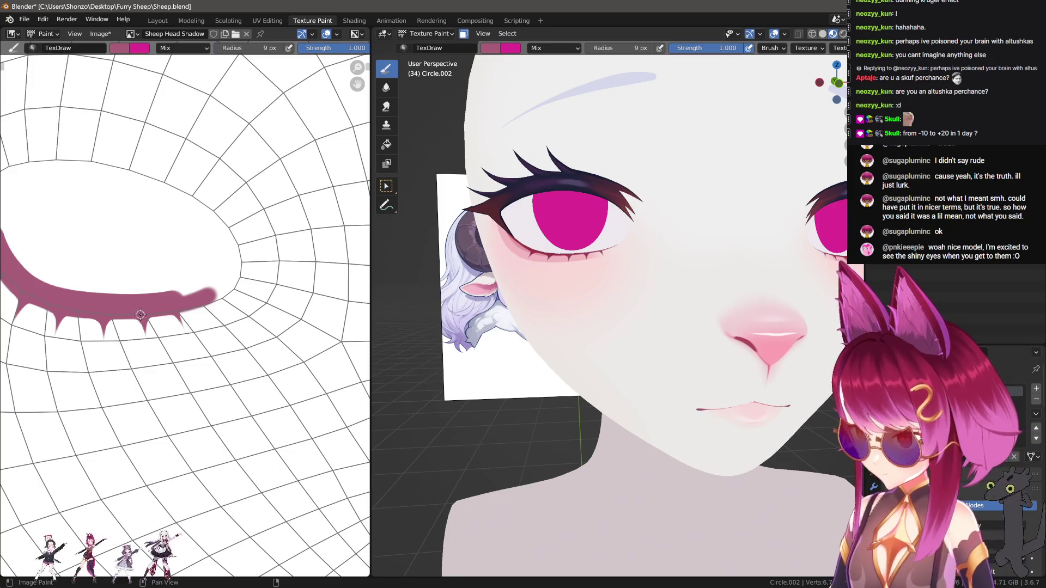
key("e")
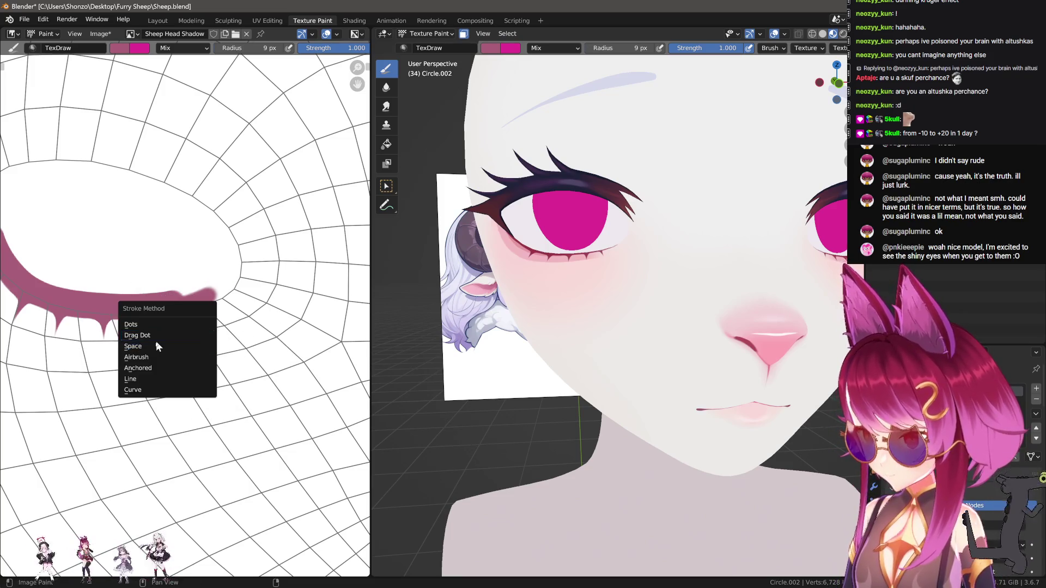
key("Escape")
Set the paint brush's blend mode to Screen.
right_click(160, 344)
left_click(107, 313)
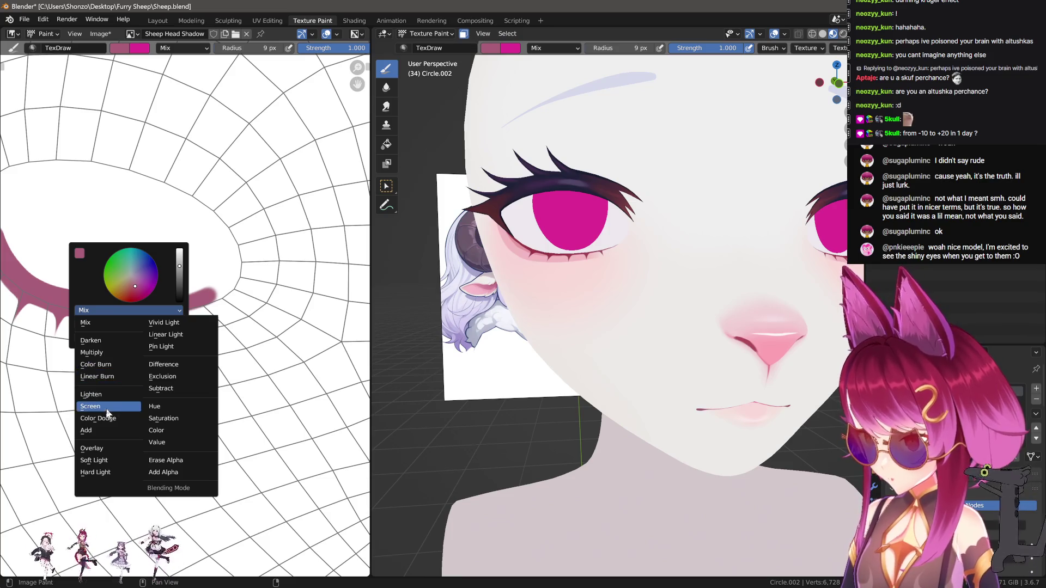
left_click(107, 412)
scroll(117, 362, "down", 5)
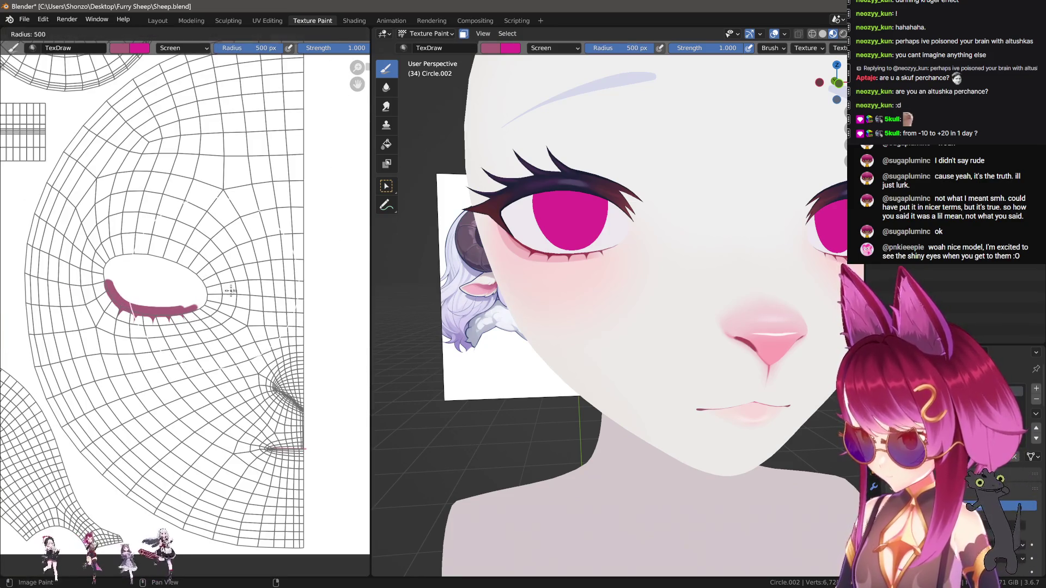
scroll(252, 297, "down", 1)
scroll(181, 307, "up", 1)
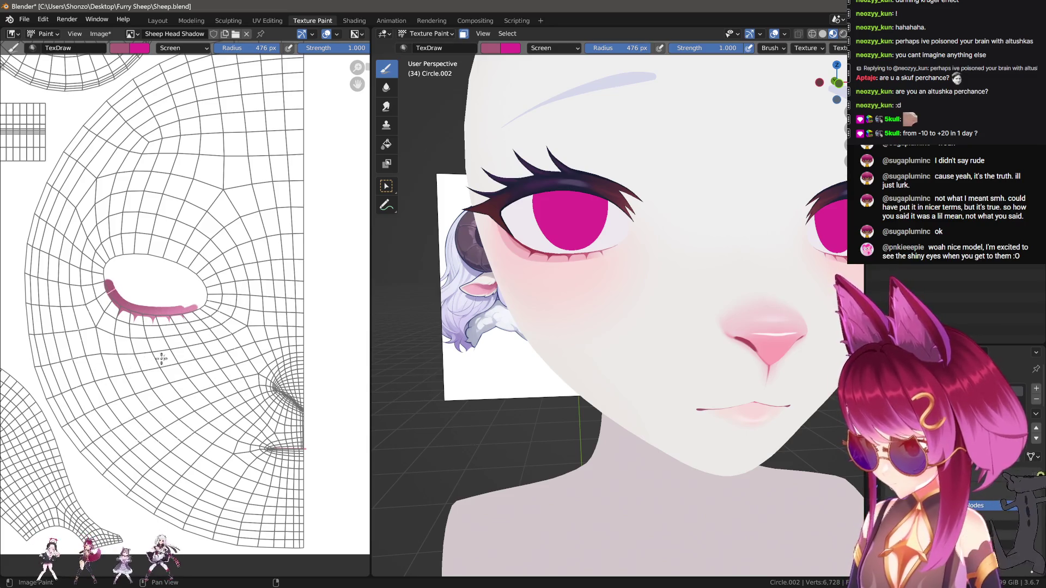
scroll(669, 352, "down", 5)
mouse_move(682, 404)
middle_mouse_down()
mouse_move(630, 374)
mouse_move(563, 406)
mouse_move(640, 406)
middle_mouse_up()
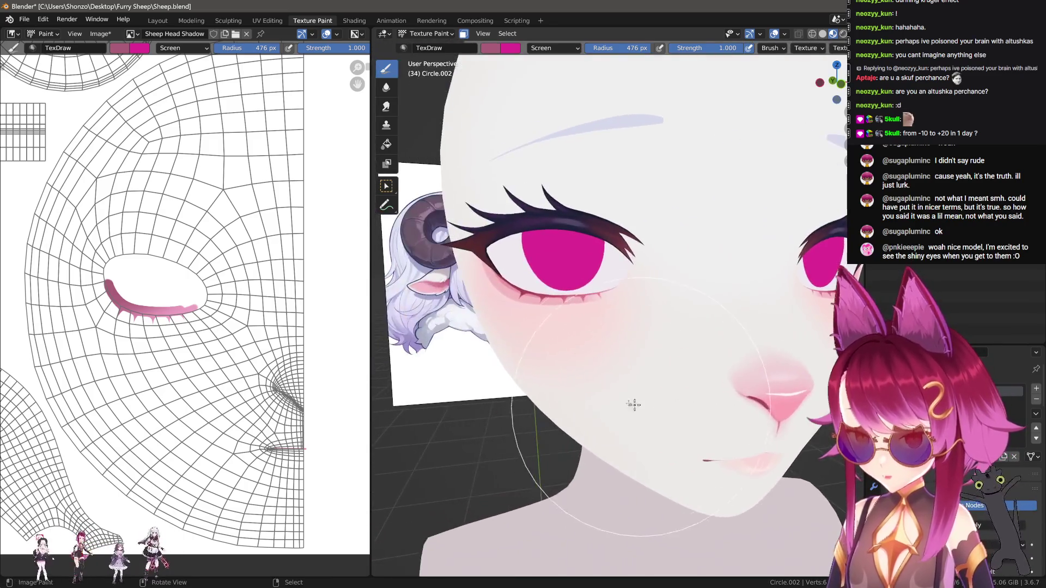
scroll(626, 403, "up", 6)
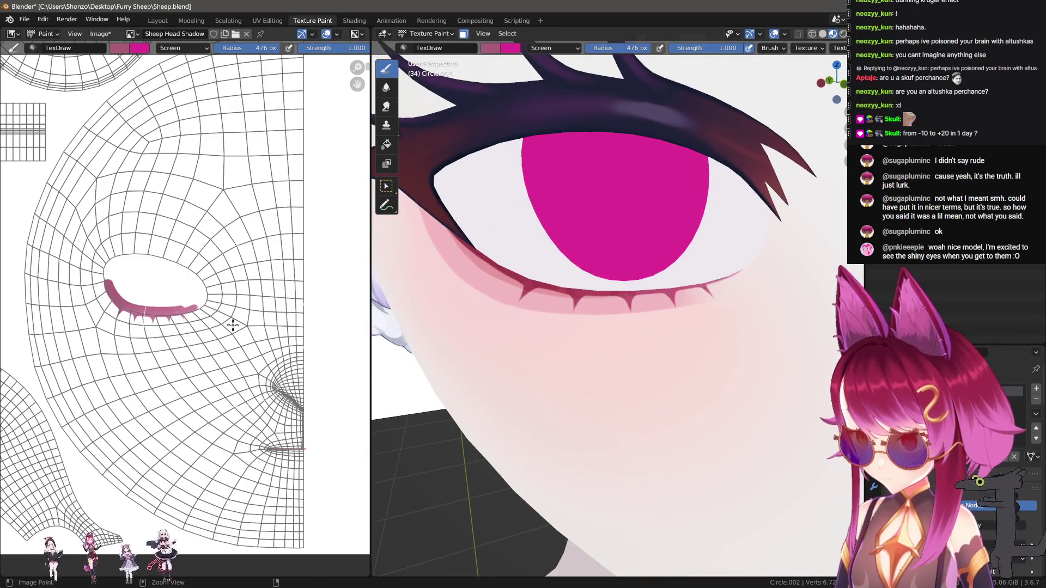
scroll(597, 327, "down", 4)
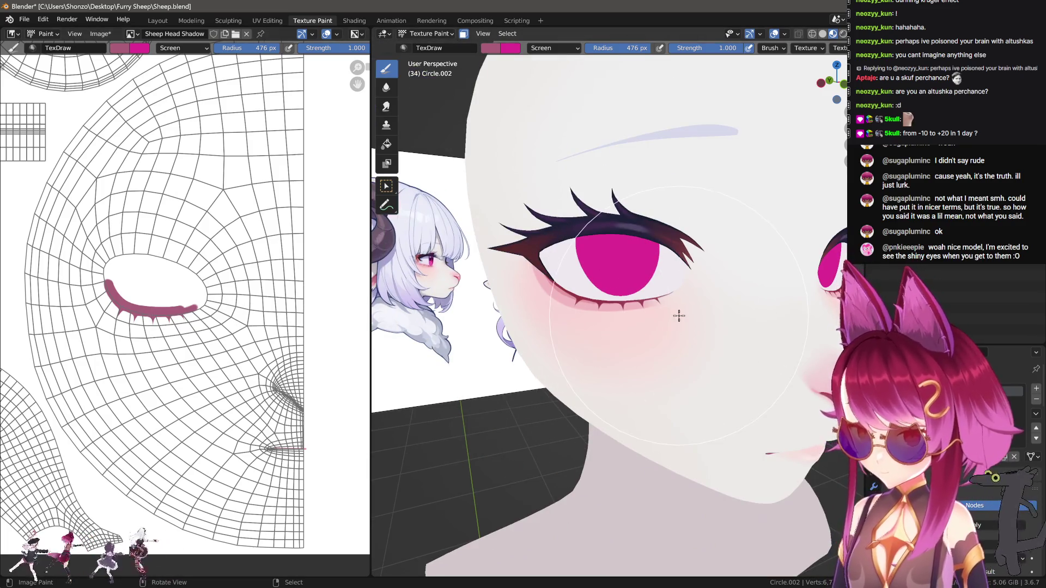
scroll(679, 316, "down", 4)
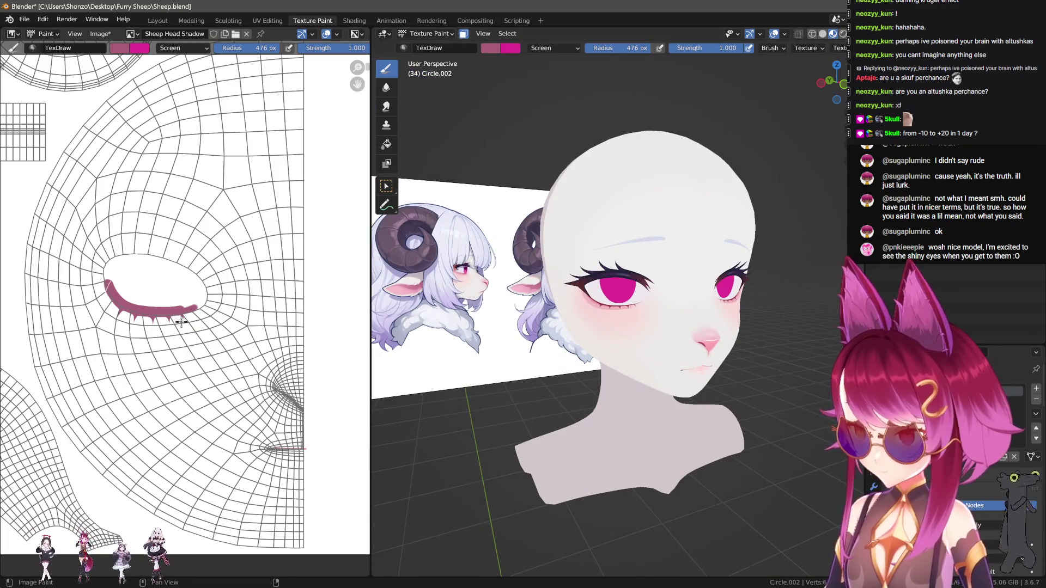
scroll(649, 317, "up", 8)
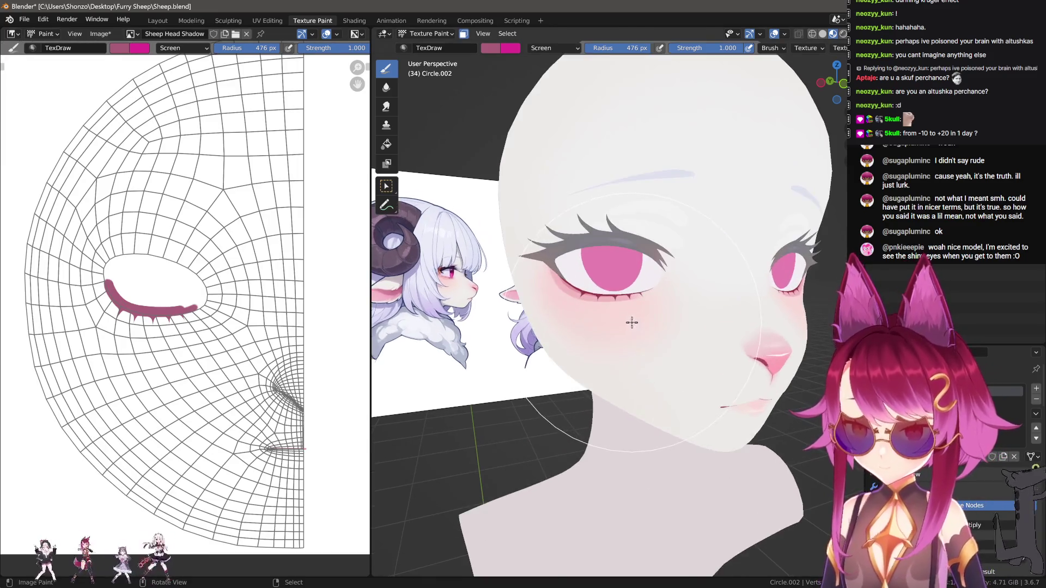
Select the lower eyelid faces in Edit Mode, extended to the whole eyelid island.
key("Tab")
left_click(689, 283)
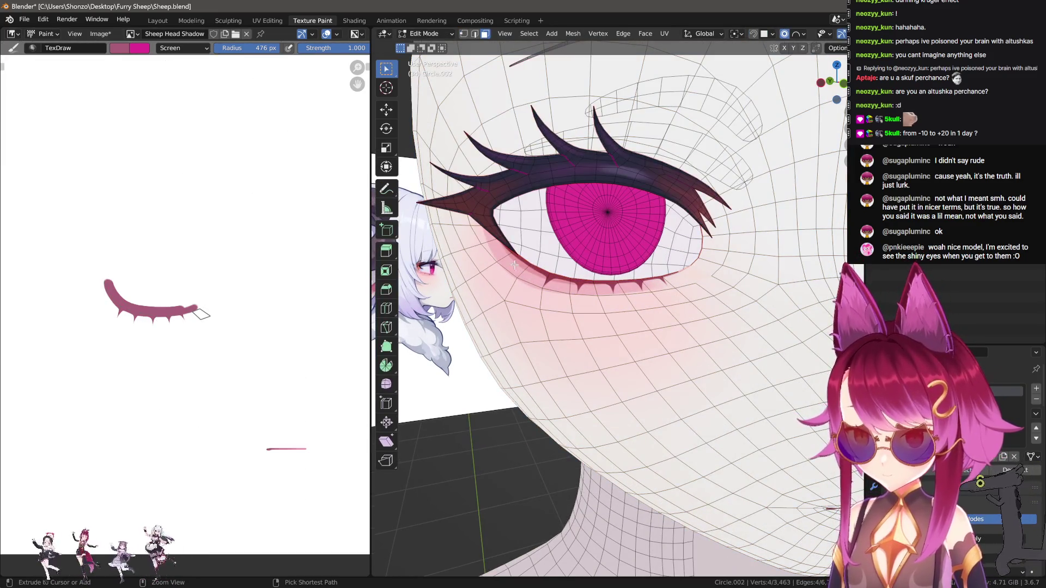
left_click(493, 256, "ctrl")
left_click(493, 278, "shift")
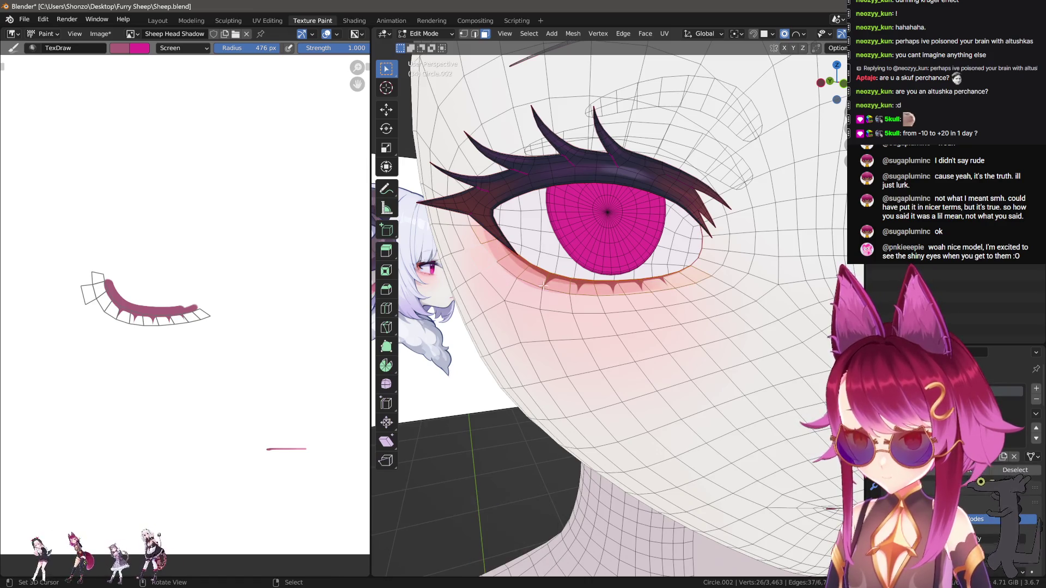
key("l")
key("Tab")
Halve the brush radius while orbiting toward a frontal view of the head.
scroll(700, 311, "down", 10)
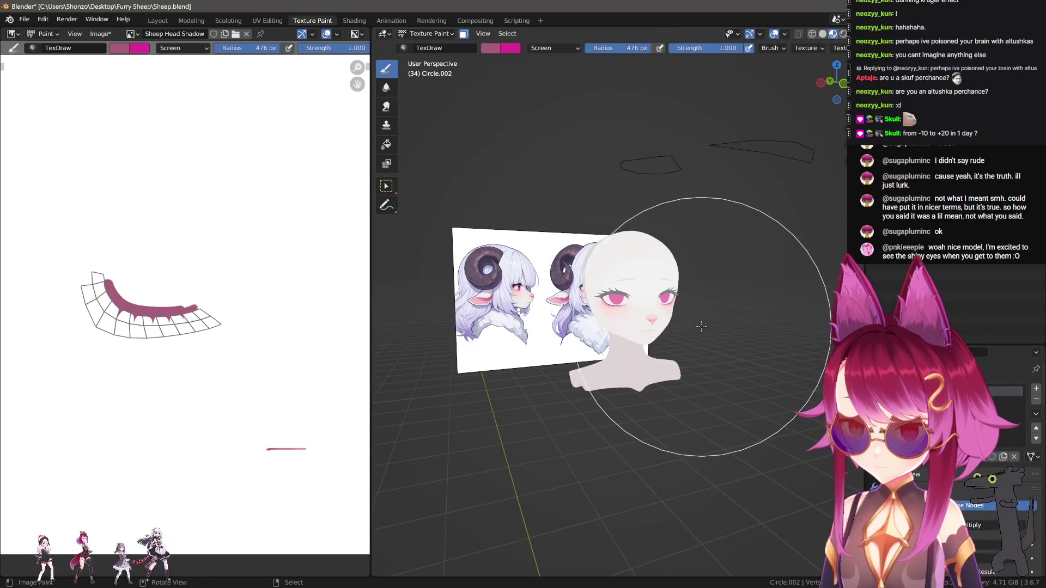
scroll(762, 367, "up", 3)
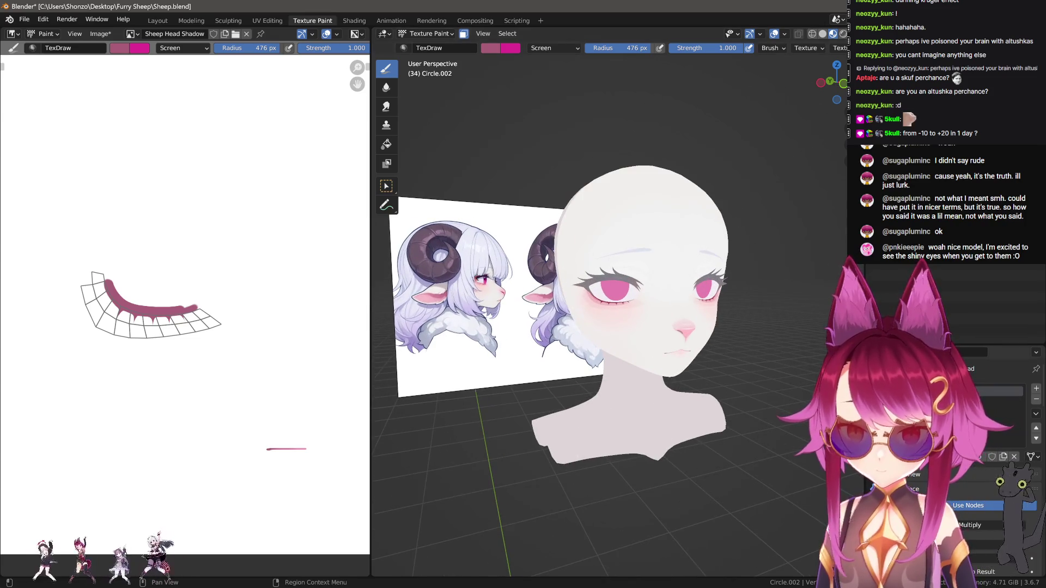
middle_click_drag(664, 349, 714, 362)
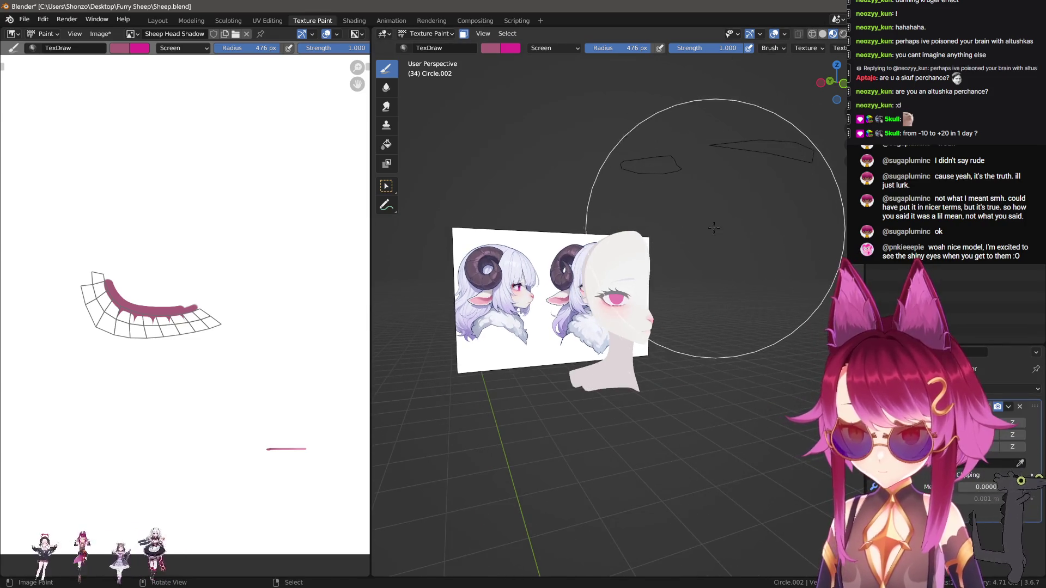
key("f")
left_click(736, 315)
mouse_move(725, 305)
middle_mouse_down()
mouse_move(735, 315)
mouse_move(717, 335)
middle_mouse_up()
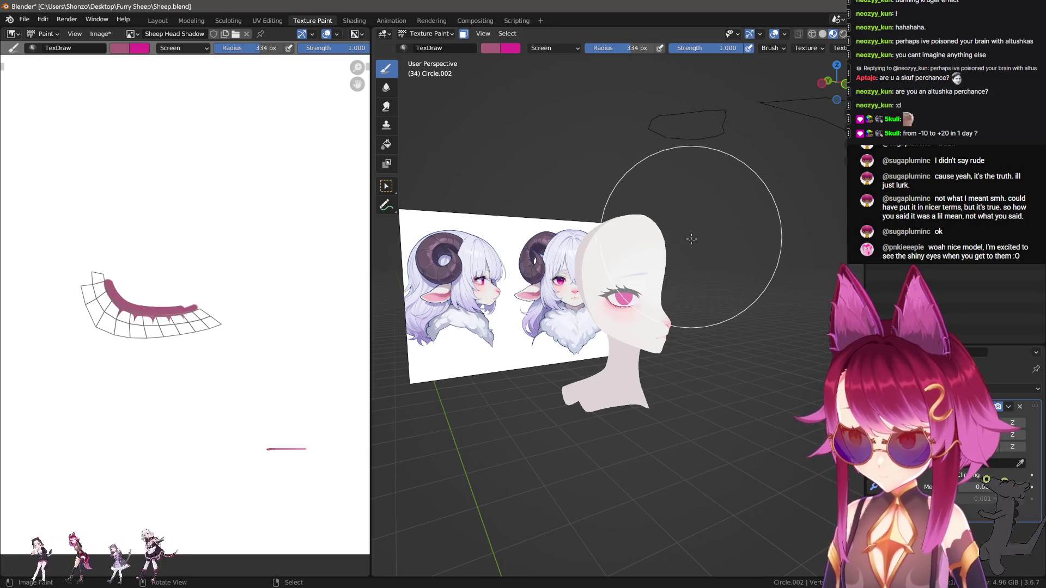
Switch to Front Orthographic view (Numpad 1) and zoom onto the face.
scroll(708, 310, "up", 4)
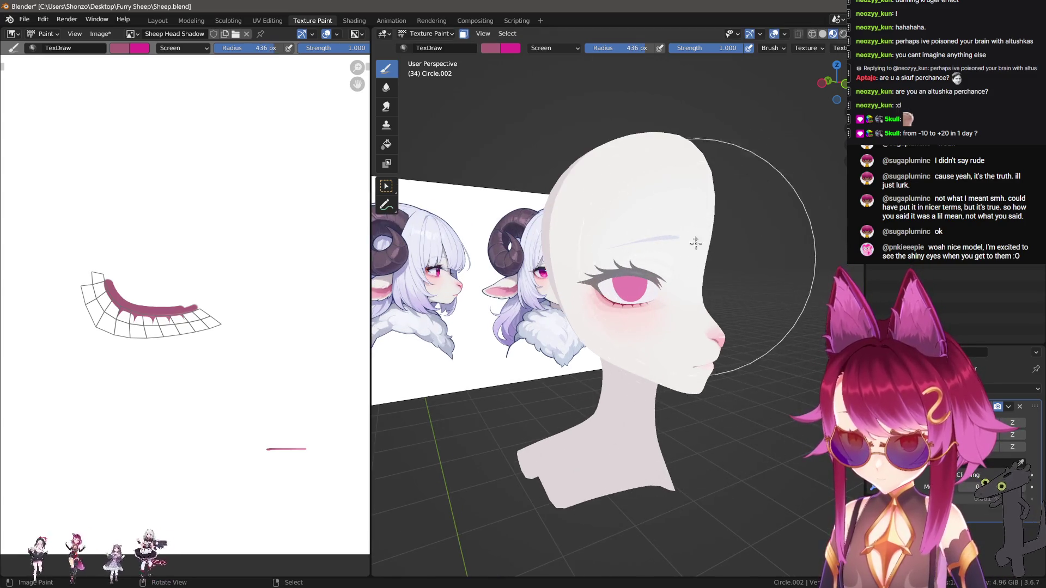
scroll(664, 387, "up", 5)
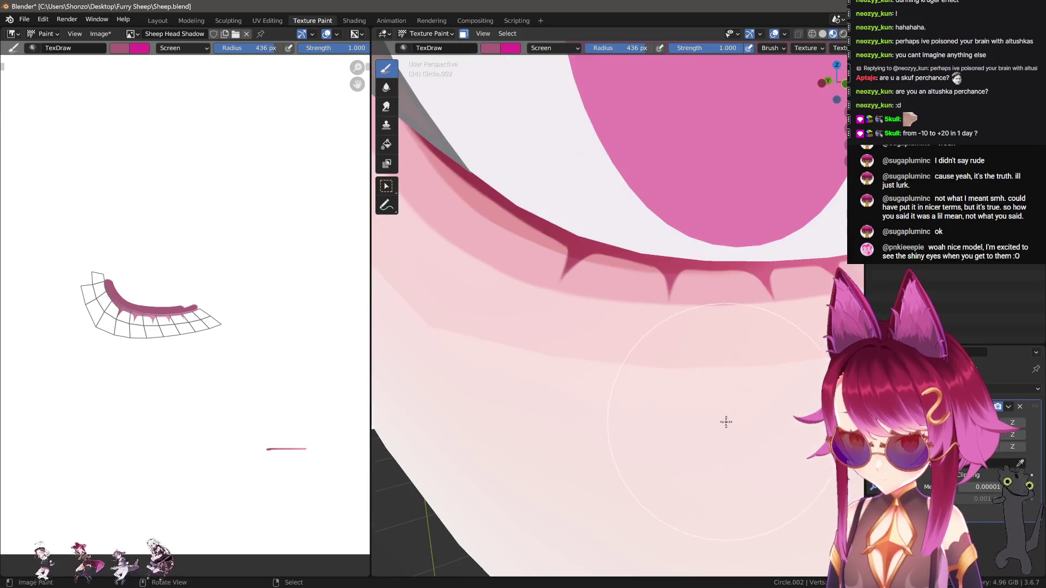
scroll(727, 421, "down", 6)
mouse_move(700, 430)
middle_mouse_down()
mouse_move(651, 441)
mouse_move(698, 393)
middle_mouse_up()
key("KP_1")
scroll(731, 383, "up", 3)
scroll(731, 383, "up", 2)
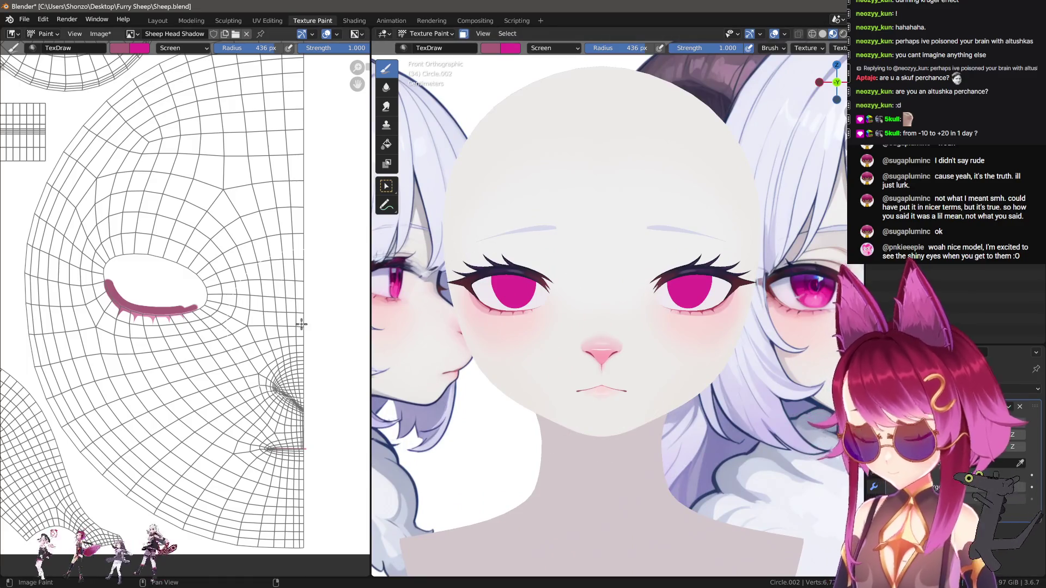
Switch the active paint slot to the Sheep Head texture and frame the iris area.
scroll(301, 324, "down", 4)
scroll(180, 250, "up", 3)
key("n")
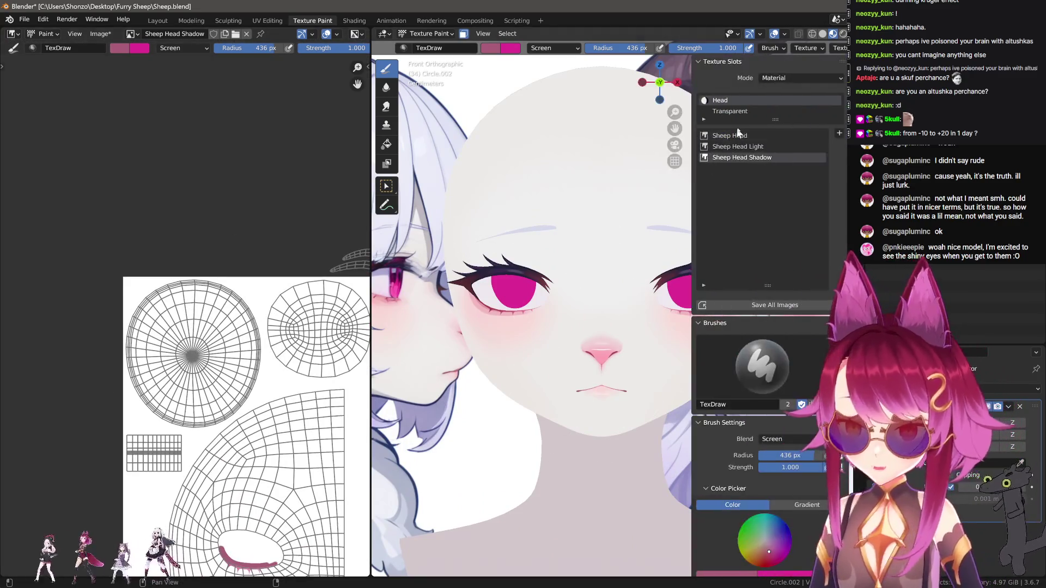
left_click(733, 135)
key("n")
scroll(166, 436, "up", 2)
scroll(567, 275, "up", 3)
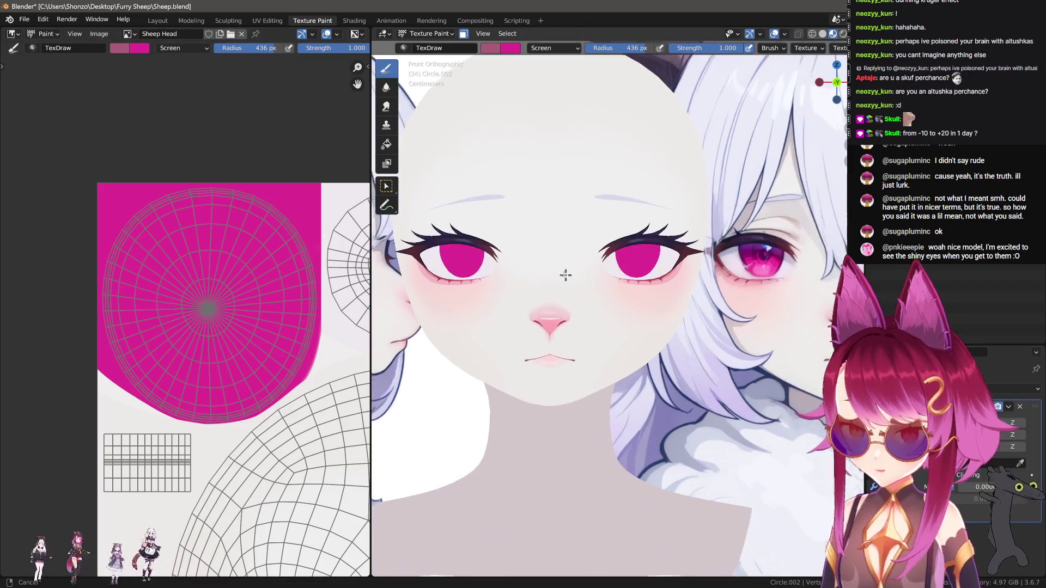
scroll(642, 293, "up", 4)
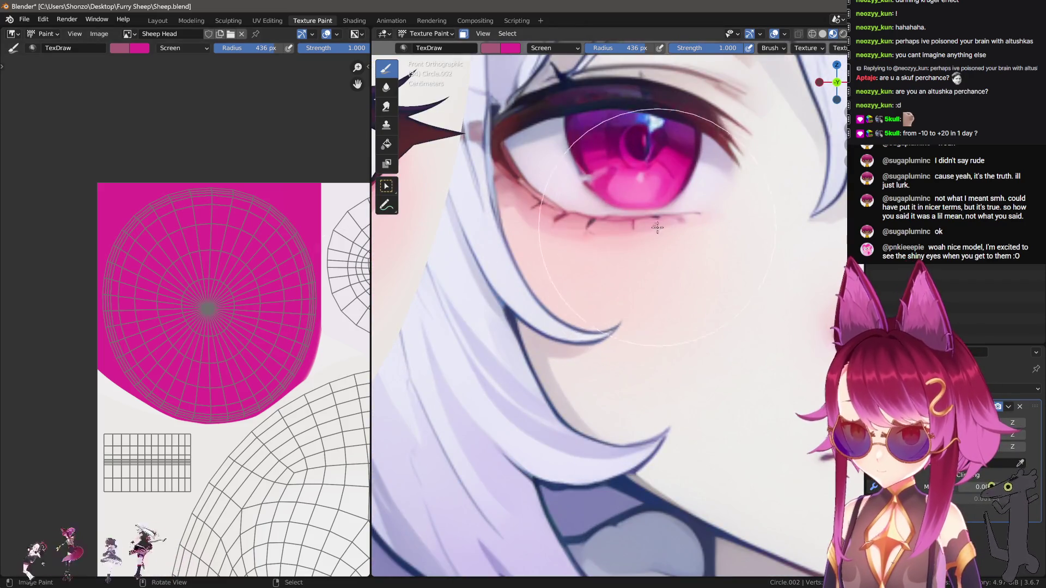
scroll(212, 359, "up", 2)
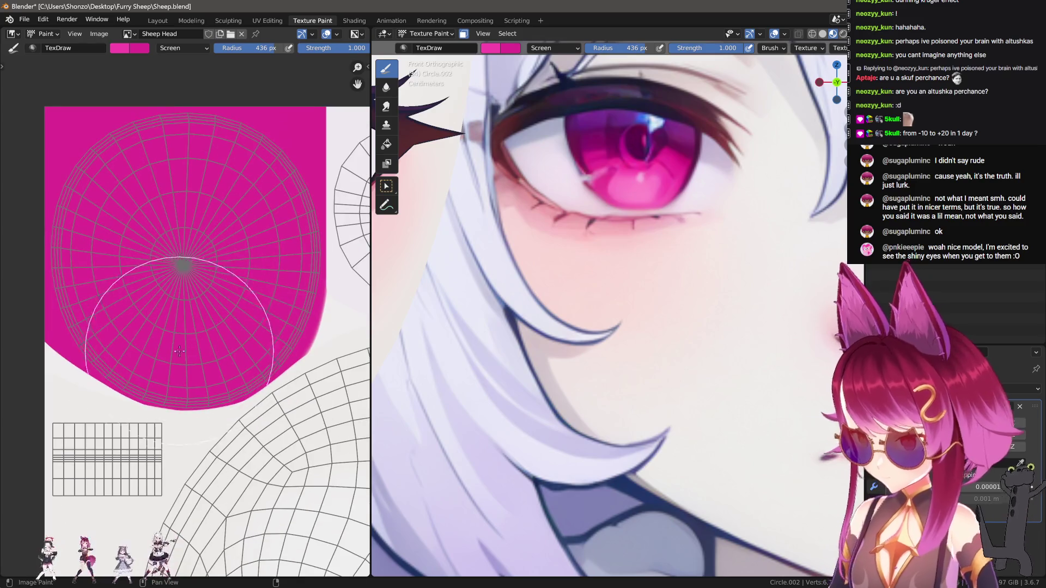
middle_click_drag(180, 283, 215, 251)
Pick a brush falloff preset and set a much smaller brush radius.
key("alt+f")
key("3")
left_click(135, 234)
left_click(93, 288)
type("f5")
key("Return")
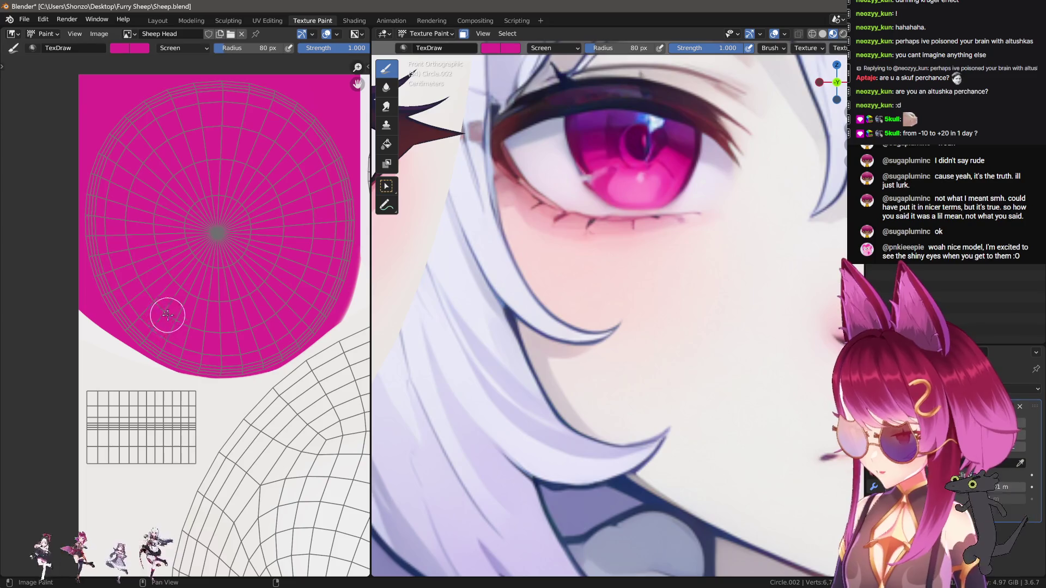
Set the brush blend mode to Mix and enlarge the brush to 246 px.
right_click(169, 318)
left_click(136, 288)
left_click(81, 272)
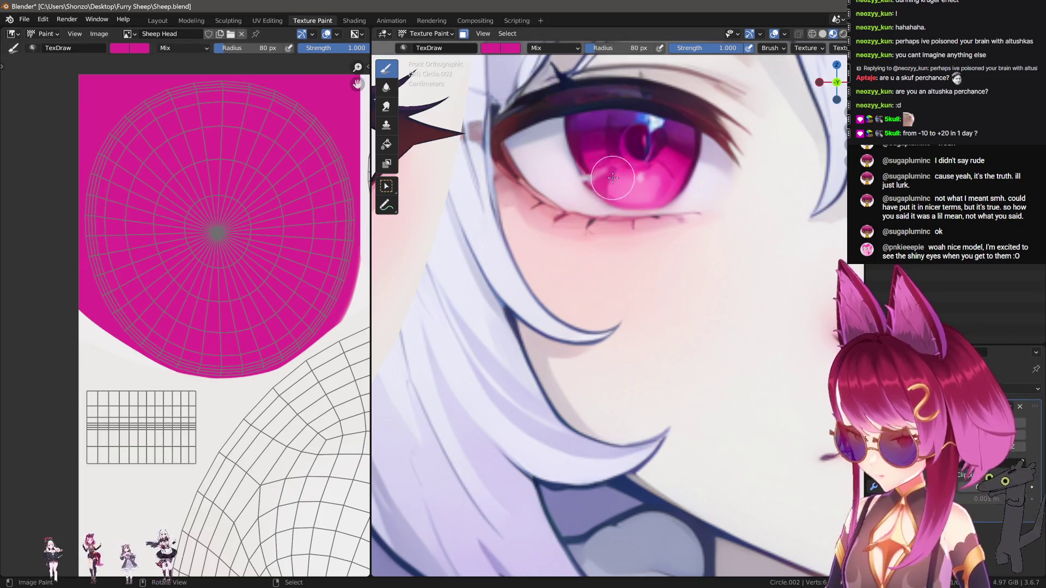
key("f")
left_click(197, 290)
Paint over the pink iris and sample a colour from the reference eye.
left_click_drag(156, 177, 225, 290)
key("s")
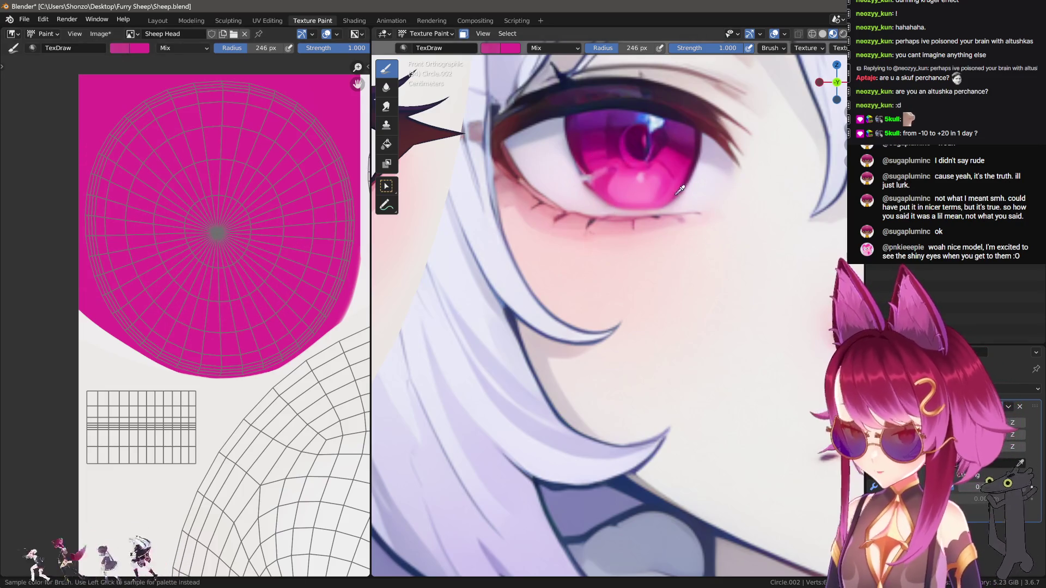
left_click(665, 193)
scroll(233, 327, "up", 2)
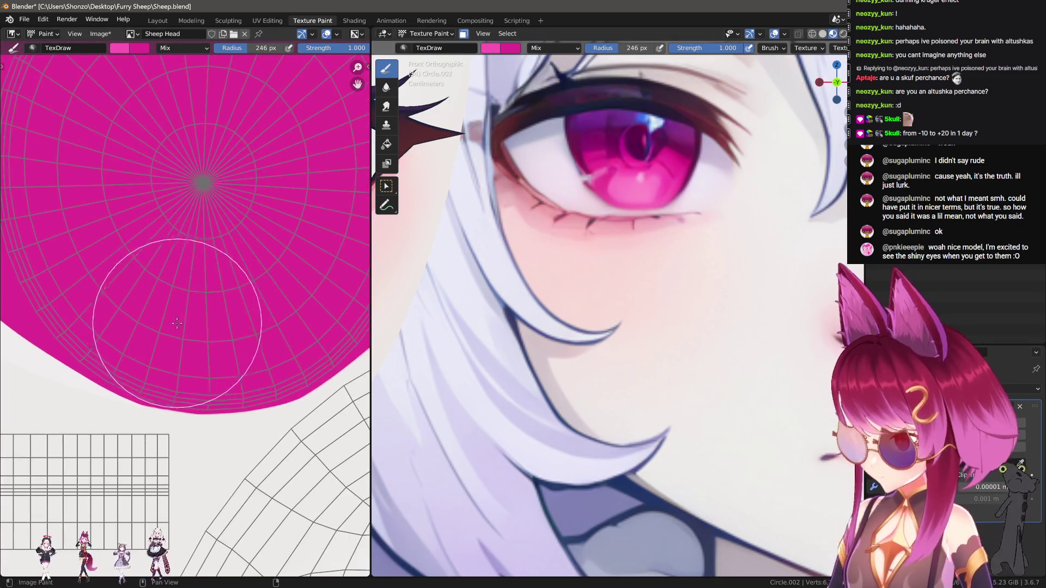
scroll(599, 289, "down", 4)
scroll(600, 289, "up", 4)
mouse_move(600, 289)
middle_mouse_down("shift")
mouse_move(572, 327)
mouse_move(584, 338)
middle_mouse_up("shift")
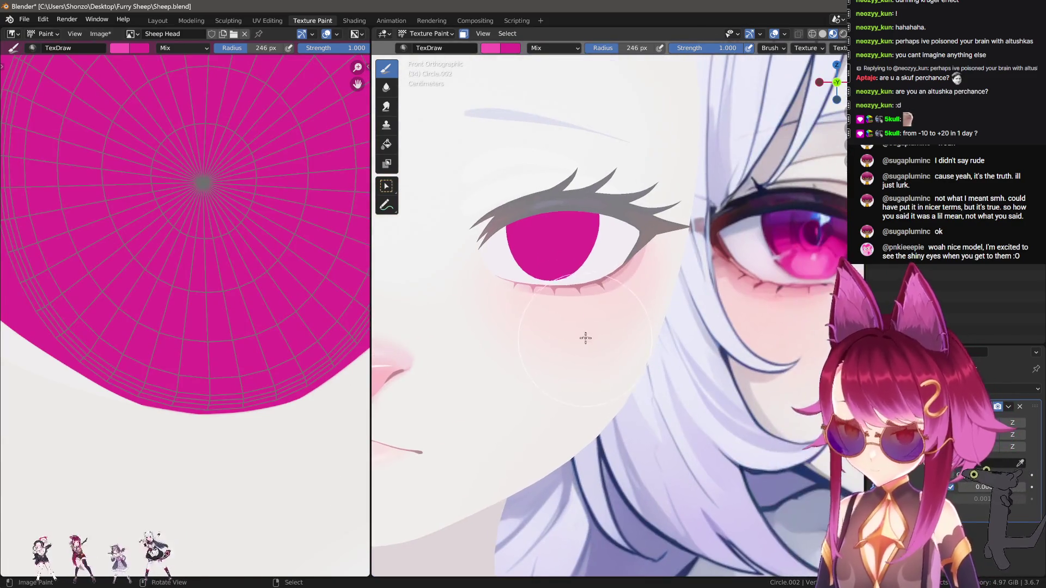
Switch to Sharper falloff at 380 px and paint the iris a lighter pink.
key("alt+f")
left_click(703, 392)
left_click(599, 393)
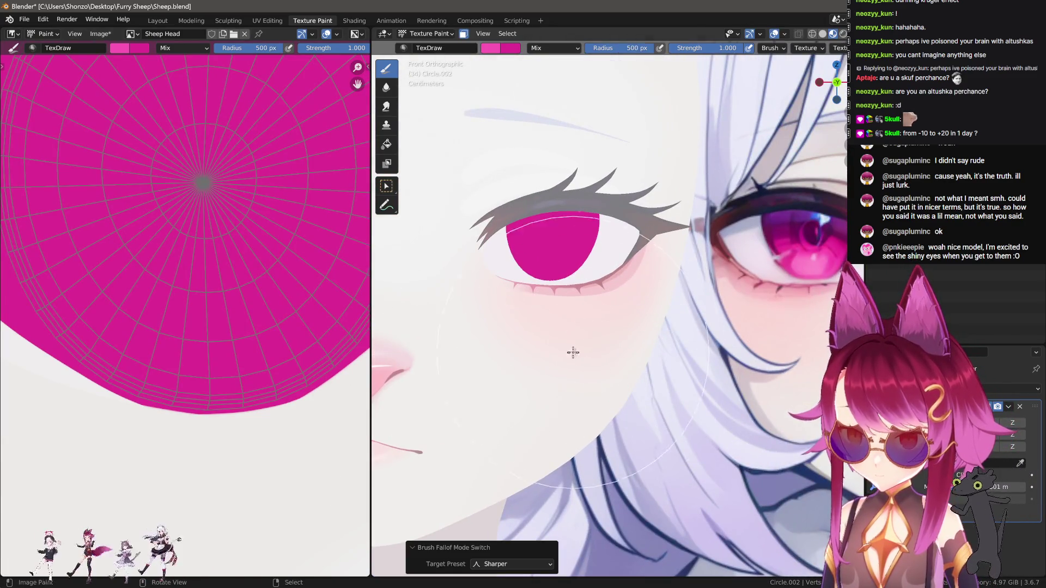
key("f")
left_click(579, 321)
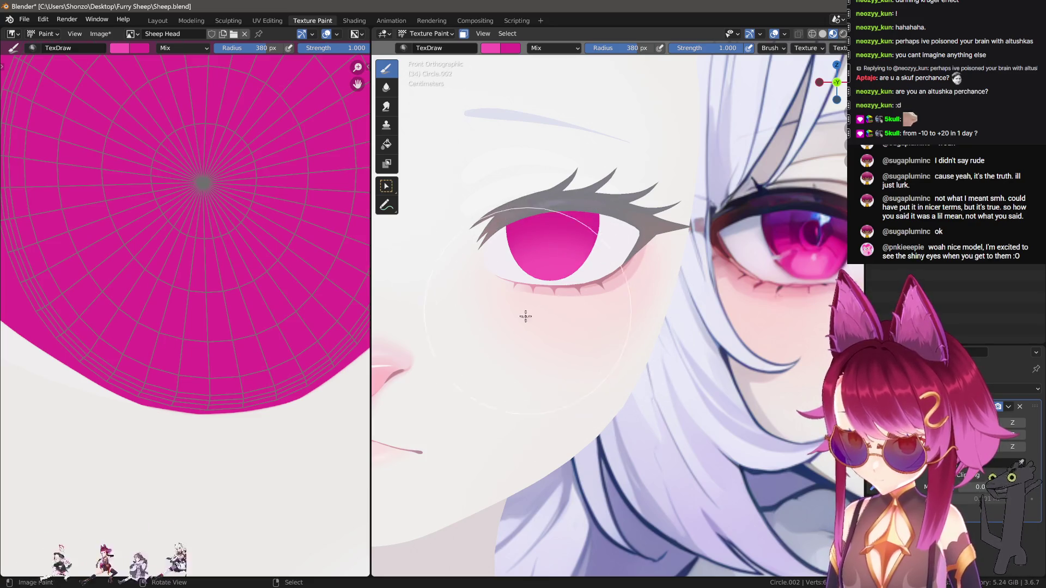
left_click(513, 341)
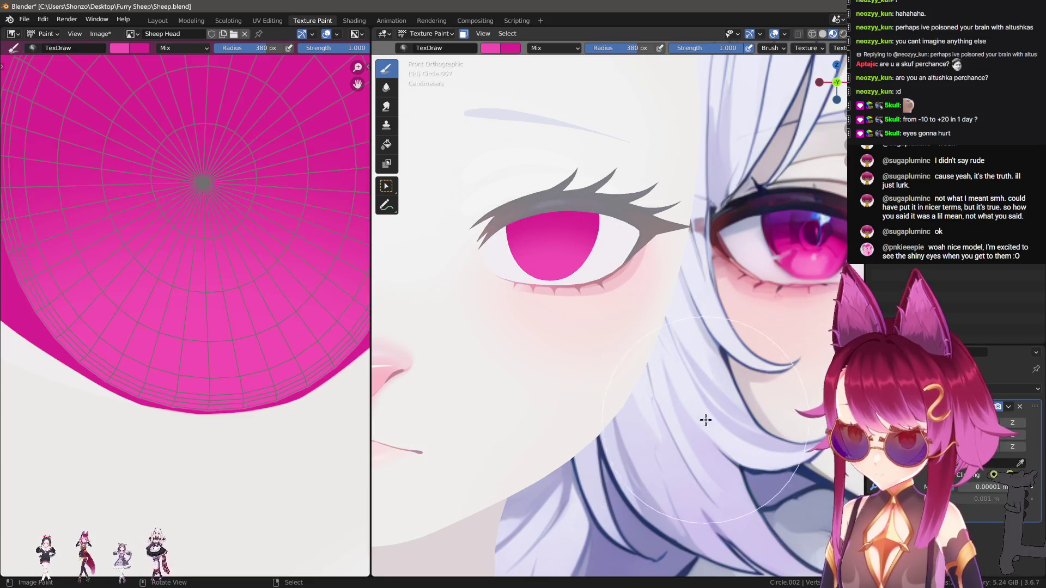
Check the brush settings, then sample a darker magenta from the reference eye.
key("n")
scroll(710, 424, "down", 10)
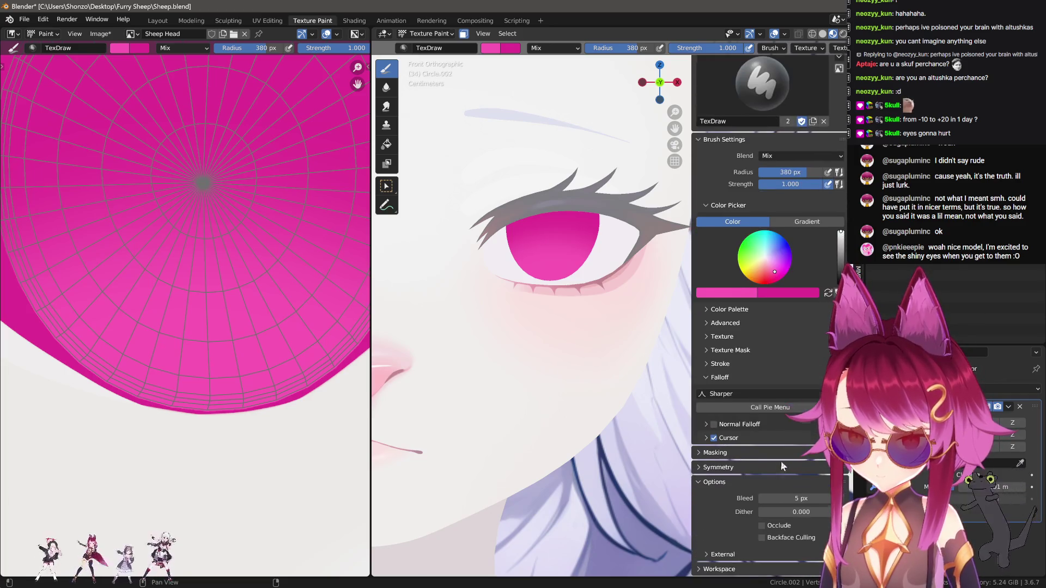
key("n")
mouse_move(665, 438)
middle_mouse_down("shift")
mouse_move(514, 461)
mouse_move(659, 363)
middle_mouse_up("shift")
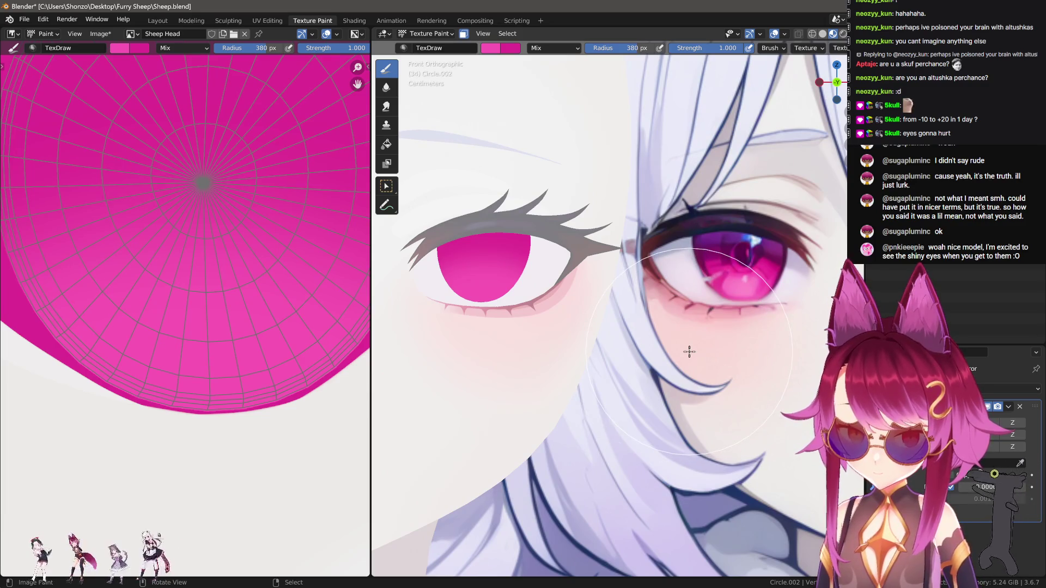
key("s")
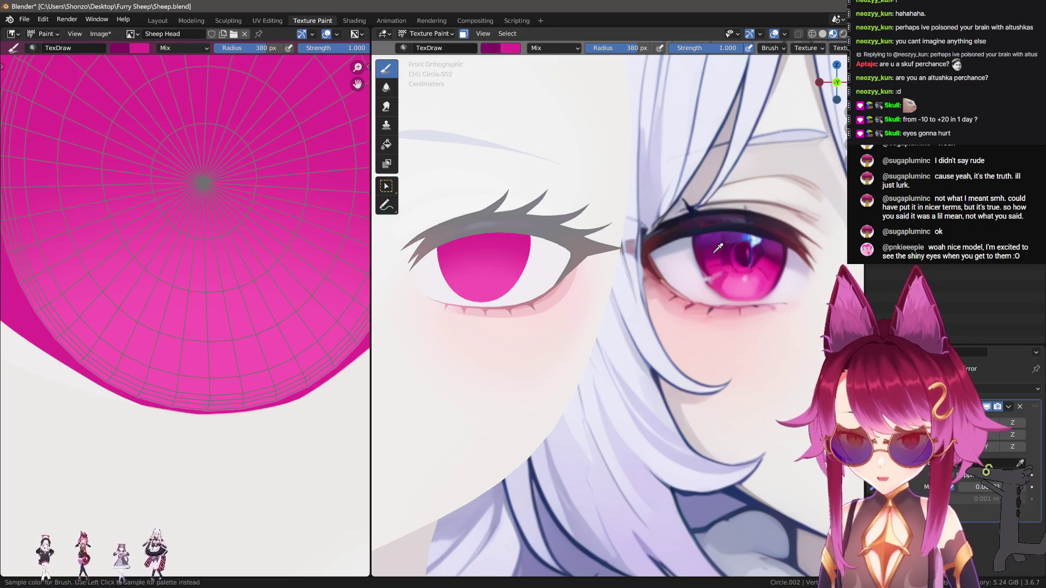
Give the brush Sphere falloff and a radius of about 126 px.
middle_click_drag(564, 253, 596, 257, "shift")
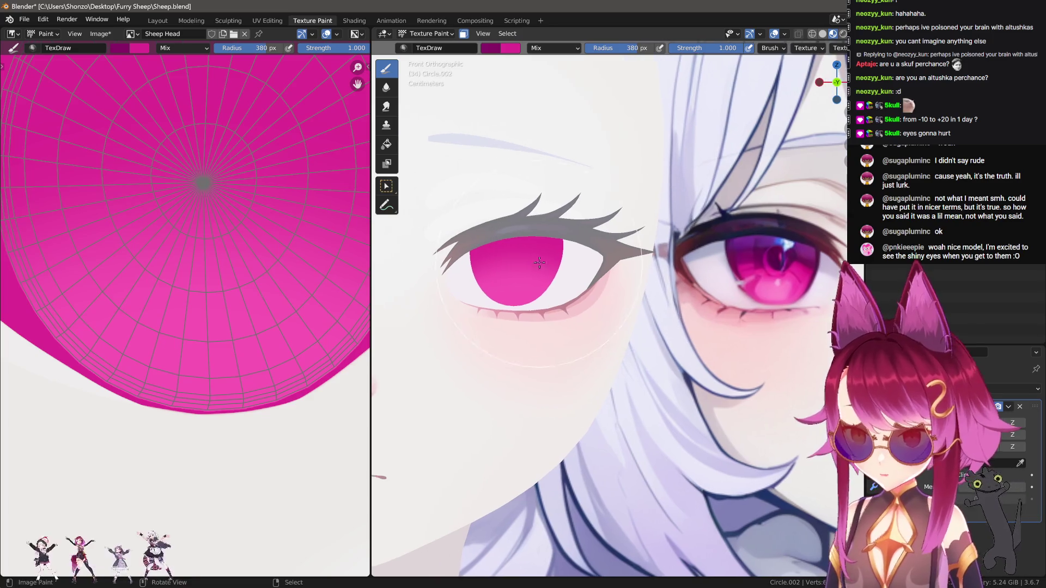
key("f")
left_click(454, 247)
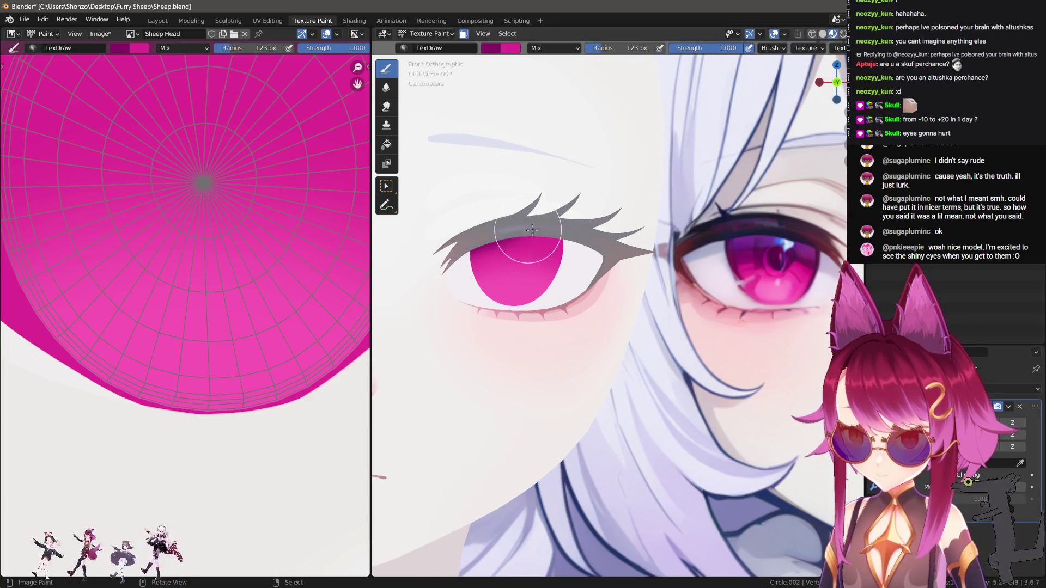
key("e")
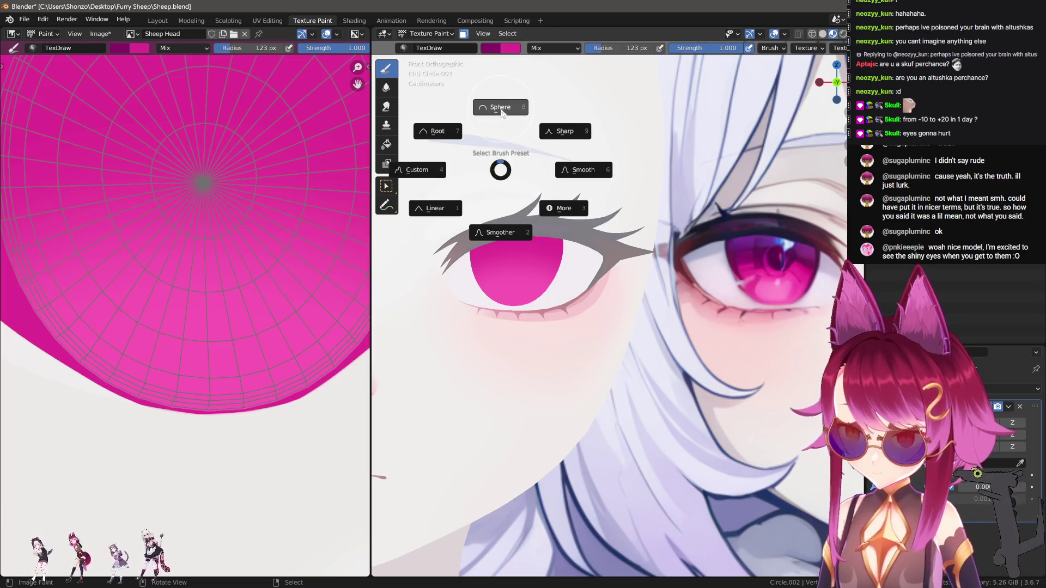
left_click(497, 107)
left_click(574, 252)
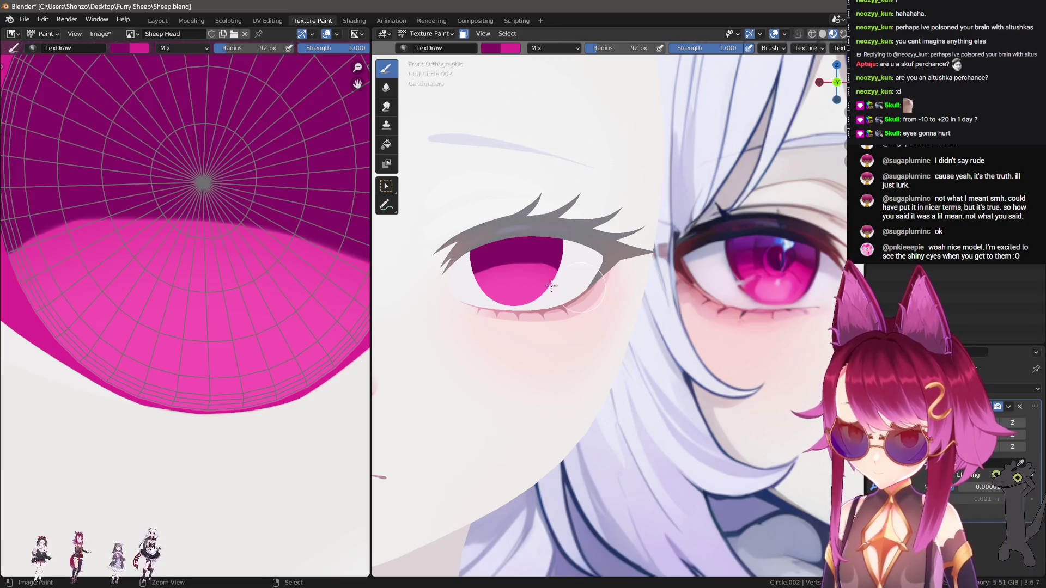
key("f")
left_click(445, 244)
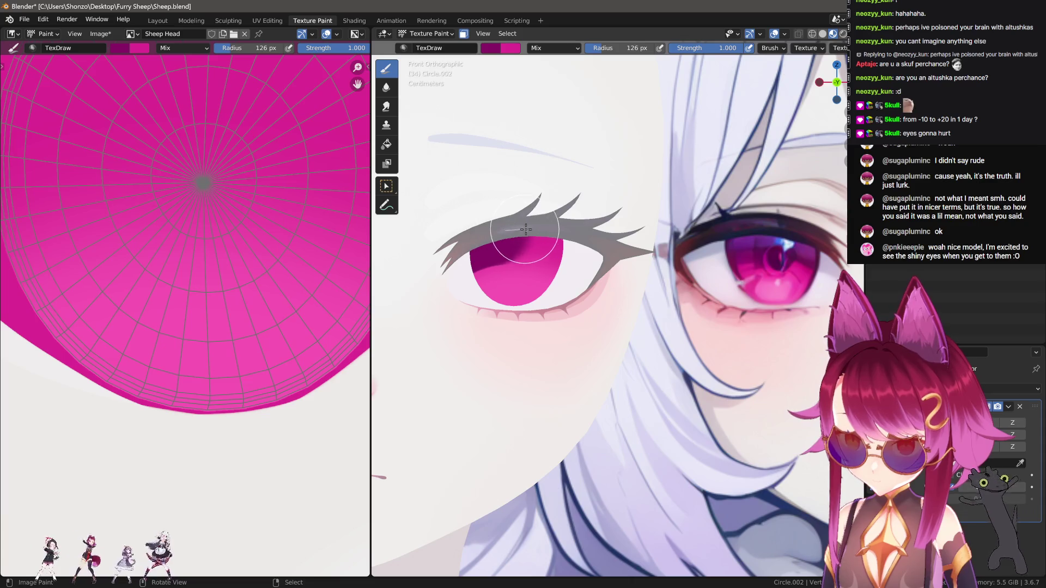
Shade the top of the iris darker magenta with several strokes.
left_click(490, 236)
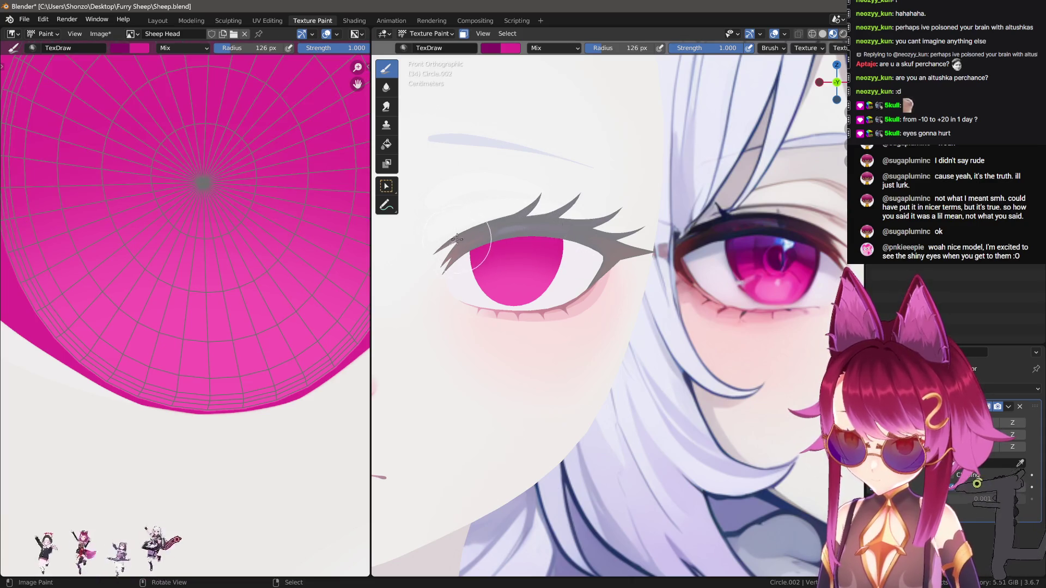
left_click_drag(474, 240, 579, 240)
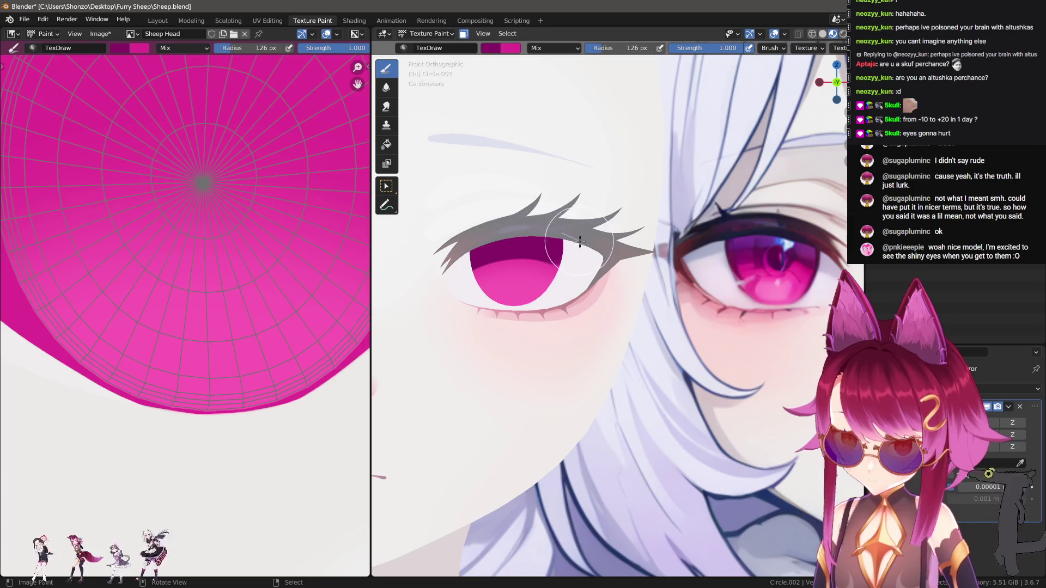
scroll(486, 225, "up", 3)
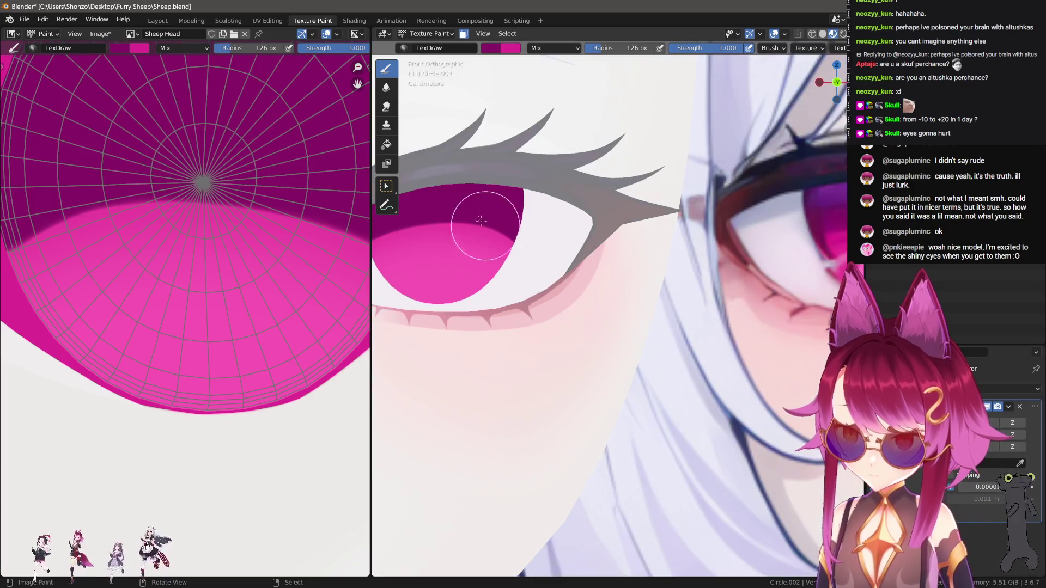
key("KP_Decimal")
mouse_move(457, 233)
left_mouse_down()
mouse_move(560, 207)
mouse_move(619, 207)
mouse_move(693, 229)
mouse_move(590, 203)
mouse_move(650, 213)
mouse_move(705, 247)
left_mouse_up()
mouse_move(752, 305)
middle_mouse_down("ctrl")
mouse_move(741, 389)
mouse_move(781, 314)
middle_mouse_up("ctrl")
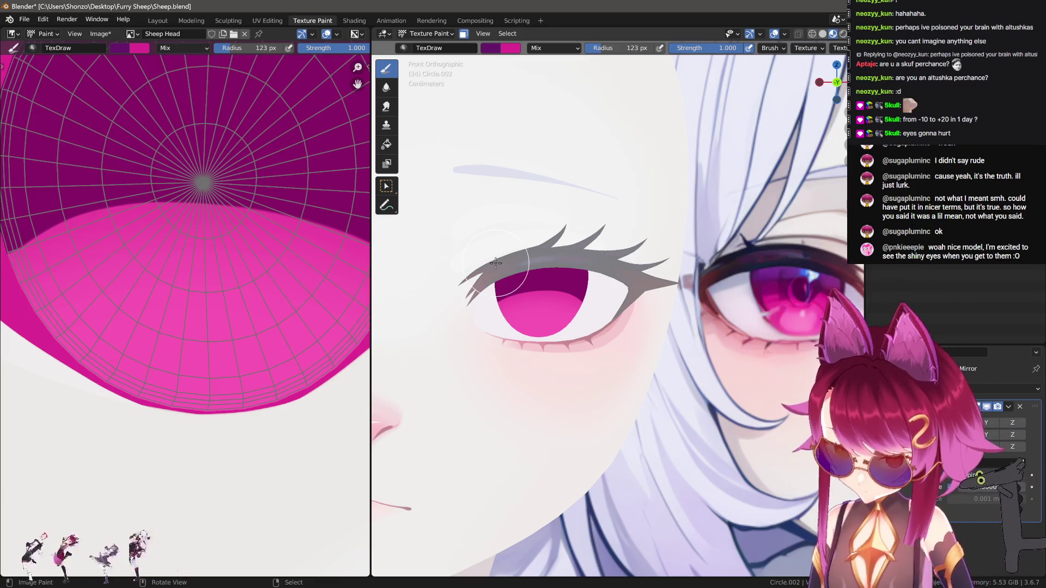
scroll(504, 279, "up", 2)
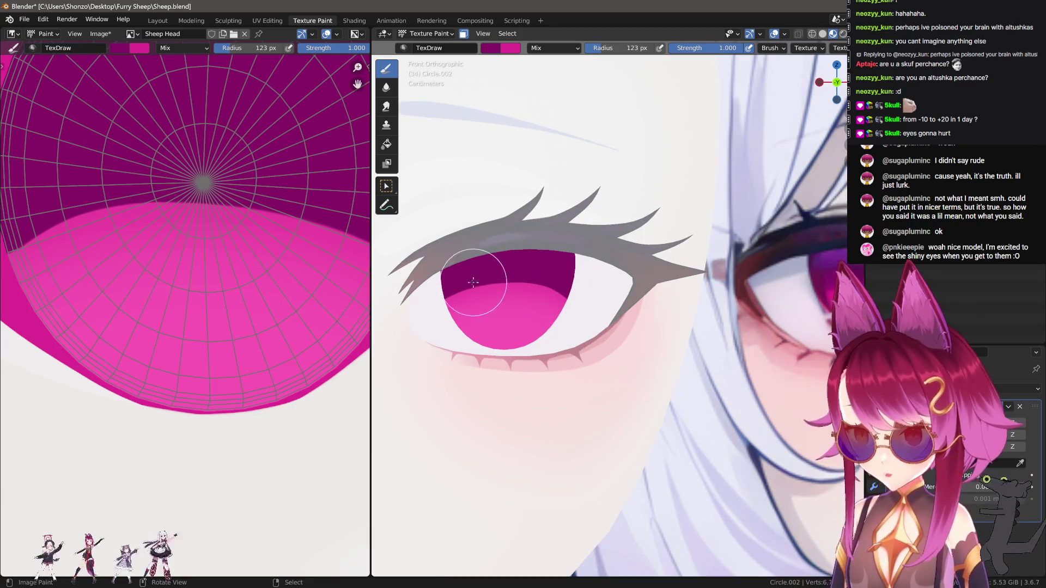
scroll(502, 255, "up", 2)
middle_click_drag(397, 272, 452, 255, "shift")
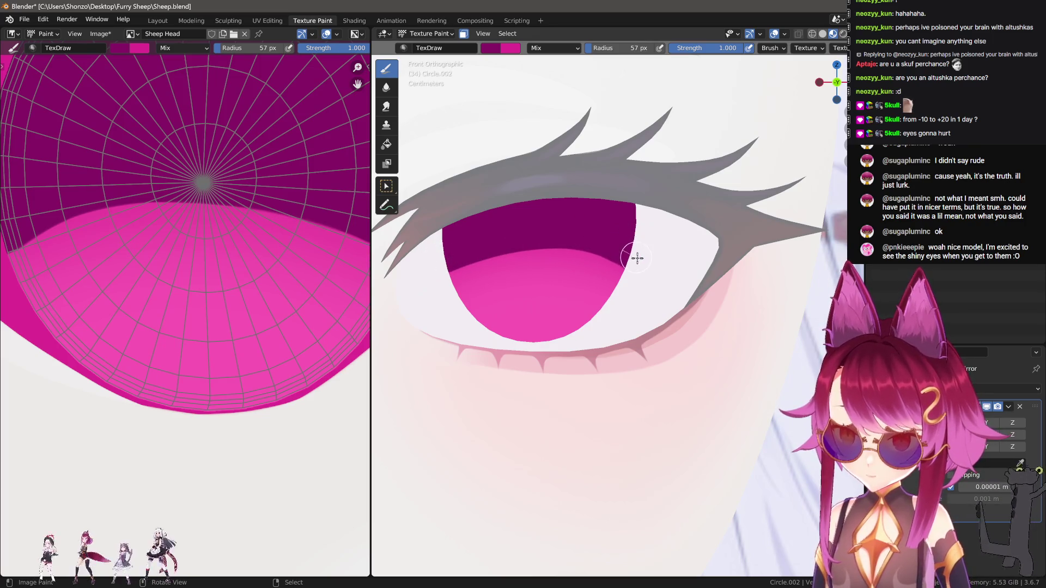
Bring the reference eye into view and set a smaller brush size.
scroll(653, 264, "down", 3)
middle_click_drag(653, 263, 606, 280, "shift")
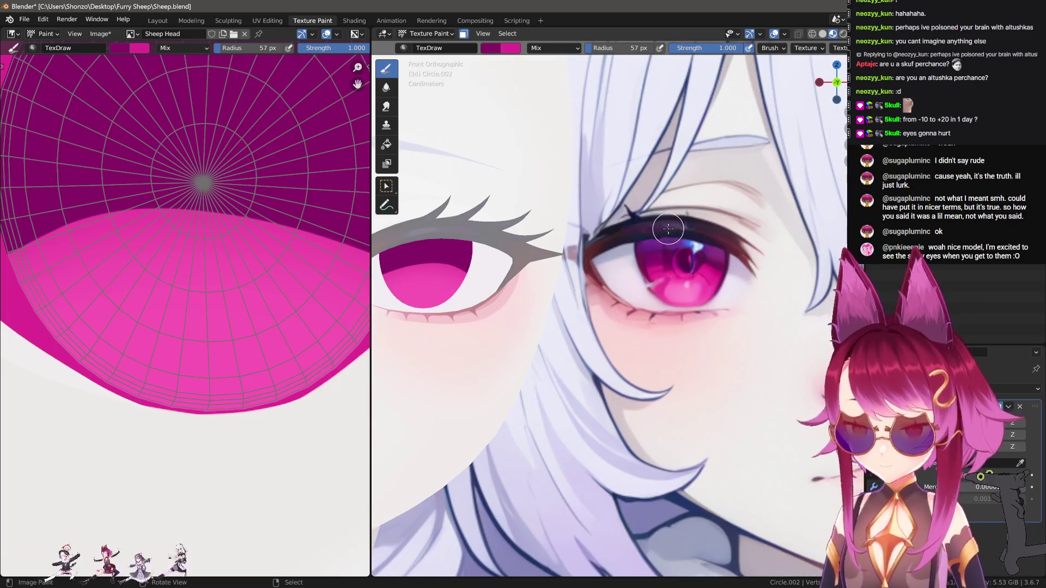
scroll(668, 264, "up", 2)
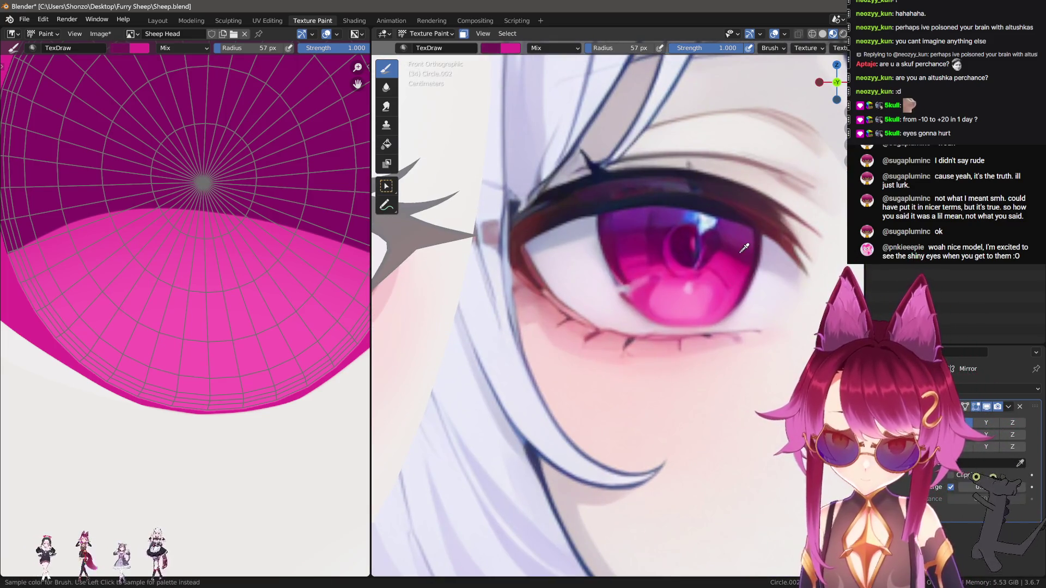
scroll(739, 253, "down", 3)
scroll(482, 251, "up", 3)
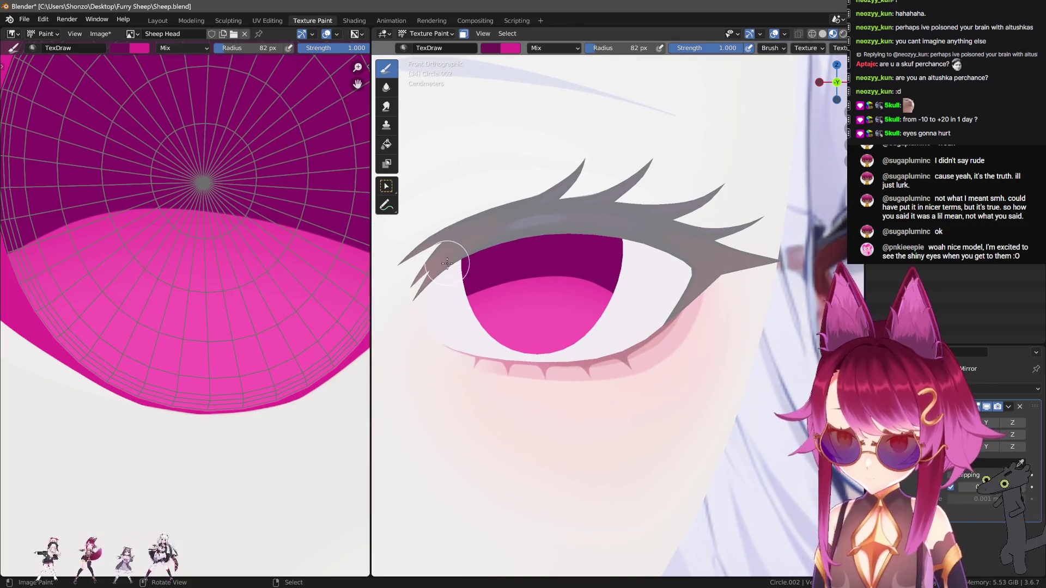
scroll(568, 256, "down", 2)
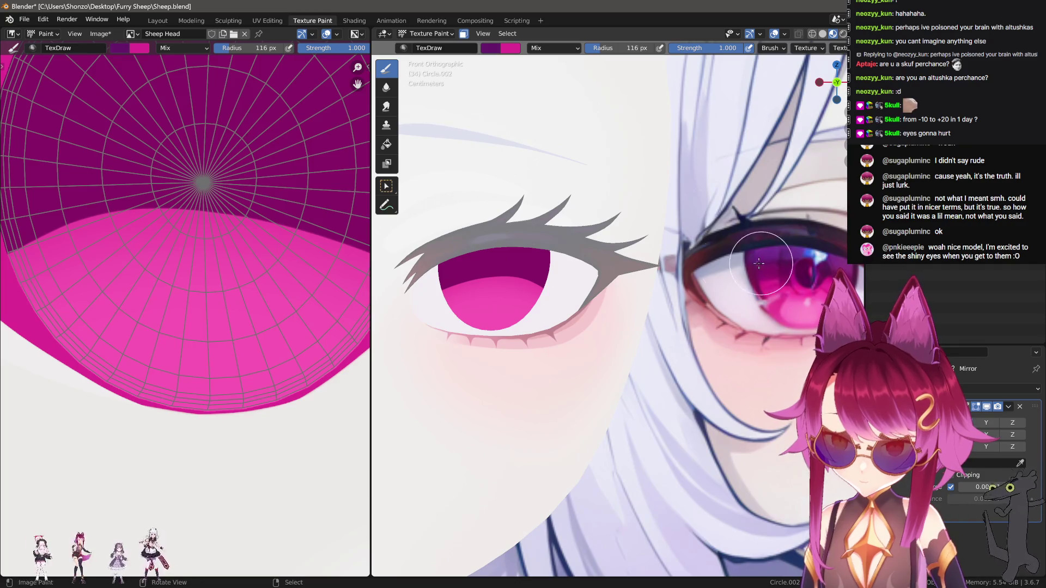
left_click(443, 260)
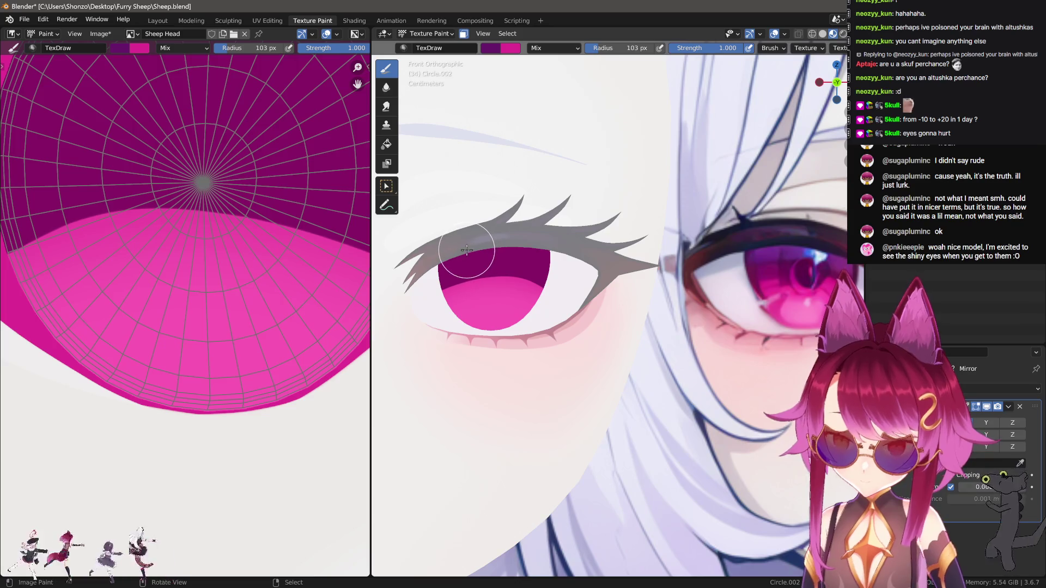
middle_click_drag(521, 249, 521, 279, "ctrl")
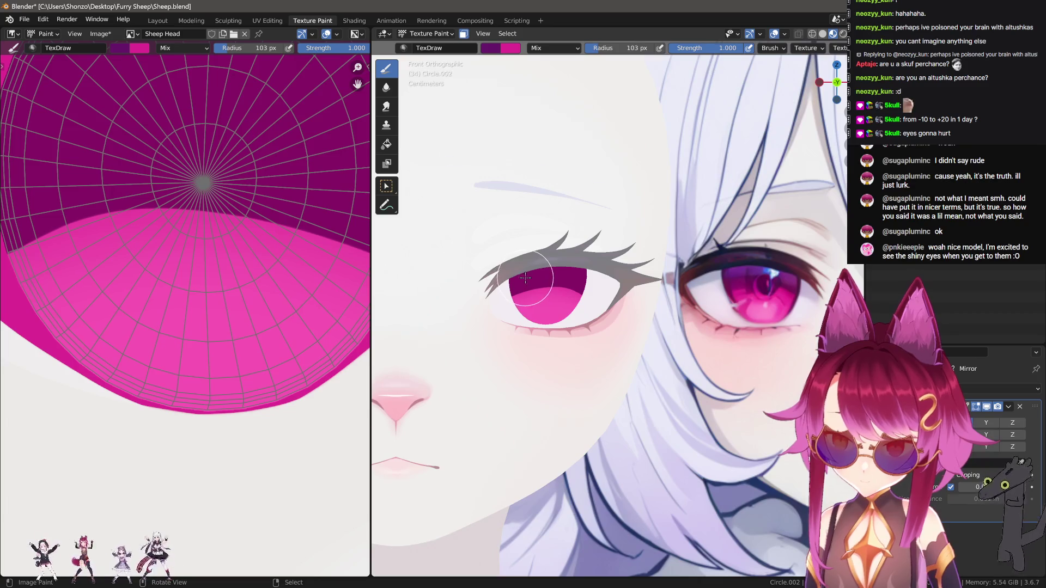
scroll(550, 256, "up", 2)
left_click(490, 259)
scroll(545, 272, "down", 3)
Move the reference image Empty sideways along the X axis beside the sheep's eye.
left_click(502, 272, "alt")
left_click(506, 275)
key("g")
key("x")
left_click(591, 339)
scroll(600, 327, "down", 2)
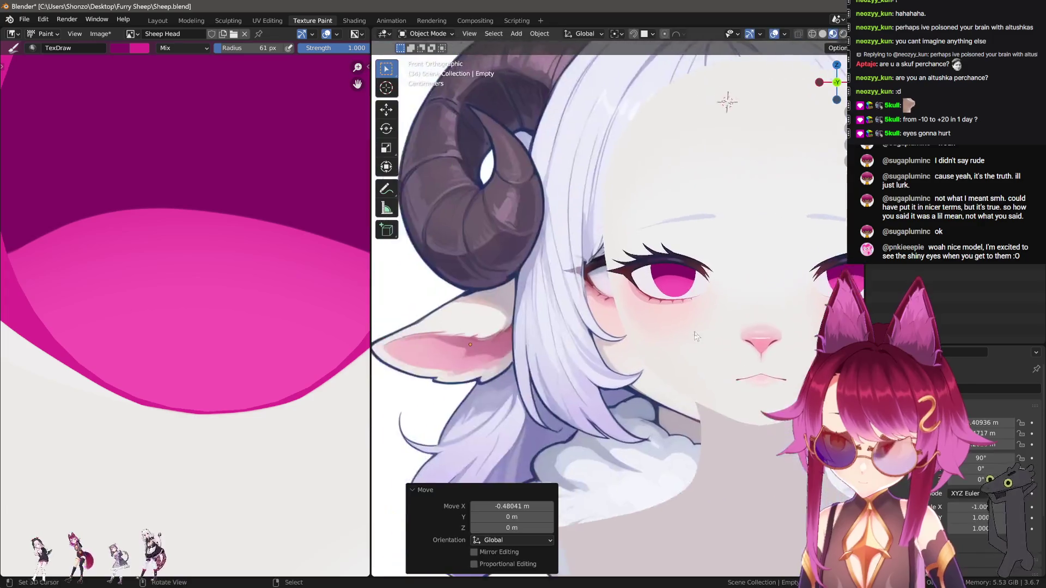
scroll(703, 283, "up", 6)
Select the eye mesh Circle.002 and return it to Texture Paint mode.
left_click(714, 230)
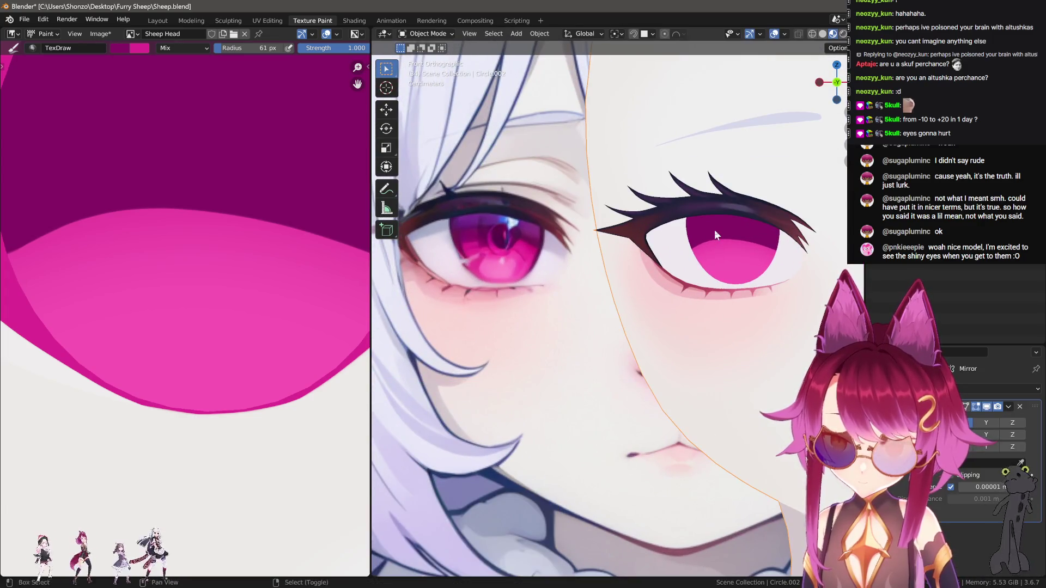
scroll(714, 230, "up", 2)
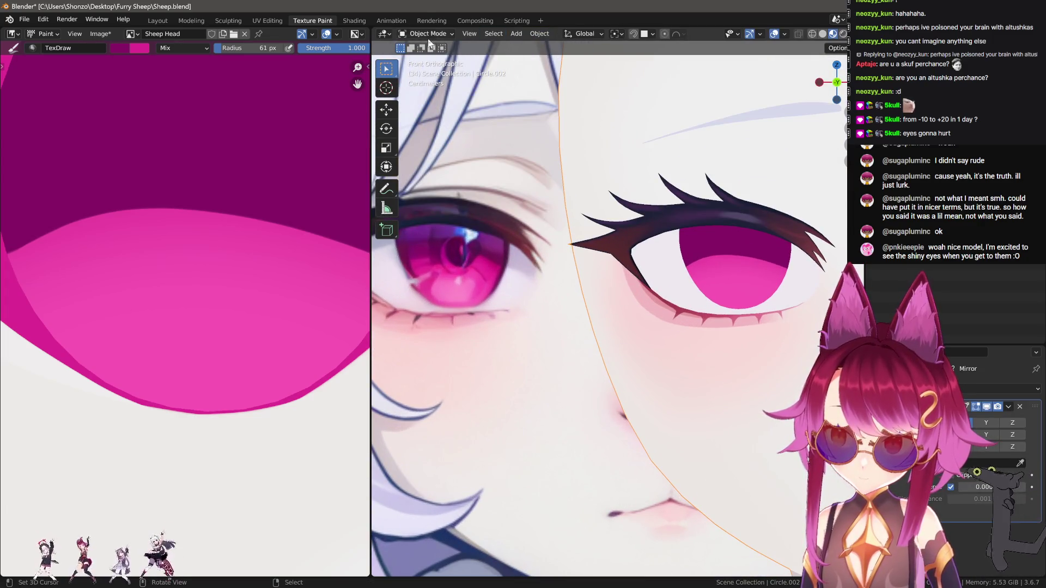
key("ctrl+Tab")
left_click(576, 149)
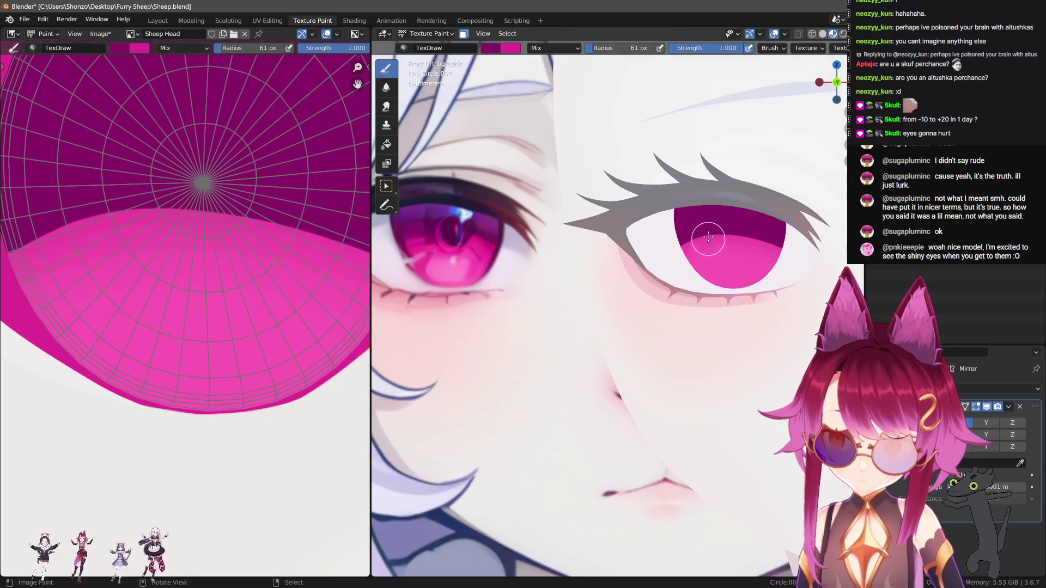
Frame the eye and resize the brush from 50 px to 83 px.
key("f")
left_click(674, 230)
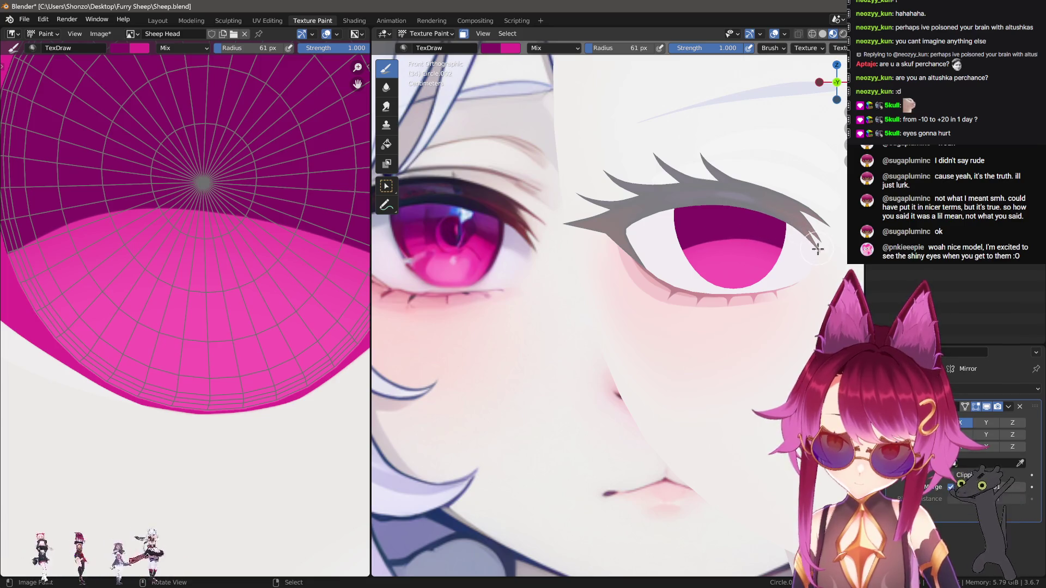
middle_click_drag(560, 258, 572, 264, "shift")
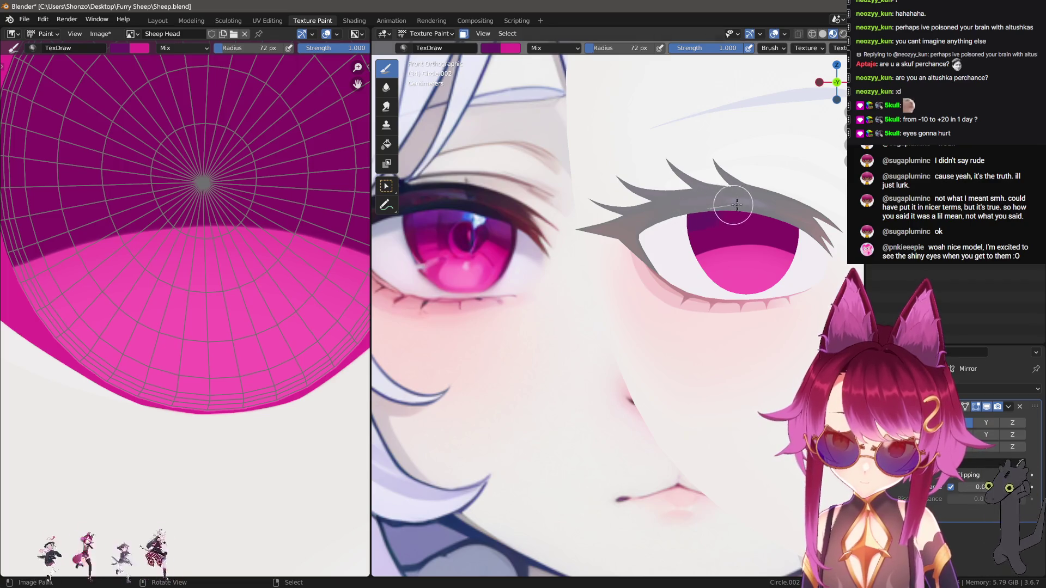
key("f")
left_click(665, 216)
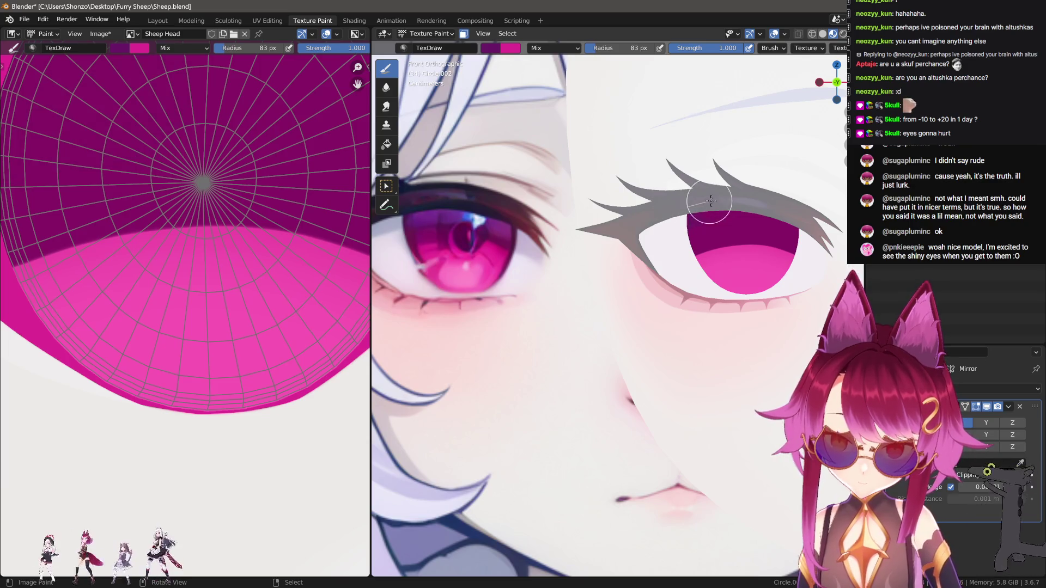
scroll(801, 213, "up", 2)
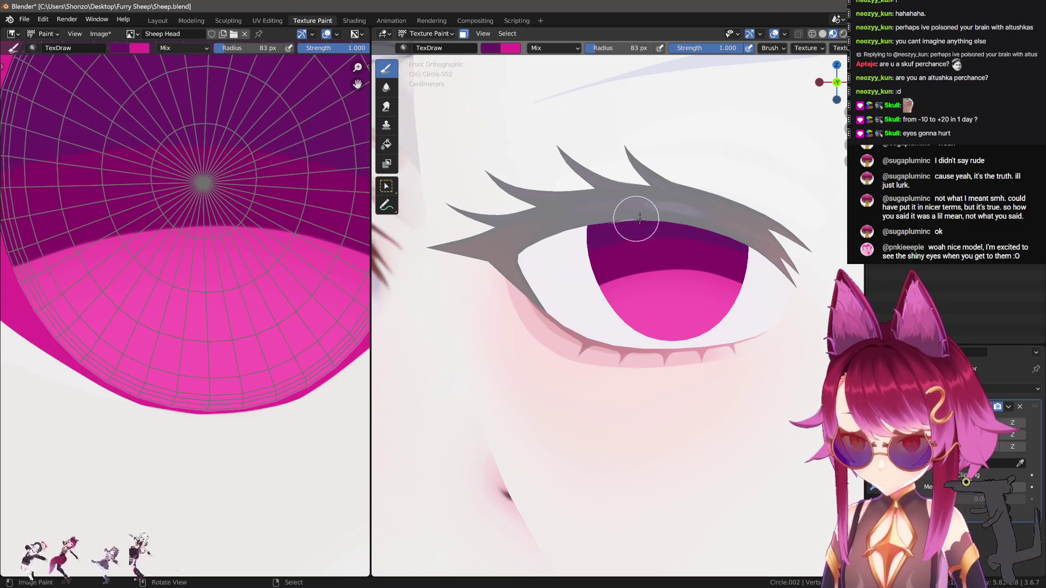
scroll(789, 272, "down", 4)
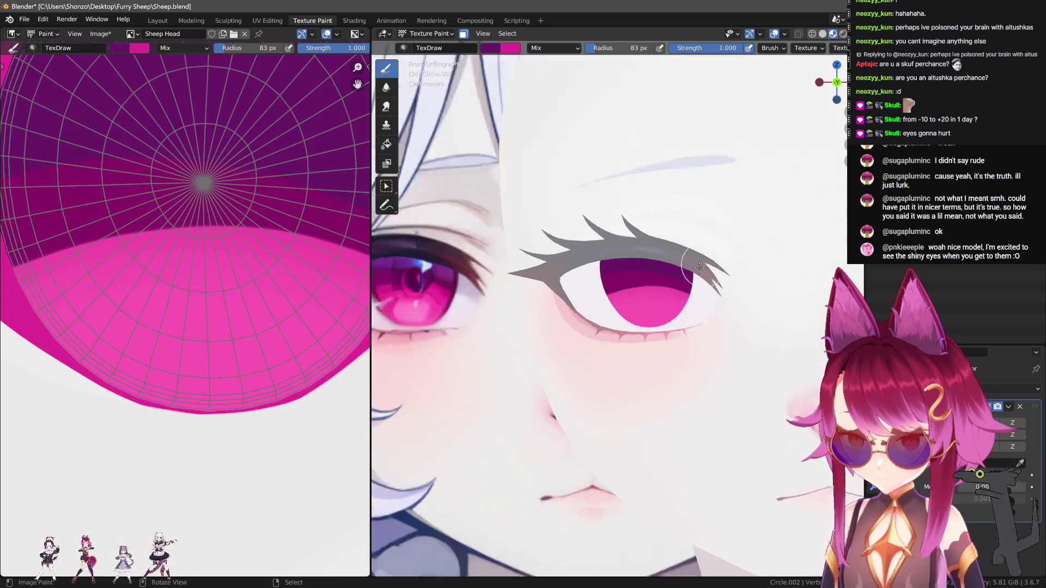
scroll(486, 247, "up", 3)
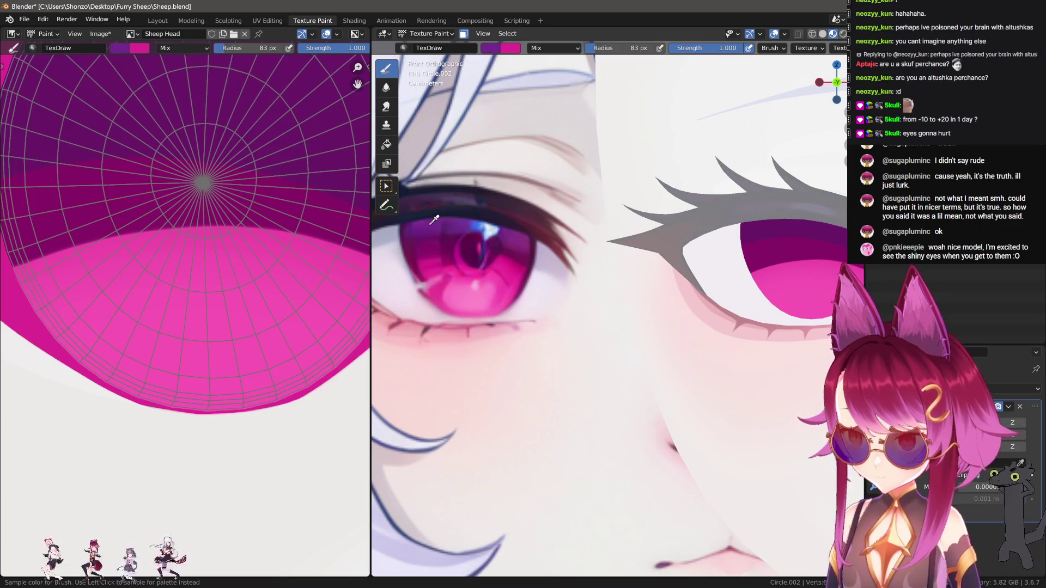
Give the brush Smooth falloff and enlarge it to 221 px, zoomed in on the eye.
middle_click_drag(698, 224, 457, 222, "shift")
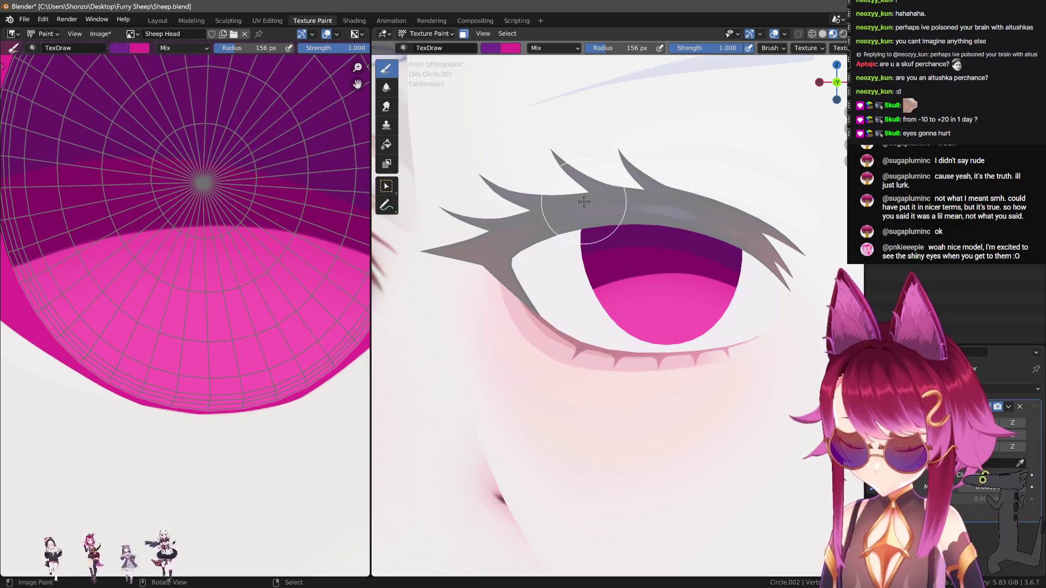
key("shift+ctrl+f")
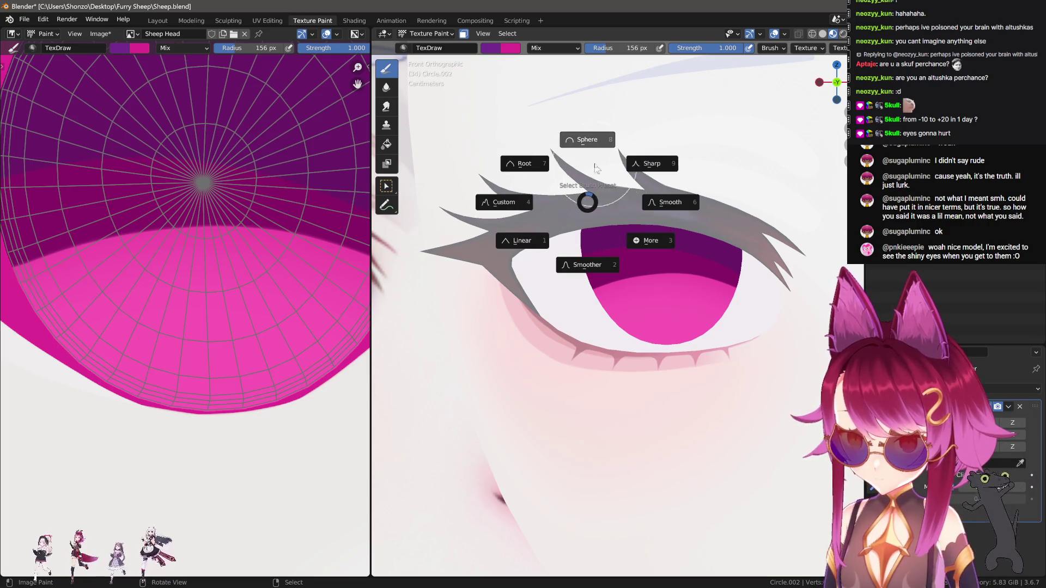
left_click(594, 148)
key("shift+ctrl+f")
left_click(687, 196)
scroll(687, 203, "up", 2)
mouse_move(644, 233)
middle_mouse_down("shift")
mouse_move(577, 201)
mouse_move(579, 209)
middle_mouse_up("shift")
key("f")
left_click(511, 188)
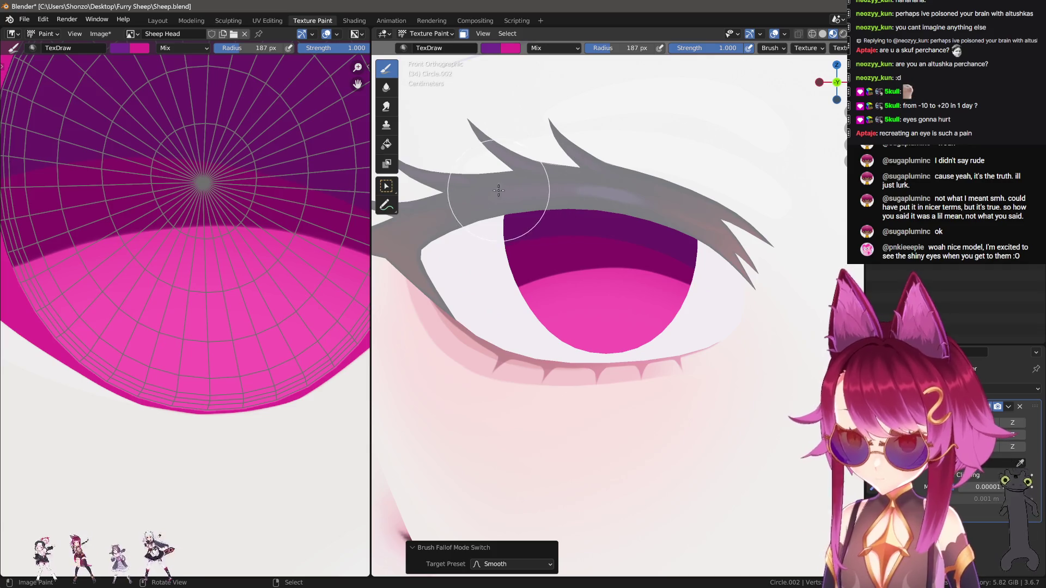
key("f")
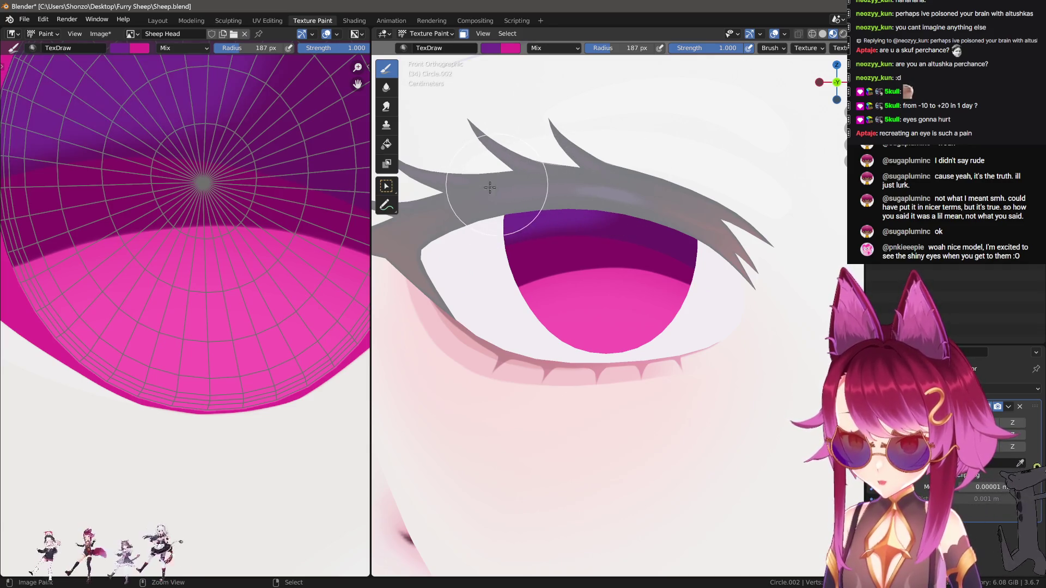
left_click(498, 186)
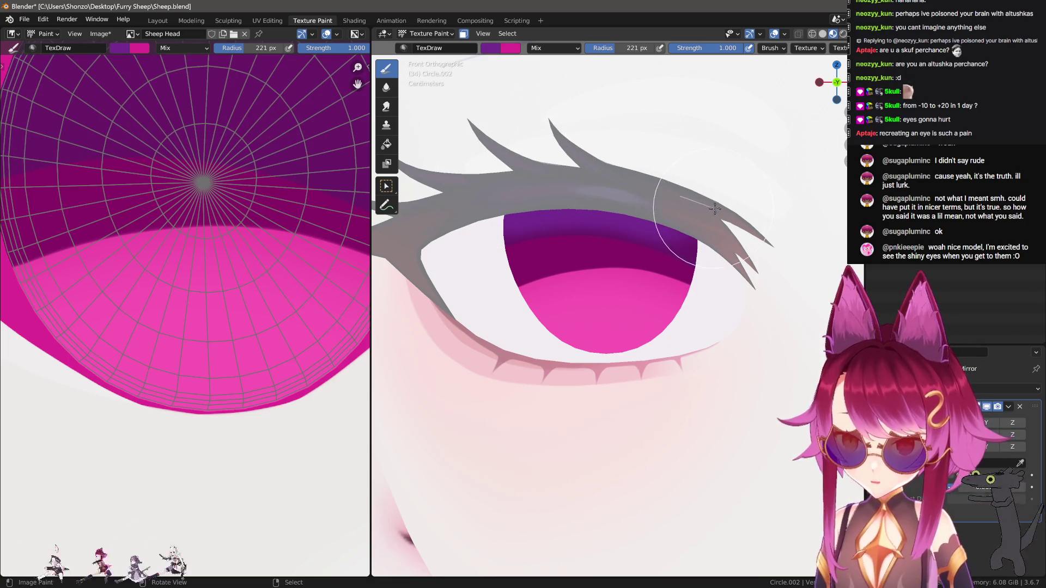
Switch to Sharper falloff and settle the brush at 239 px over the upper iris.
scroll(763, 294, "down", 5)
mouse_move(544, 354)
middle_mouse_down("shift")
mouse_move(614, 356)
mouse_move(571, 345)
middle_mouse_up("shift")
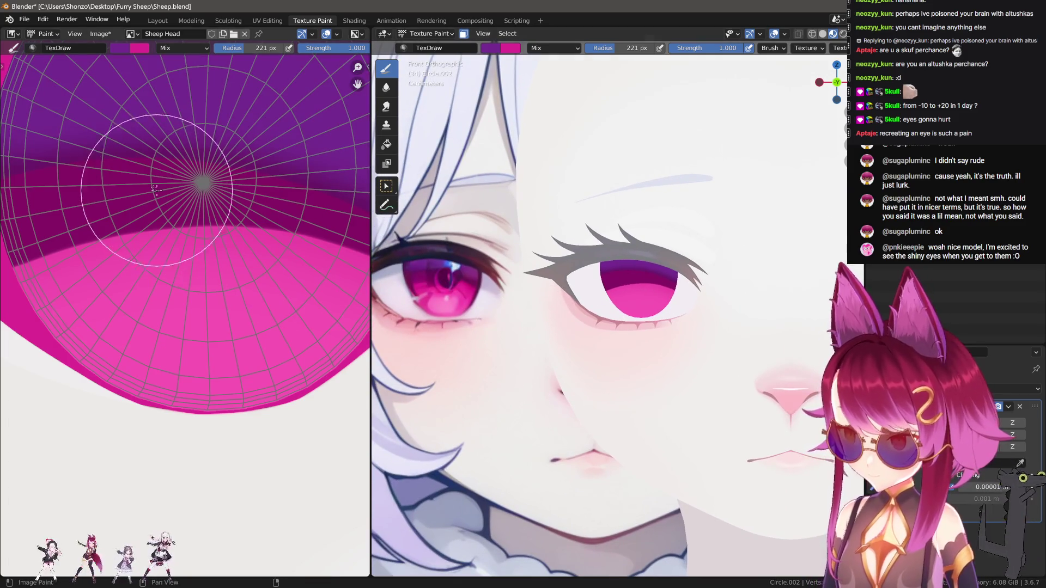
scroll(576, 280, "up", 2)
scroll(576, 280, "up", 1)
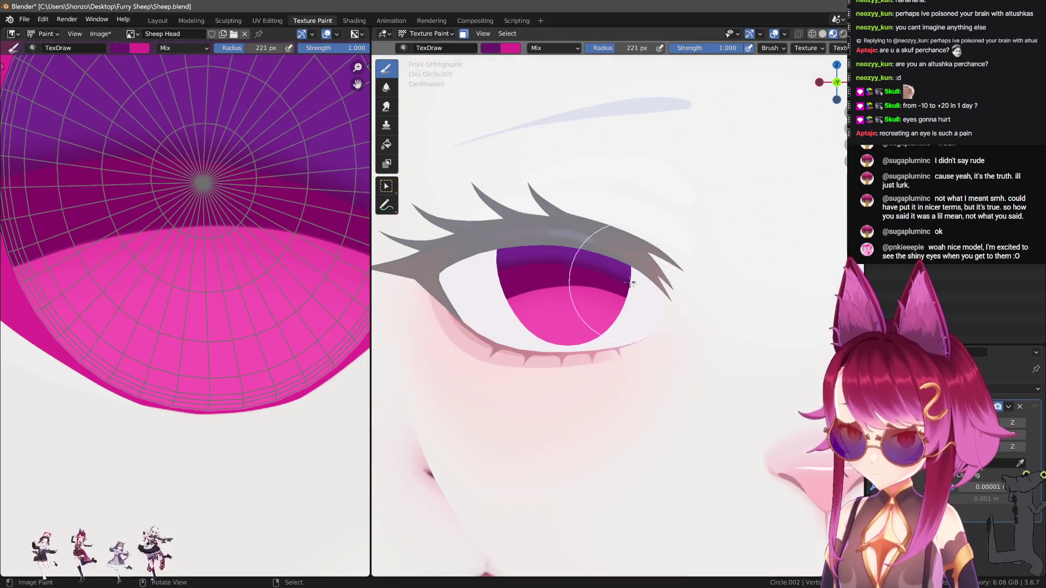
key("w")
left_click(733, 343)
left_click(501, 242)
key("f")
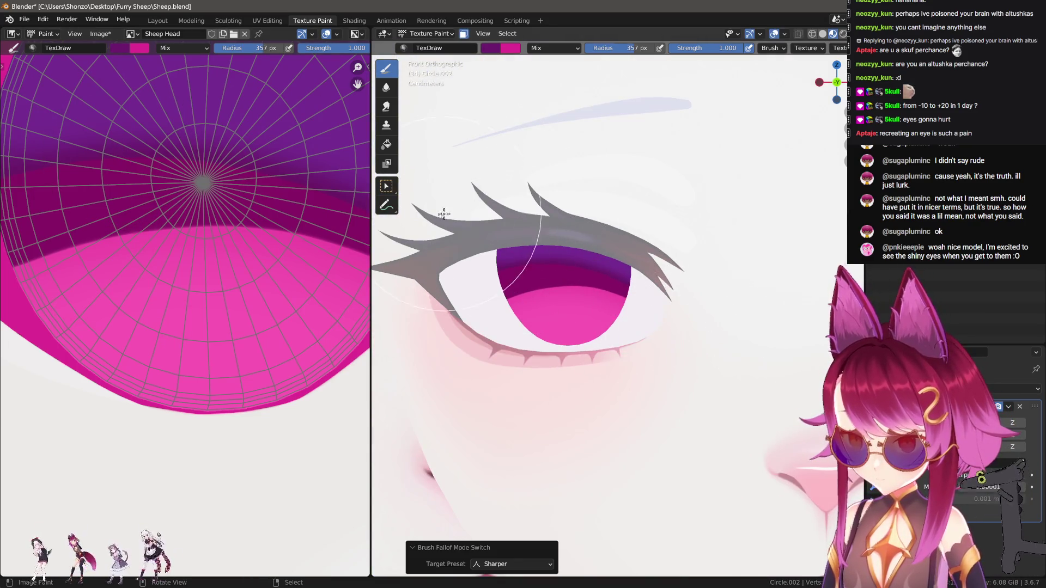
left_click(523, 183)
key("f")
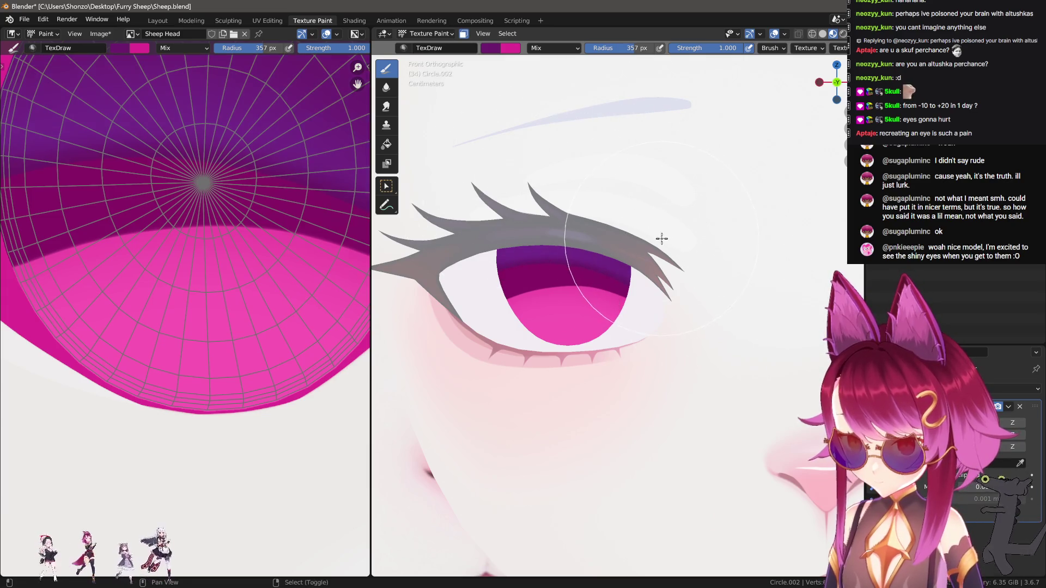
left_click(627, 237)
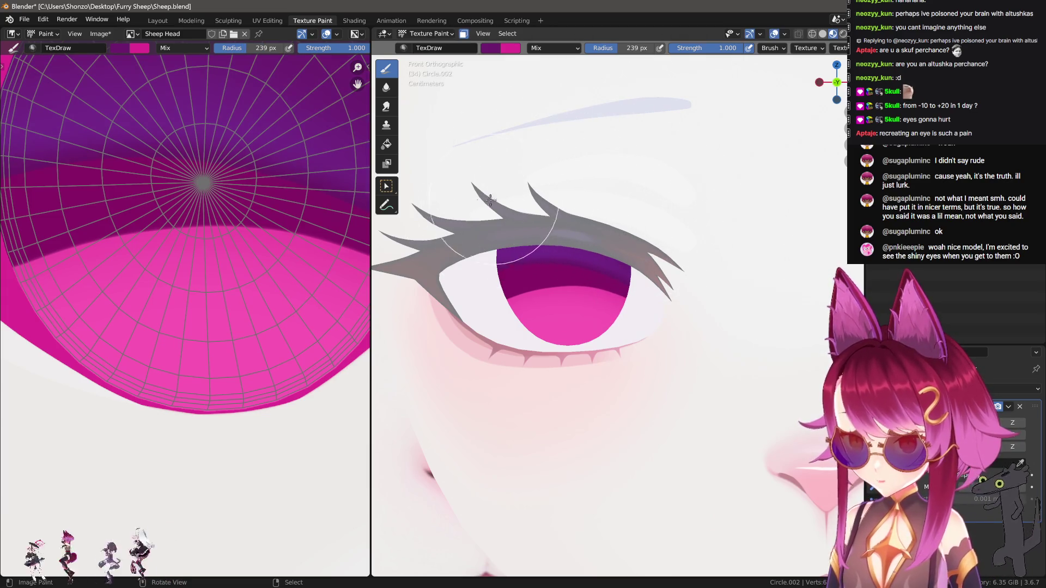
scroll(406, 226, "down", 5)
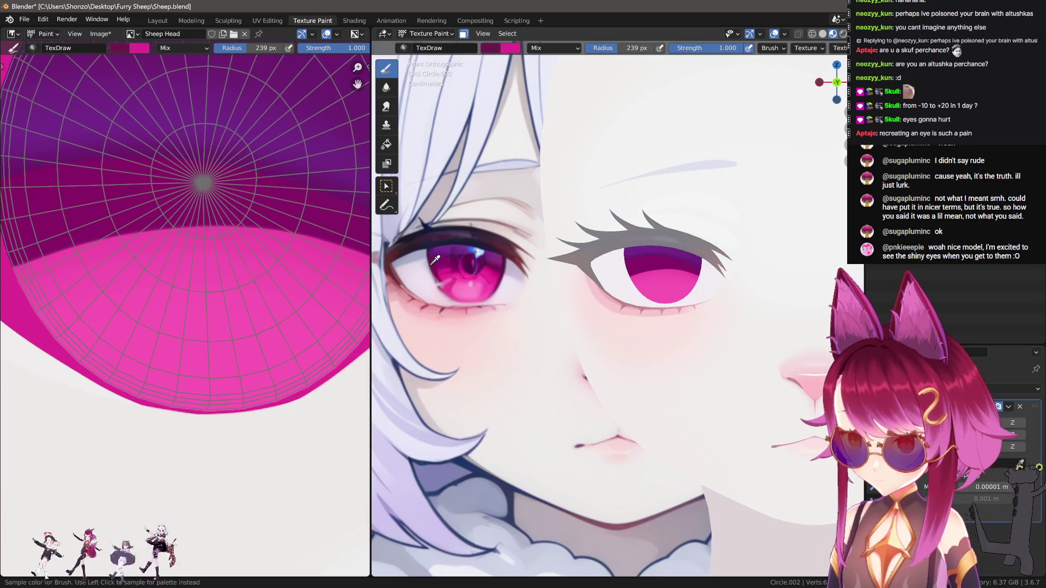
Switch the texture brush falloff to Sphere.
scroll(528, 303, "up", 4)
key("shift+f")
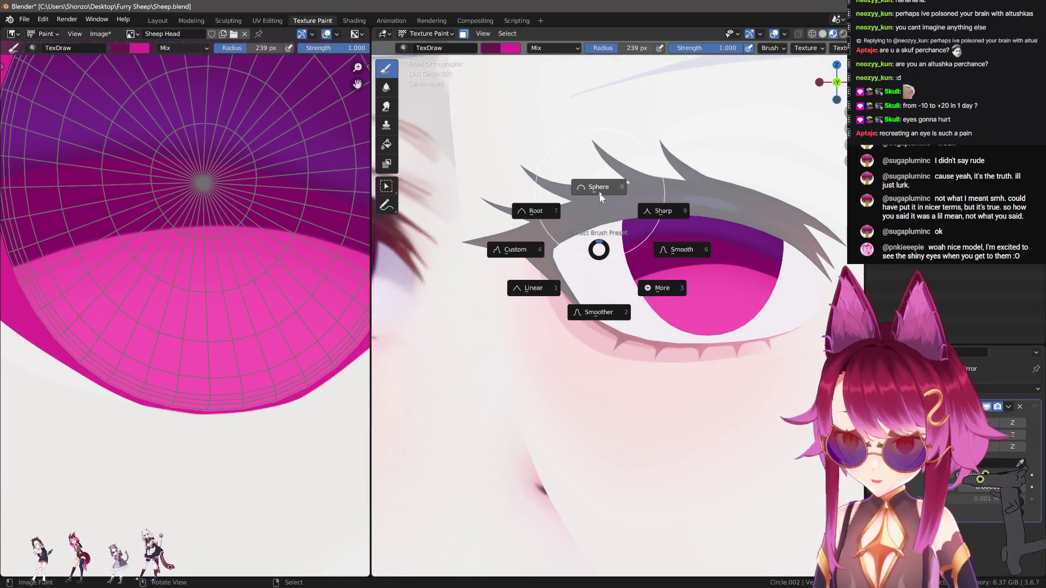
left_click(599, 197)
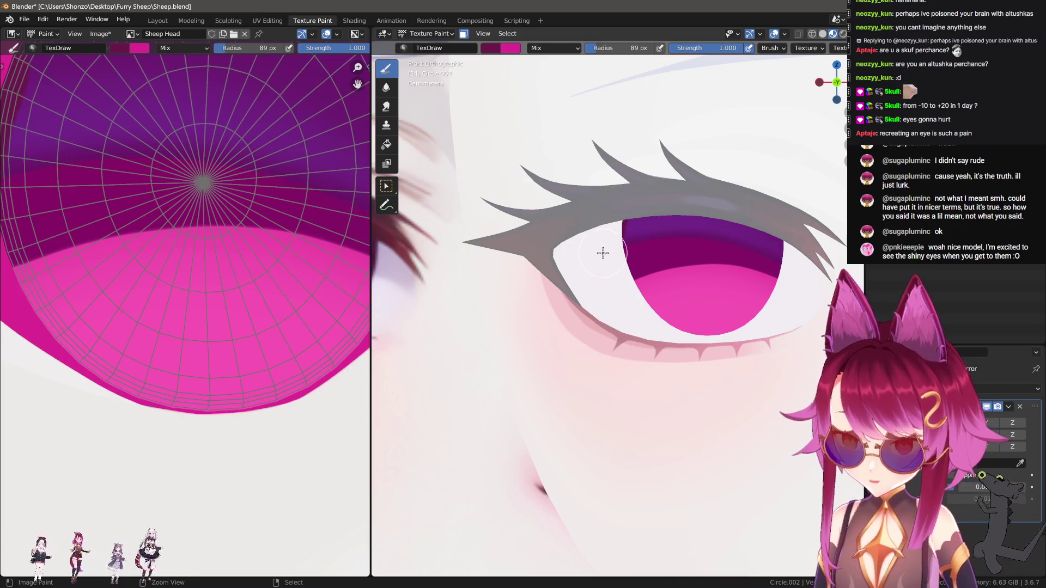
key("shift+f")
key("Escape")
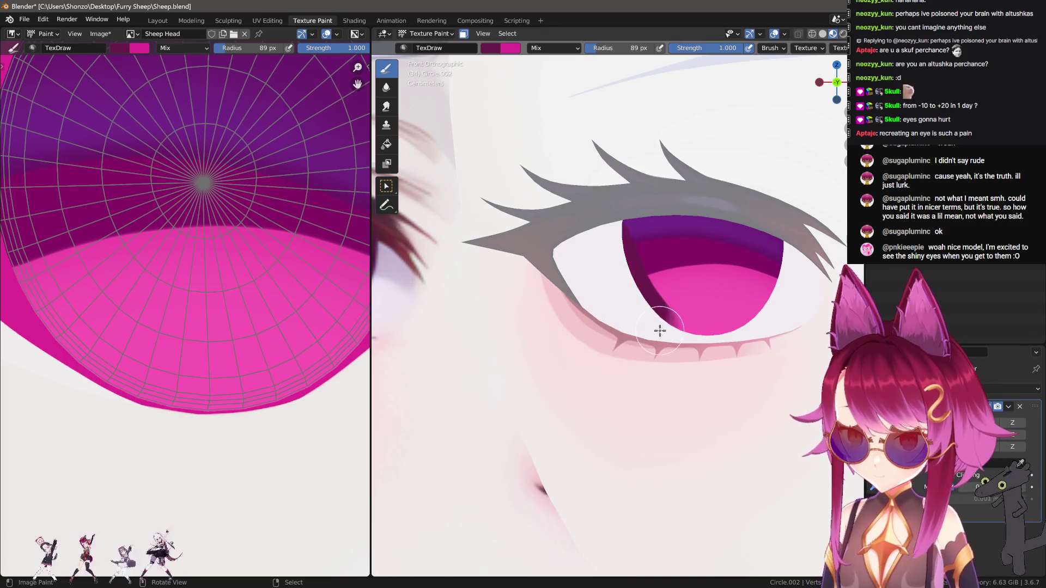
scroll(560, 357, "down", 2)
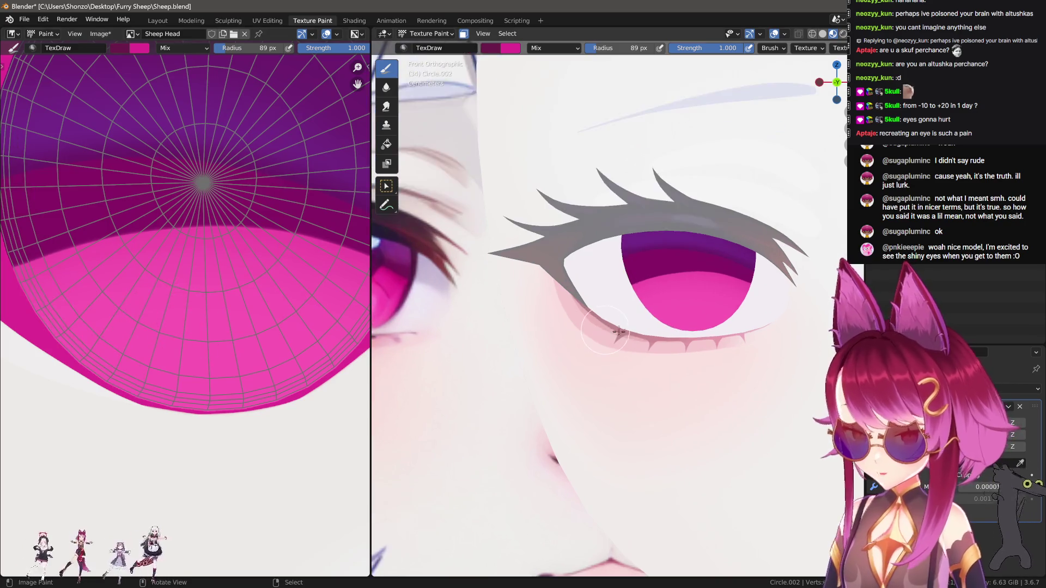
In Edit Mode, clear the selection and select the eye's outer edge loop.
key("Tab")
scroll(612, 325, "up", 5)
middle_click_drag(599, 305, 611, 325)
scroll(612, 325, "down", 6)
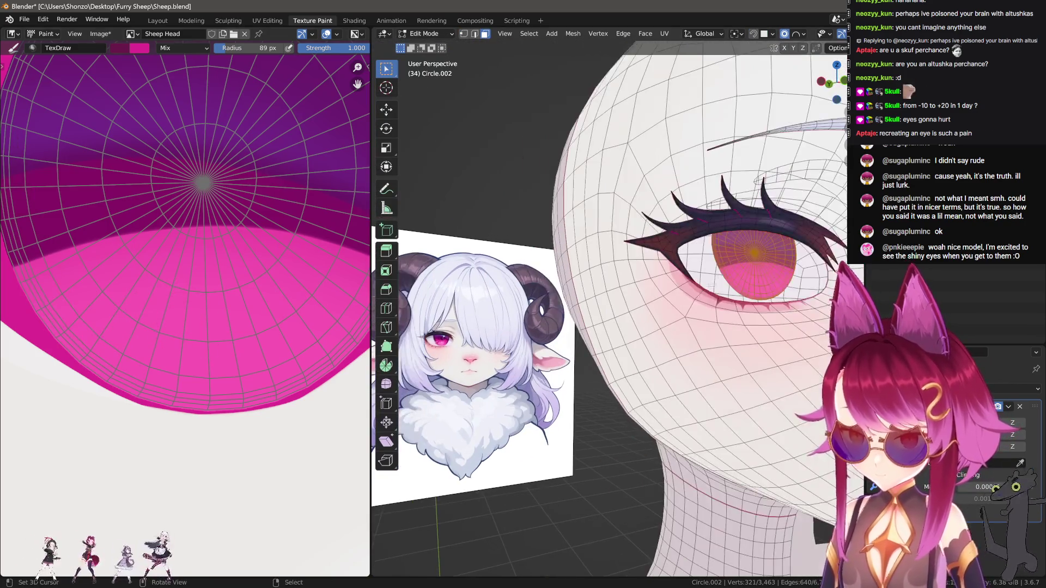
scroll(689, 343, "up", 7)
key("alt+a")
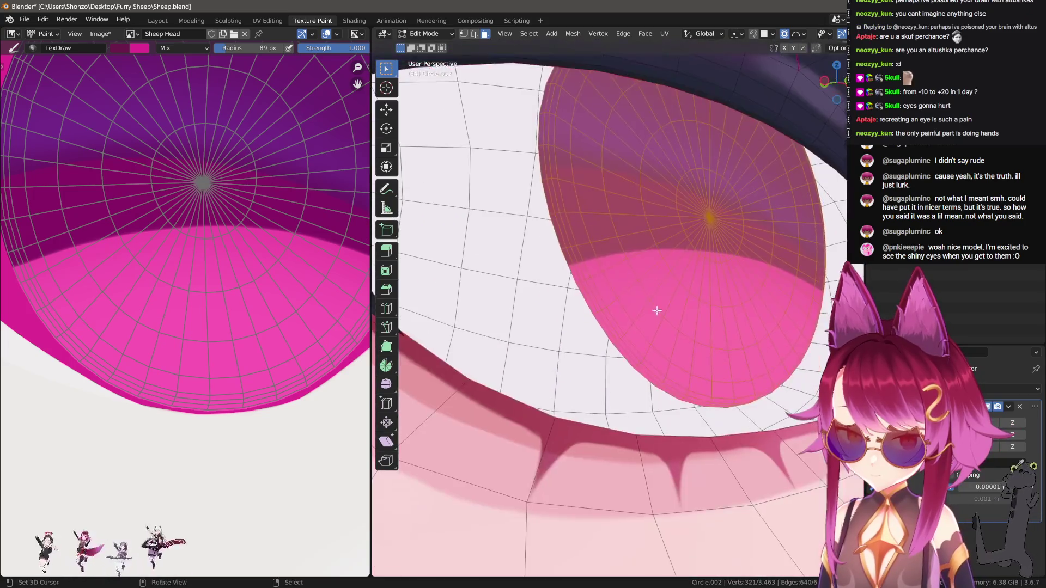
scroll(607, 298, "up", 3)
left_click(561, 268, "alt")
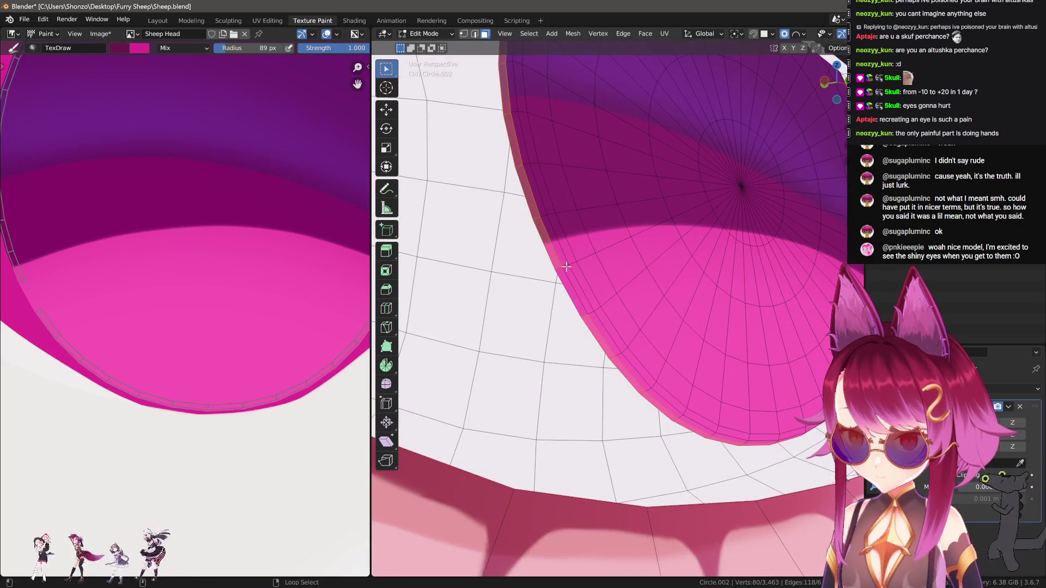
scroll(566, 267, "down", 3)
Back in Texture Paint, view the eye from the front and enlarge the brush radius.
key("Tab")
key("KP_1")
scroll(689, 324, "up", 3)
scroll(689, 324, "down", 3)
key("bracketright")
key("bracketright")
key("bracketright")
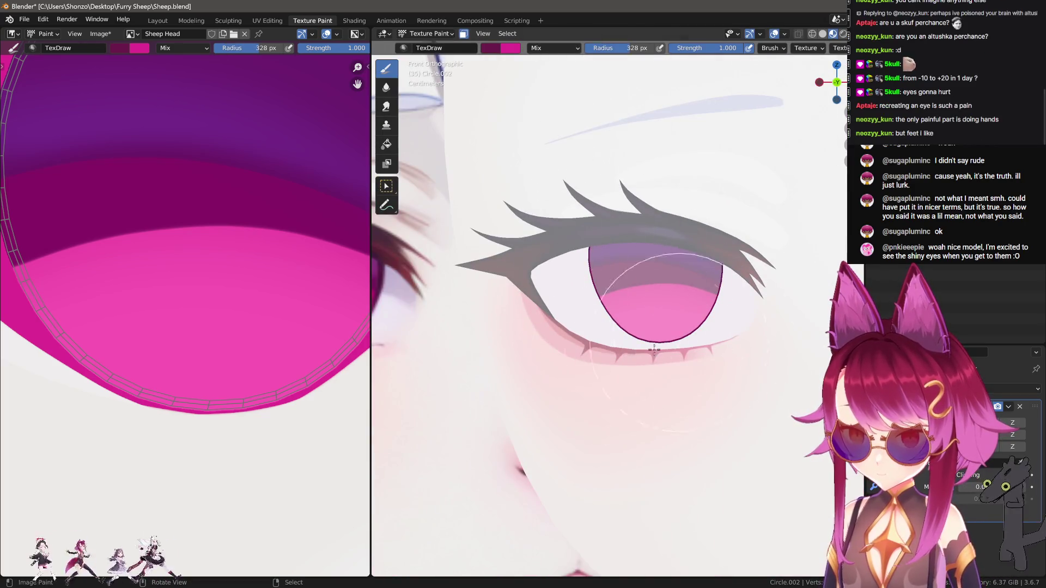
Select the whole eye mesh, return to painting and zoom out to the face.
key("Tab")
key("a")
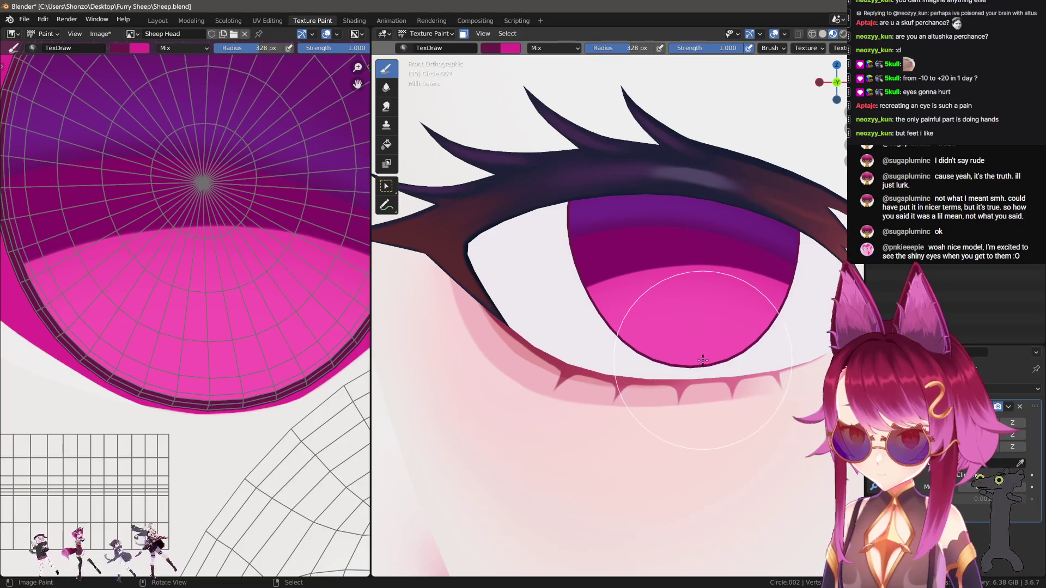
scroll(555, 273, "up", 4)
key("Tab")
scroll(555, 273, "down", 4)
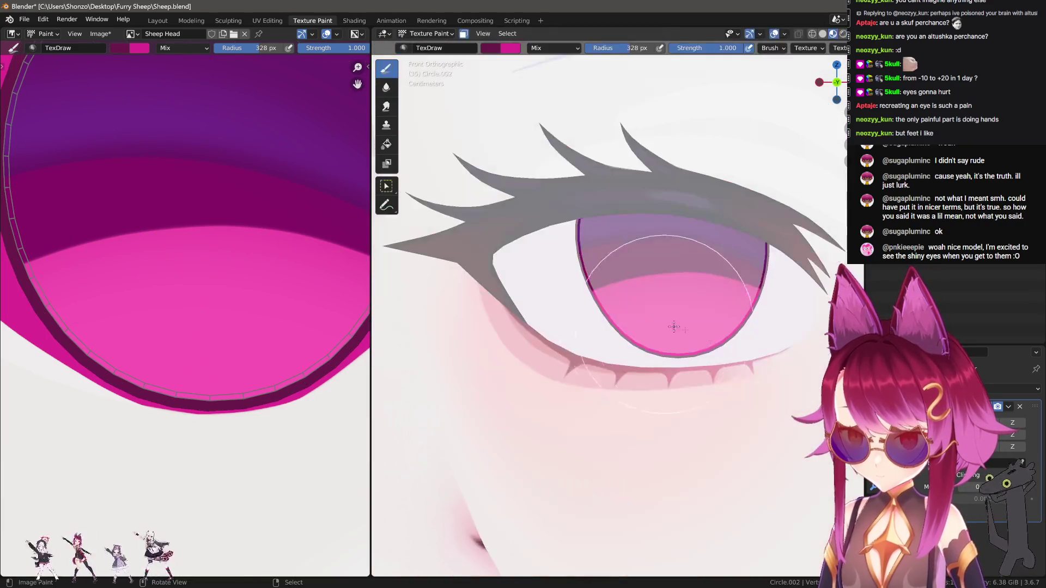
middle_click_drag(728, 265, 700, 323, "ctrl")
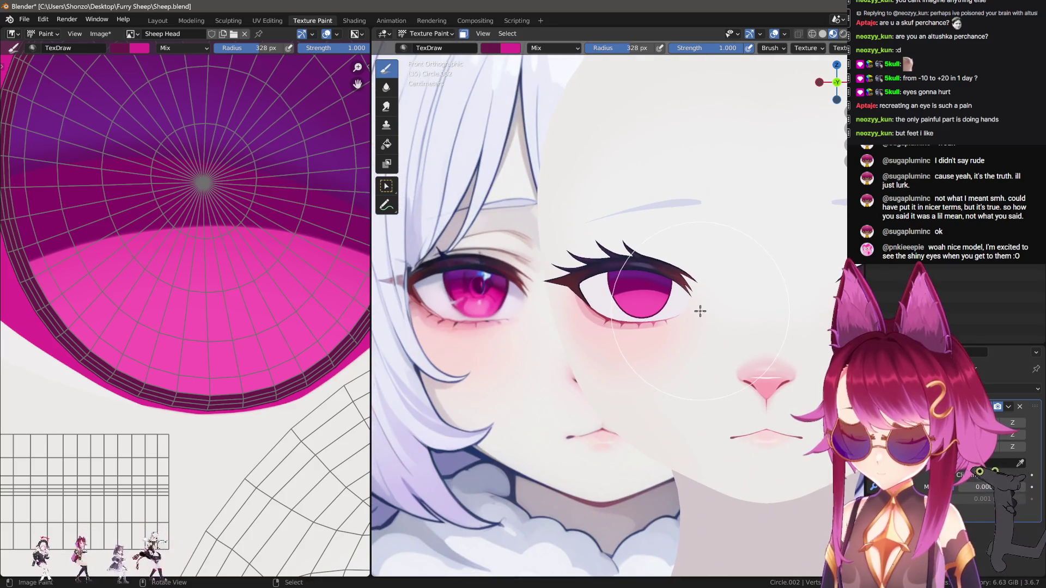
Mask painting to the eye rim's inner and outer loops.
key("Tab")
scroll(700, 311, "up", 4)
key("alt+a")
left_click(598, 242, "alt")
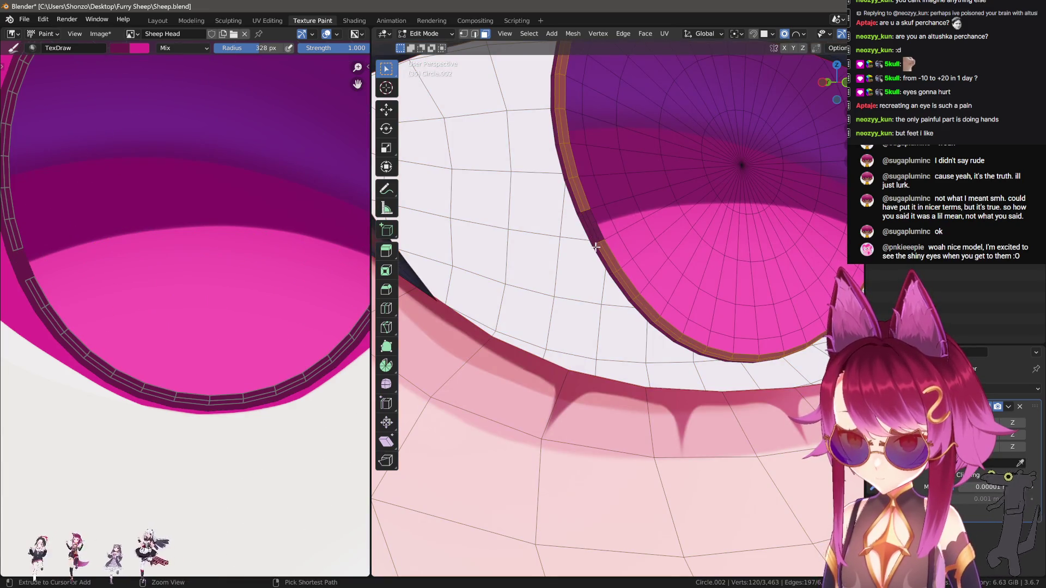
left_click(595, 245, "alt+shift")
key("Tab")
scroll(650, 268, "down", 4)
Set the brush falloff to Sharper and show brush settings beside the texture.
key("shift+f")
left_click(716, 360)
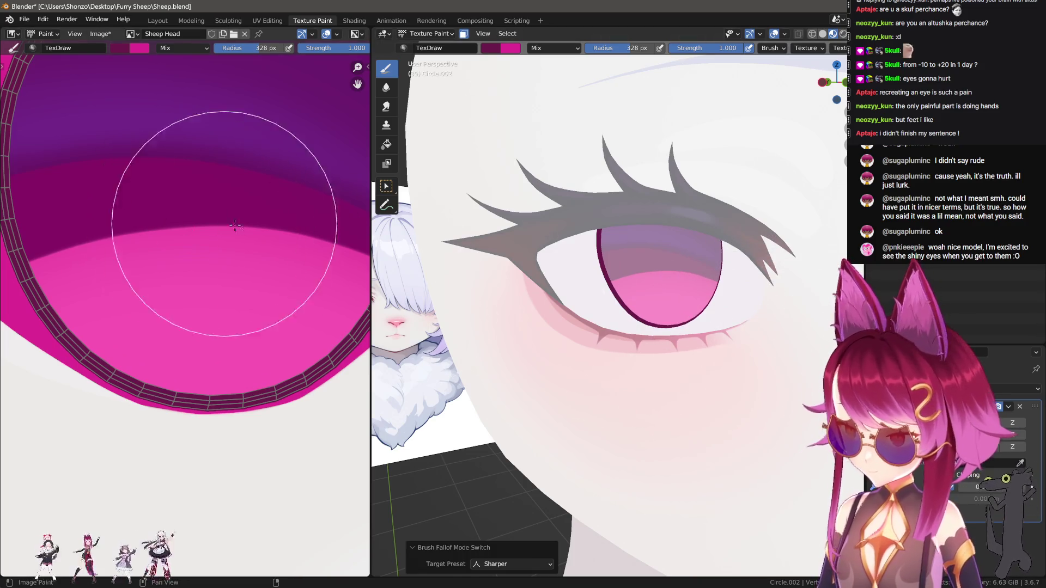
scroll(268, 257, "down", 5)
key("n")
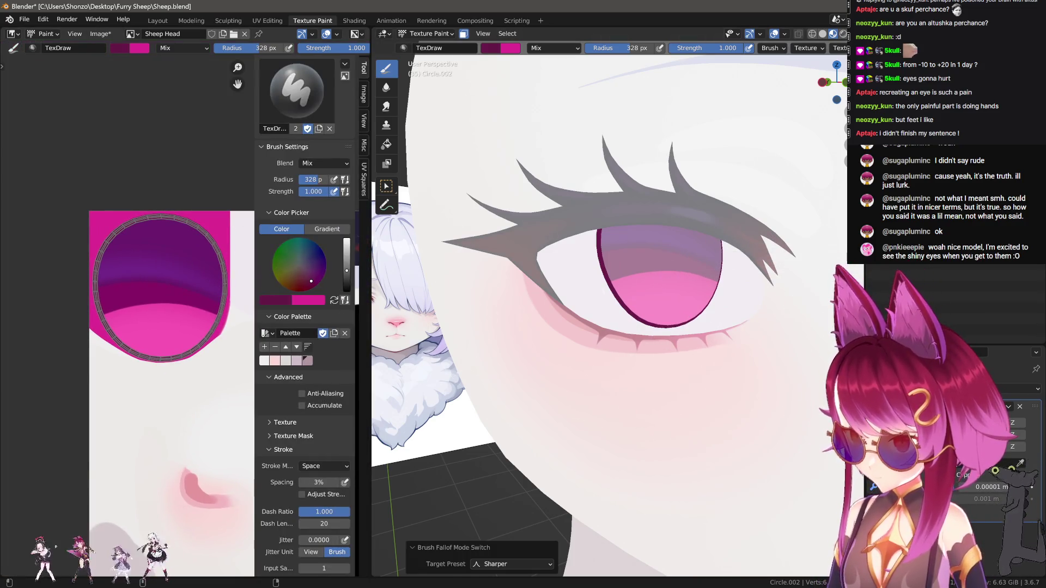
From the front view, set the brush radius to 500 px and zoom in on the eye.
key("KP_1")
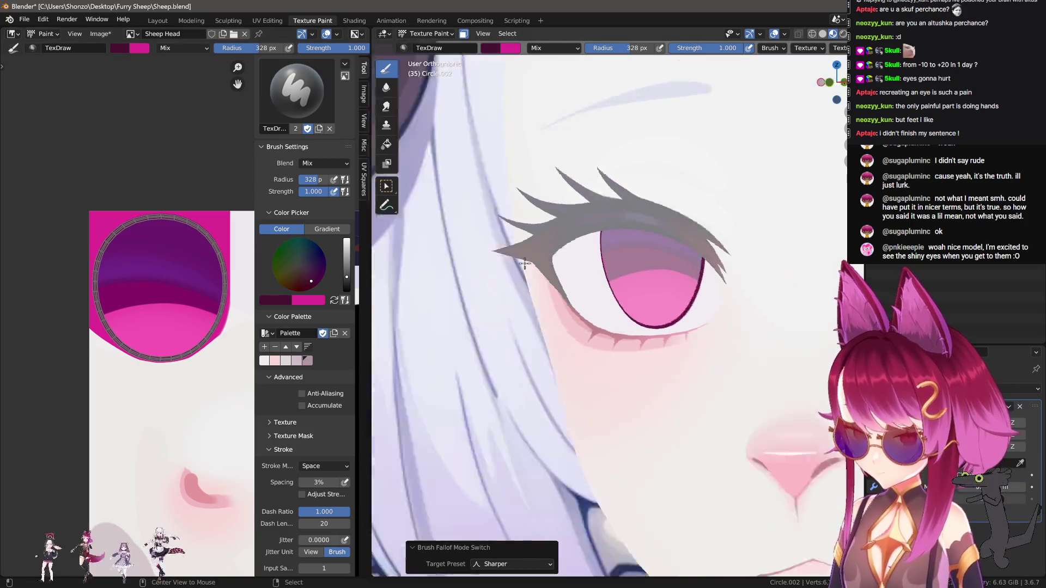
key("f")
left_click(794, 264)
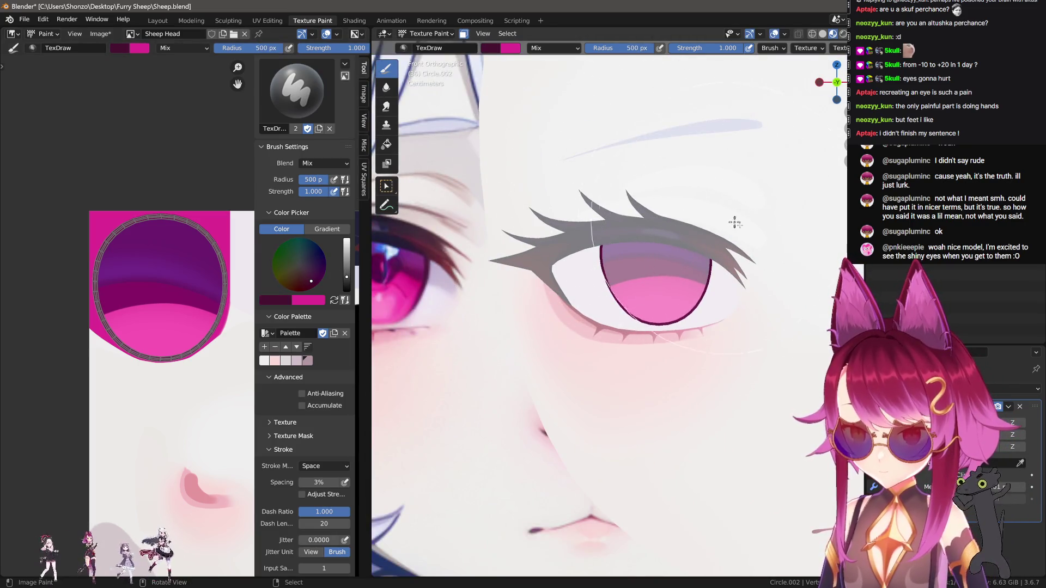
middle_click_drag(510, 208, 675, 276, "ctrl")
scroll(692, 292, "down", 2)
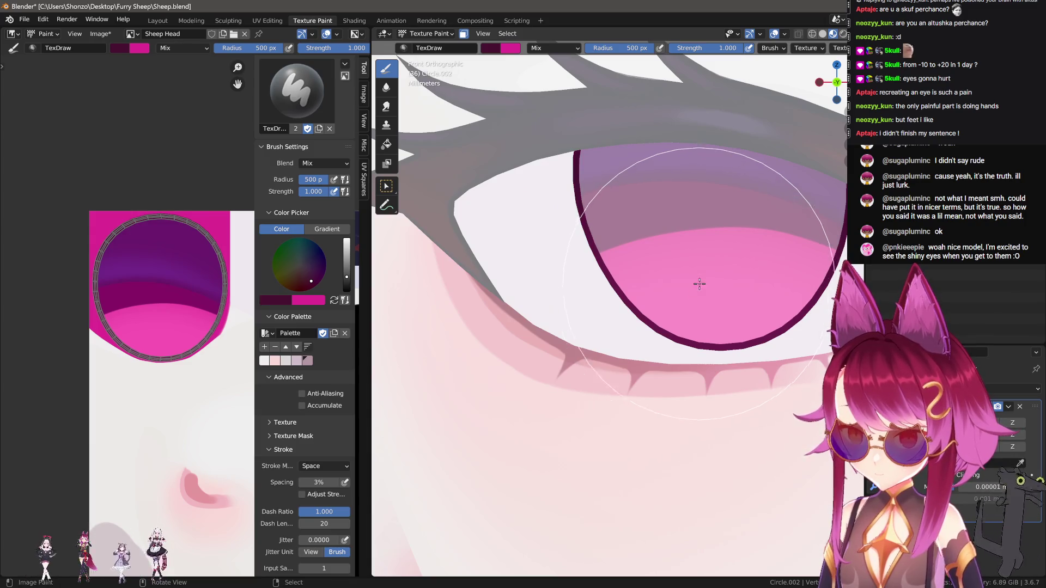
scroll(708, 273, "down", 5)
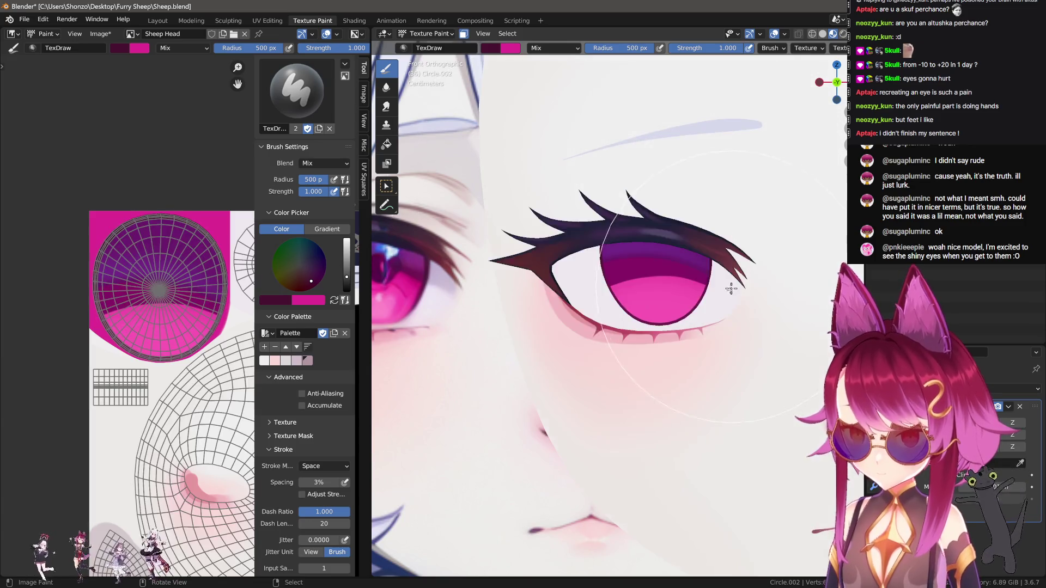
scroll(621, 426, "up", 4)
scroll(621, 426, "up", 2)
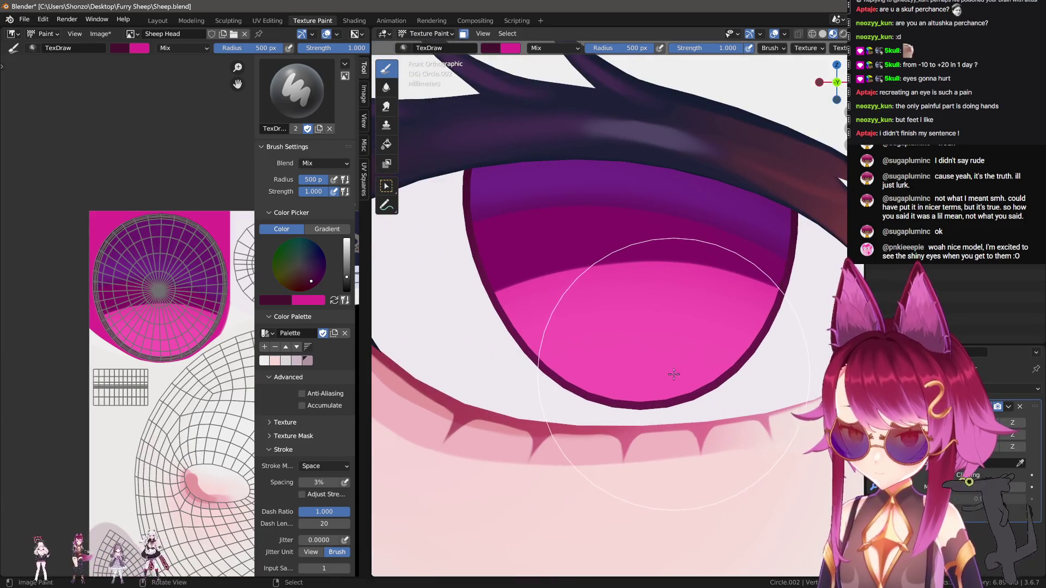
Reselect the eye-rim face loop in Edit Mode as the paint mask.
key("Tab")
middle_click_drag(567, 389, 535, 359)
left_click(505, 334, "alt")
left_click(500, 338, "alt")
key("Tab")
key("Tab")
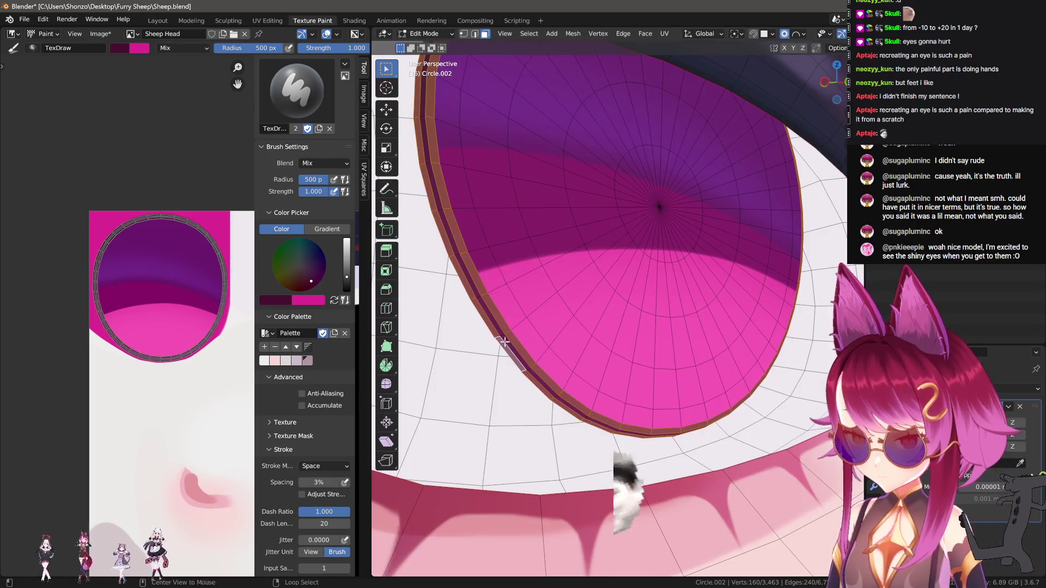
left_click(502, 340, "alt")
key("Tab")
Resize the texture brush radius to 378 px.
scroll(509, 272, "down", 3)
key("f")
left_click(518, 201)
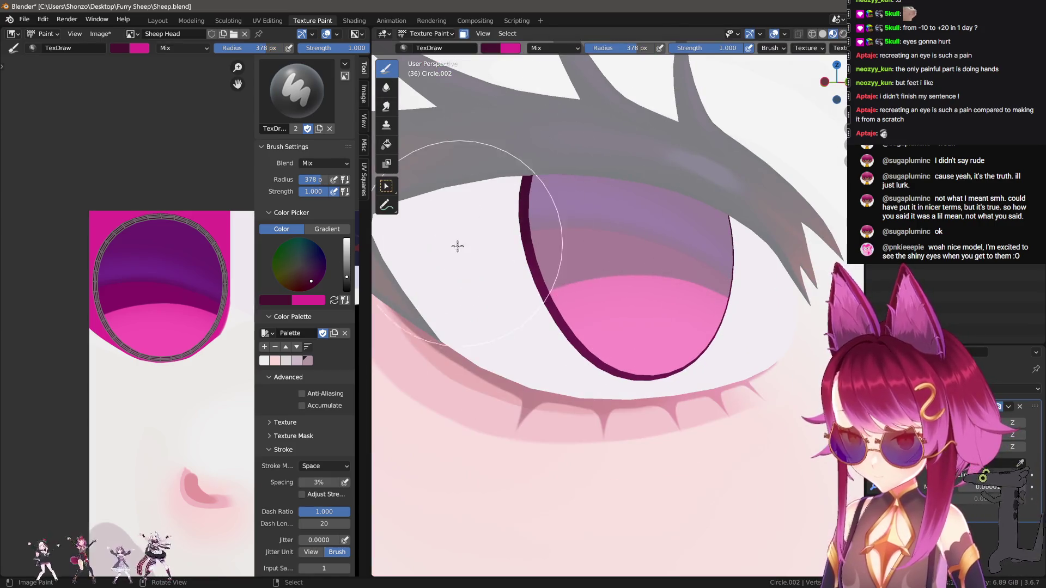
right_click(567, 330)
Set the brush blend to Screen and radius to 500 px, keeping strength at 1.000.
left_click(511, 322)
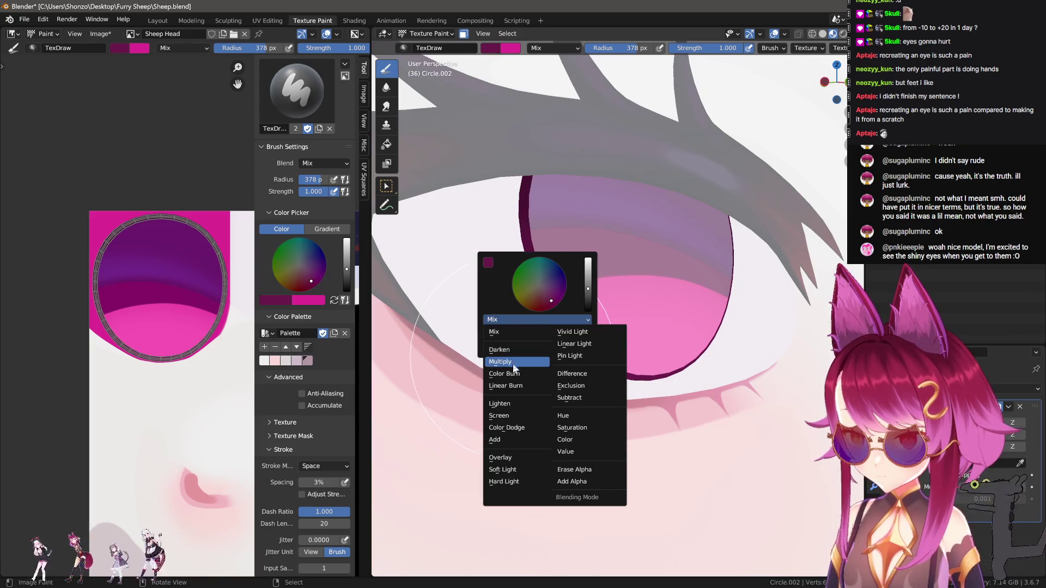
left_click(499, 416)
scroll(750, 420, "down", 2)
key("f")
left_click(737, 450)
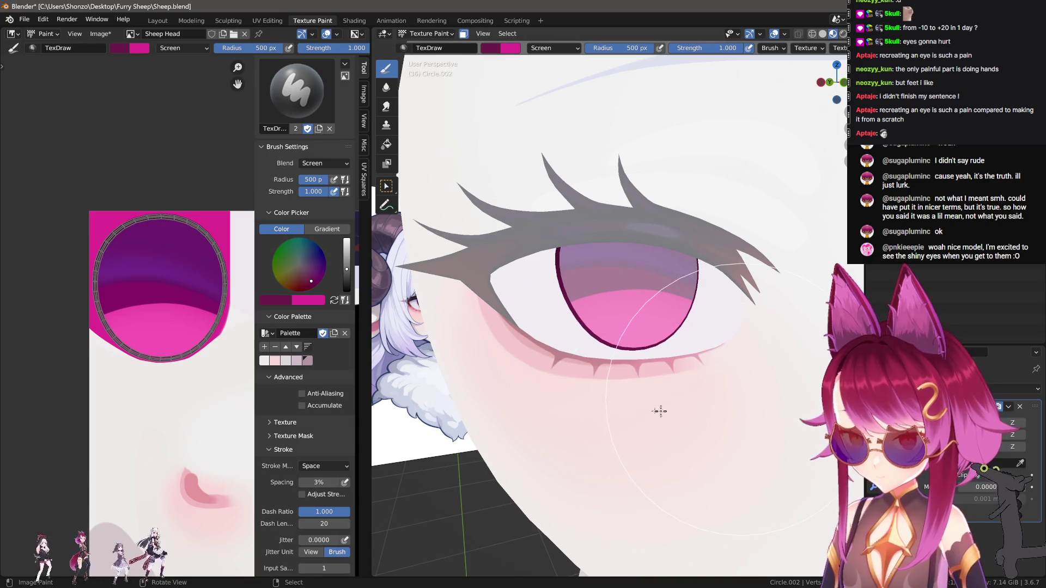
middle_click_drag(654, 390, 625, 390)
key("shift+f")
key("Escape")
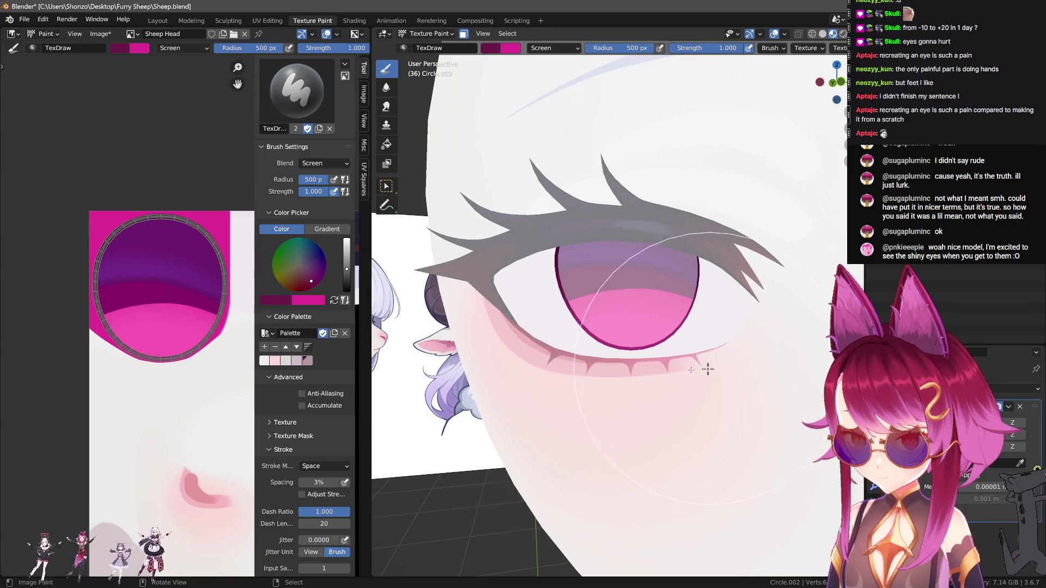
Make Sheep Head Shadow the active image in the sidebar's image slots.
mouse_move(611, 420)
middle_mouse_down()
mouse_move(721, 444)
mouse_move(709, 452)
mouse_move(653, 403)
middle_mouse_up()
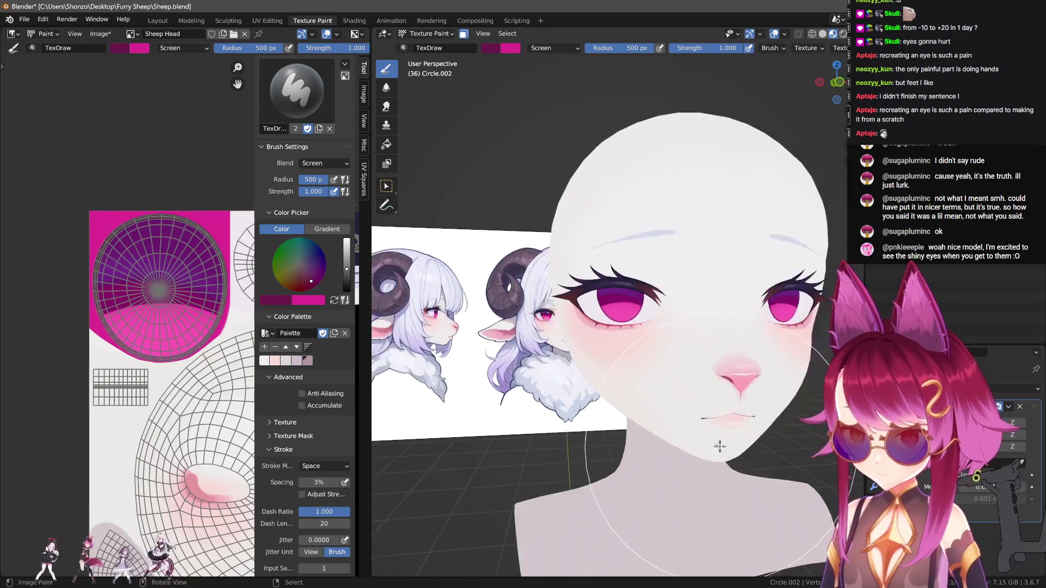
scroll(653, 404, "up", 5)
scroll(670, 395, "up", 3)
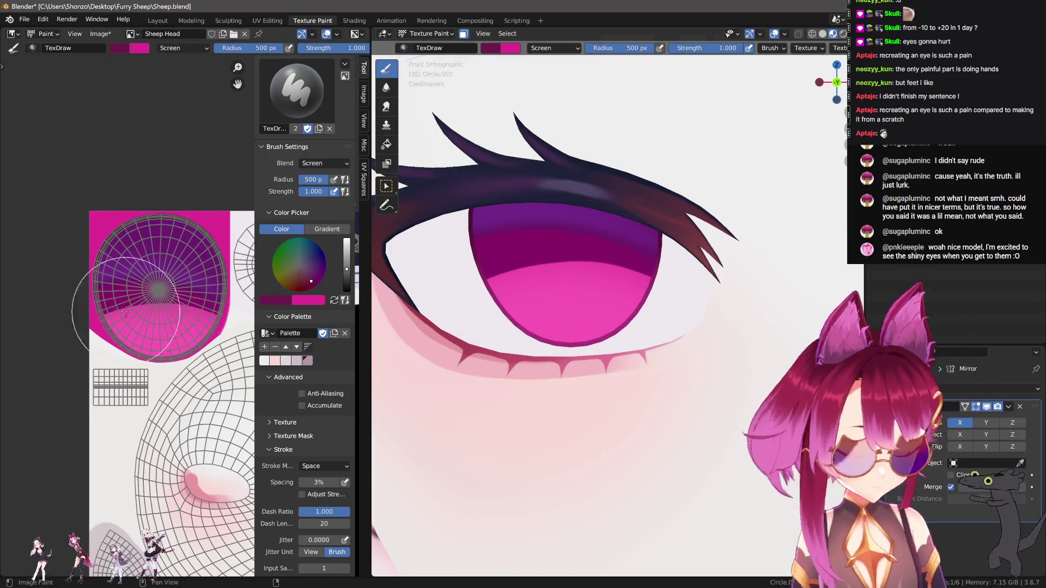
key("n")
scroll(778, 163, "up", 10)
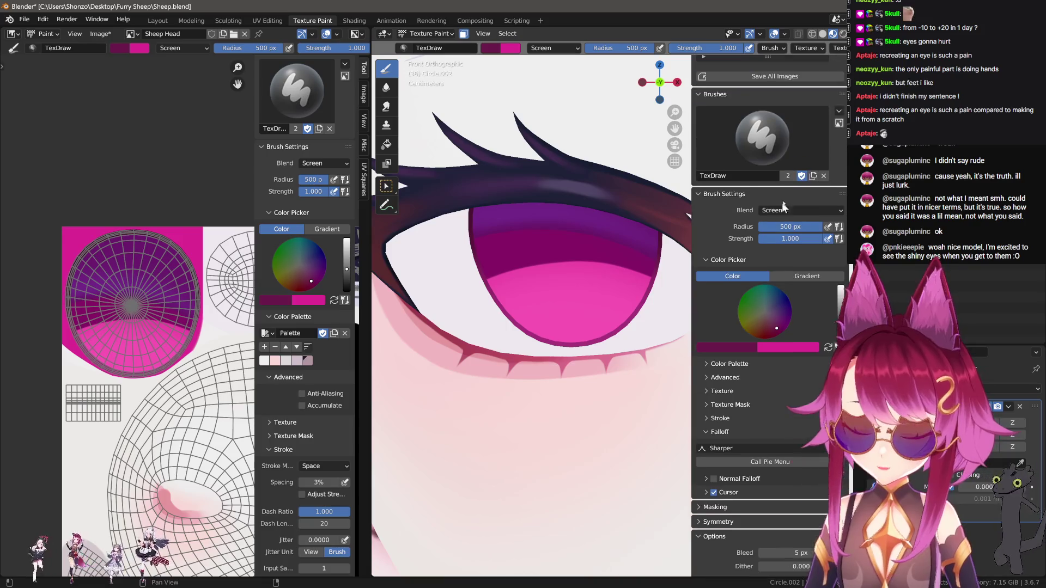
left_click(778, 147)
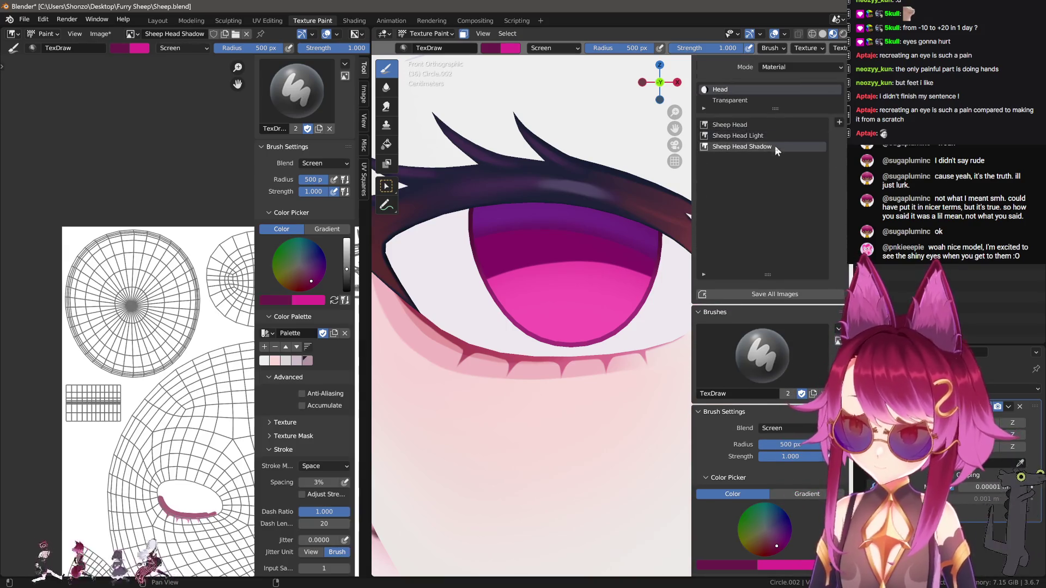
Set the brush blend back to Mix, test a dark magenta stroke, and undo it.
key("n")
scroll(136, 344, "up", 4)
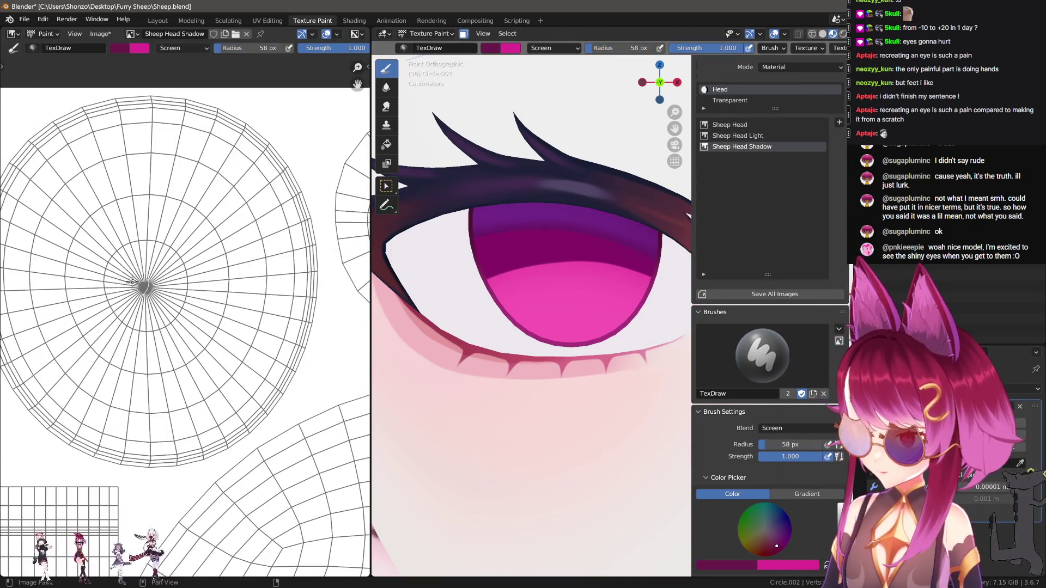
key("e")
left_click(106, 232)
left_click(115, 235)
right_click(148, 279)
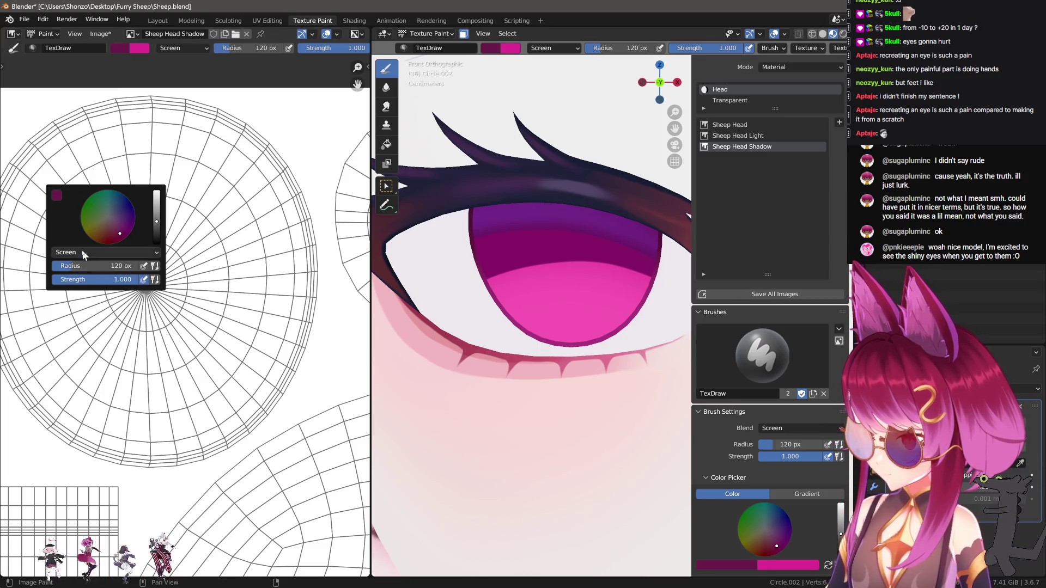
left_click(68, 253)
left_click(71, 257)
left_click_drag(107, 286, 168, 293)
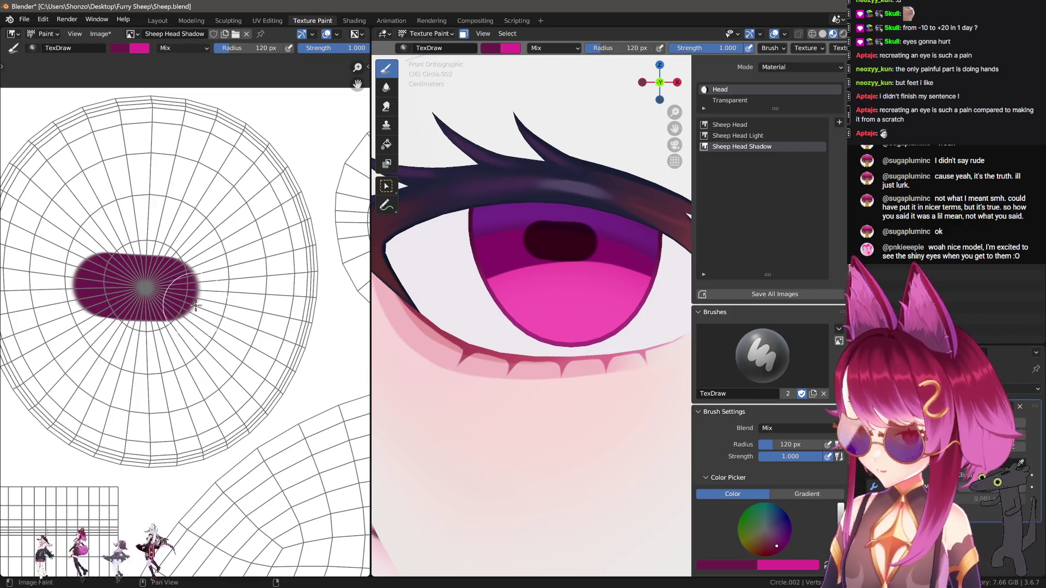
key("ctrl+z")
Paint a black pupil band across the eye centre with a roughly 100 px brush.
key("n")
left_click_drag(347, 275, 346, 291)
key("n")
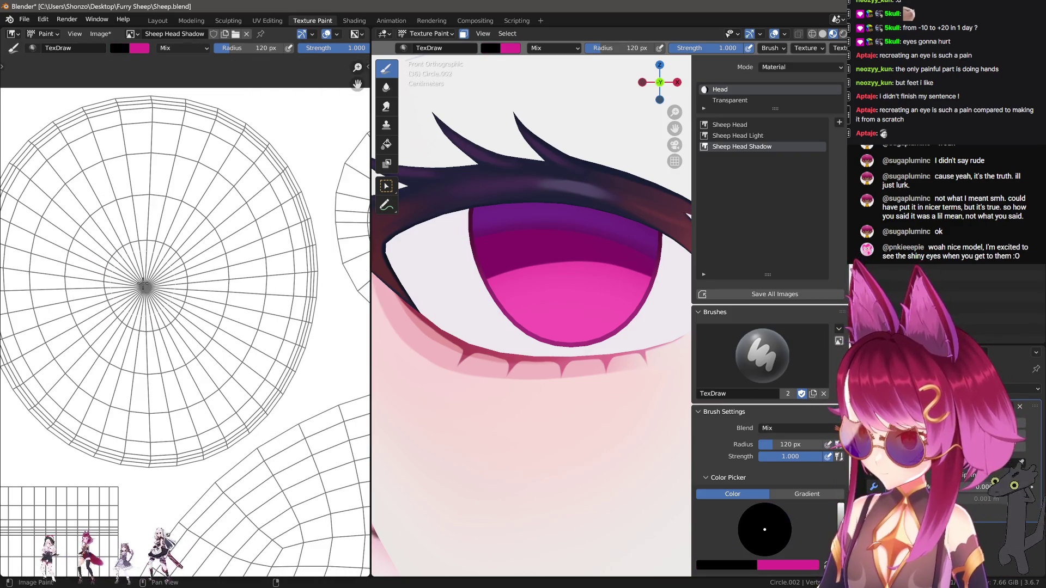
left_click_drag(121, 285, 172, 287)
key("f")
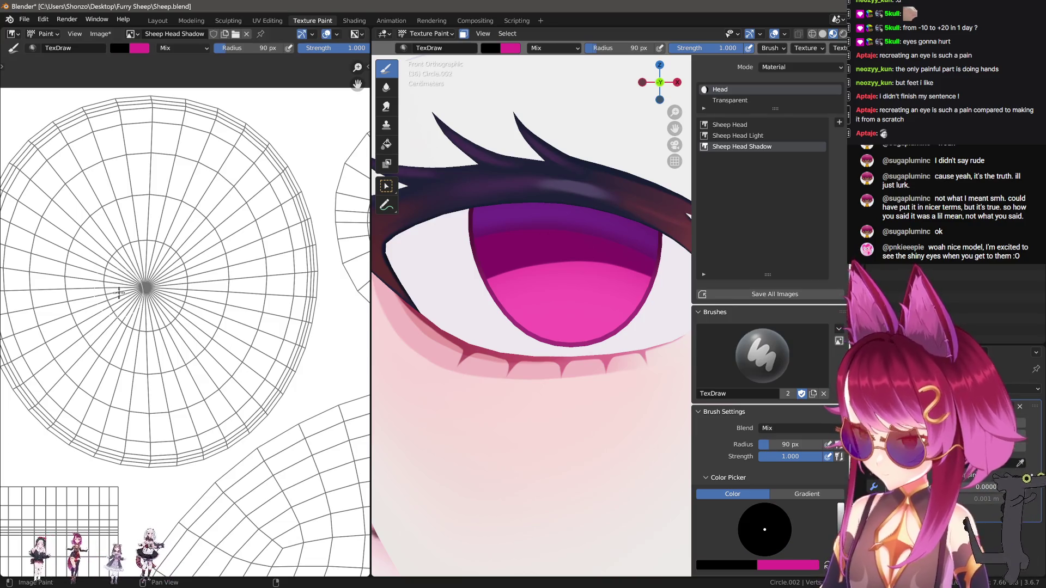
left_click(117, 289)
key("e")
left_click(117, 289)
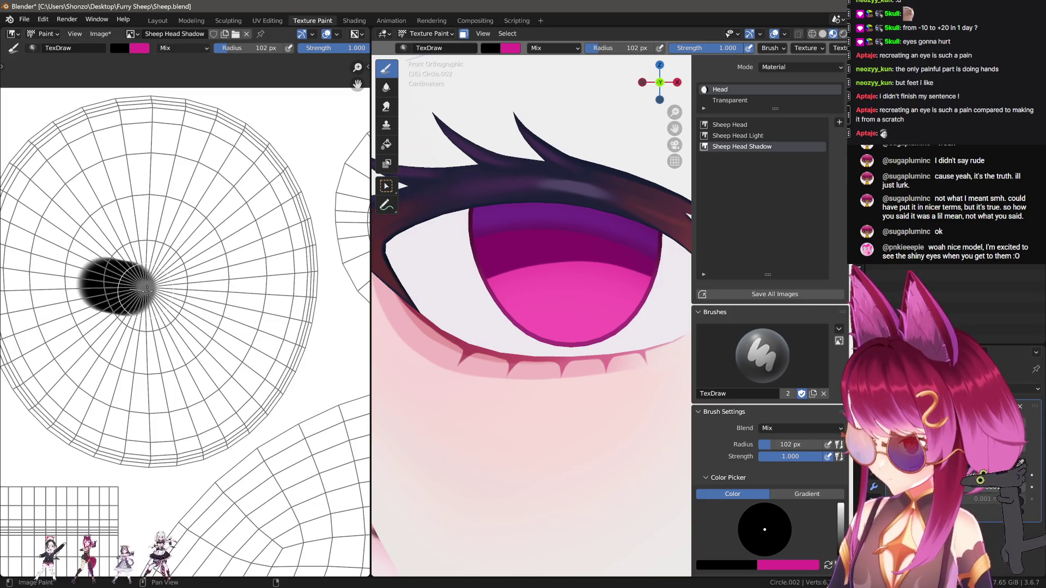
left_click_drag(197, 284, 193, 293)
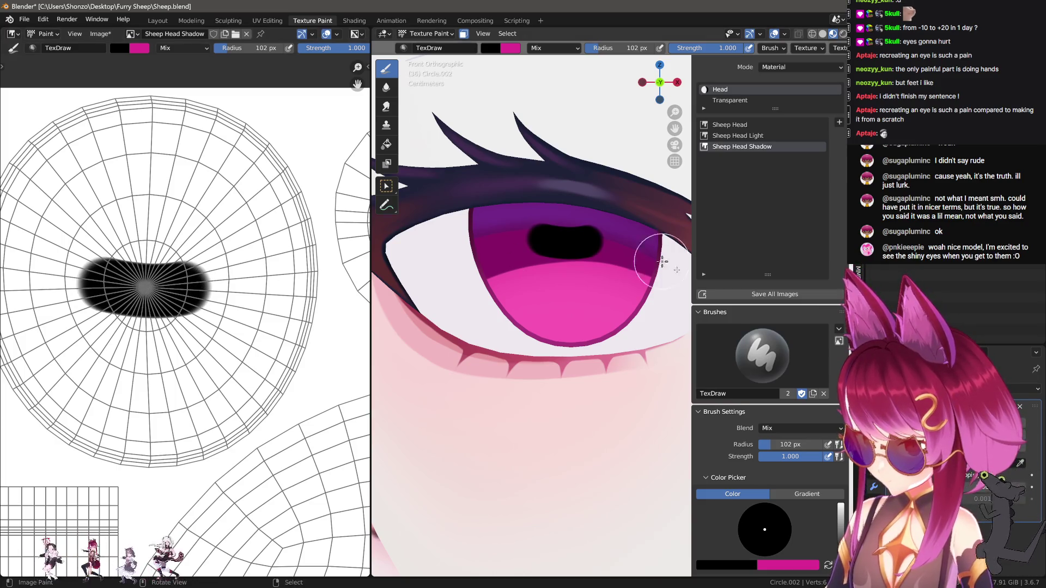
Try a black capsule pupil stroke across the eye, undoing the attempts.
scroll(637, 251, "down", 5)
key("n")
scroll(670, 345, "up", 2)
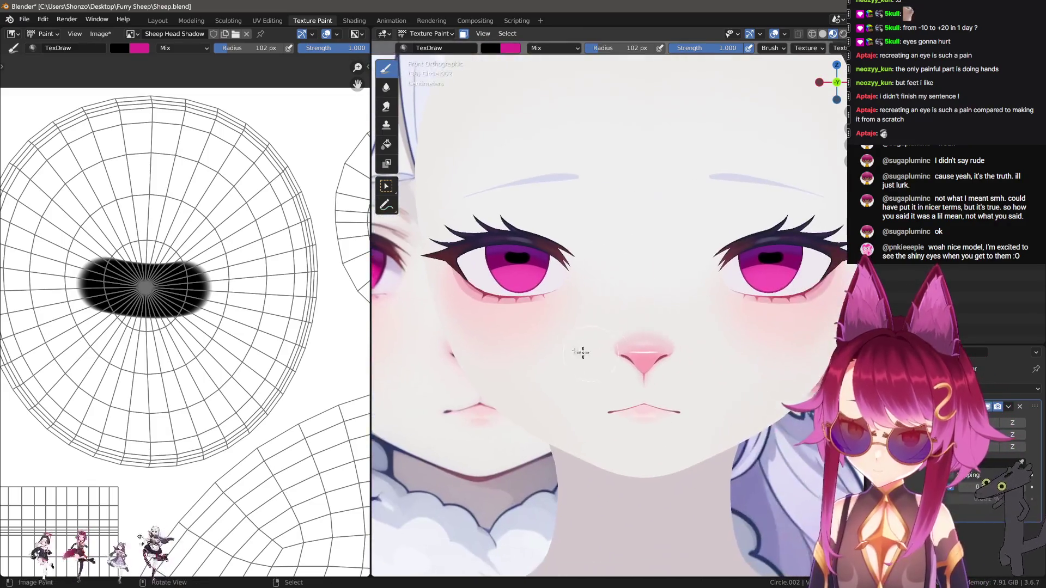
middle_click_drag(590, 354, 665, 342, "shift")
key("ctrl+z")
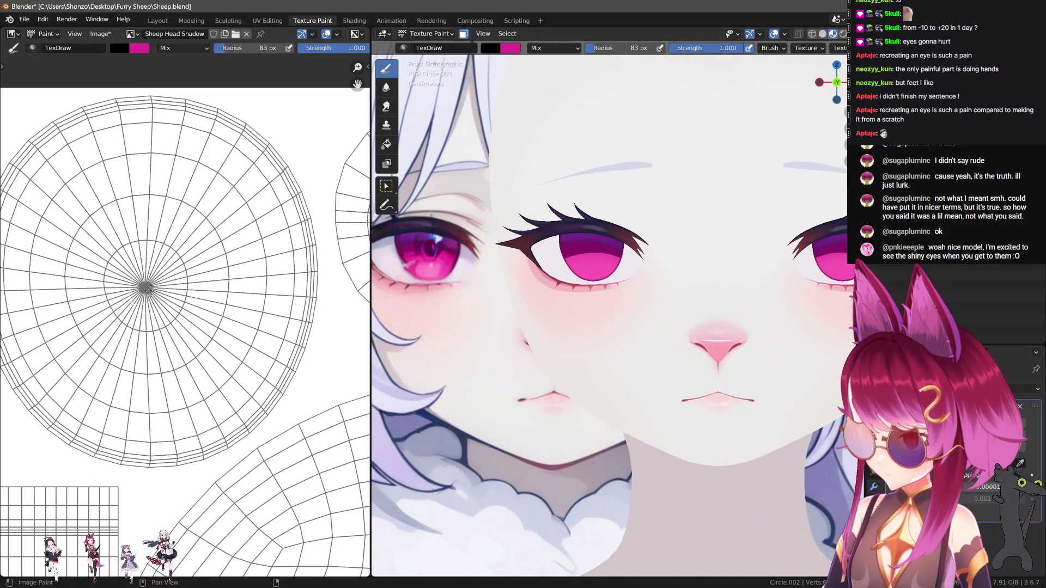
mouse_move(99, 287)
left_mouse_down()
mouse_move(189, 288)
mouse_move(139, 303)
mouse_move(208, 303)
mouse_move(169, 321)
left_mouse_up()
key("ctrl+z")
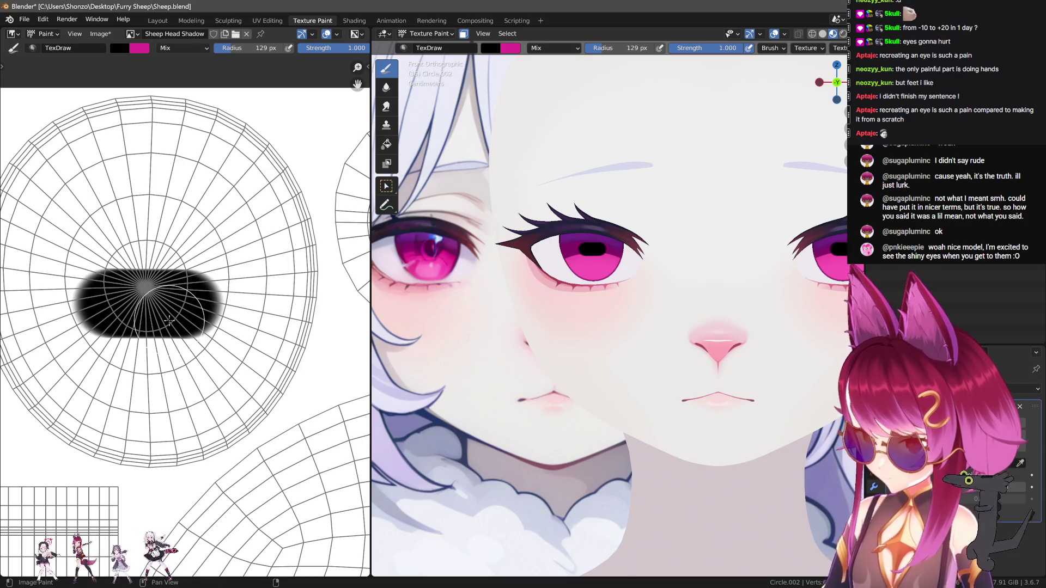
scroll(748, 358, "down", 8)
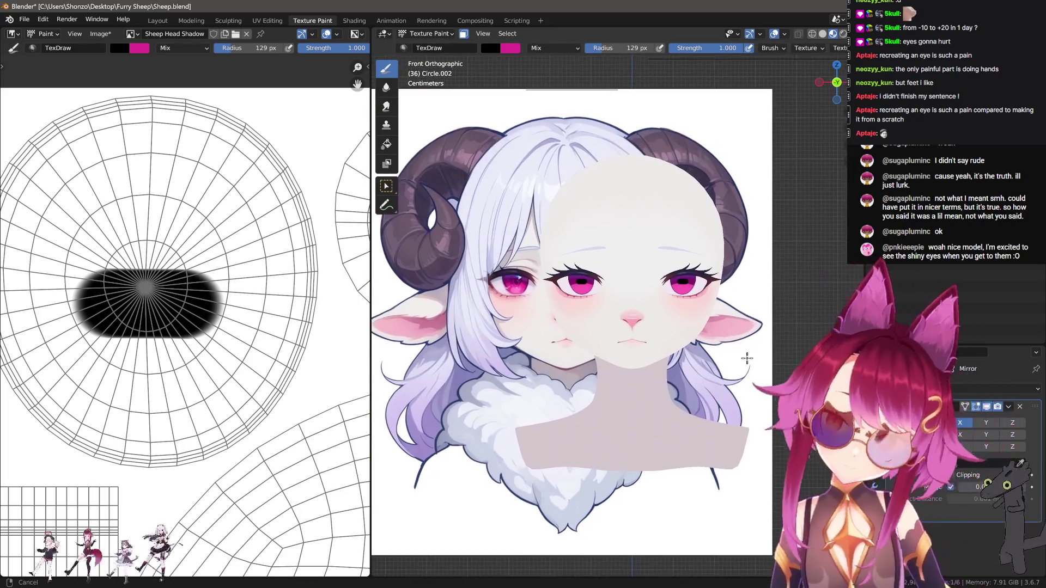
scroll(678, 349, "up", 4)
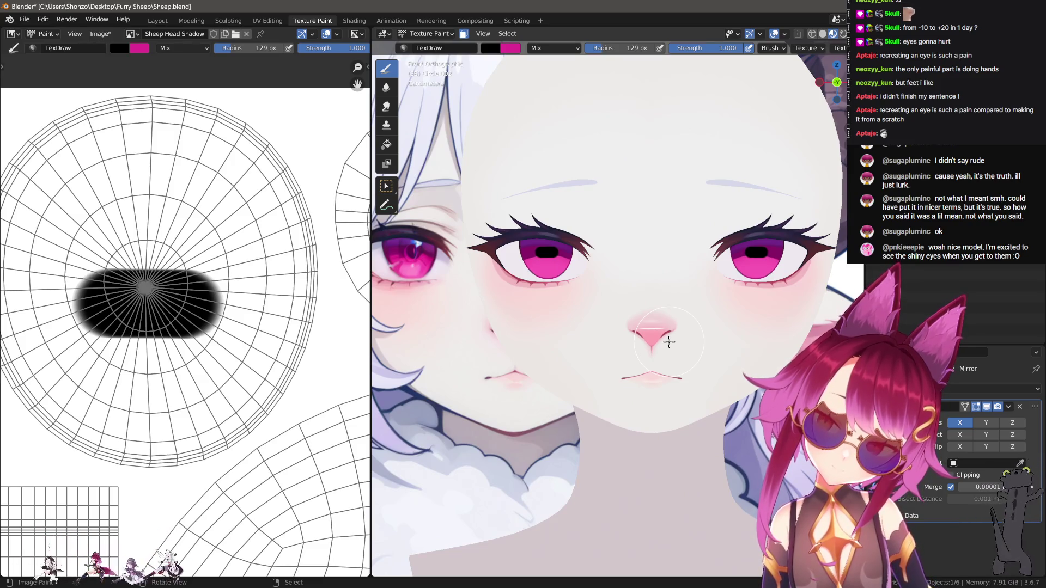
scroll(153, 298, "up", 4)
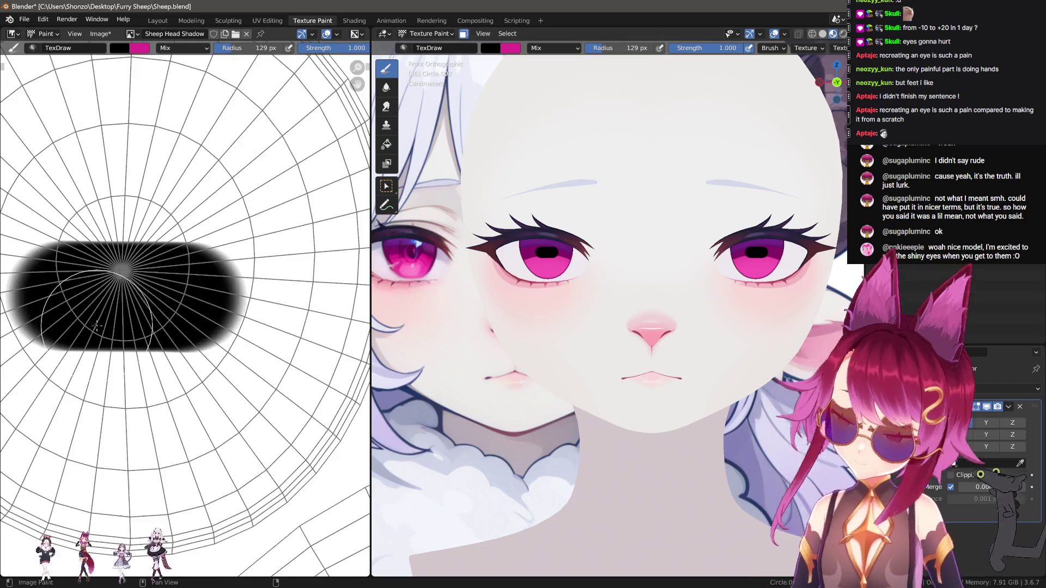
key("ctrl+z")
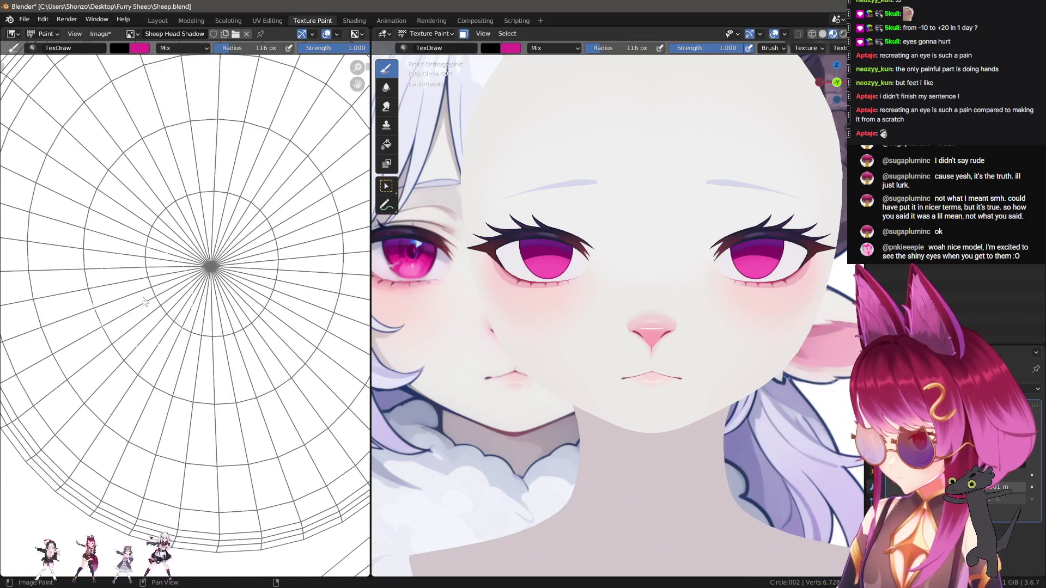
Paint the black capsule pupil as a straight line stroke and clear the mesh mask.
right_click(145, 299)
left_click(138, 328)
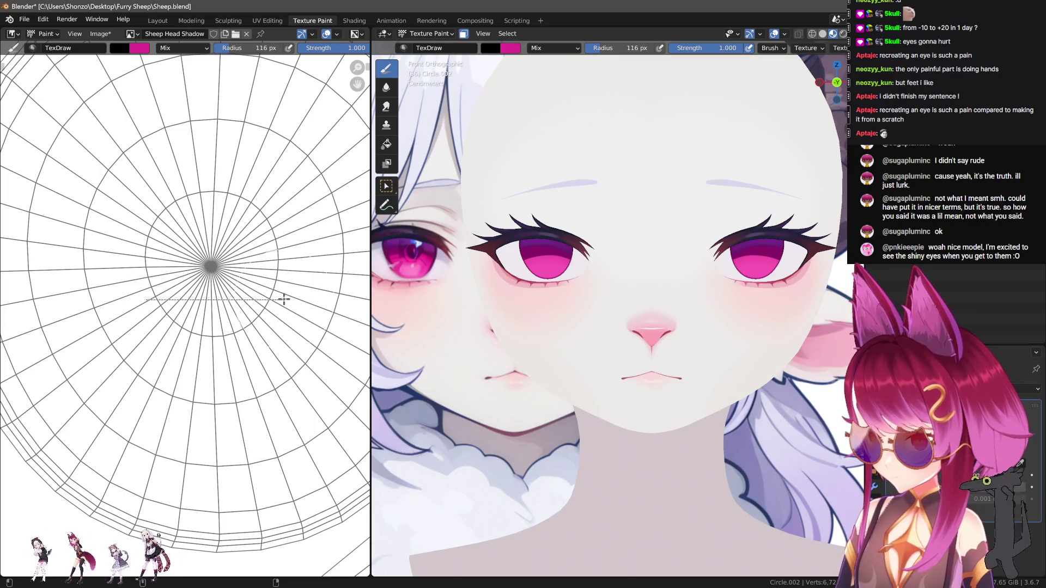
left_click_drag(283, 299, 284, 299)
key("Tab")
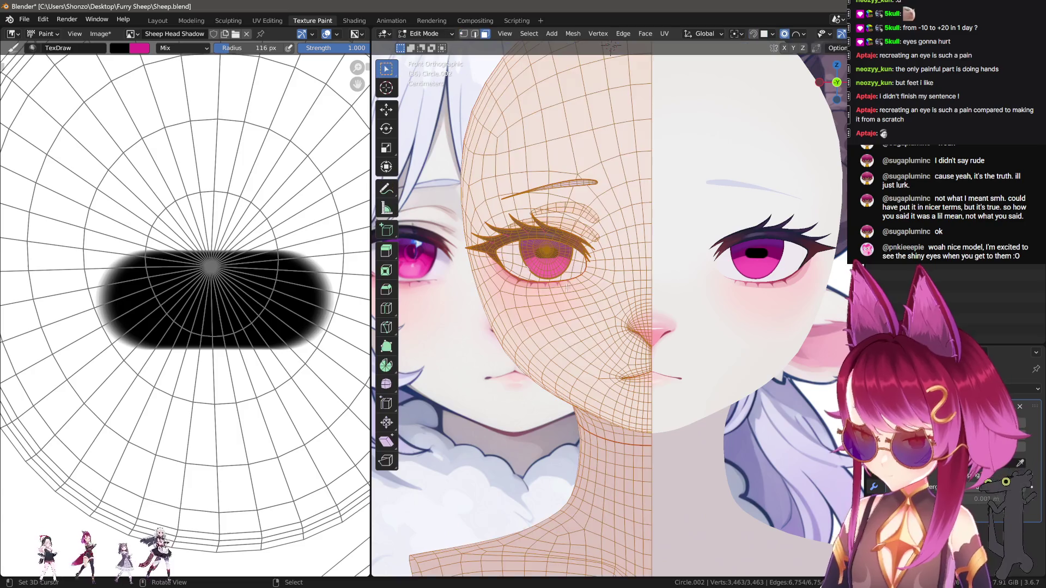
key("alt+a")
key("Tab")
Switch the head to Object Mode and capture two region screenshots of the eye.
scroll(601, 280, "up", 6)
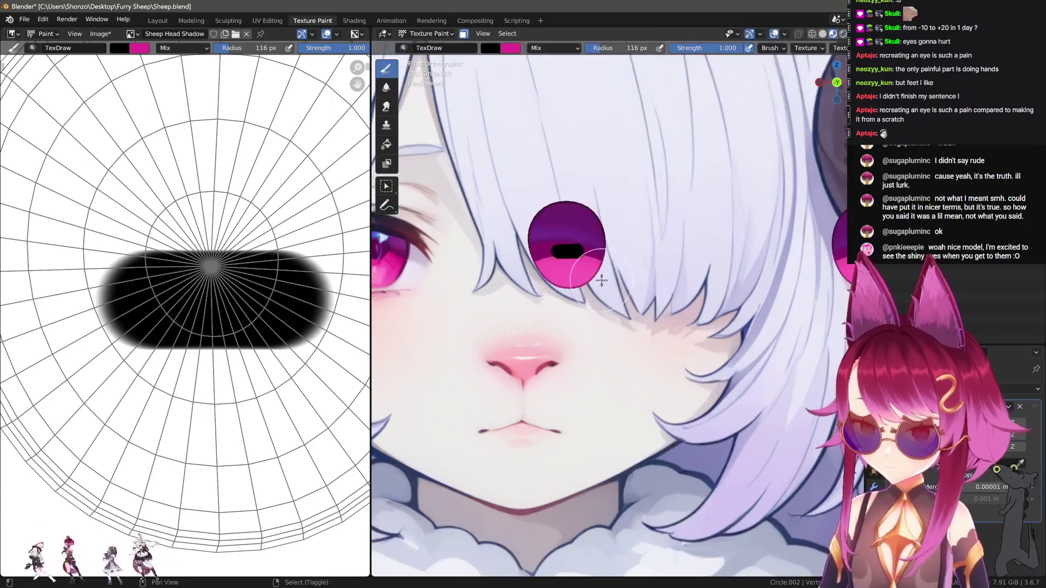
key("ctrl+Tab")
left_click(610, 319)
scroll(604, 322, "up", 2)
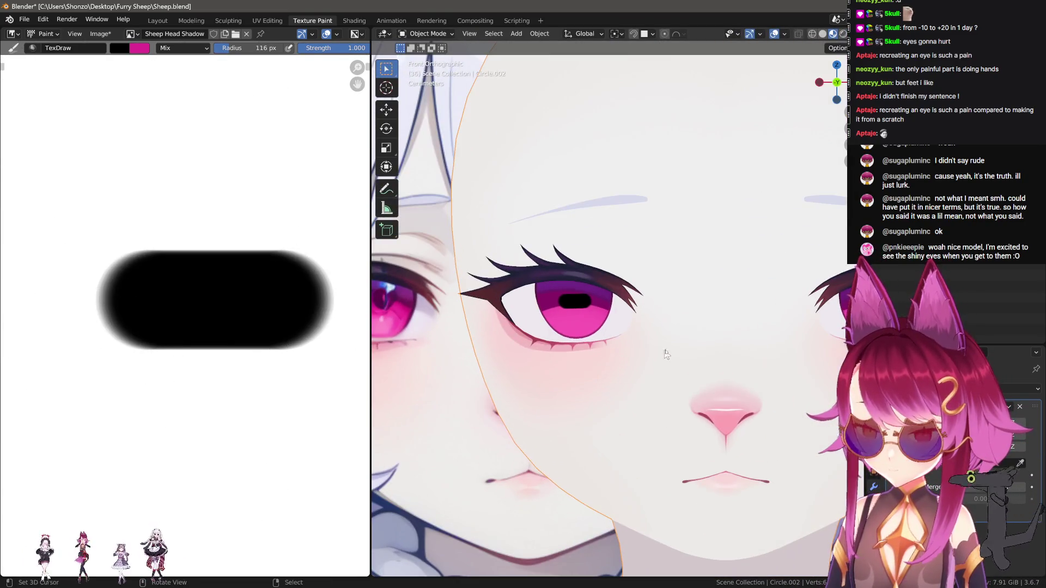
key("ctrl+Print")
mouse_move(467, 231)
left_mouse_down()
mouse_move(534, 309)
mouse_move(688, 251)
left_mouse_up()
key("ctrl+Print")
mouse_move(469, 228)
left_mouse_down()
mouse_move(637, 369)
mouse_move(689, 374)
left_mouse_up()
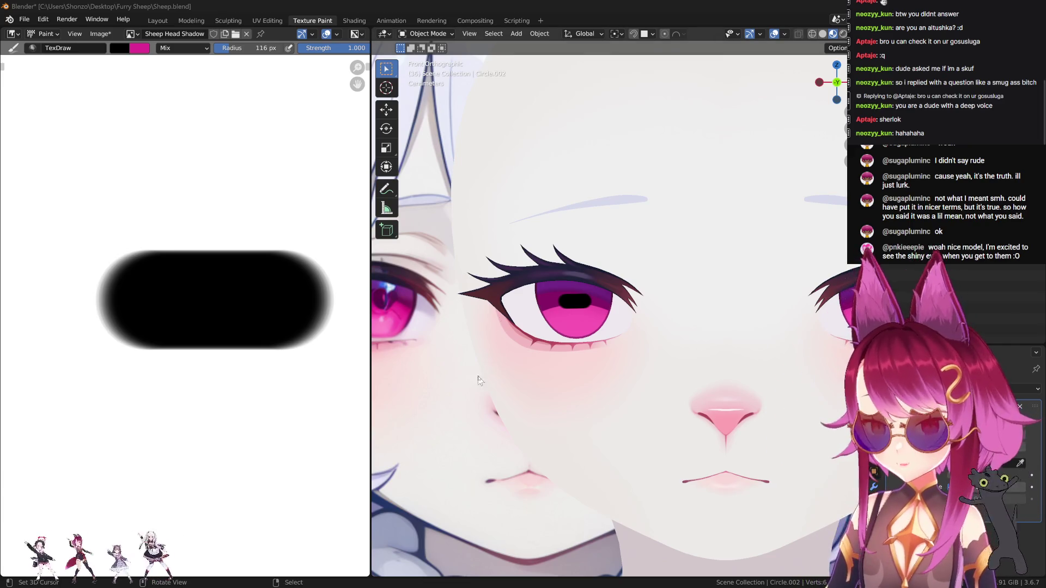
Bring the pink lash into view and set the Smear brush to 0.6 strength with Space stroke.
scroll(193, 369, "down", 4)
scroll(191, 368, "up", 6)
mouse_move(191, 368)
middle_mouse_down()
mouse_move(182, 292)
mouse_move(248, 408)
middle_mouse_up()
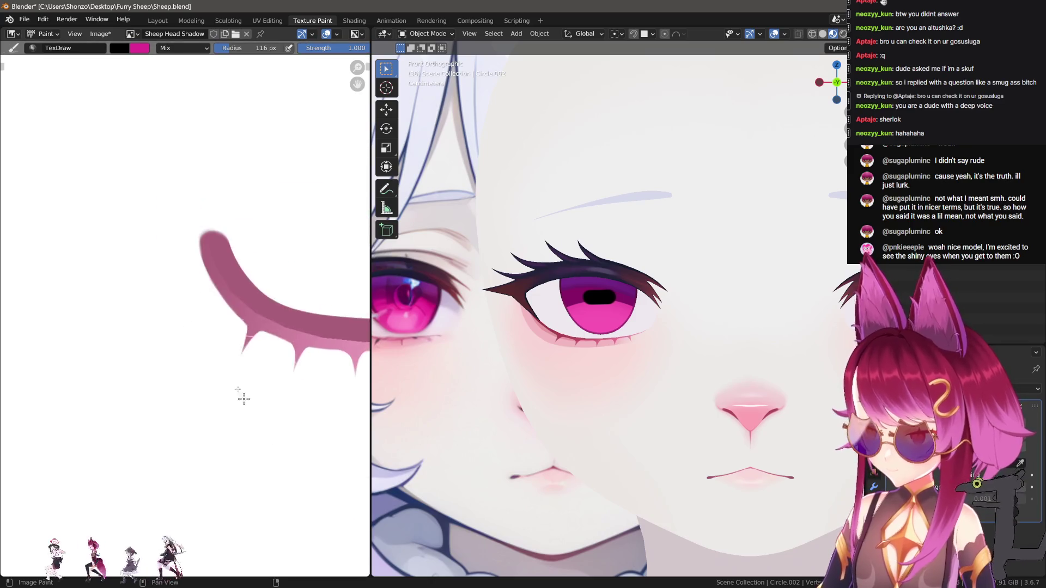
scroll(112, 385, "up", 5)
key("s")
scroll(194, 322, "up", 3)
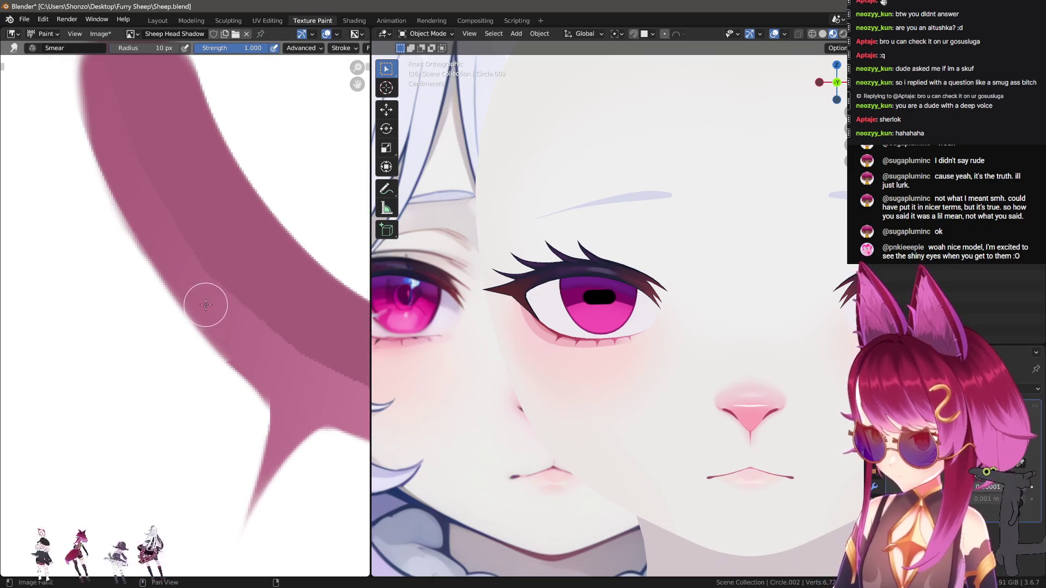
left_click_drag(205, 305, 126, 326)
key("ctrl+z")
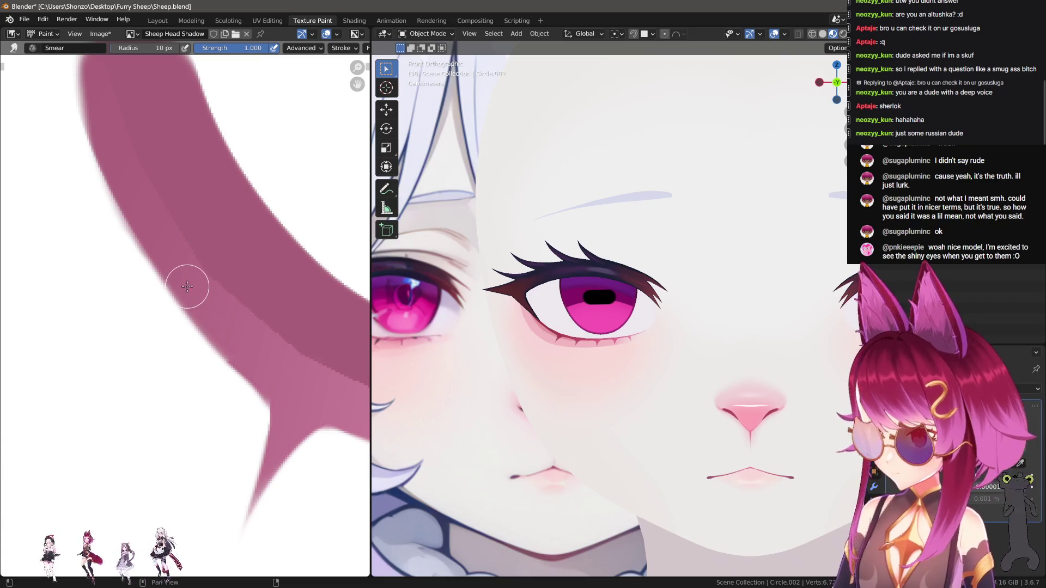
key("shift+f")
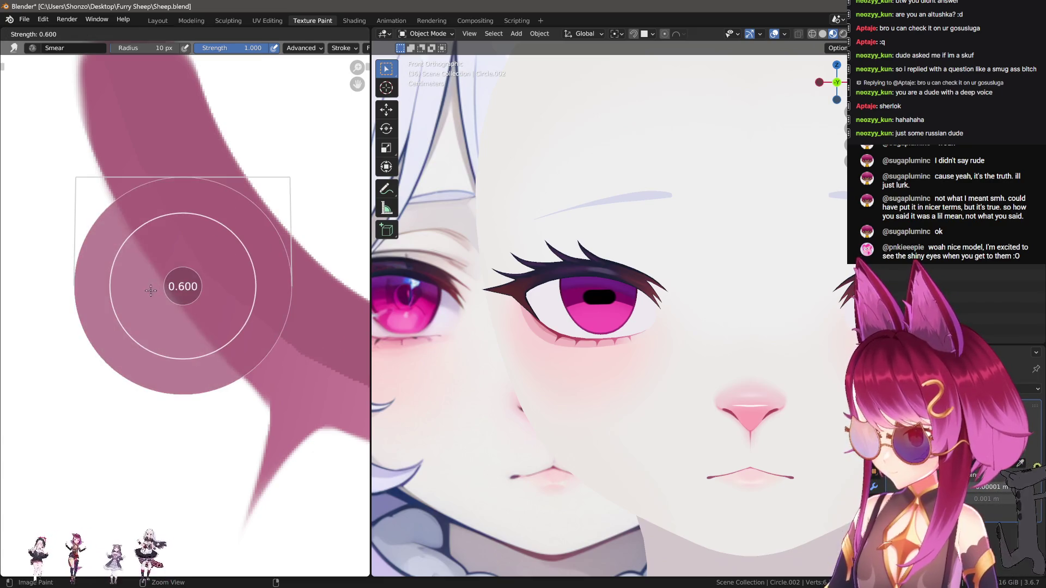
left_click(147, 284)
key("e")
left_click(116, 258)
Smear a spike leftward out of the lash band, cleaning the band edge and lengthening the spike.
mouse_move(198, 305)
left_mouse_down()
mouse_move(138, 313)
mouse_move(95, 350)
mouse_move(142, 328)
mouse_move(187, 285)
mouse_move(96, 290)
mouse_move(159, 266)
mouse_move(155, 234)
mouse_move(128, 278)
mouse_move(22, 327)
left_mouse_up()
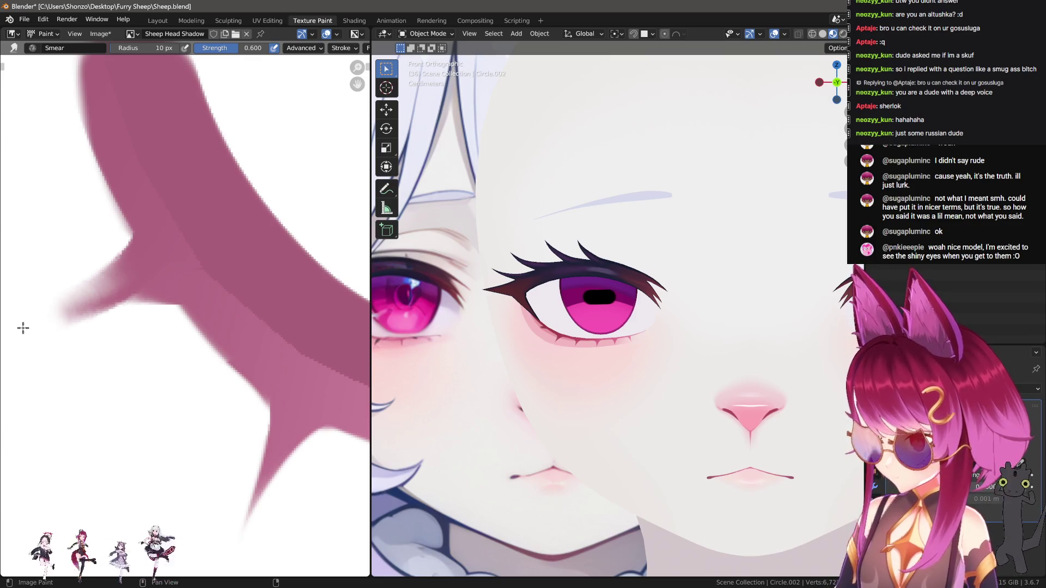
scroll(640, 371, "up", 10)
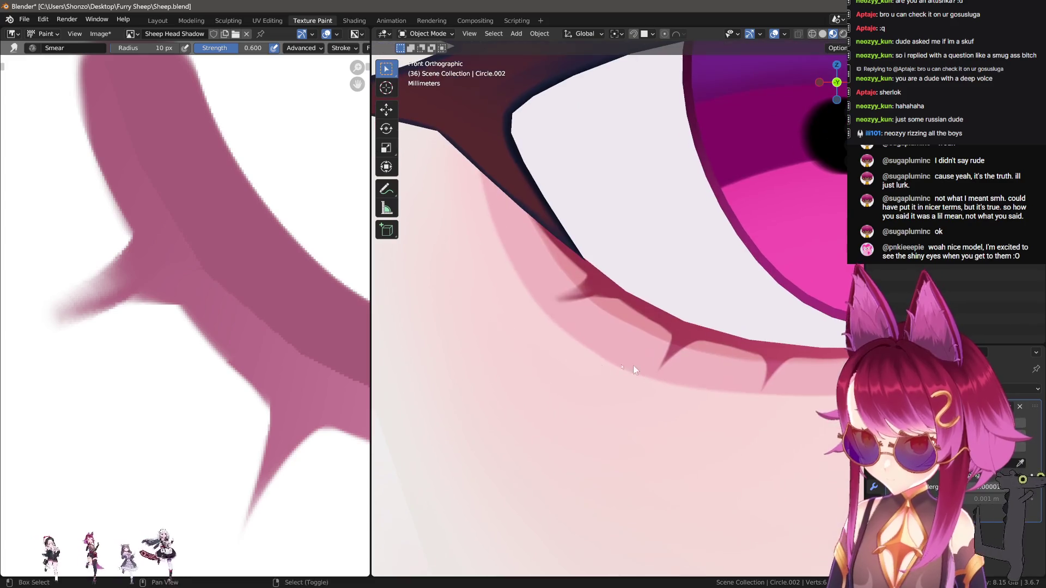
middle_click_drag(137, 305, 157, 269)
mouse_move(156, 268)
left_mouse_down()
mouse_move(76, 229)
mouse_move(220, 252)
mouse_move(175, 240)
mouse_move(94, 265)
left_mouse_up()
key("bracketleft")
mouse_move(187, 203)
left_mouse_down()
mouse_move(112, 256)
mouse_move(47, 283)
mouse_move(41, 310)
left_mouse_up()
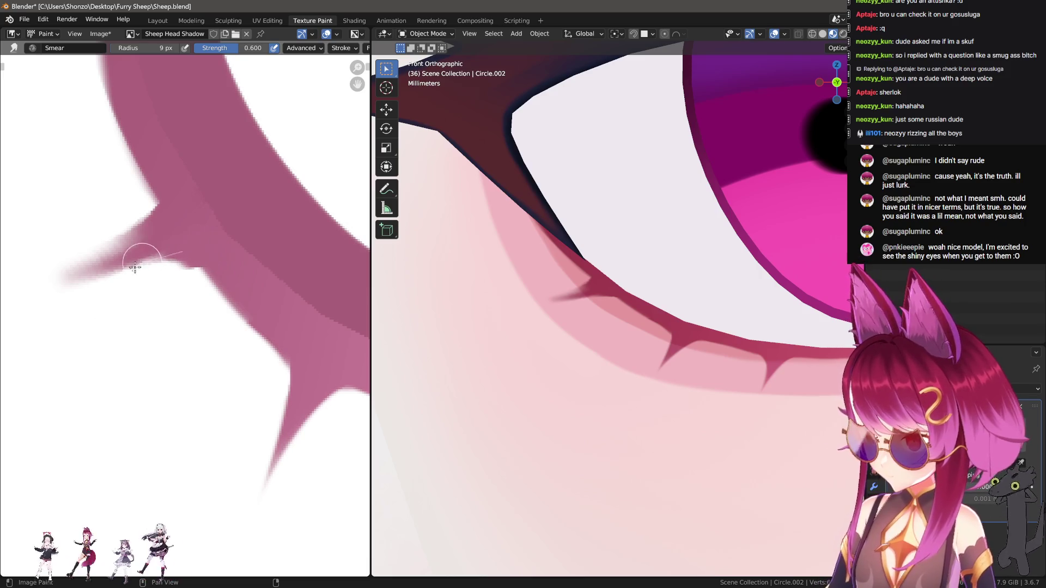
left_click_drag(142, 256, 75, 308)
mouse_move(168, 175)
left_mouse_down()
mouse_move(157, 234)
mouse_move(101, 280)
mouse_move(124, 303)
left_mouse_up()
Trim the spike's blurry edges with an 11 px white draw brush into a sharp tapered point.
key("d")
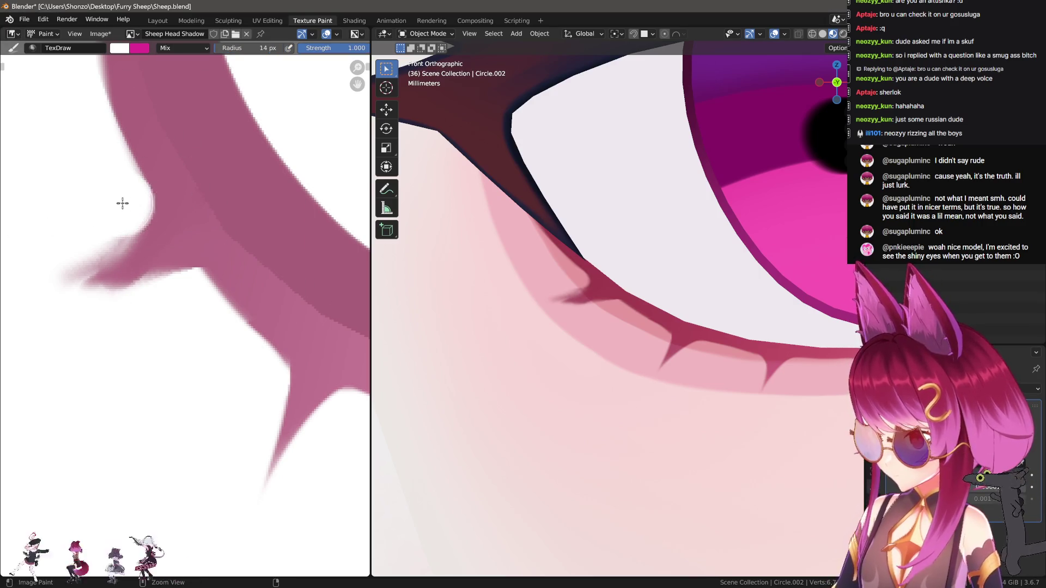
key("bracketleft")
key("bracketleft")
mouse_move(129, 206)
left_mouse_down()
mouse_move(110, 187)
mouse_move(82, 245)
mouse_move(70, 218)
left_mouse_up()
key("e")
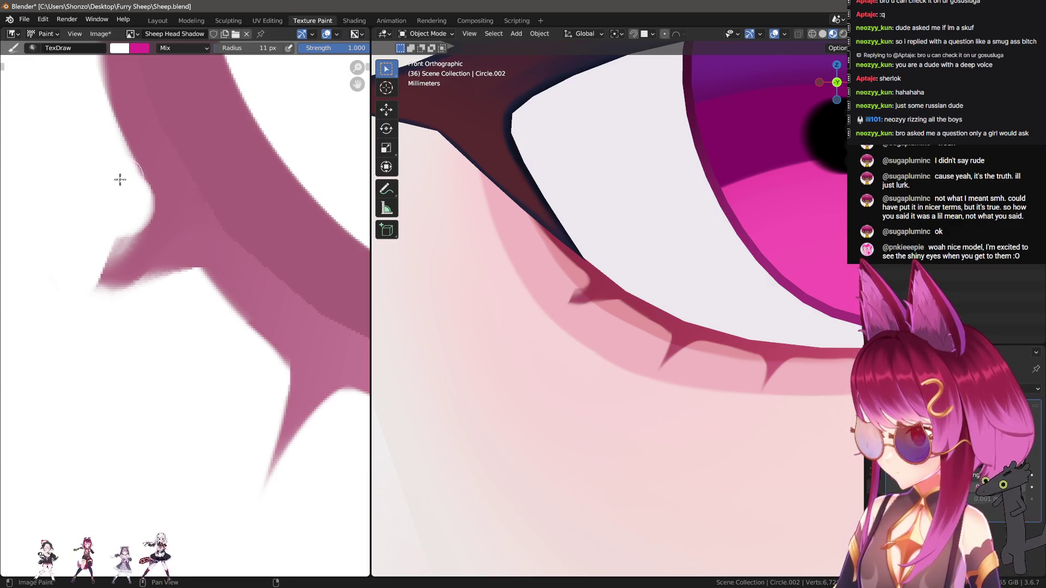
left_click_drag(135, 212, 104, 287)
mouse_move(167, 284)
left_mouse_down()
mouse_move(182, 280)
mouse_move(138, 291)
mouse_move(106, 284)
left_mouse_up()
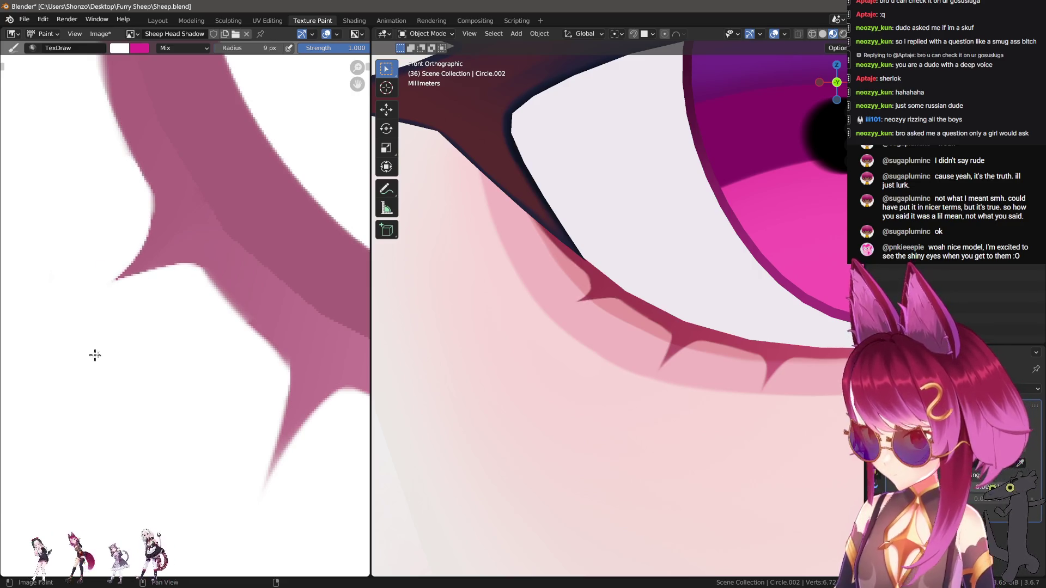
mouse_move(626, 338)
middle_mouse_down()
mouse_move(618, 346)
mouse_move(610, 322)
mouse_move(624, 319)
middle_mouse_up()
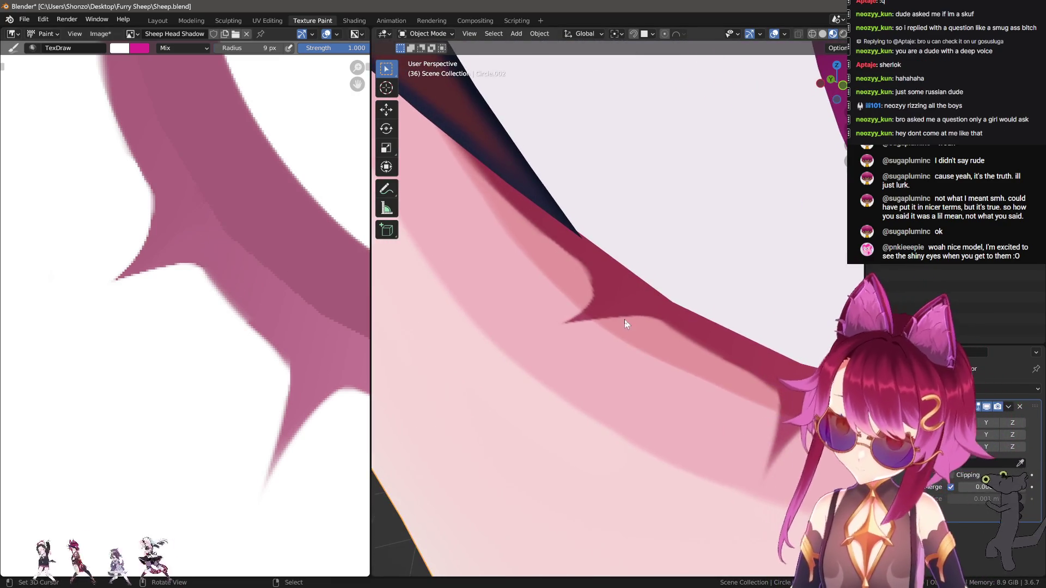
left_click(427, 33)
Return the head to Texture Paint and sample the lash shadow's mauve pink as paint colour.
left_click(431, 105)
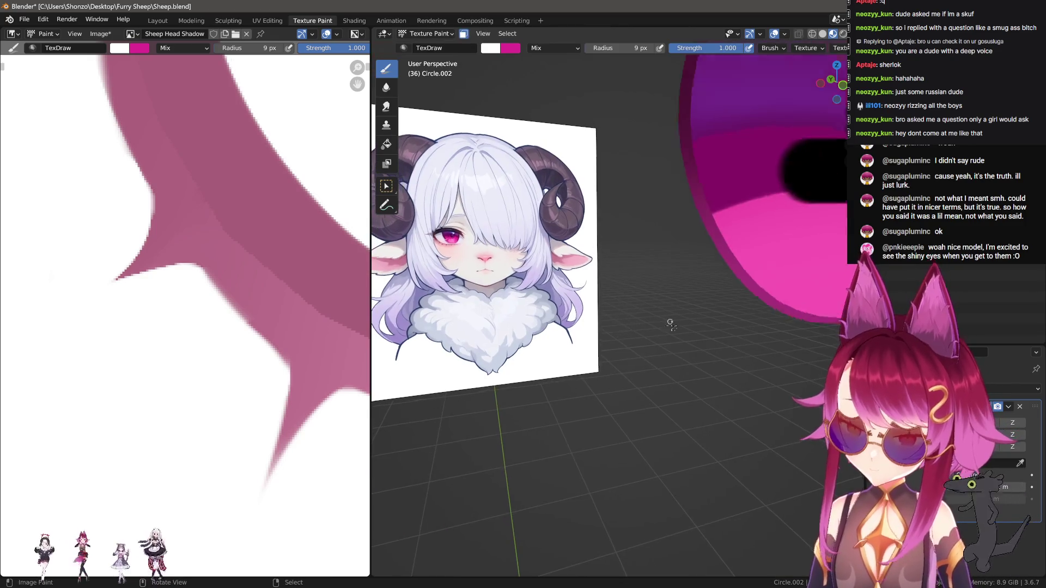
scroll(612, 338, "up", 10)
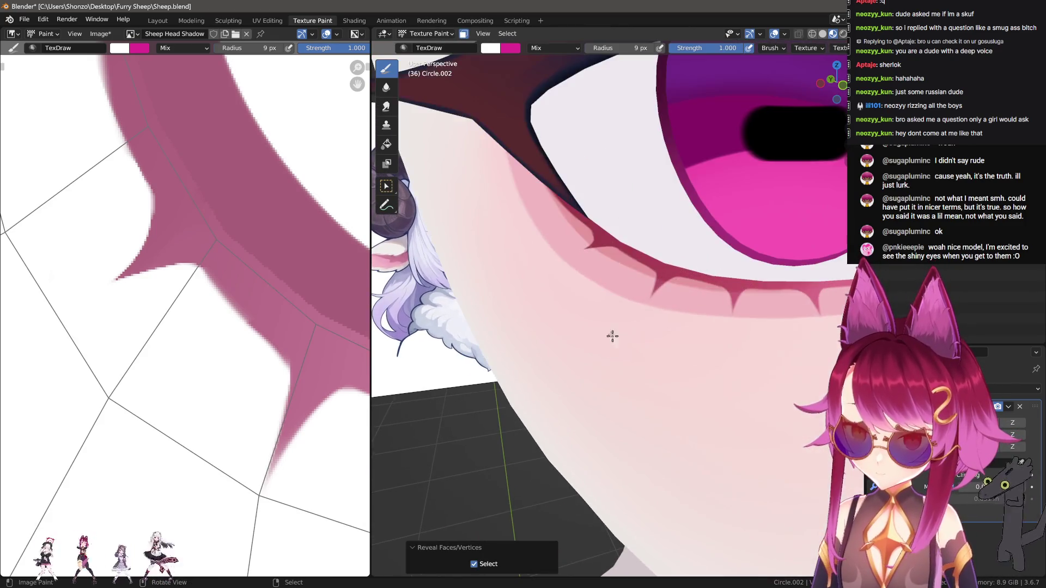
scroll(620, 272, "up", 5)
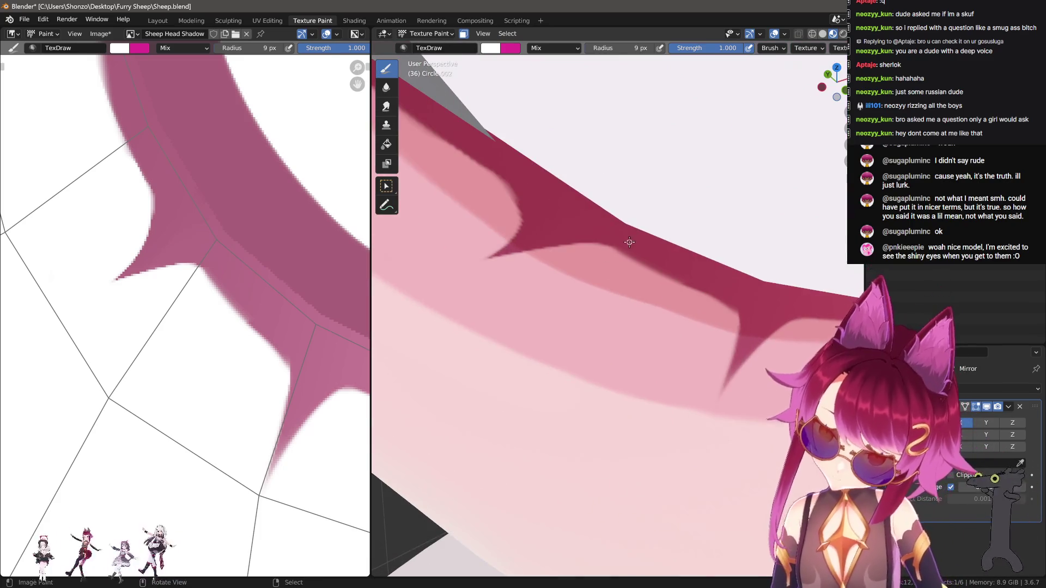
key("s")
key("f")
left_click(616, 245)
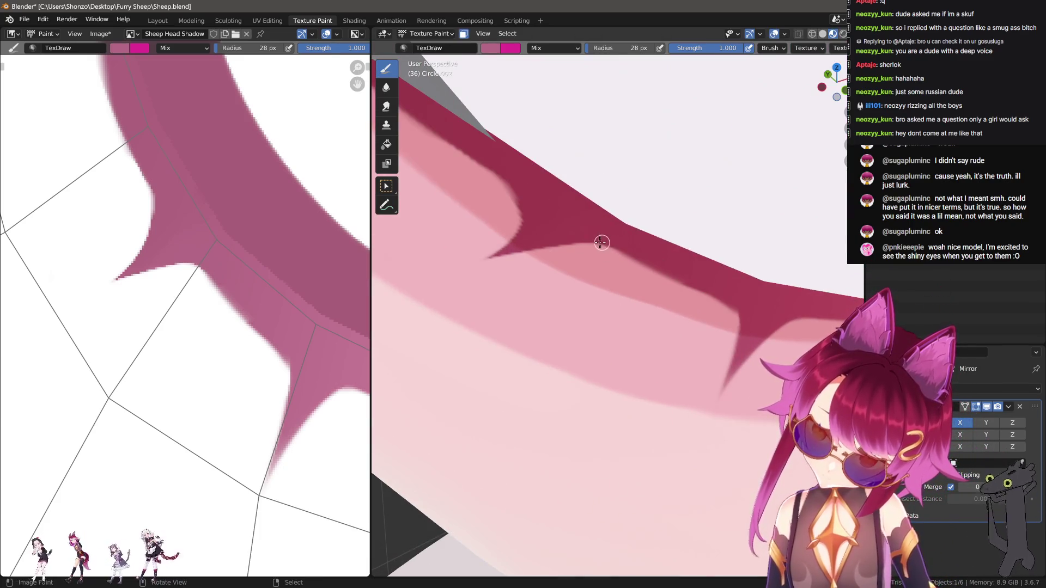
mouse_move(555, 239)
left_mouse_down()
mouse_move(627, 253)
mouse_move(735, 305)
left_mouse_up()
key("ctrl+z")
Give the brush a smooth falloff and paint pink spikes along the lower lash.
key("alt+f")
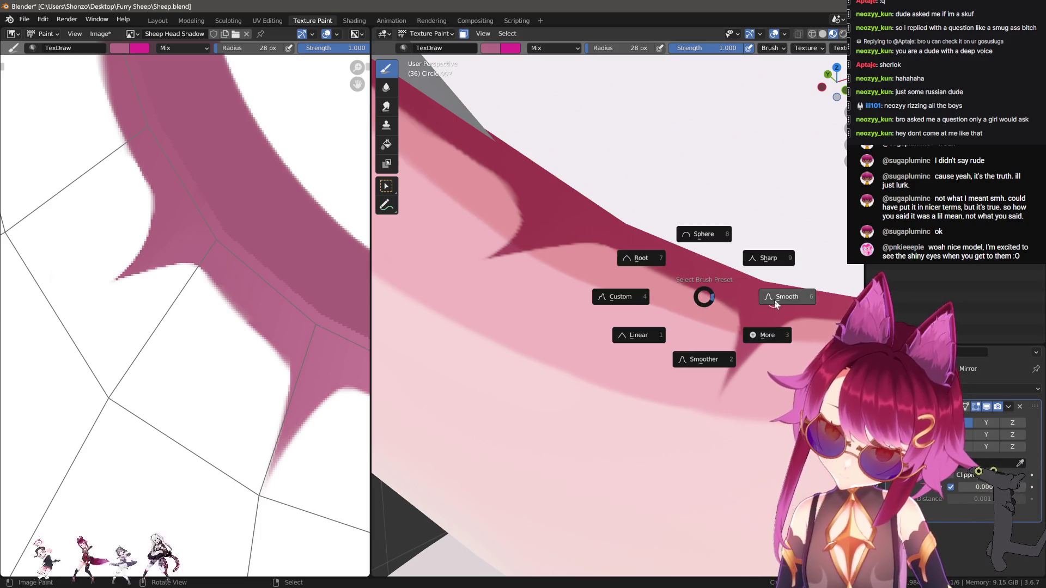
left_click(617, 242)
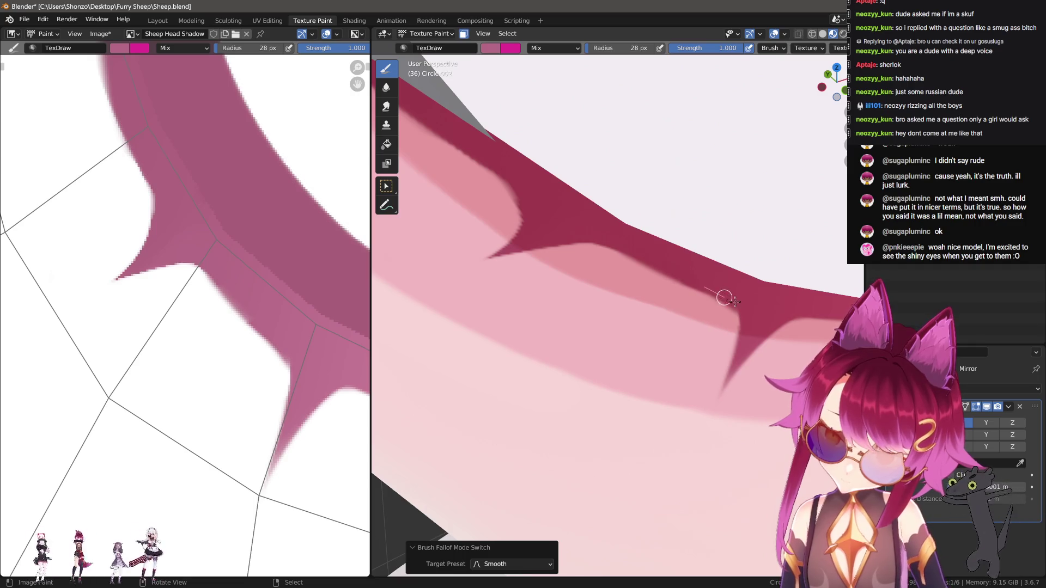
left_click_drag(725, 298, 747, 309)
mouse_move(604, 237)
left_mouse_down()
mouse_move(516, 260)
mouse_move(506, 272)
left_mouse_up()
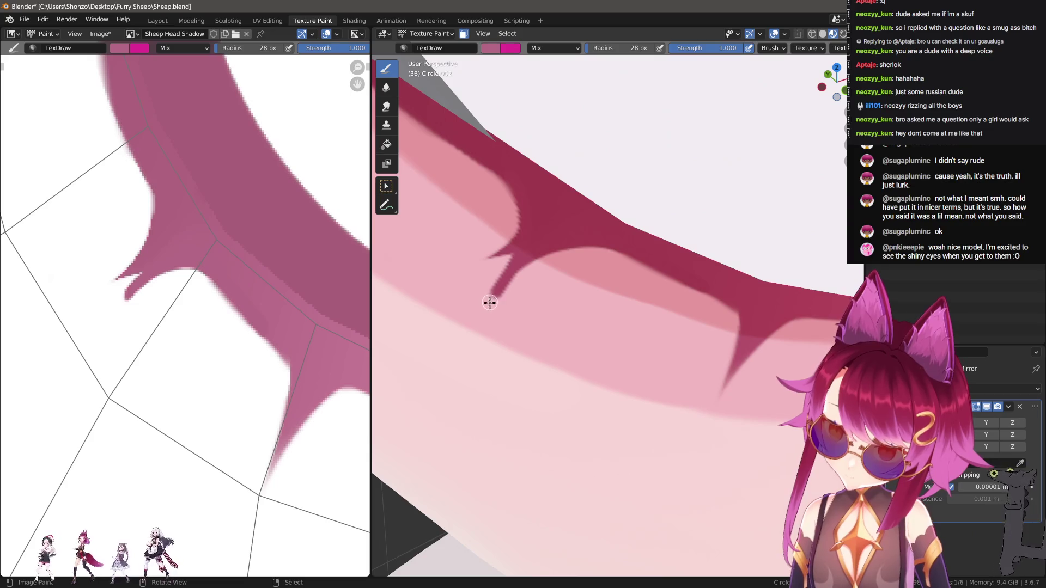
mouse_move(485, 310)
left_mouse_down()
mouse_move(533, 259)
mouse_move(477, 324)
left_mouse_up()
Thin and reshape the lower lash shadow spike with a larger white brush.
key("f")
left_click(604, 262)
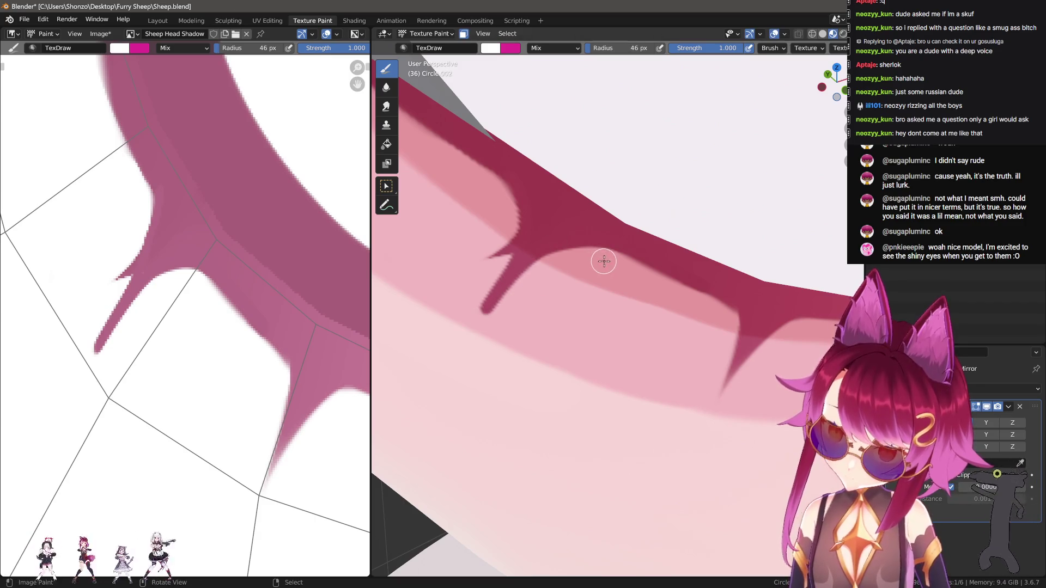
mouse_move(581, 256)
left_mouse_down()
mouse_move(507, 288)
mouse_move(465, 340)
left_mouse_up()
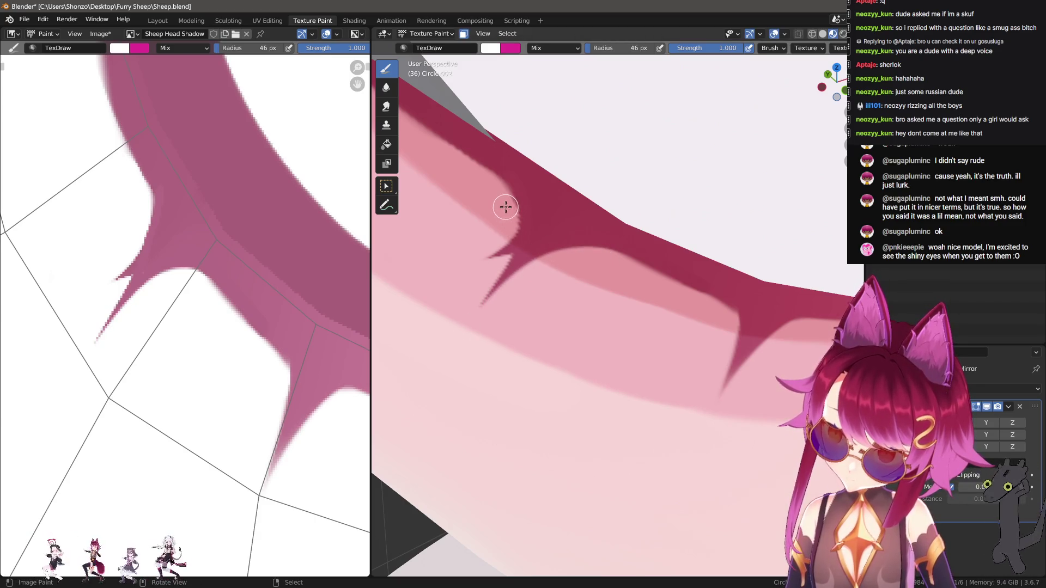
mouse_move(503, 198)
left_mouse_down()
mouse_move(496, 264)
mouse_move(449, 333)
mouse_move(473, 270)
left_mouse_up()
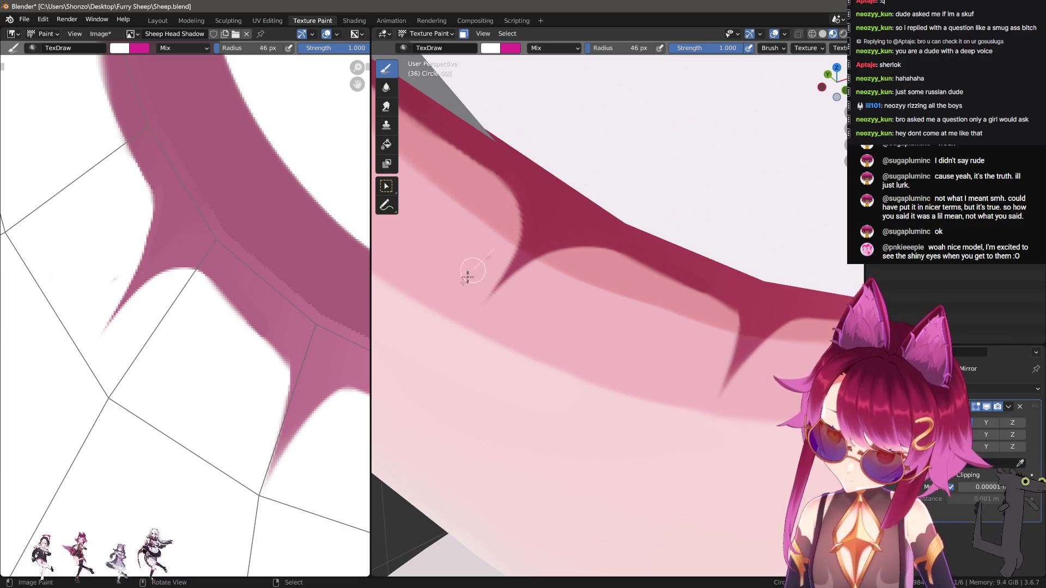
scroll(647, 416, "down", 8)
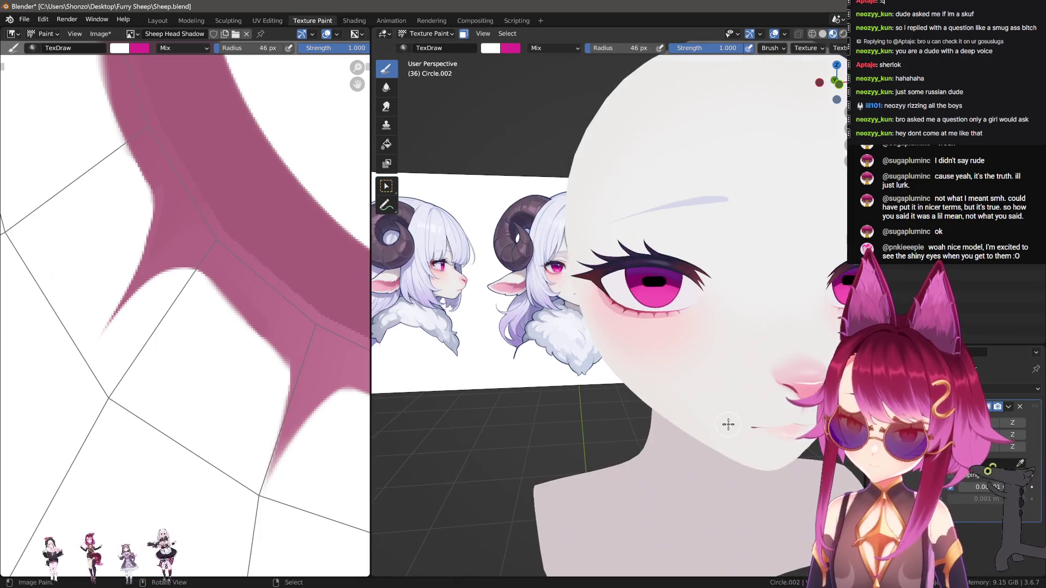
scroll(692, 424, "up", 10)
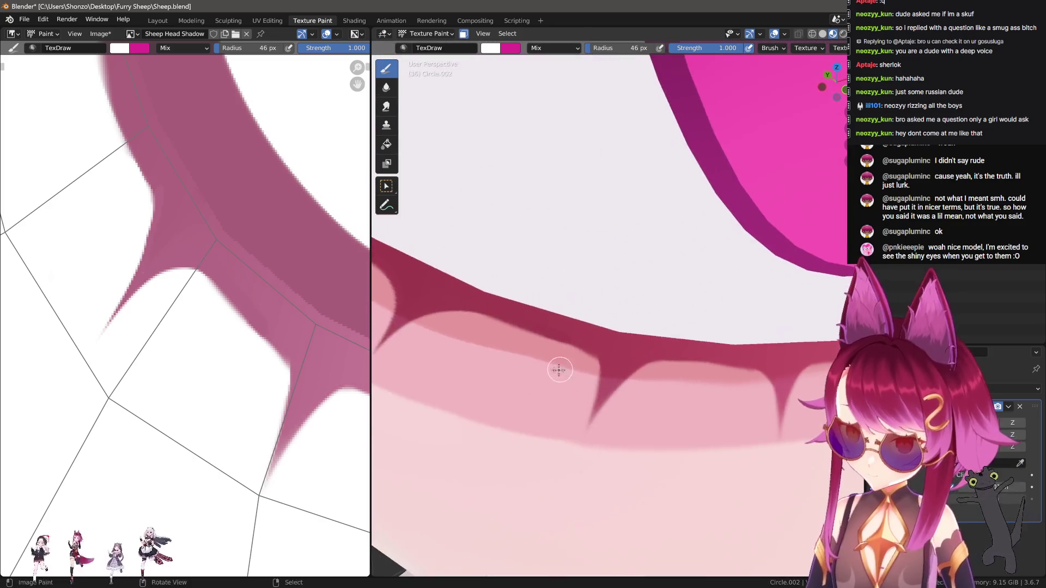
scroll(560, 280, "down", 2)
Darken the pale area under the lash edge with a smaller pink brush.
key("s")
key("f")
left_click(531, 278)
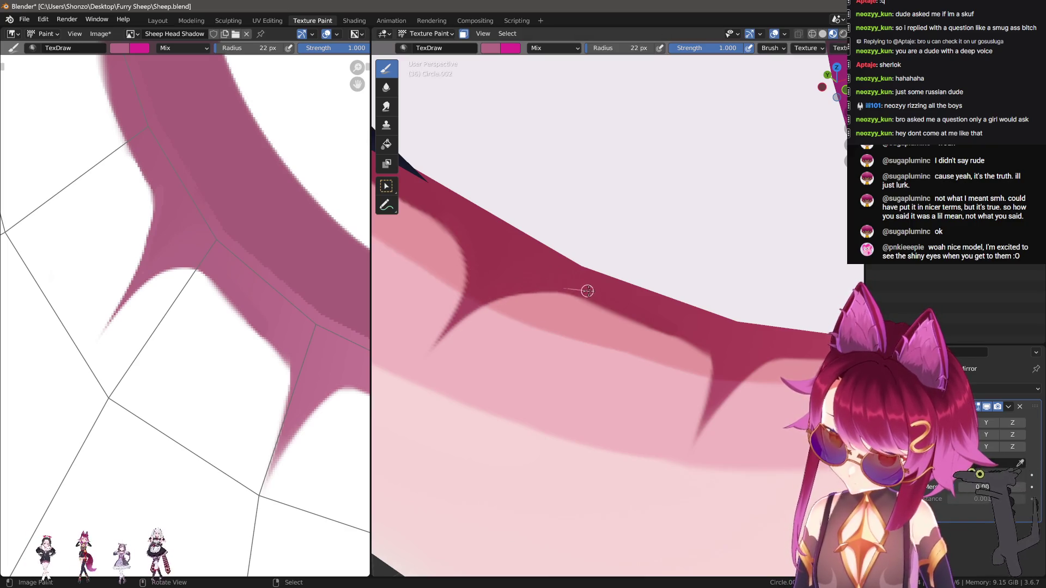
mouse_move(482, 296)
left_mouse_down()
mouse_move(547, 285)
mouse_move(610, 303)
left_mouse_up()
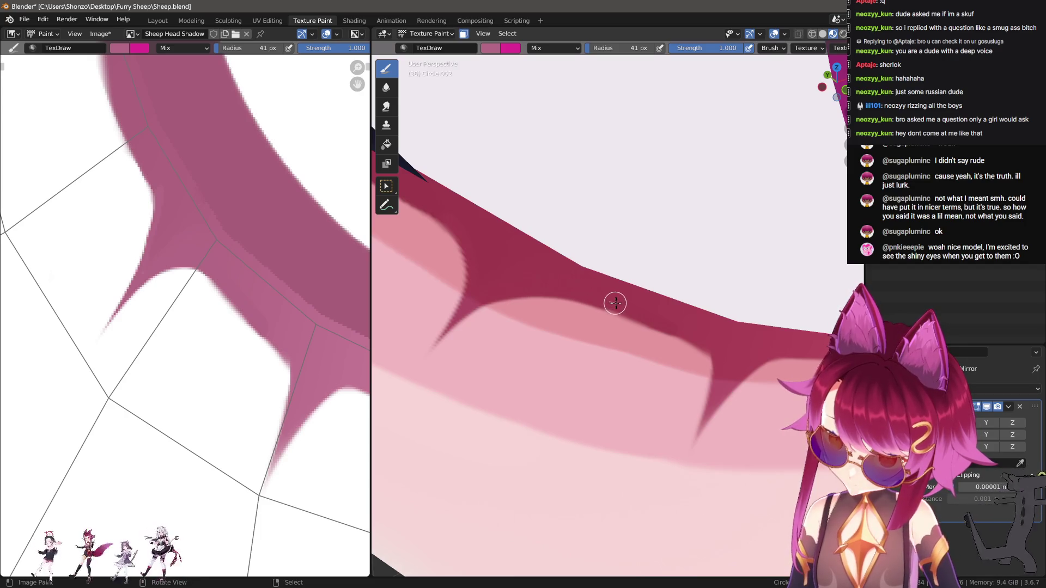
mouse_move(680, 350)
middle_mouse_down()
mouse_move(626, 354)
mouse_move(603, 327)
middle_mouse_up()
Lighten the dark band under the lash edge with a larger white brush.
key("f")
left_click(540, 277)
mouse_move(540, 276)
left_mouse_down()
mouse_move(645, 320)
mouse_move(689, 360)
mouse_move(643, 322)
mouse_move(705, 358)
mouse_move(700, 372)
left_mouse_up()
key("f")
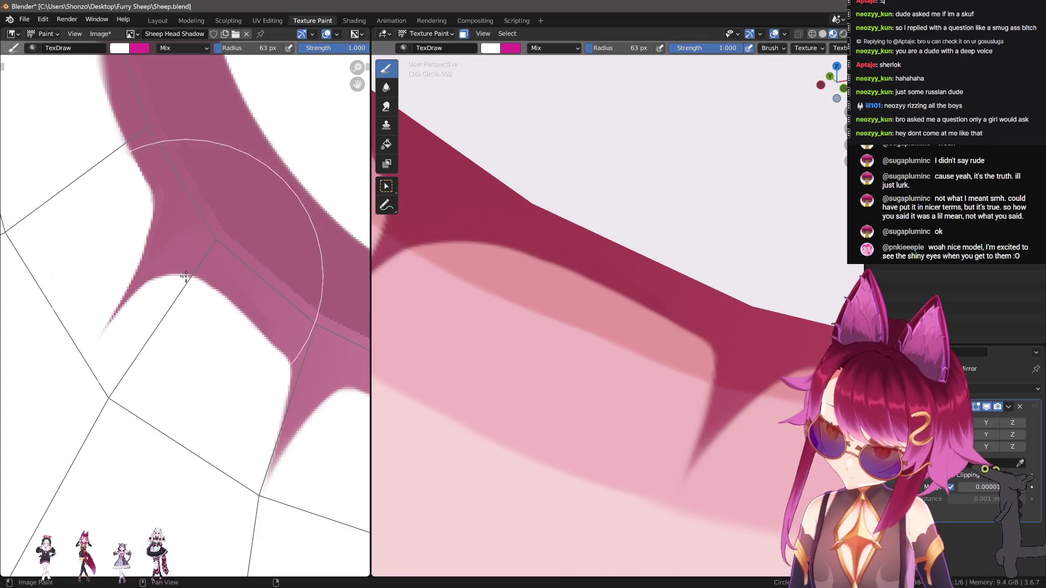
left_click(209, 270)
scroll(256, 349, "up", 3)
Switch to the Soften brush and shrink it to 2 px.
key("shift+space")
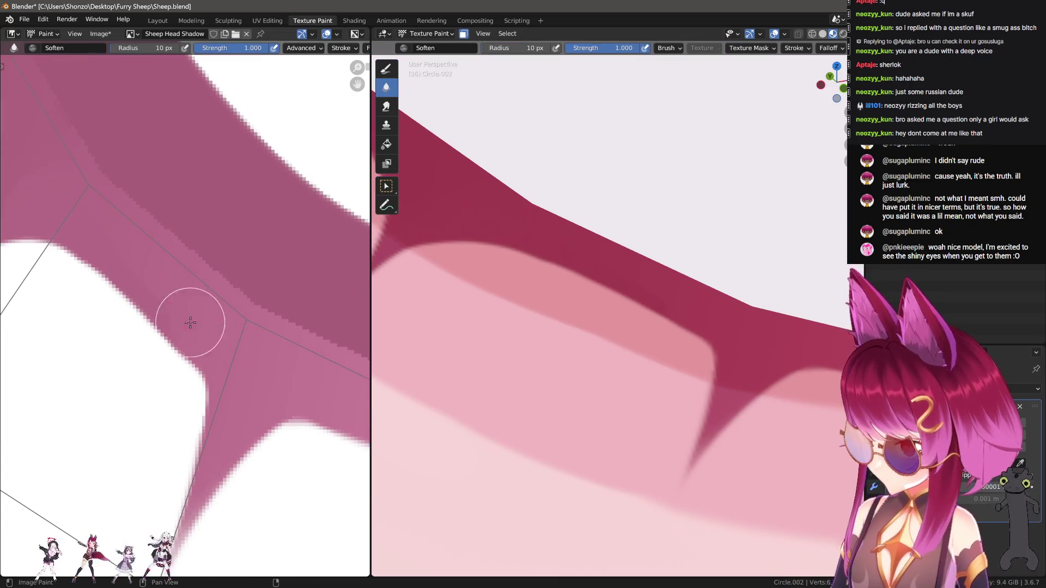
middle_click_drag(114, 217, 259, 357)
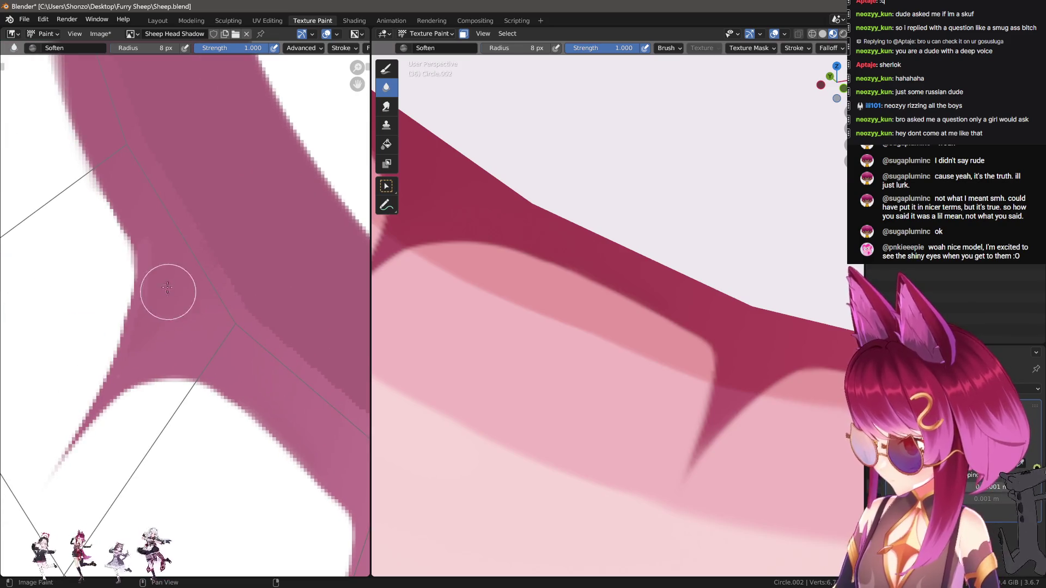
key("f")
left_click(153, 328)
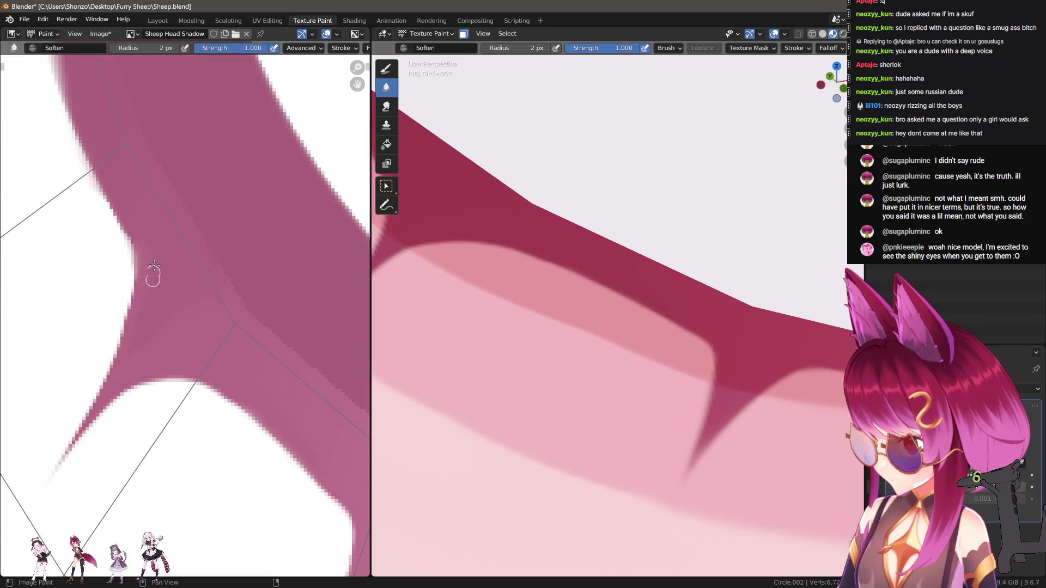
scroll(155, 224, "up", 2)
Try smearing the jagged spike edge with the Smear brush, then undo the strokes.
key("shift+space")
key("f")
middle_click_drag(183, 294, 238, 304)
key("e")
left_click(194, 290)
mouse_move(199, 292)
left_mouse_down()
mouse_move(175, 303)
mouse_move(170, 265)
left_mouse_up()
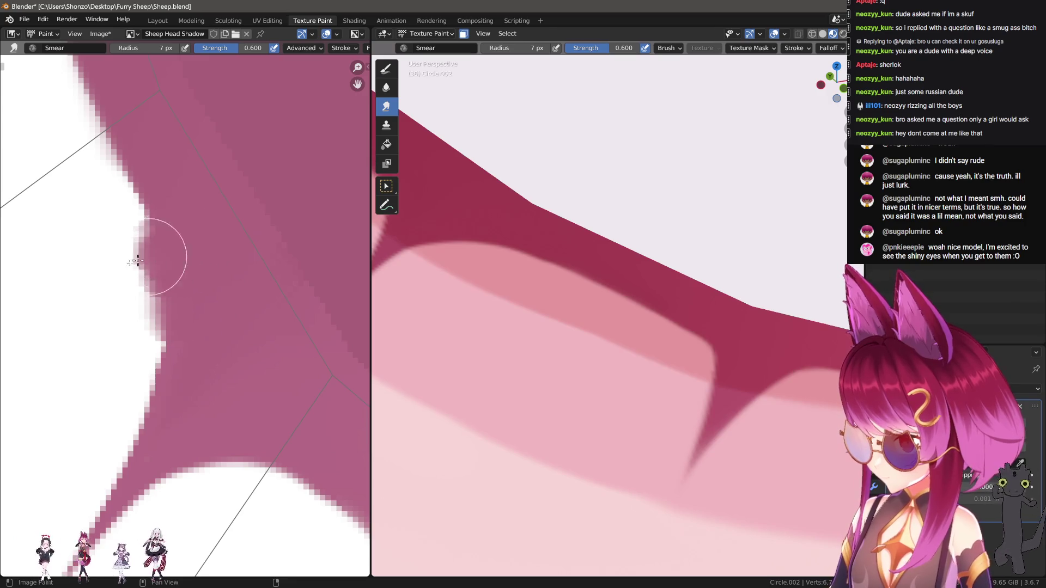
middle_click_drag(87, 250, 198, 248)
key("s")
mouse_move(240, 248)
left_mouse_down()
mouse_move(239, 322)
mouse_move(222, 339)
left_mouse_up()
key("ctrl+z")
Paint the jagged pink spike edge into a smooth white curve with the draw brush.
key("shift+space")
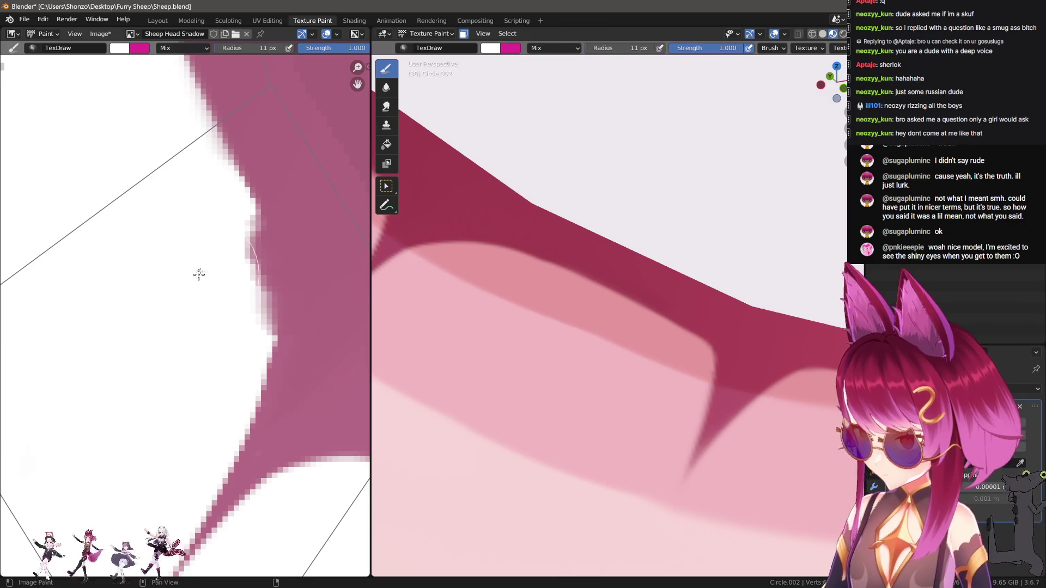
mouse_move(234, 230)
left_mouse_down()
mouse_move(256, 309)
mouse_move(234, 374)
left_mouse_up()
scroll(682, 427, "down", 10)
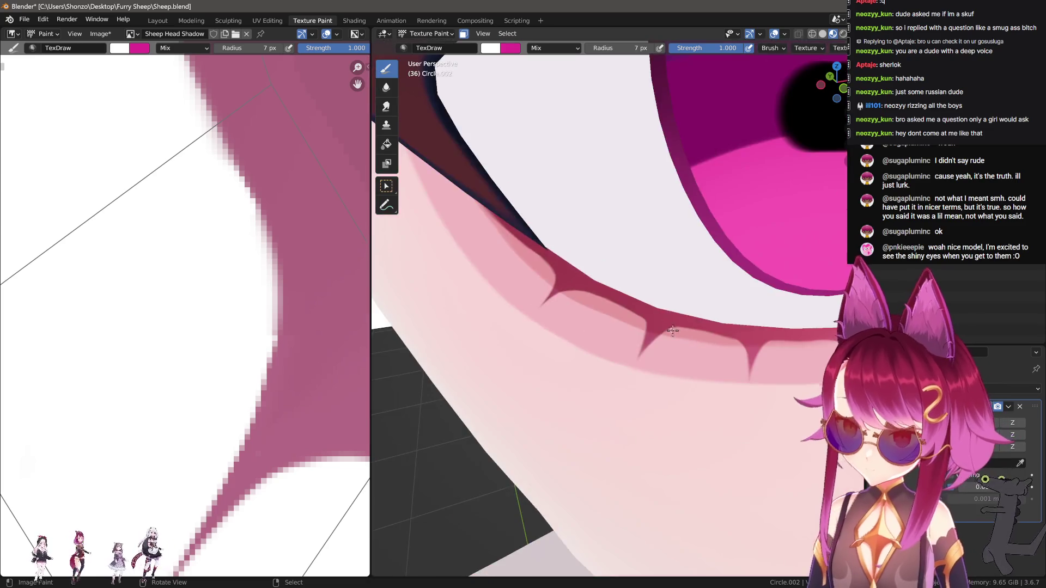
scroll(759, 401, "up", 3)
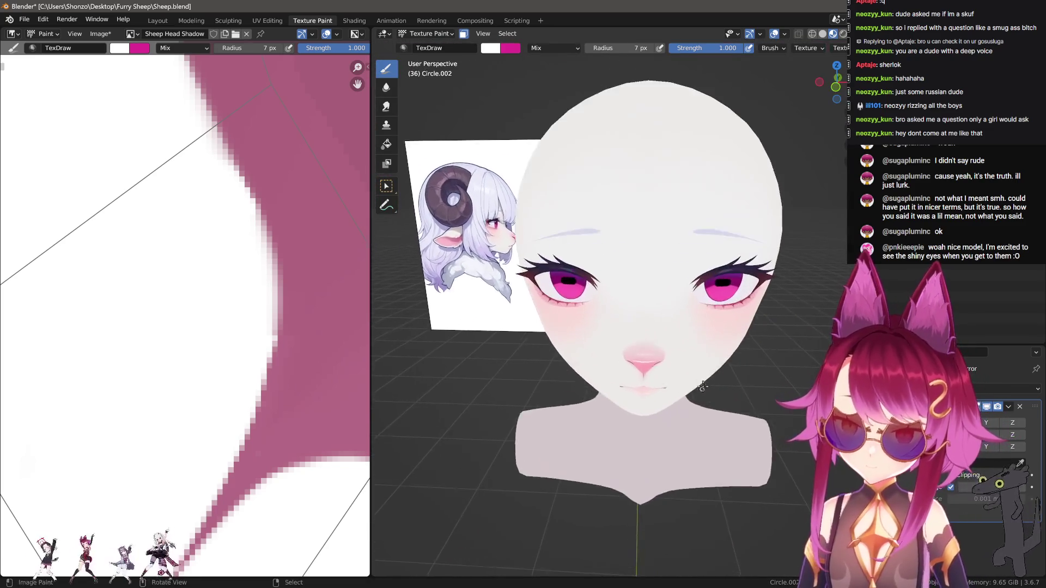
Turn the head frontally and zoom into a close-up of one painted eye.
middle_click_drag(724, 382, 707, 367)
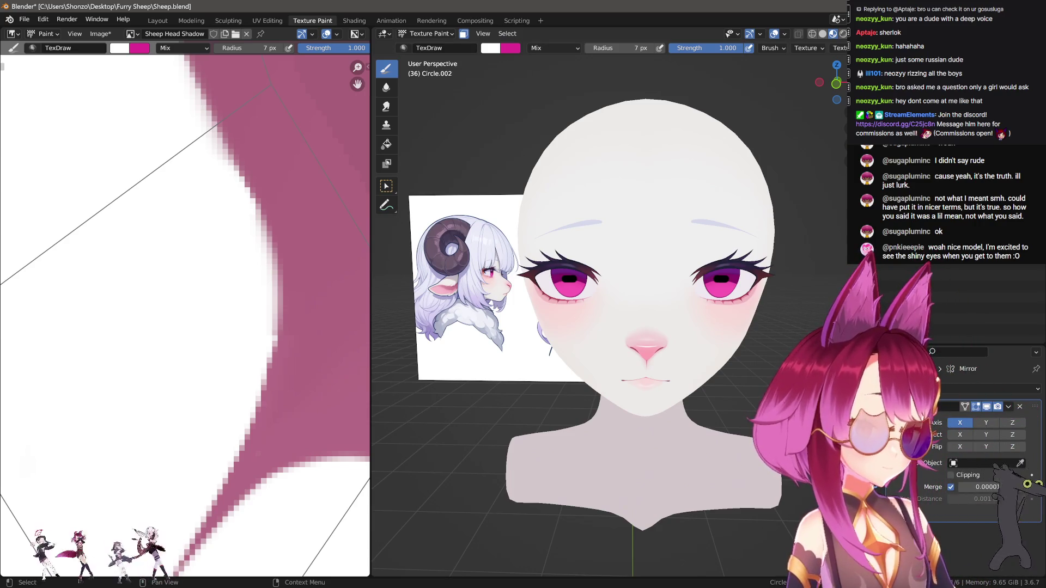
middle_click_drag(508, 303, 604, 279, "ctrl")
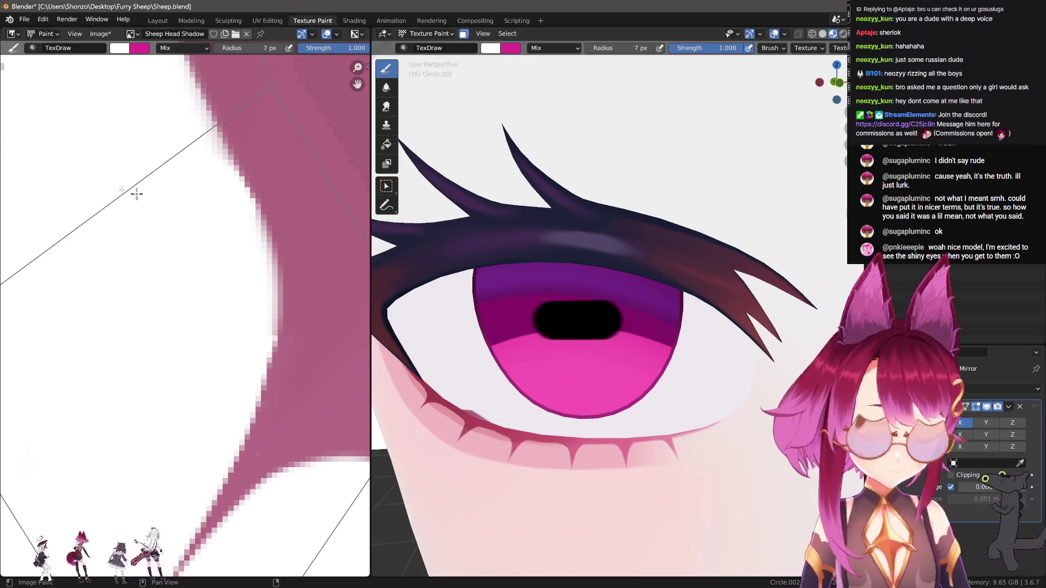
scroll(289, 264, "down", 8)
scroll(356, 128, "up", 7)
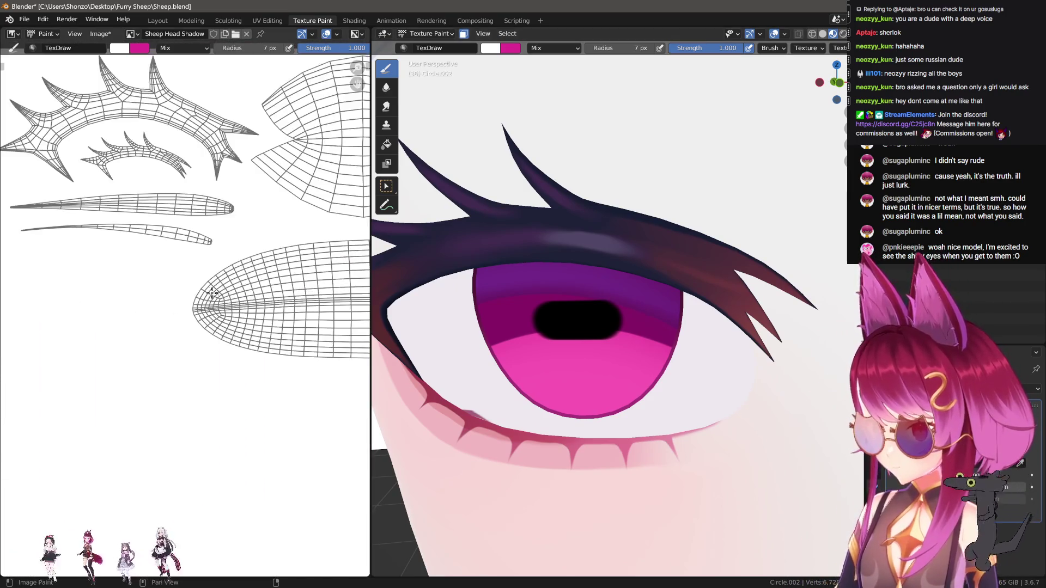
Switch the active paint slot to the Sheep Head image and darken the lash area.
key("n")
left_click(767, 90)
mouse_move(305, 295)
left_mouse_down()
mouse_move(326, 332)
mouse_move(256, 327)
left_mouse_up()
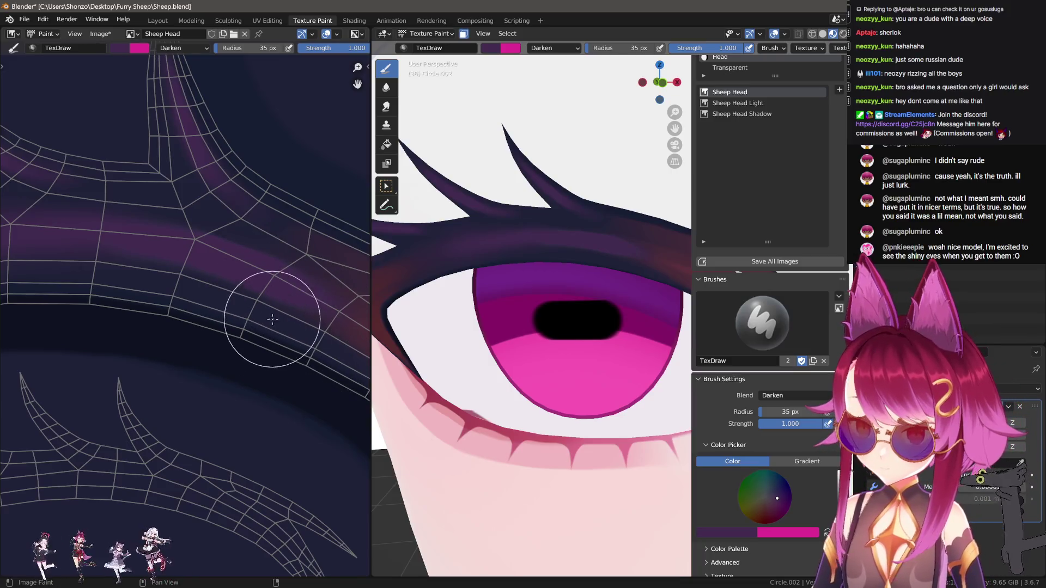
middle_click_drag(272, 319, 259, 308)
Switch to the Smear brush, adjust its size and lower strength to 0.200.
key("shift+space")
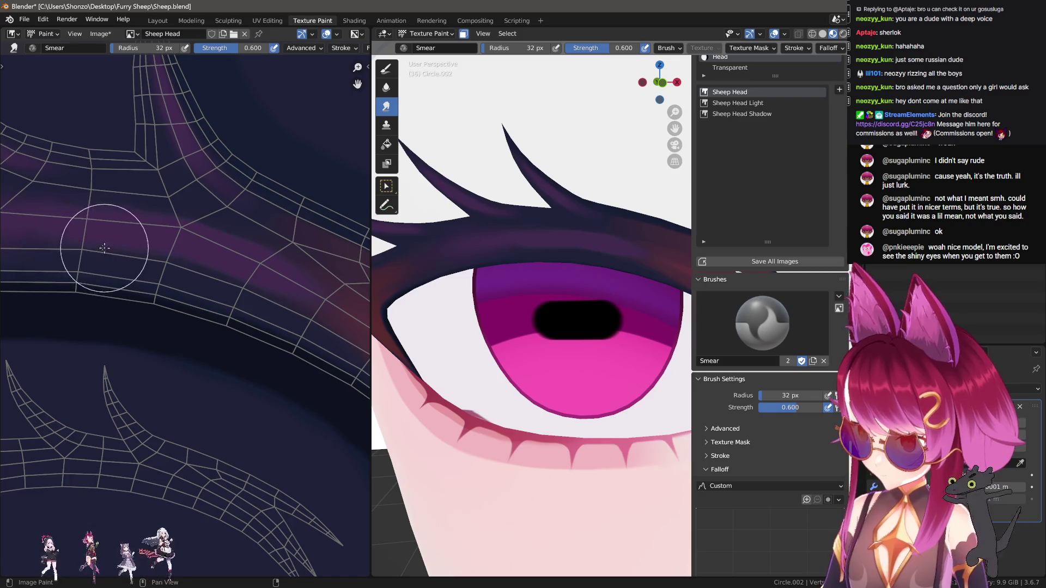
key("f")
left_click(167, 241)
middle_click_drag(176, 245, 152, 242)
key("f")
left_click(202, 259)
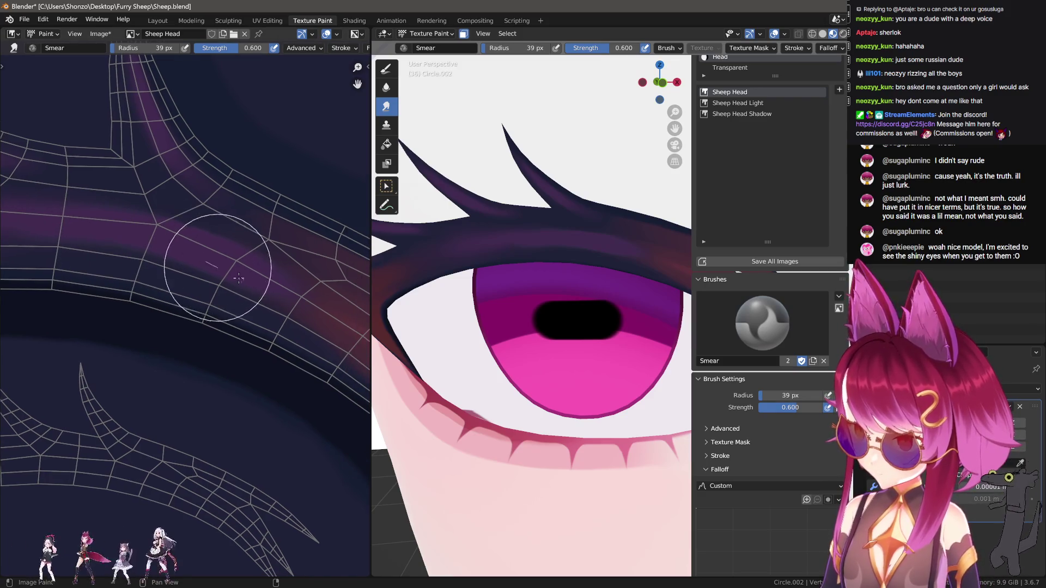
key("e")
key("Escape")
key("f")
left_click(239, 266)
key("shift+f")
left_click(180, 217)
Set the smear falloff to Sphere and the brush size to 22 px.
key("alt+f")
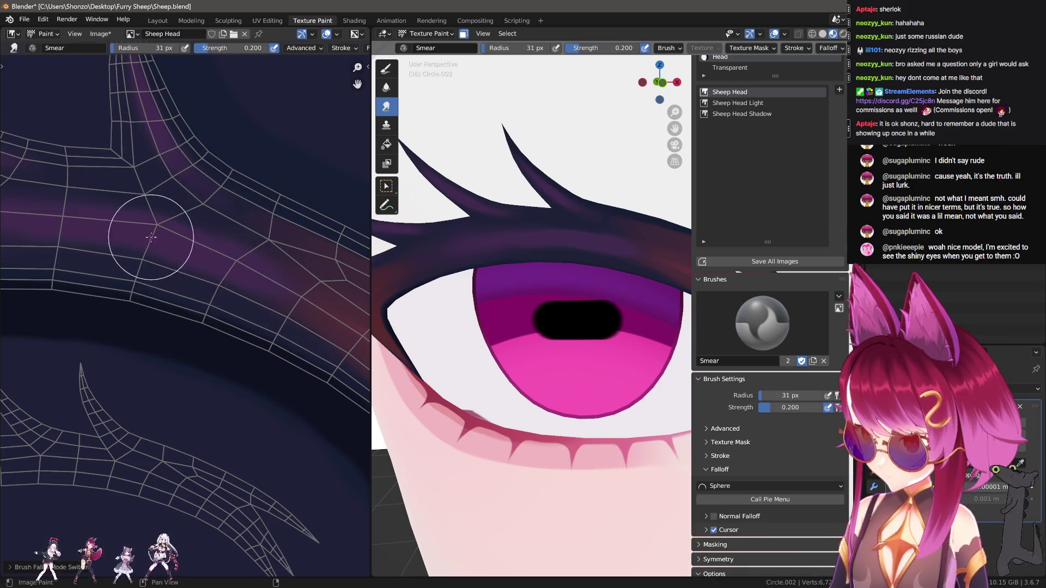
key("f")
left_click(186, 255)
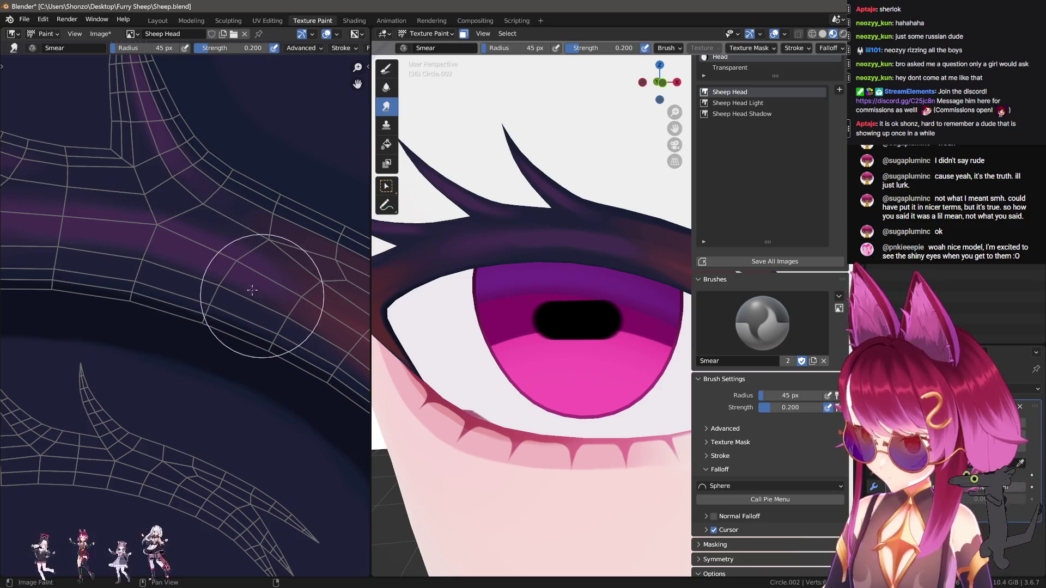
scroll(271, 287, "down", 2)
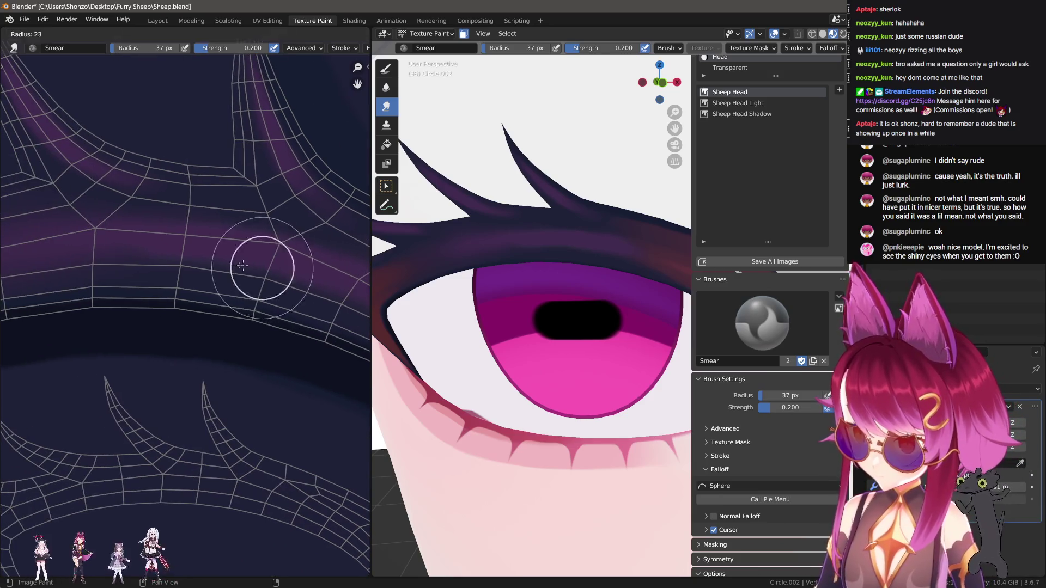
key("f")
left_click(51, 258)
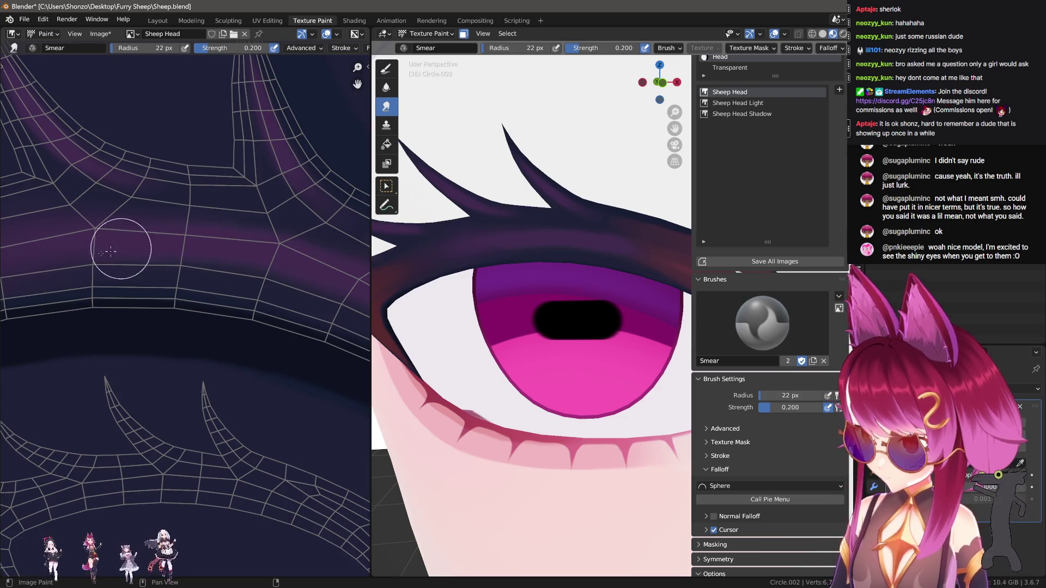
Smear the purple stripe along the upper lash with a 15–16 px brush, following its curve.
middle_click_drag(126, 234, 238, 234)
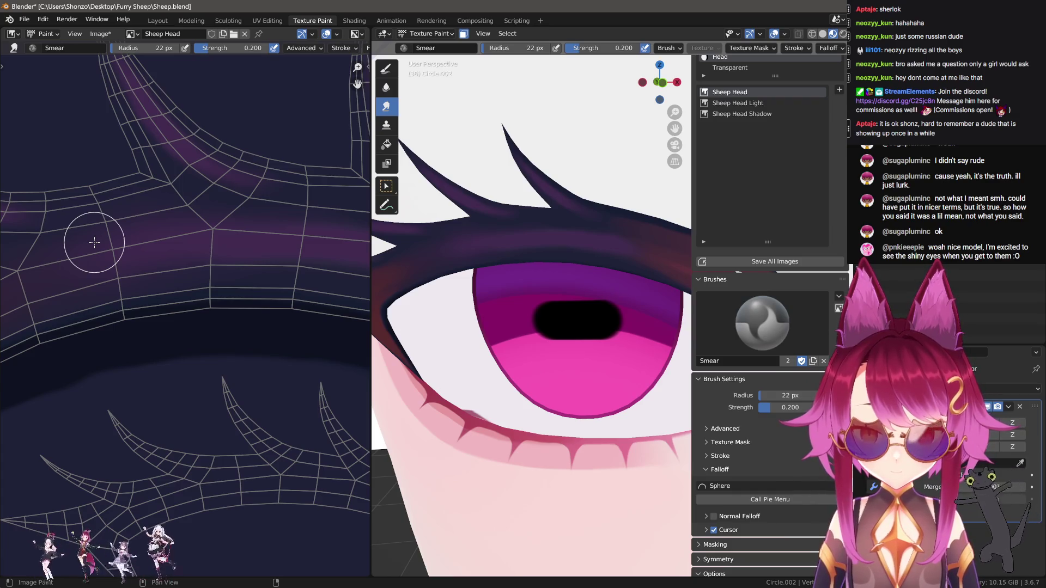
scroll(94, 243, "up", 2)
key("f")
left_click(236, 248)
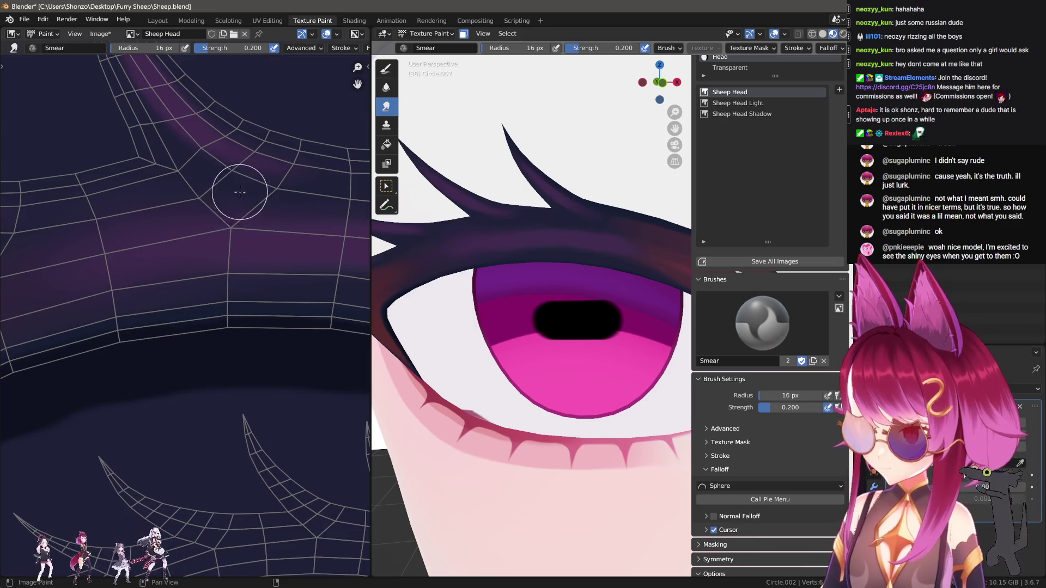
middle_click_drag(104, 230, 112, 232)
key("bracketleft")
key("bracketleft")
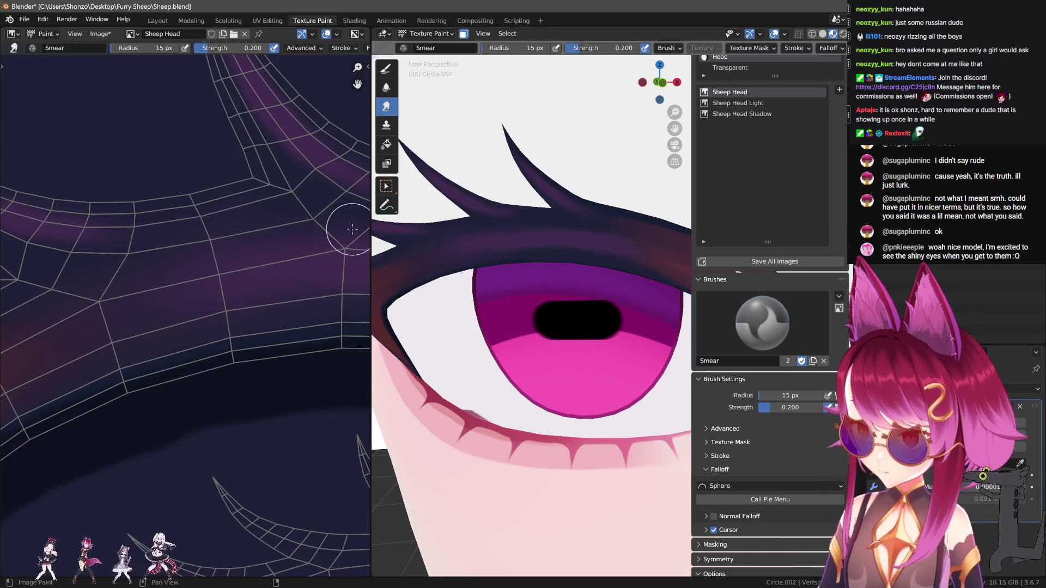
middle_click_drag(352, 229, 142, 272)
key("bracketright")
middle_click_drag(334, 252, 138, 257)
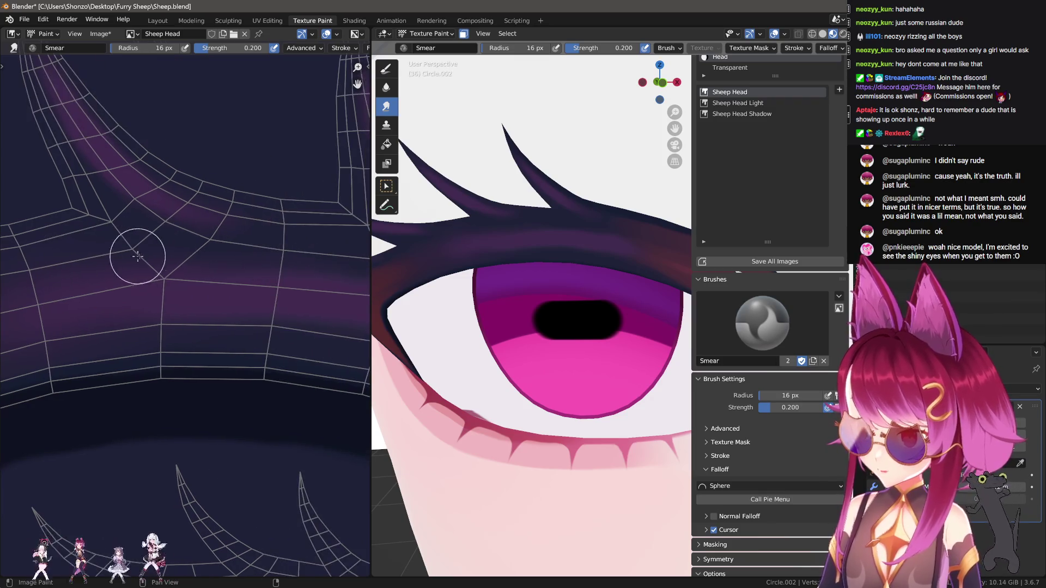
middle_click_drag(75, 256, 192, 246)
mouse_move(126, 249)
middle_mouse_down()
mouse_move(76, 272)
mouse_move(187, 265)
mouse_move(145, 273)
mouse_move(36, 245)
middle_mouse_up()
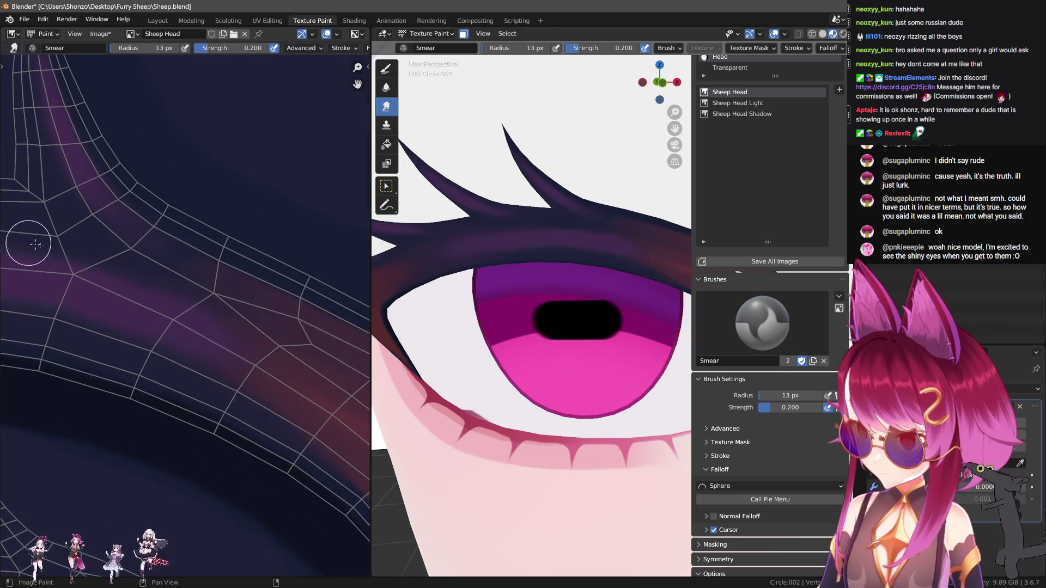
middle_click_drag(235, 339, 205, 309)
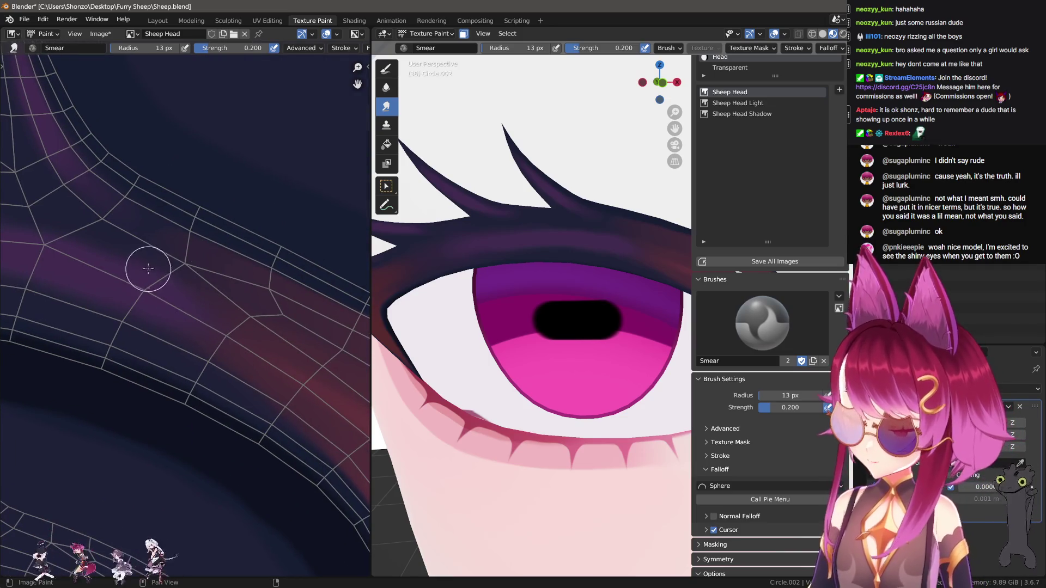
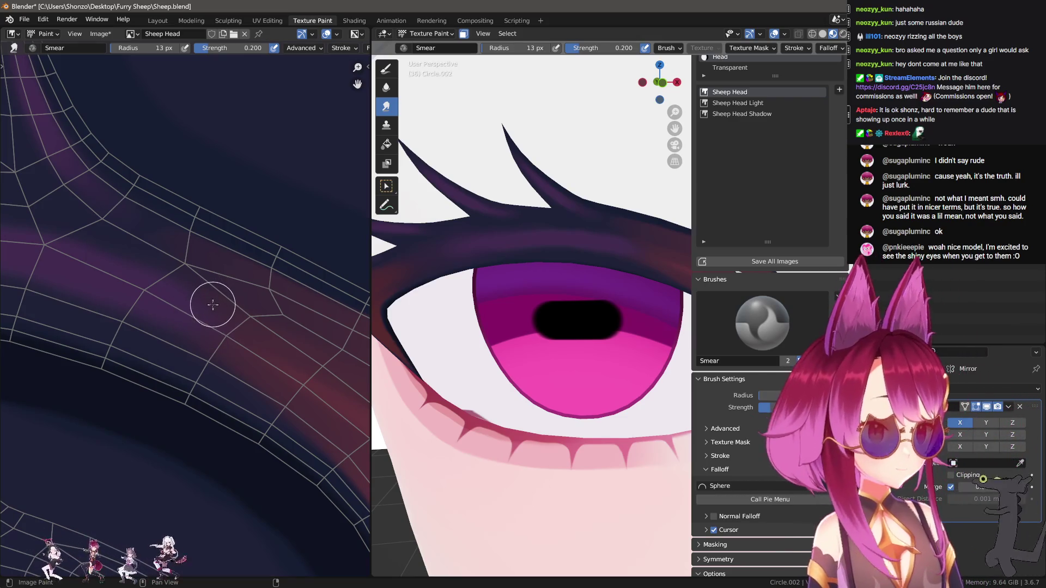
Target the Sheep Head Light texture and set the draw brush to Mix blending at 14 px.
scroll(213, 306, "down", 4)
key("d")
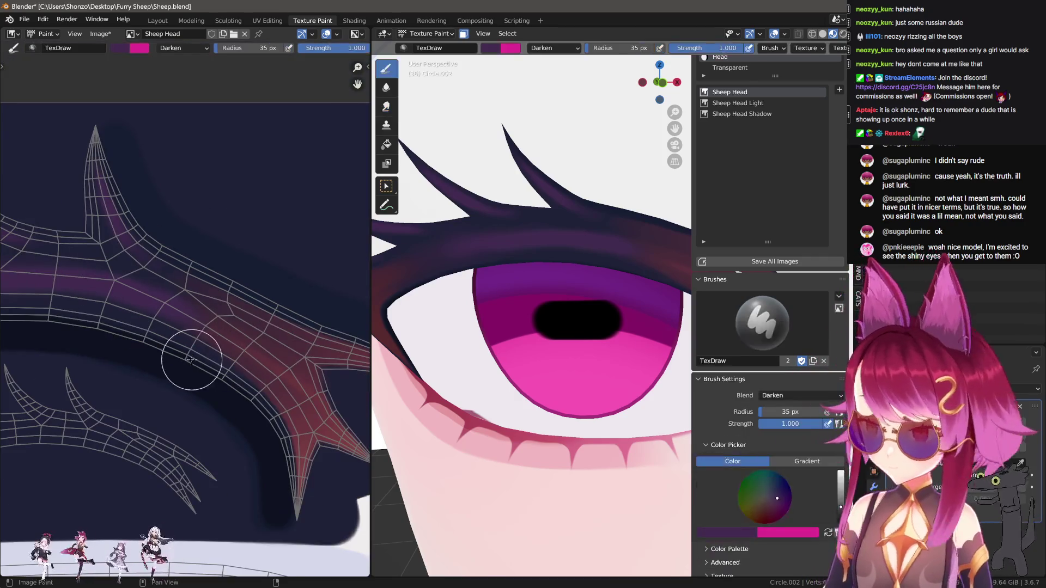
key("s")
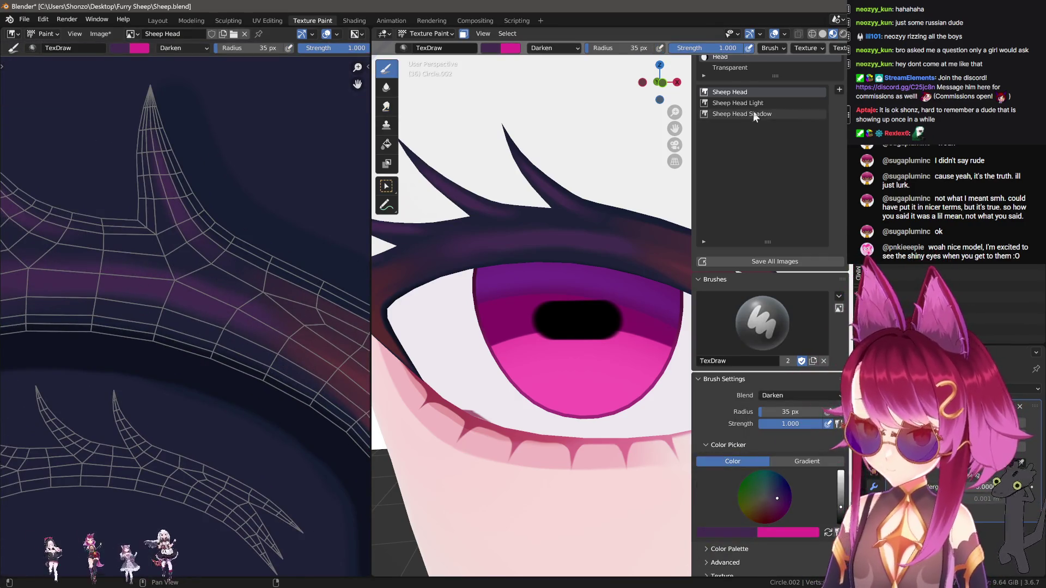
left_click(763, 103)
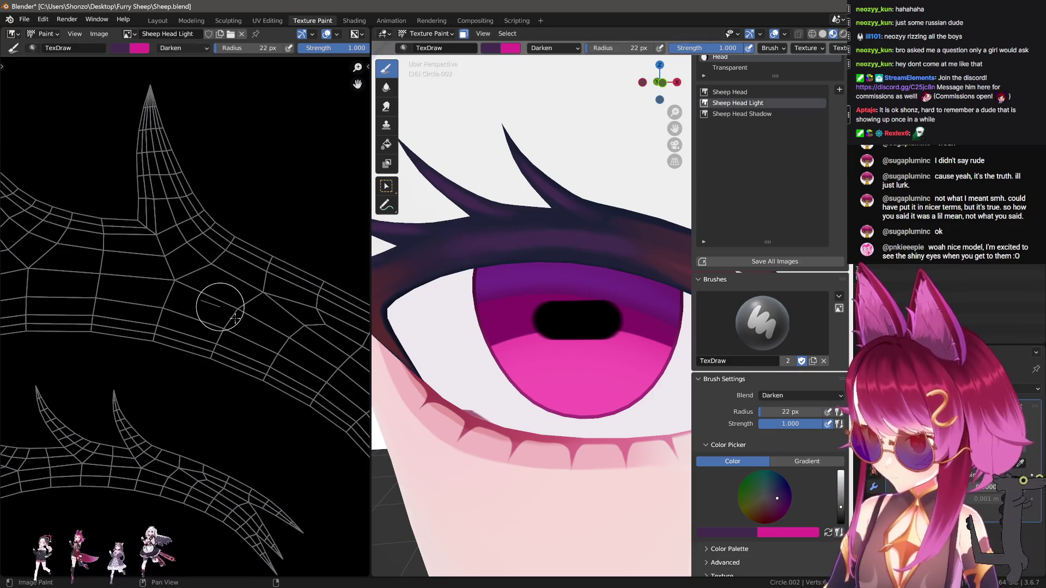
right_click(198, 299)
left_click(150, 278)
left_click(136, 292)
mouse_move(196, 292)
left_mouse_down()
mouse_move(175, 295)
mouse_move(228, 307)
left_mouse_up()
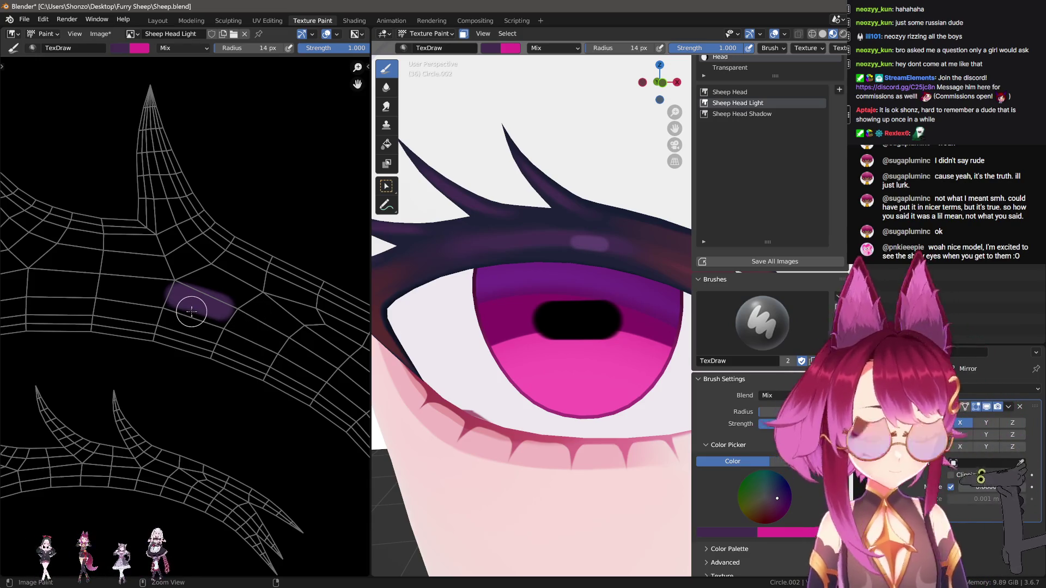
Undo the test stroke, lighten the purple, and paint a short highlight dab on the lash band.
key("ctrl+z")
key("n")
left_click_drag(347, 276, 347, 260)
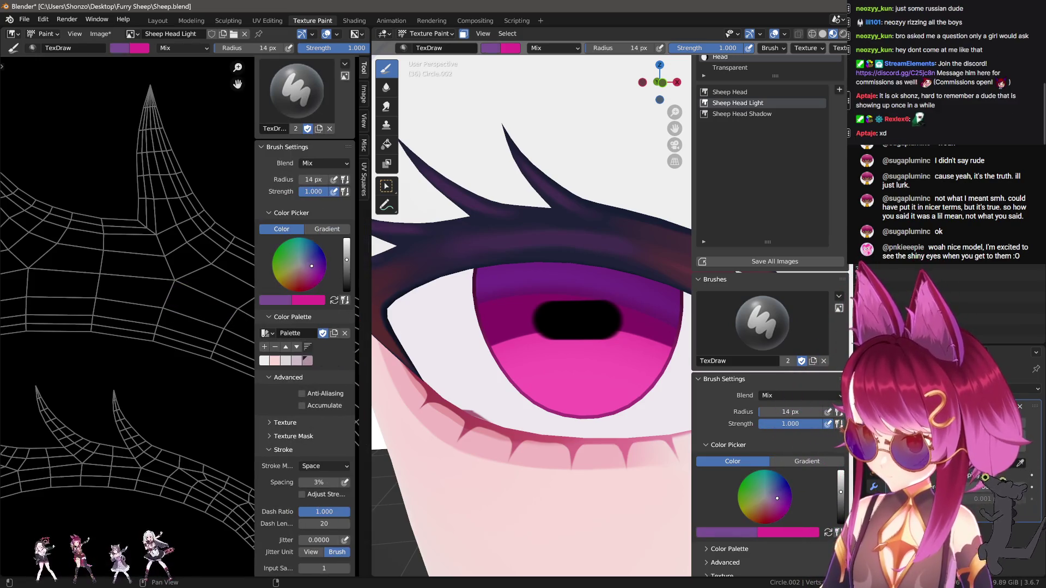
key("n")
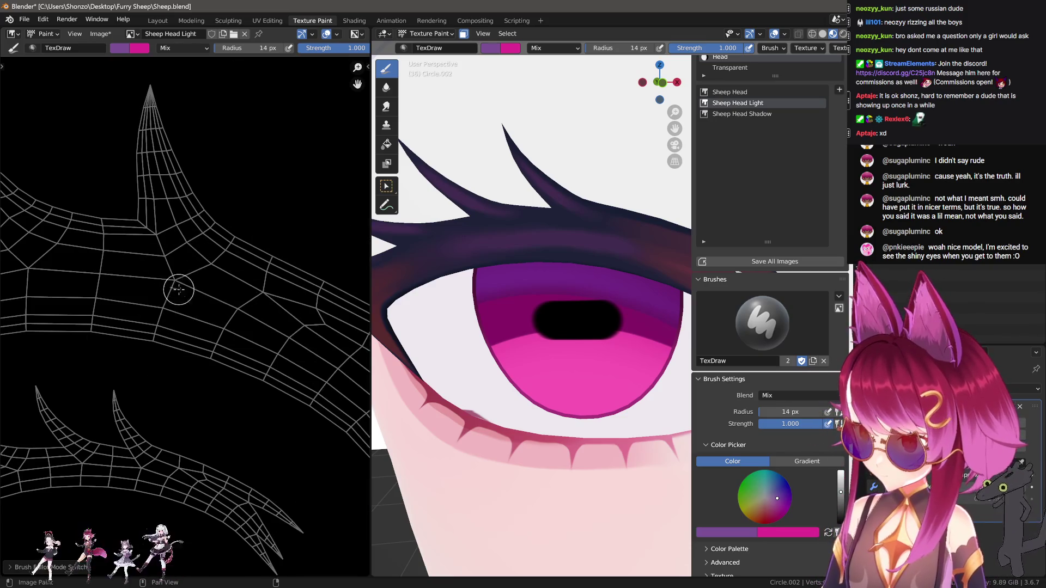
left_click_drag(166, 285, 219, 302)
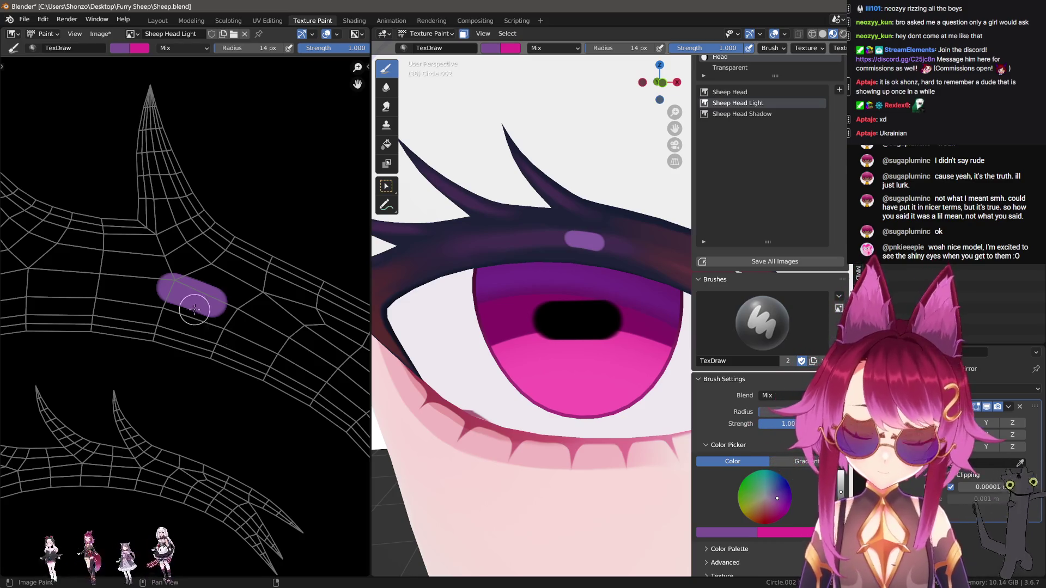
scroll(229, 337, "up", 2)
key("3")
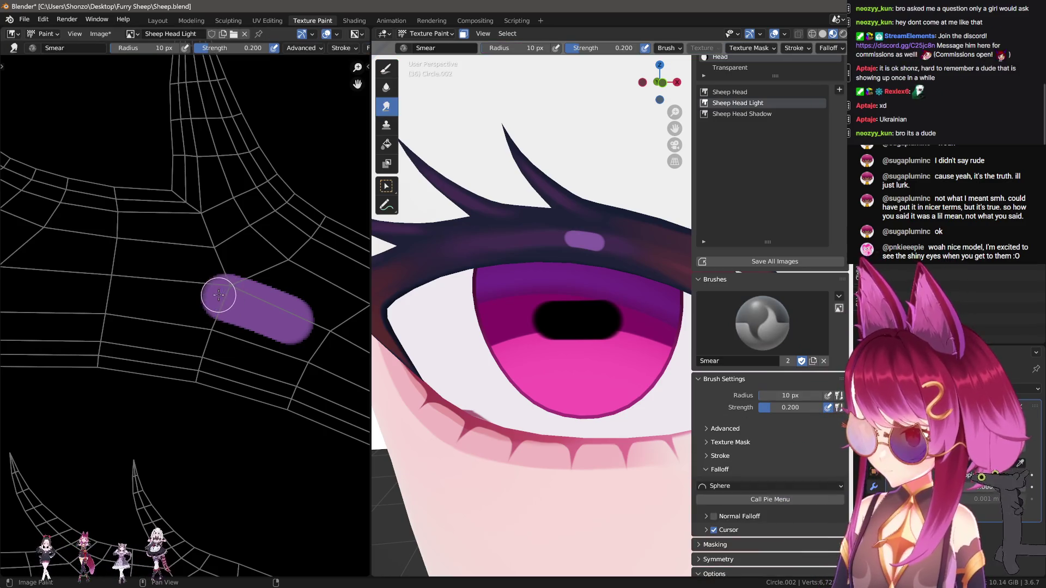
Set Smear strength to 0.800 and pull the highlight leftward into two tapered tails.
left_click_drag(218, 294, 167, 283)
key("shift+f")
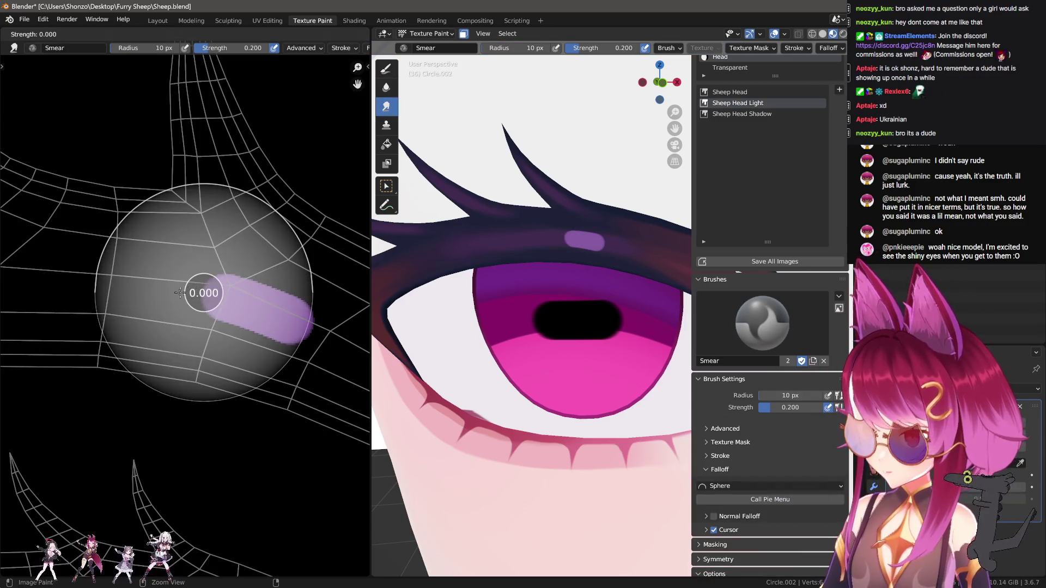
left_click(263, 300)
key("e")
key("Escape")
left_click_drag(220, 295, 61, 265)
left_click_drag(199, 321, 65, 308)
middle_click_drag(271, 380, 182, 337)
left_click_drag(185, 304, 302, 364)
key("ctrl+z")
Shrink the smear to 6 px with Custom falloff and trial tails down-right and leftward.
key("f")
left_click(222, 287)
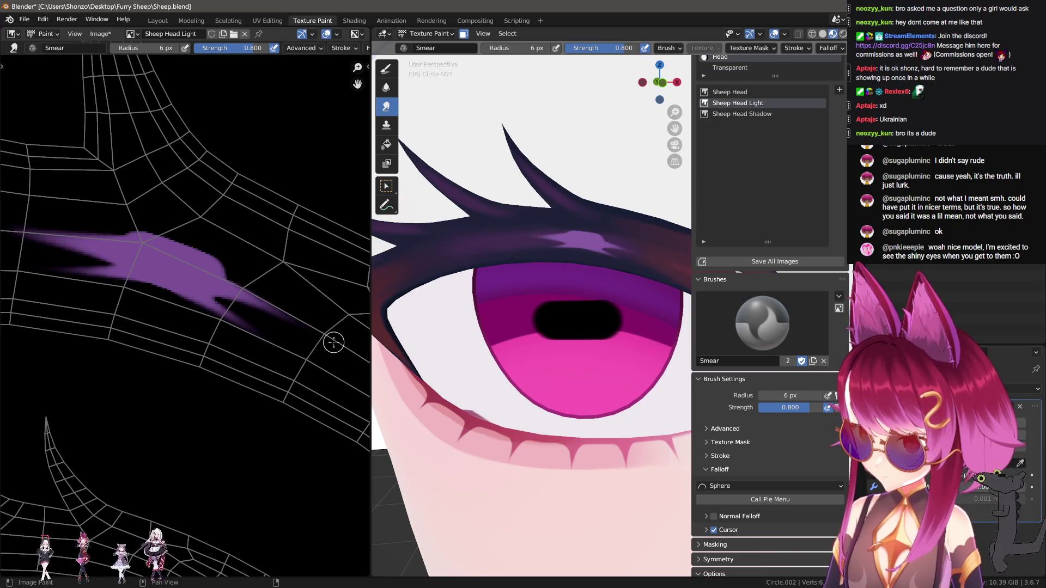
left_click_drag(279, 321, 352, 370)
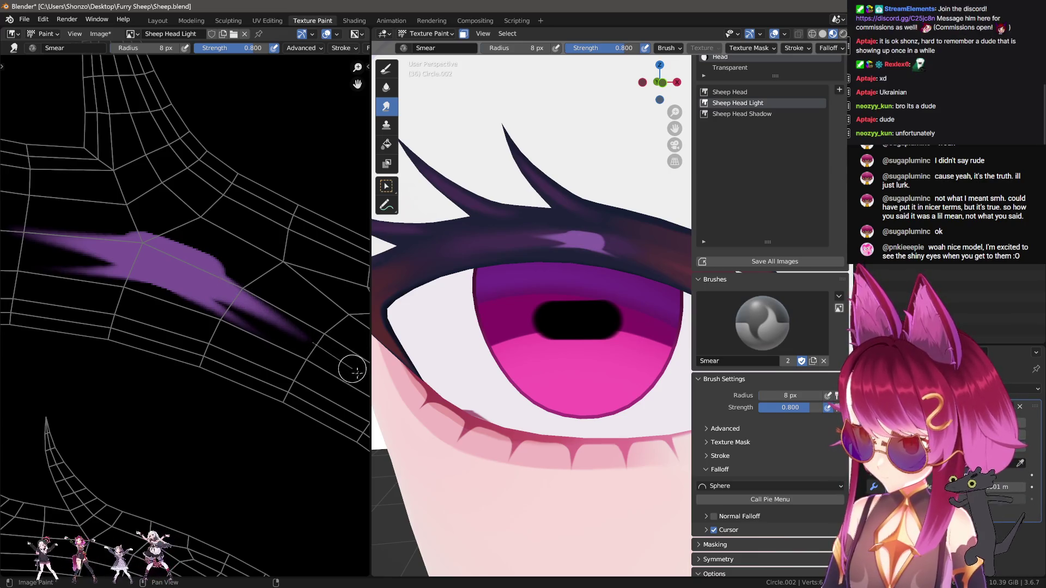
key("ctrl+f")
left_click(277, 372)
key("n")
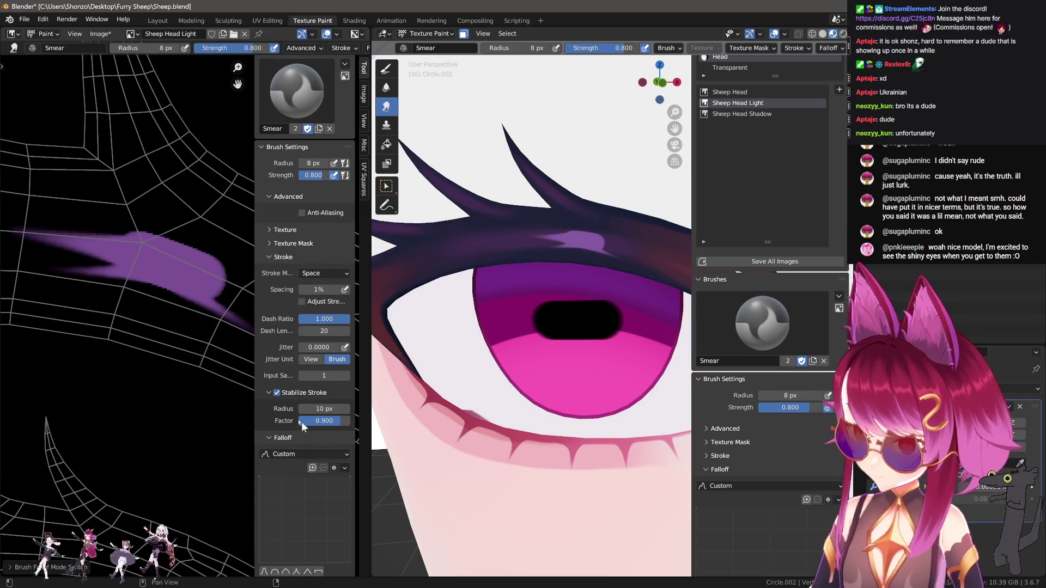
key("n")
left_click_drag(269, 312, 354, 359)
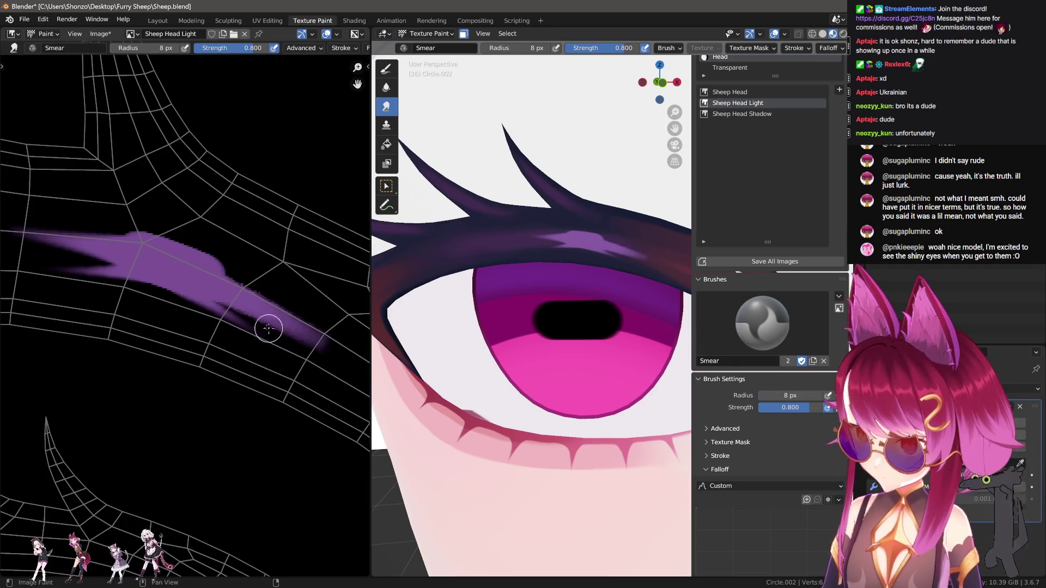
middle_click_drag(145, 286, 294, 326)
key("ctrl+z")
key("ctrl+z")
key("ctrl+z")
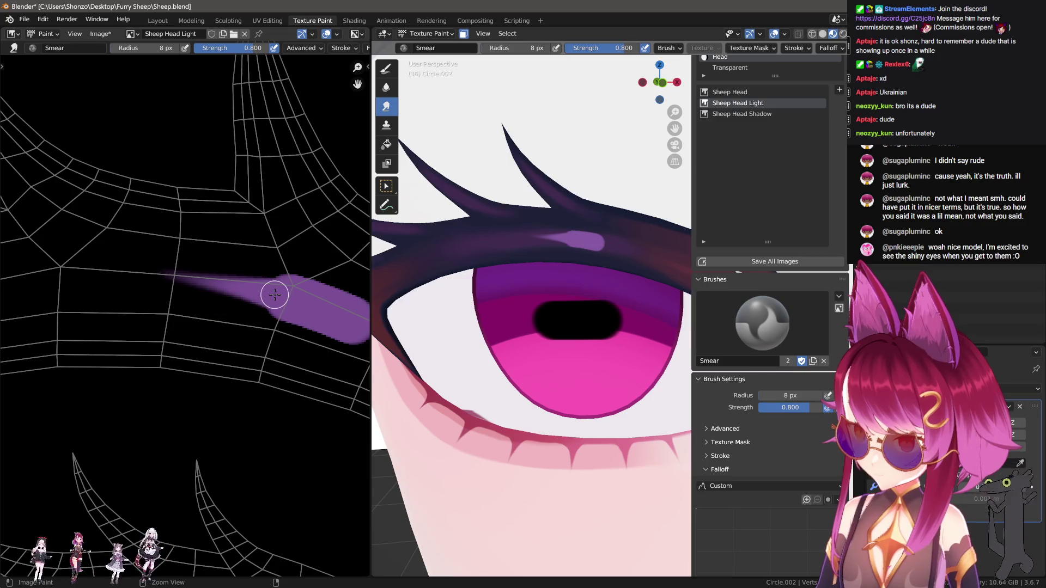
left_click_drag(276, 294, 17, 256)
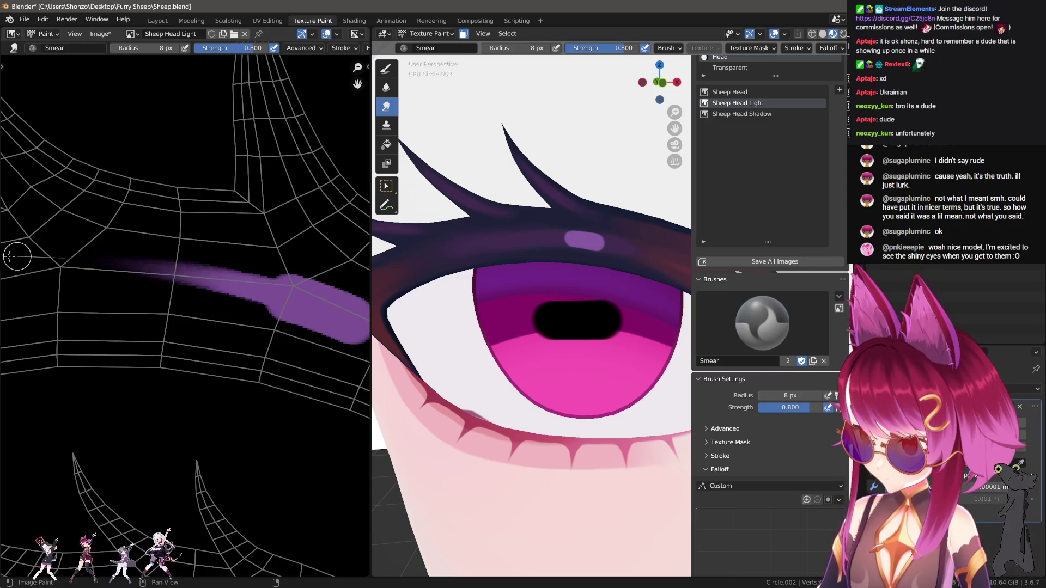
key("ctrl+z")
Smear two leftward trails at 10 px, then tapering down-right trails at 9 px.
key("shift+f")
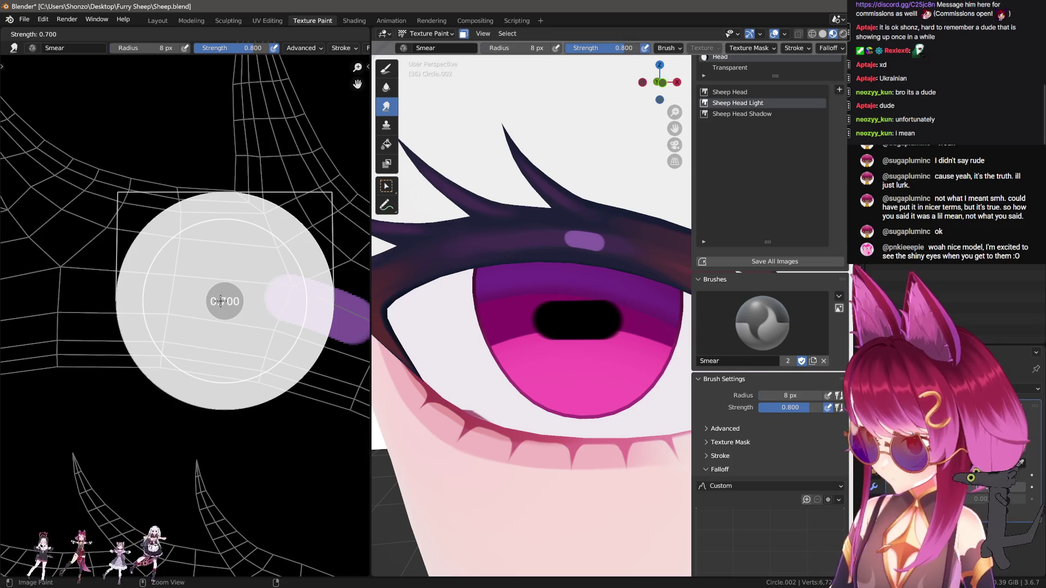
left_click(227, 302)
key("bracketright")
key("bracketright")
left_click_drag(275, 294, 14, 272)
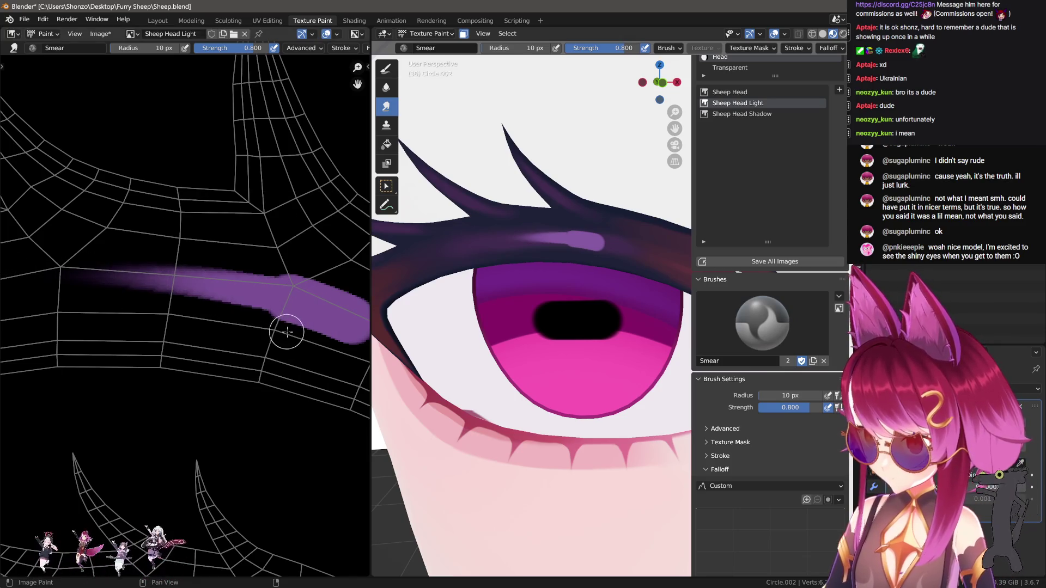
left_click_drag(236, 328, 57, 322)
mouse_move(303, 374)
middle_mouse_down()
mouse_move(217, 350)
mouse_move(173, 304)
middle_mouse_up()
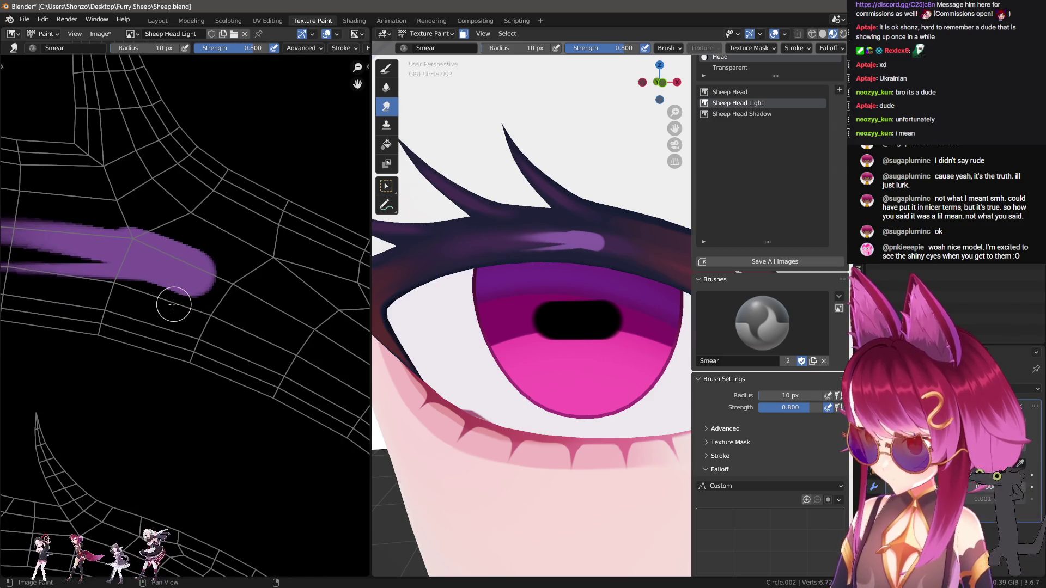
left_click_drag(167, 291, 356, 418)
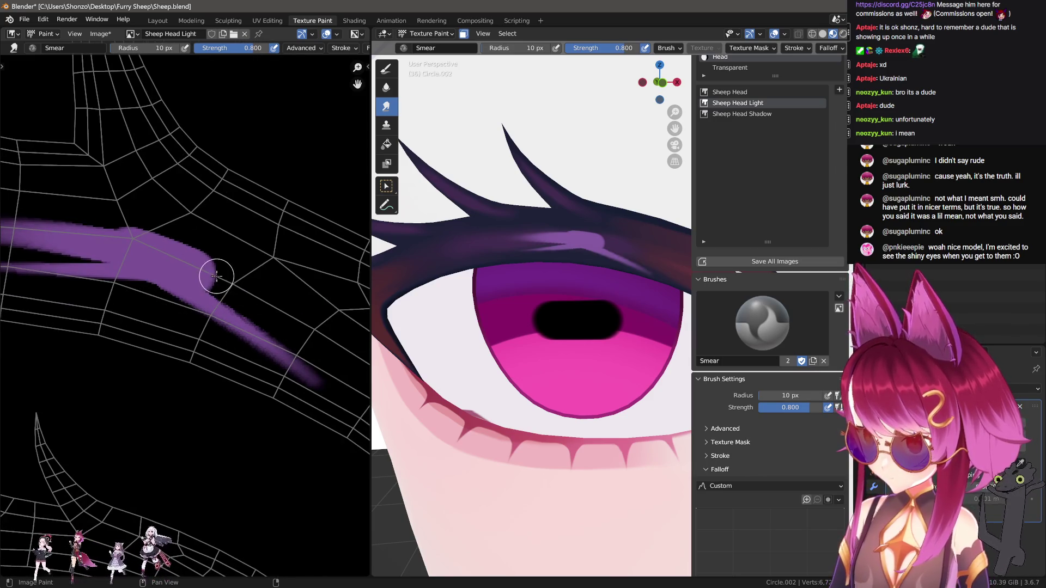
key("ctrl+z")
key("bracketleft")
left_click_drag(174, 297, 318, 406)
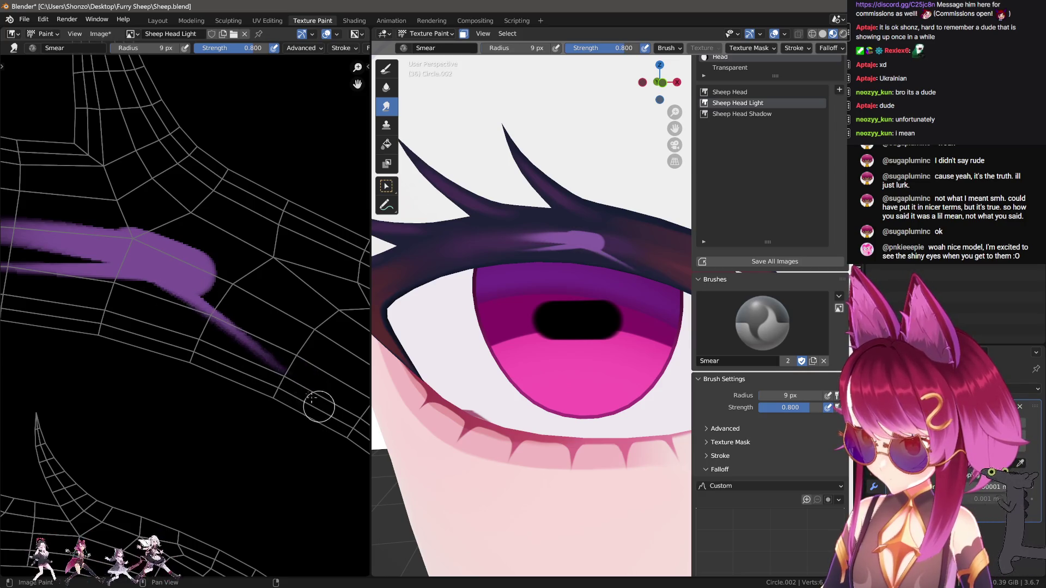
left_click_drag(202, 284, 355, 375)
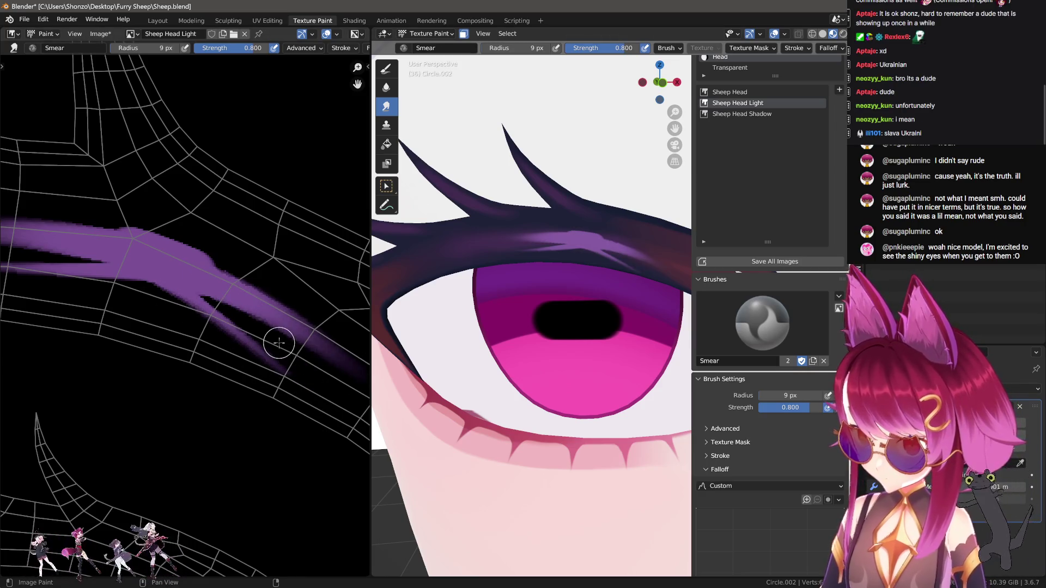
Smear the purple up-left and down-right, then check the whole face in the 3D view.
middle_click_drag(166, 214, 211, 260)
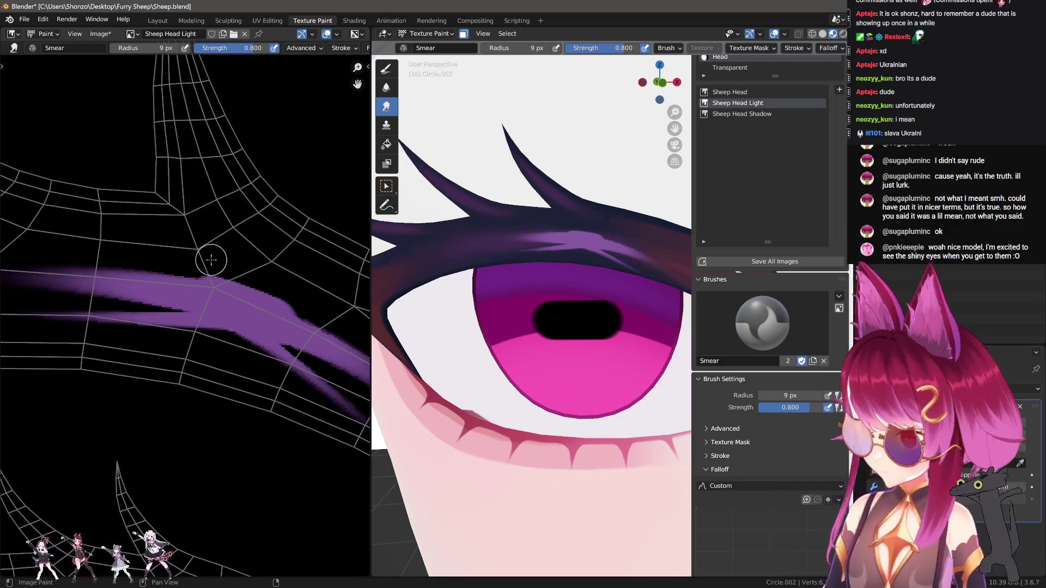
left_click_drag(204, 265, 44, 203)
middle_click_drag(332, 311, 250, 281)
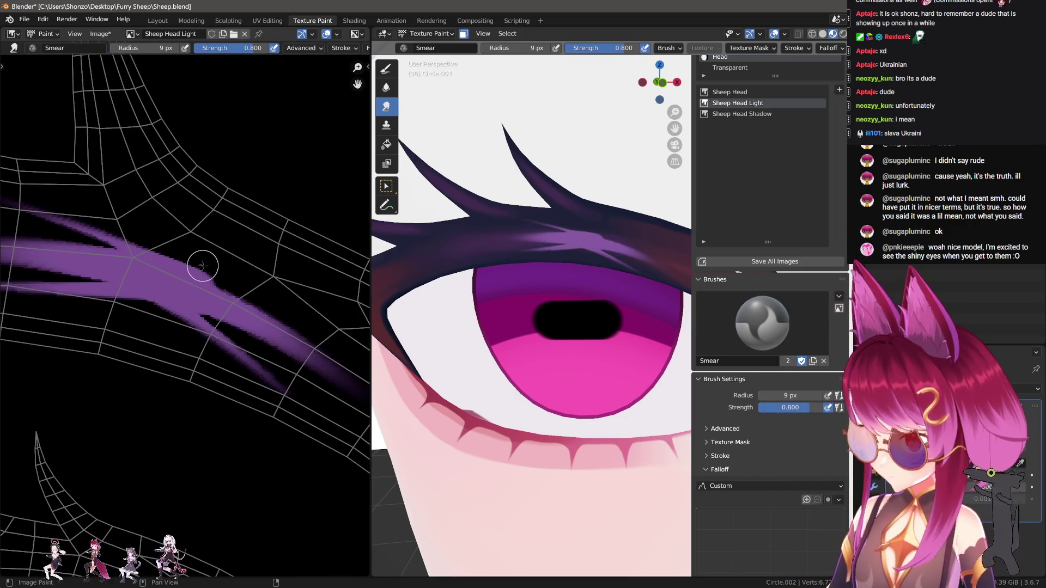
left_click_drag(203, 265, 390, 342)
scroll(612, 391, "down", 5)
mouse_move(612, 391)
middle_mouse_down("shift")
mouse_move(590, 392)
mouse_move(594, 369)
middle_mouse_up("shift")
key("n")
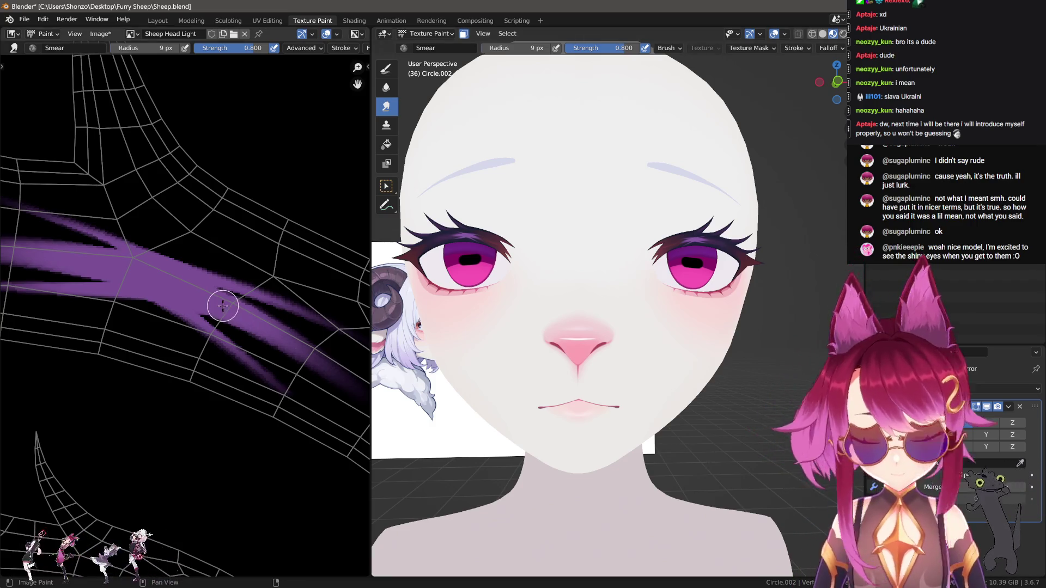
Undo back to the plain purple dab and smear streaks to its left and right.
scroll(469, 262, "up", 8)
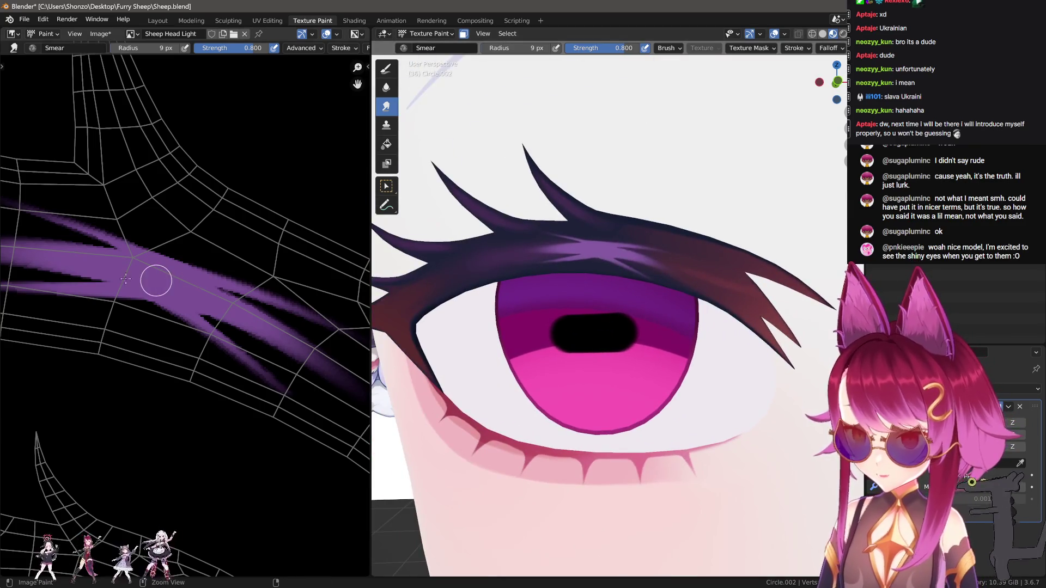
scroll(234, 310, "up", 2)
key("ctrl+z")
key("ctrl+z")
key("ctrl+z")
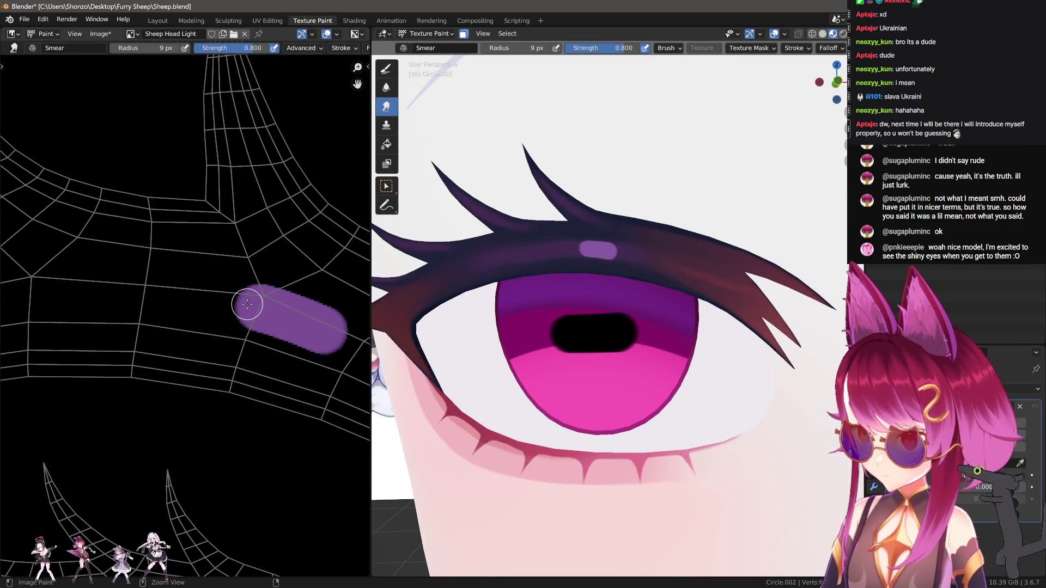
left_click_drag(216, 294, 28, 271)
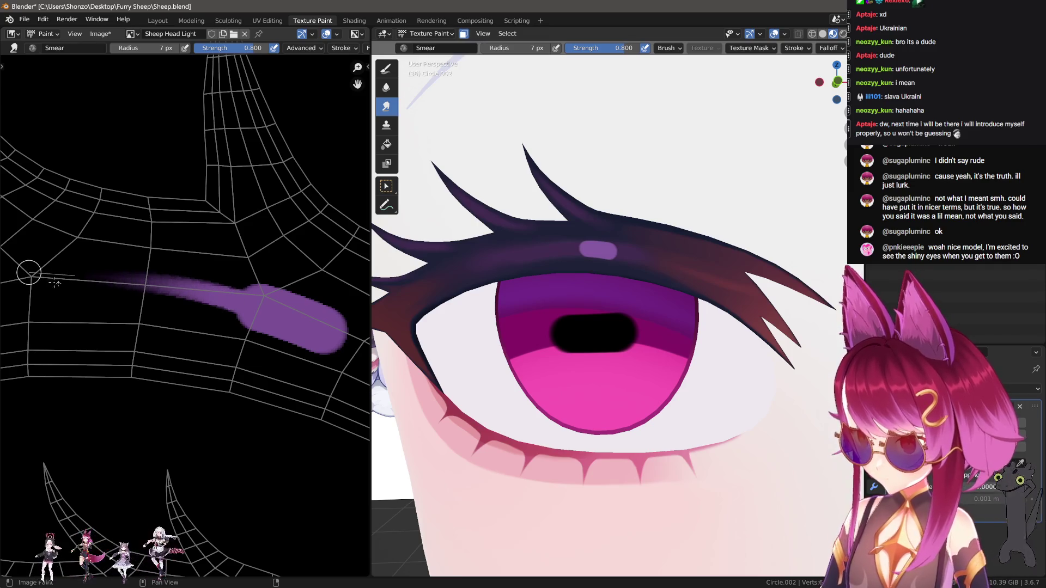
middle_click_drag(268, 340, 172, 304)
left_click_drag(261, 313, 367, 370)
mouse_move(133, 290)
middle_mouse_down()
mouse_move(217, 322)
mouse_move(235, 315)
middle_mouse_up()
Smear further streaks left, down-right and up-left, then undo back to an earlier smear.
left_click_drag(231, 312, 38, 294)
middle_click_drag(325, 346, 202, 305)
left_click_drag(227, 320, 351, 387)
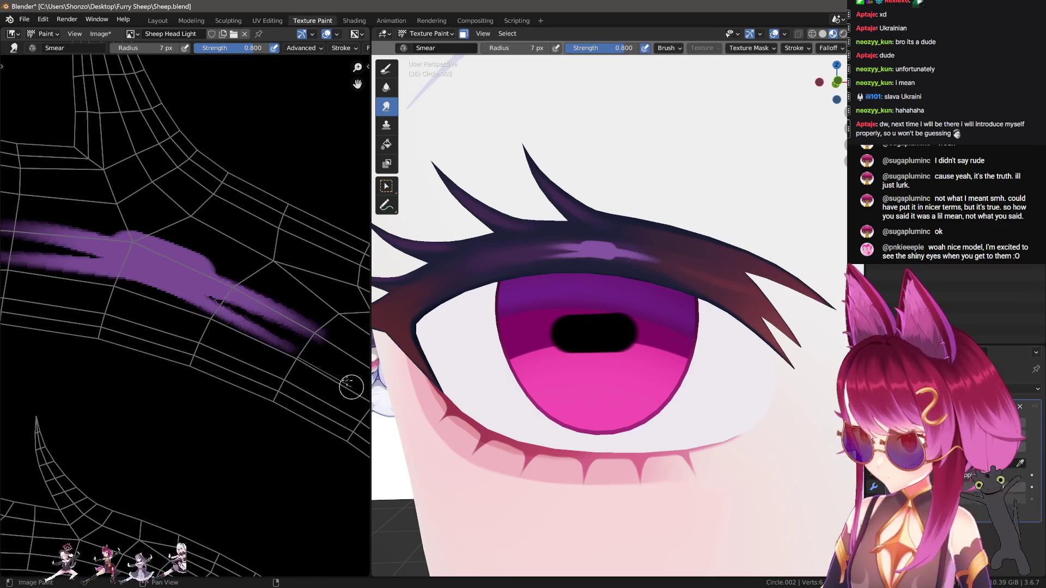
left_click_drag(274, 285, 214, 258)
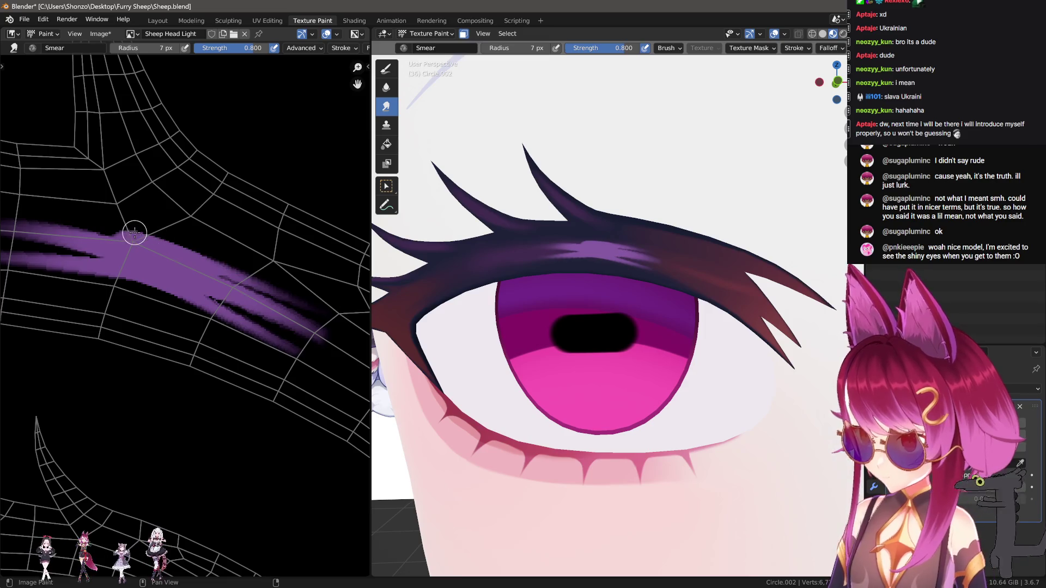
left_click_drag(135, 233, 8, 185)
key("ctrl+z")
key("ctrl+z")
key("ctrl+z")
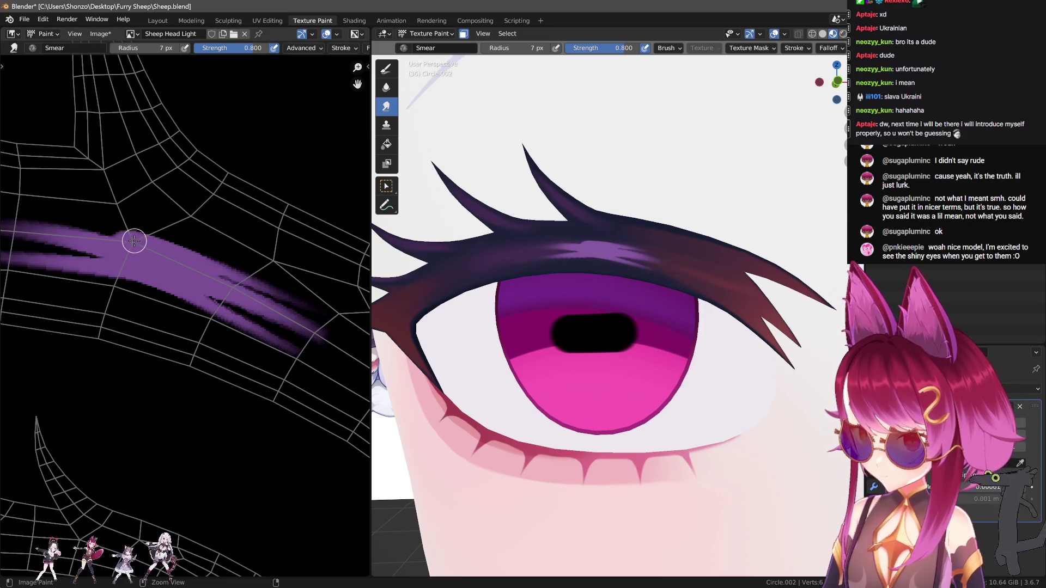
key("ctrl+z")
key("ctrl+z")
key("ctrl+z")
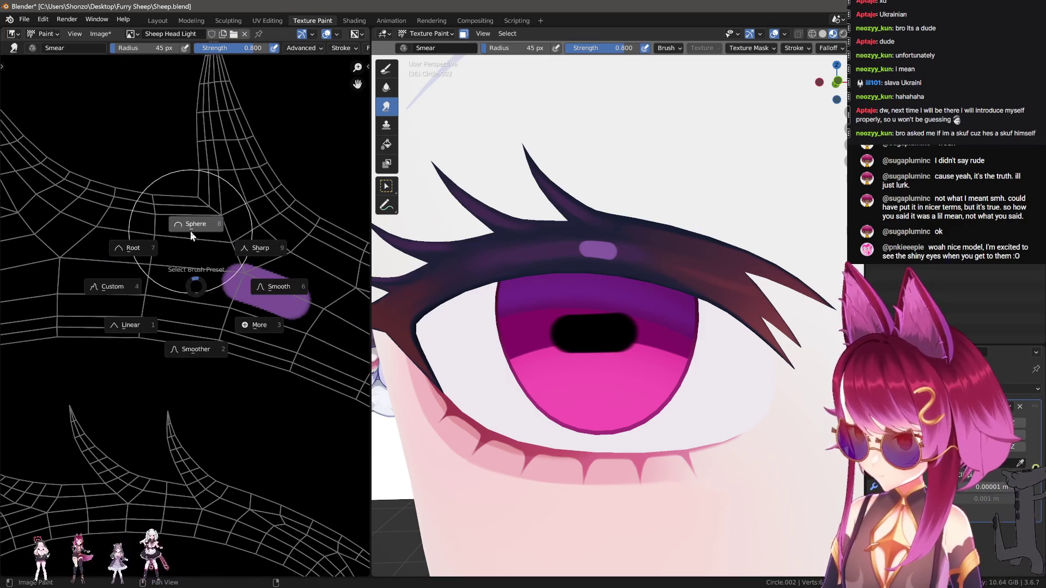
key("shift+f")
left_click(168, 256)
key("f")
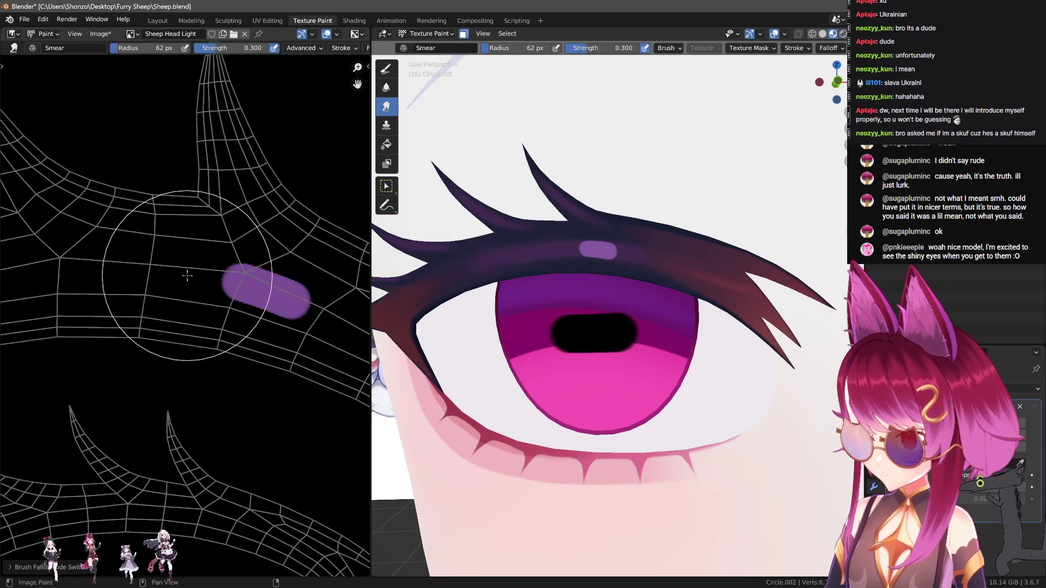
left_click(169, 281)
key("f")
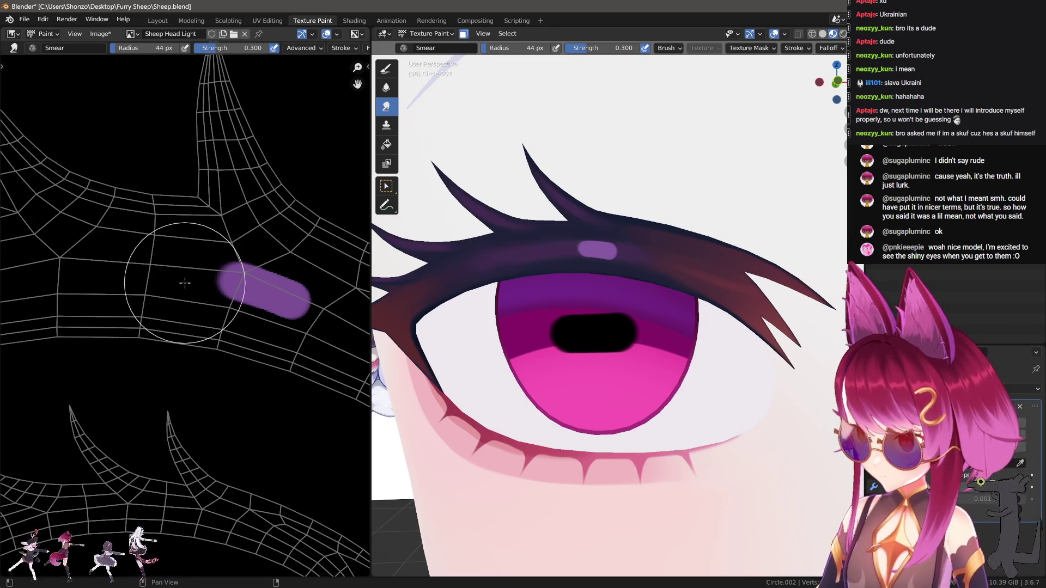
left_click(173, 280)
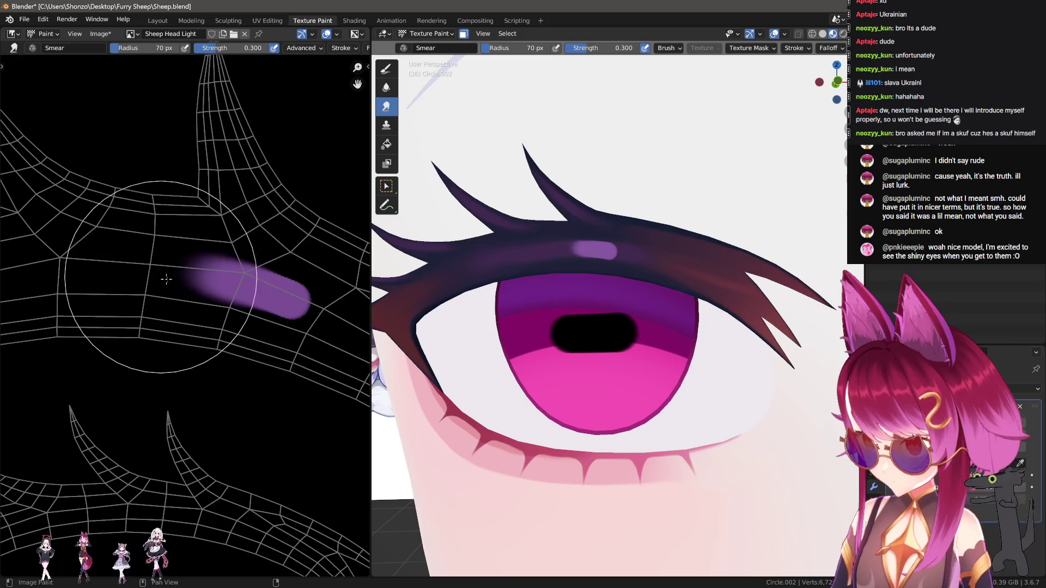
middle_click_drag(174, 281, 50, 248)
key("f")
left_click(197, 282)
left_click_drag(198, 283, 272, 323)
key("f")
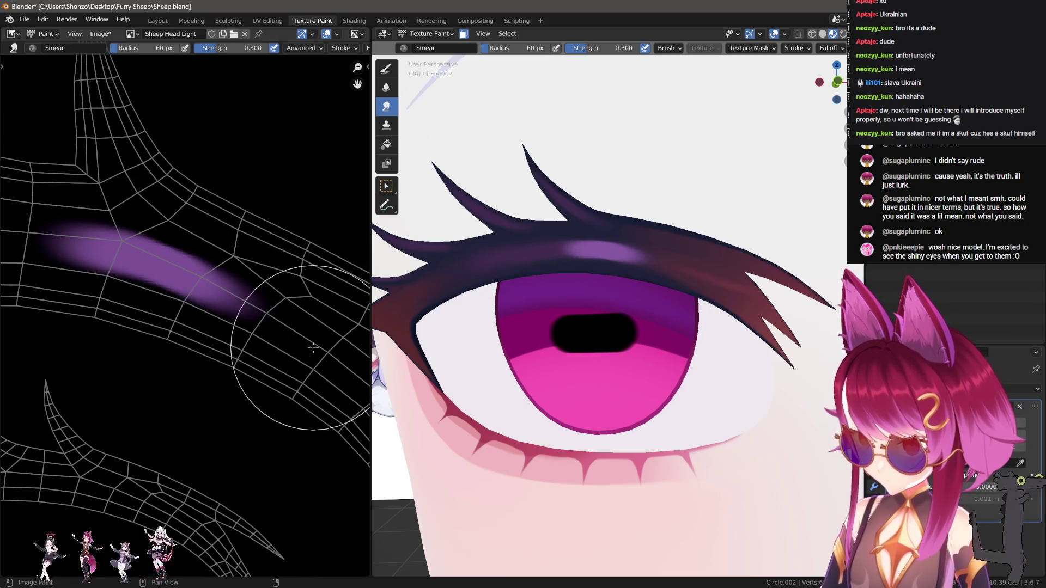
left_click(245, 324)
middle_click_drag(124, 320, 225, 333)
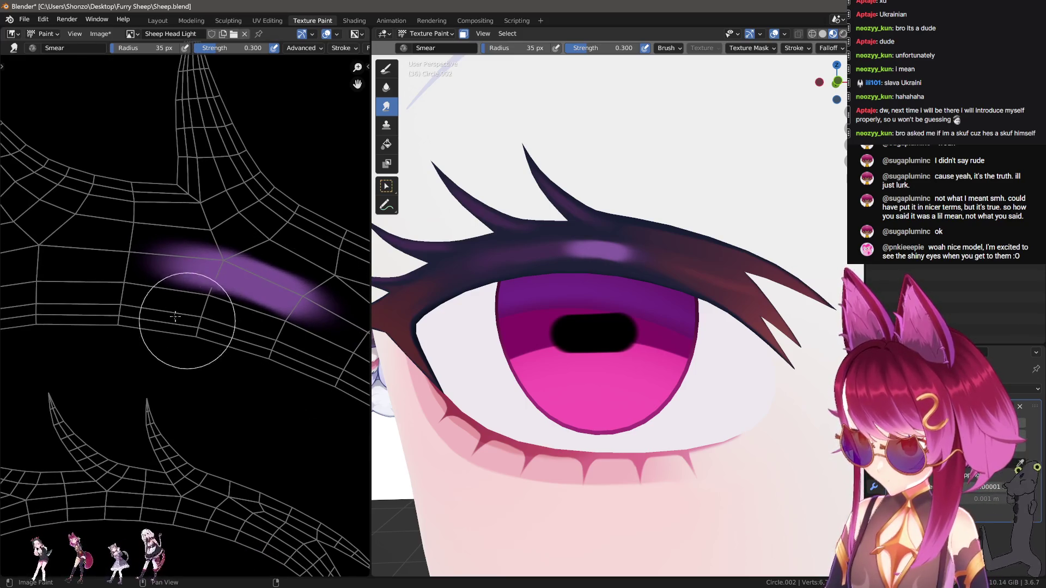
mouse_move(202, 284)
middle_mouse_down()
mouse_move(251, 289)
mouse_move(157, 226)
mouse_move(177, 328)
middle_mouse_up()
key("1")
key("f")
left_click(134, 297)
key("ctrl+z")
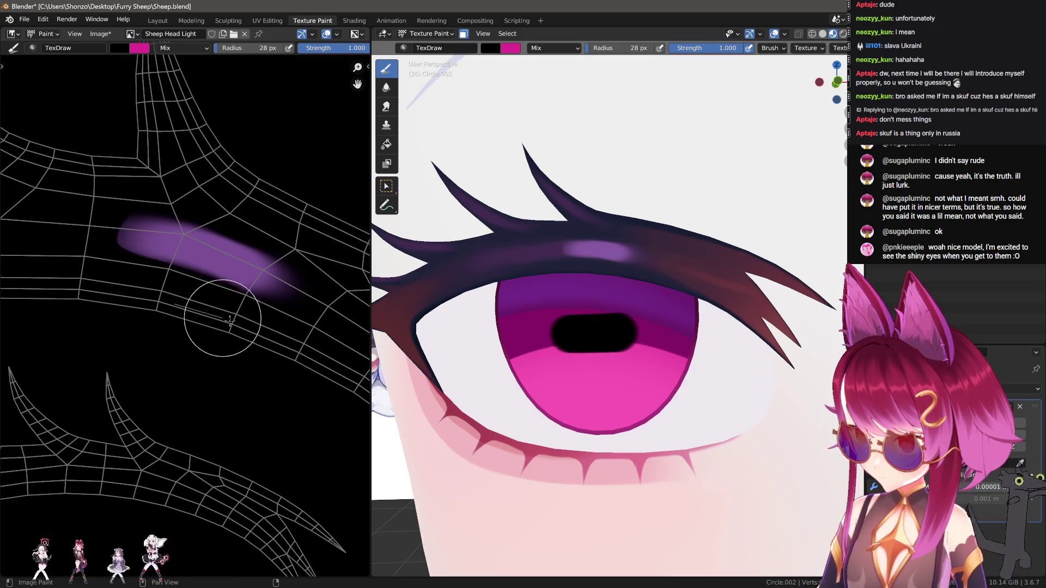
middle_click_drag(142, 261, 242, 278)
key("s")
key("f")
left_click(222, 278)
key("shift+f")
left_click(285, 269)
key("f")
left_click(248, 253)
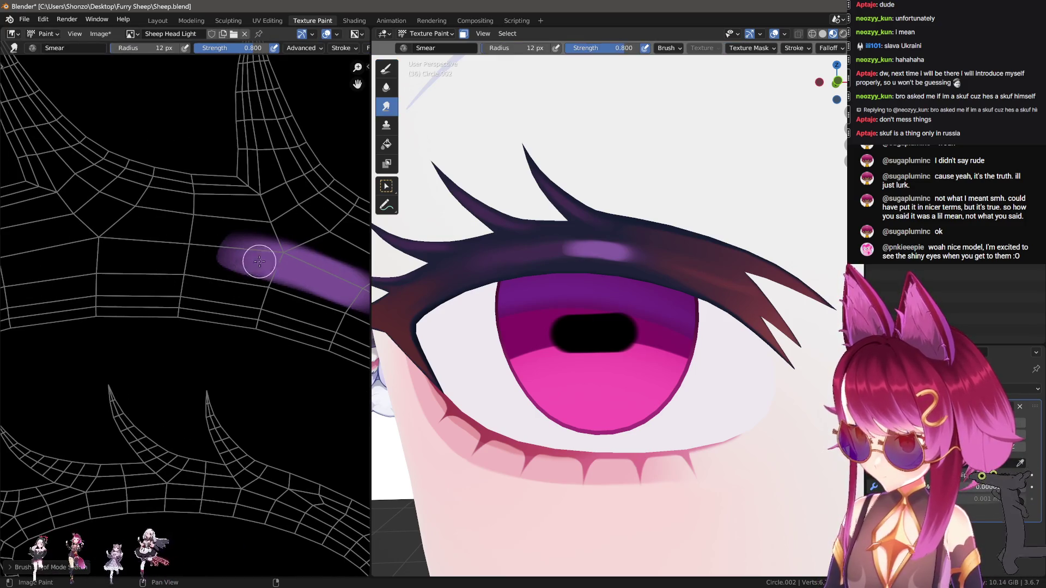
left_click_drag(245, 245, 129, 242)
key("ctrl+z")
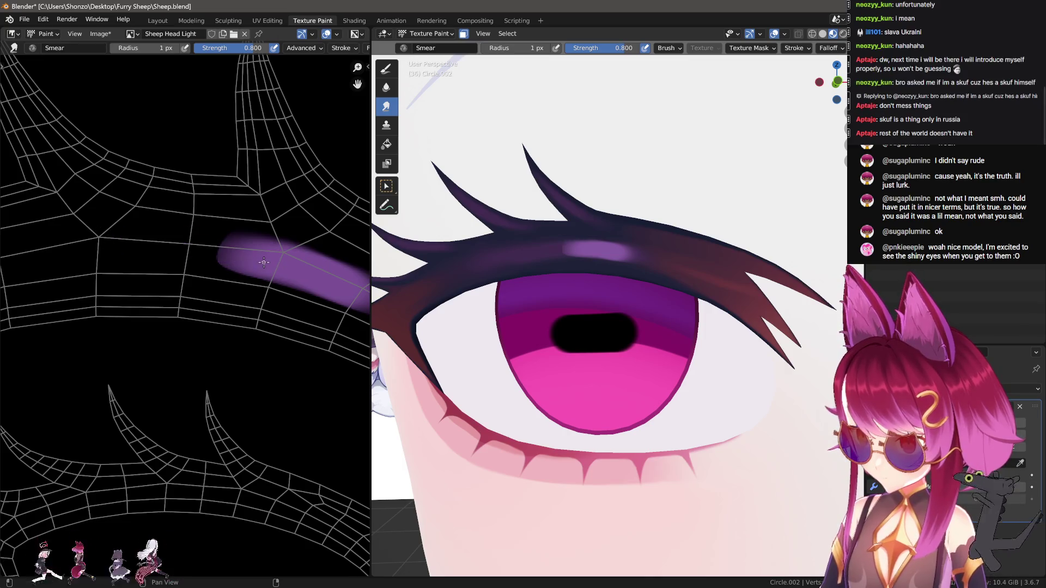
key("f")
left_click(295, 268)
left_click_drag(197, 240, 67, 232)
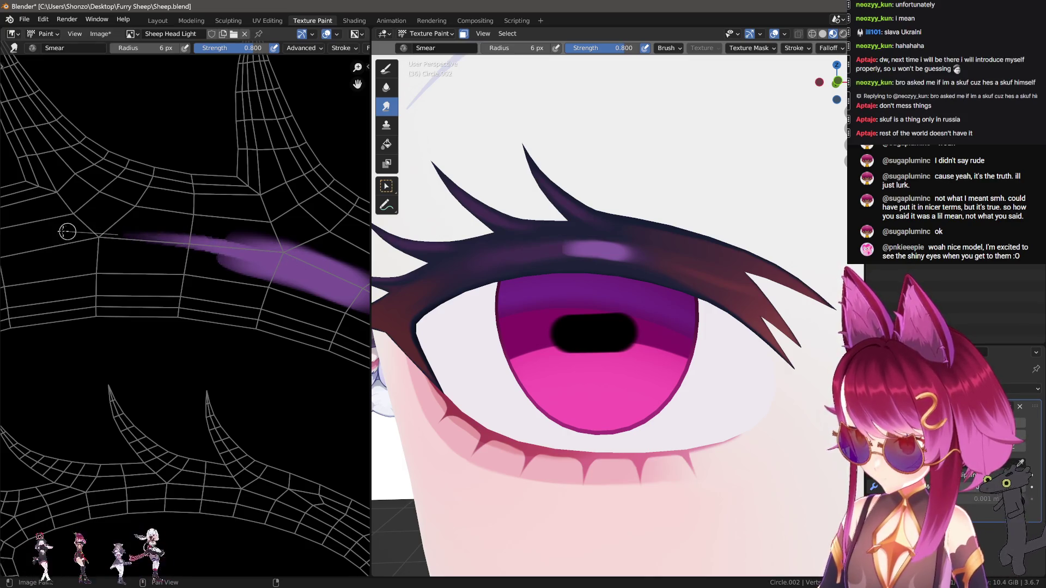
key("ctrl+z")
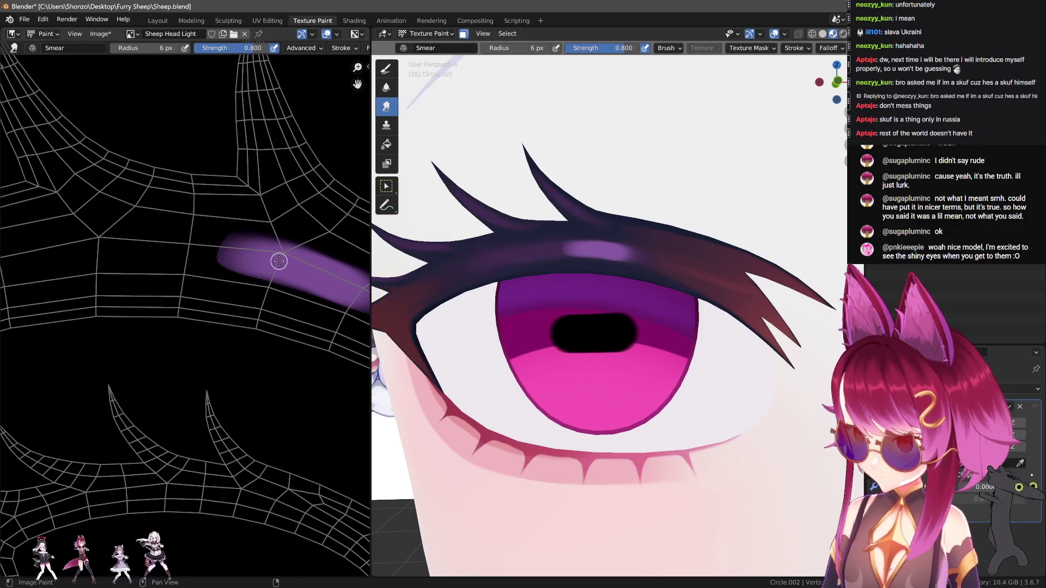
left_click_drag(219, 248, 54, 240)
middle_click_drag(164, 263, 59, 230)
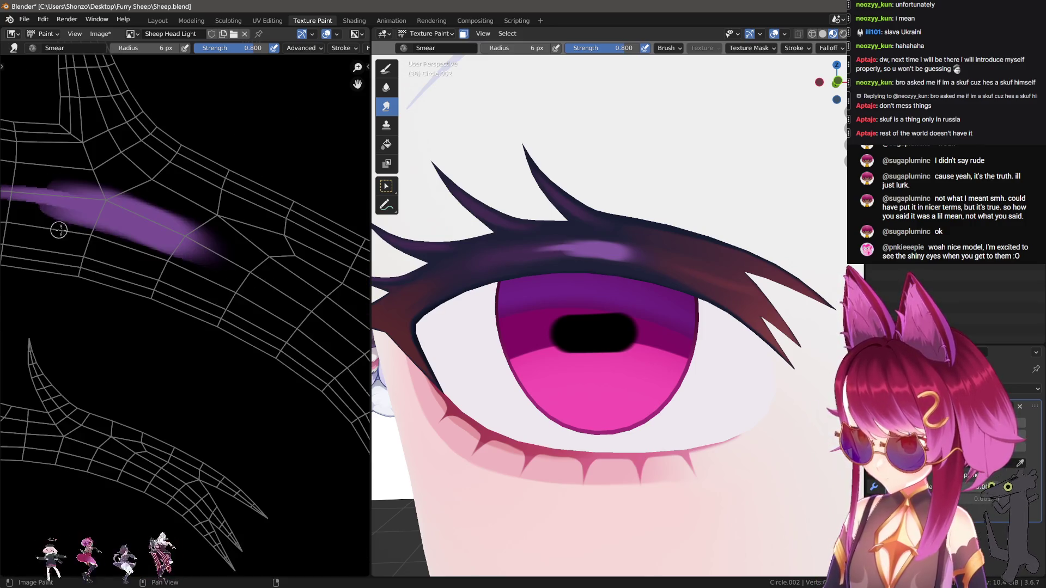
left_click_drag(226, 263, 357, 351)
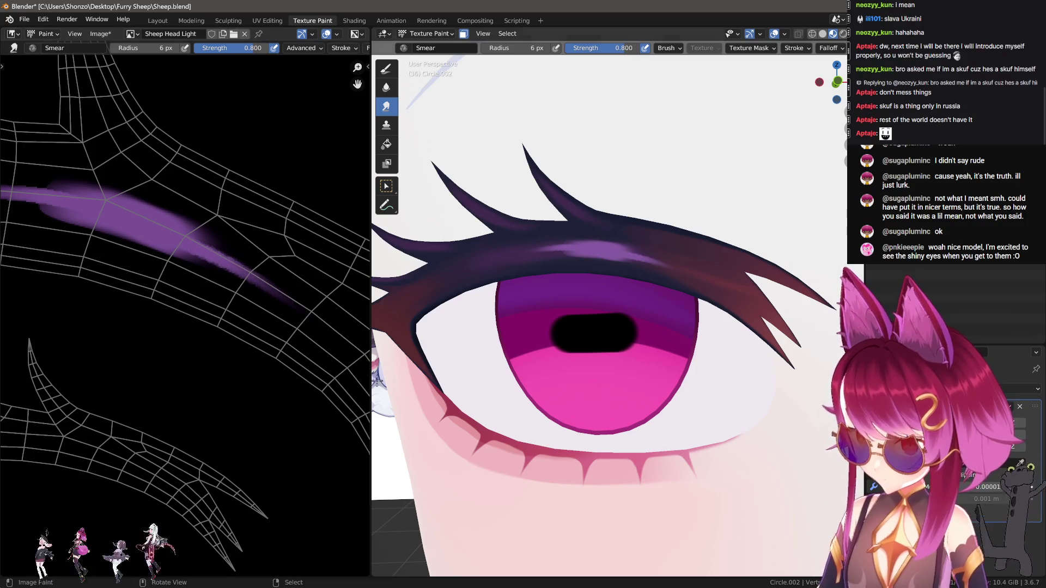
scroll(662, 386, "down", 5)
scroll(661, 386, "down", 5)
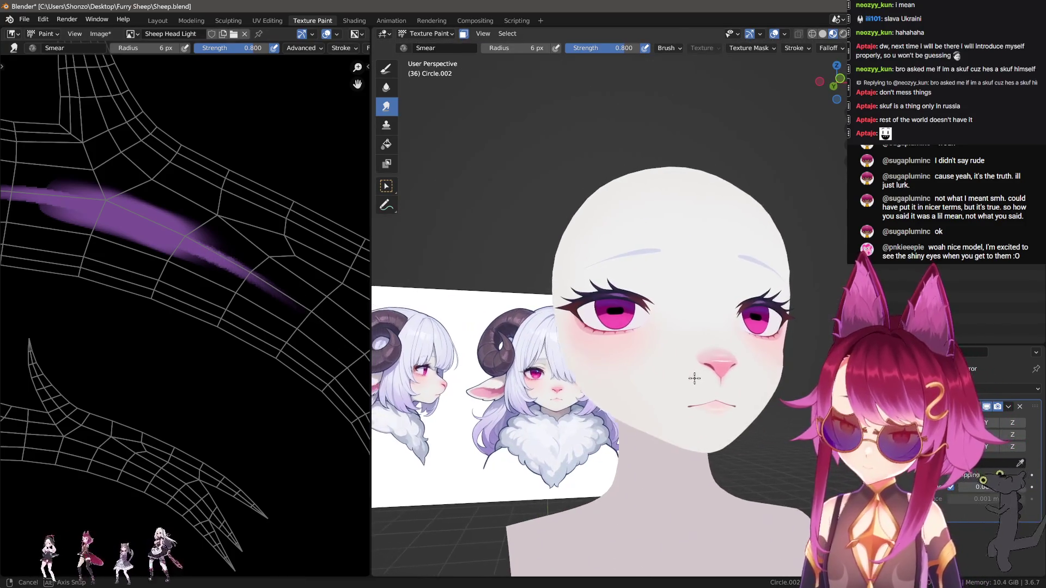
middle_click_drag(74, 196, 193, 243)
left_click_drag(193, 253, 41, 251)
mouse_move(194, 239)
left_mouse_down()
mouse_move(191, 259)
mouse_move(87, 280)
left_mouse_up()
key("f")
left_click_drag(229, 267, 47, 276)
scroll(661, 325, "up", 2)
scroll(661, 326, "up", 5)
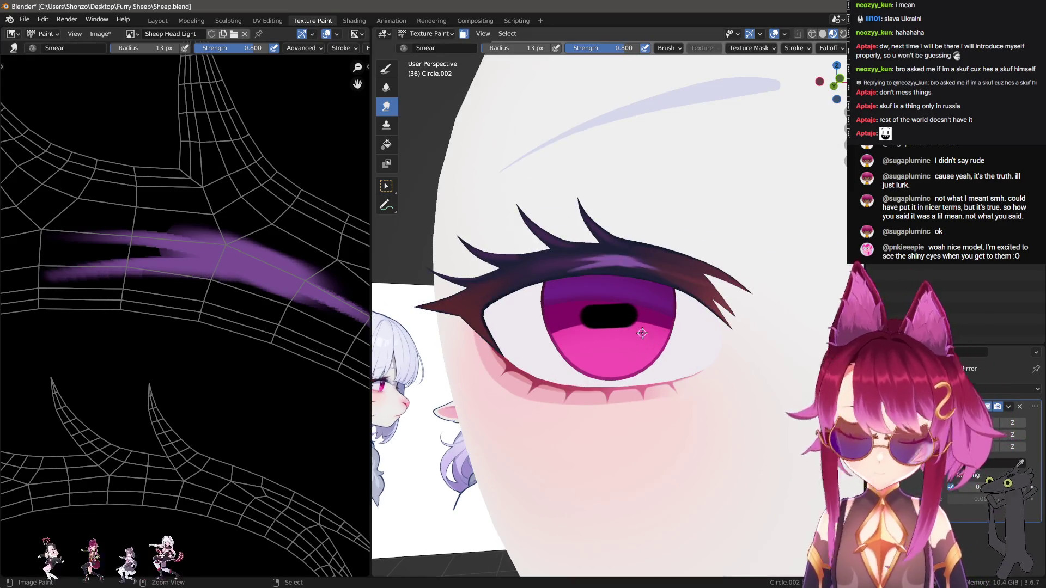
key("ctrl+z")
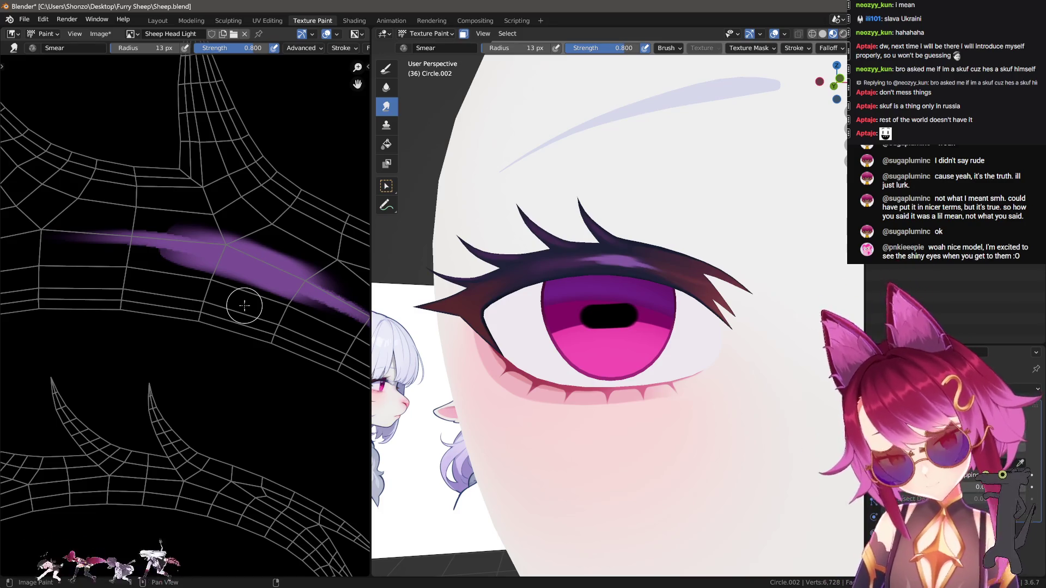
middle_click_drag(231, 301, 217, 314)
key("ctrl+z")
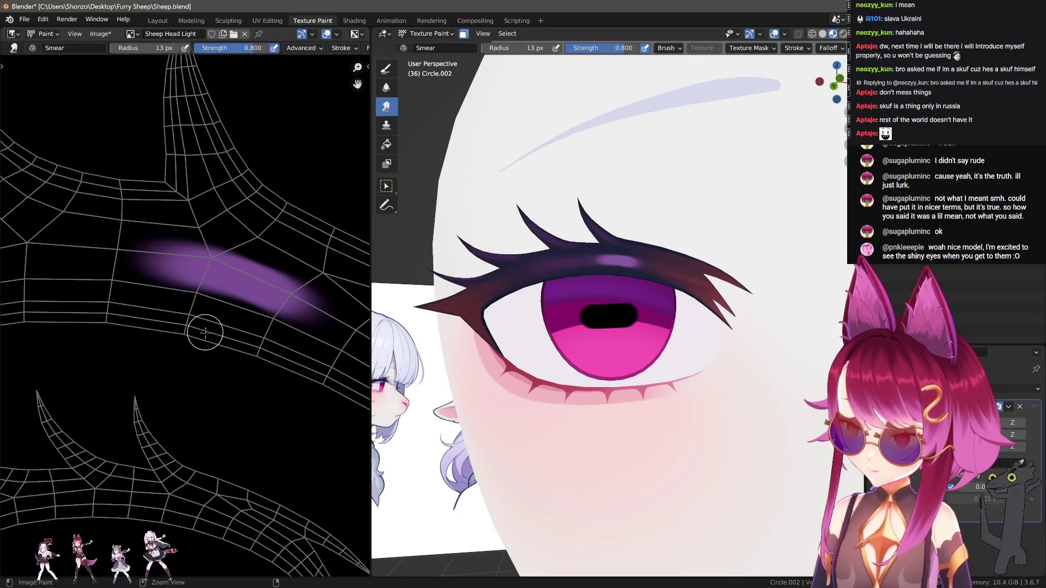
key("ctrl+z")
key("ctrl+z")
key("ctrl+z")
key("ctrl+z")
key("ctrl+z")
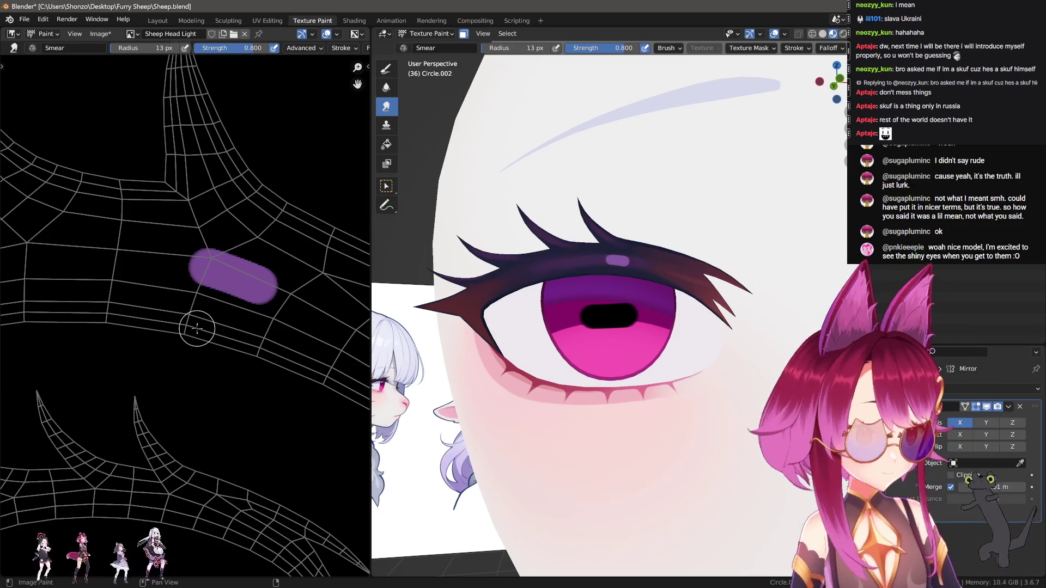
scroll(191, 333, "up", 3)
Set the Smear brush to strength 0.400 and size 40 px.
key("f")
left_click(158, 289)
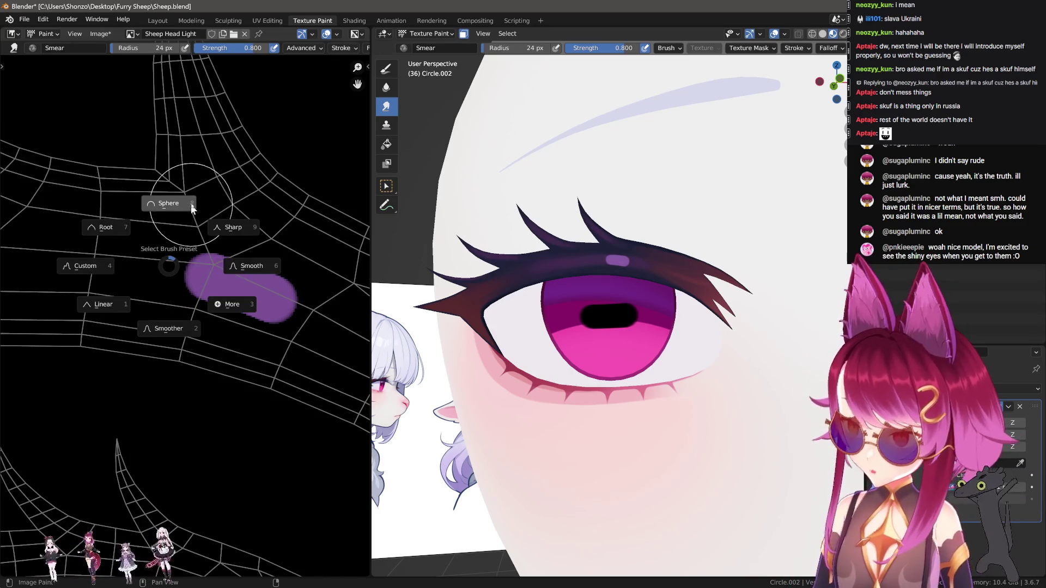
left_click(175, 264)
key("f")
left_click(168, 257)
key("shift+f")
left_click(163, 261)
key("f")
left_click(174, 267)
At 37 px, smear the stroke's left end back right and square off its right end.
left_click_drag(175, 267, 187, 270)
key("f")
left_click(182, 270)
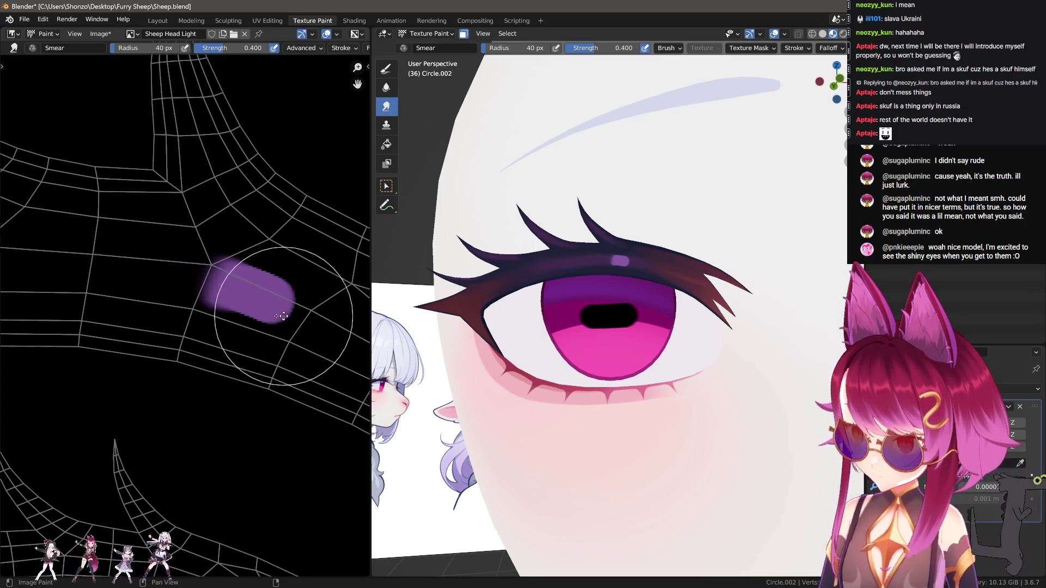
scroll(187, 269, "down", 2, "ctrl")
mouse_move(289, 327)
left_mouse_down()
mouse_move(265, 321)
mouse_move(288, 311)
left_mouse_up()
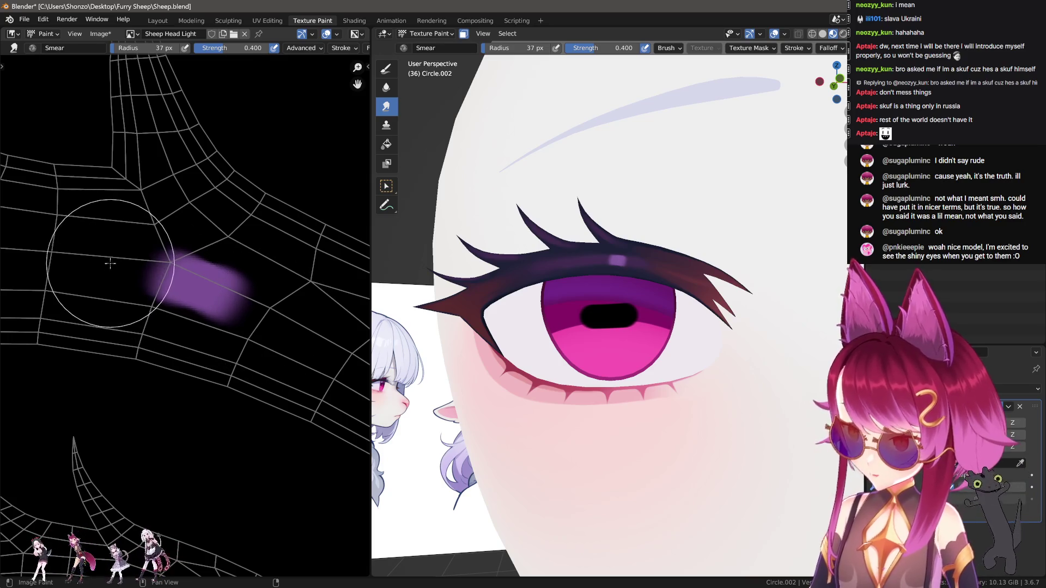
Paint a stabilized stroke across the dark area with the draw brush.
key("d")
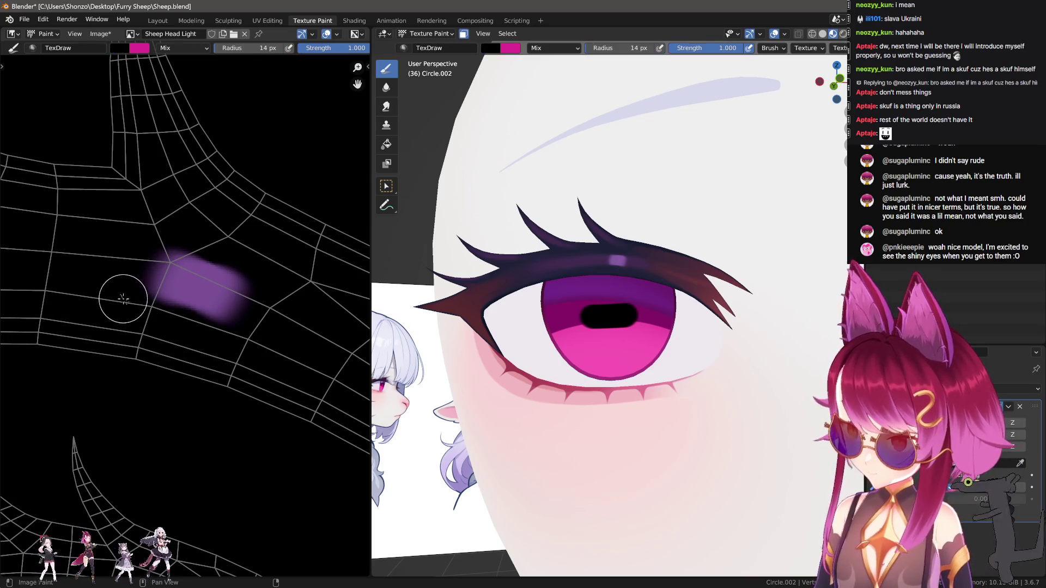
key("alt+f")
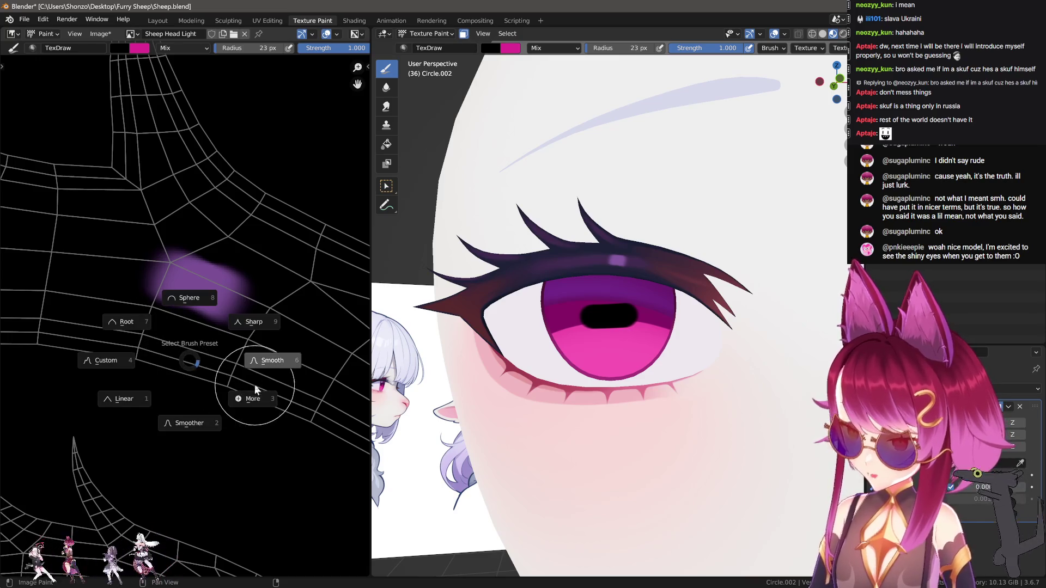
left_click(250, 421)
left_click_drag(138, 320, 299, 352)
mouse_move(182, 338)
left_mouse_down()
mouse_move(237, 349)
mouse_move(286, 329)
mouse_move(235, 344)
mouse_move(283, 288)
mouse_move(258, 256)
mouse_move(164, 213)
mouse_move(226, 230)
mouse_move(175, 216)
mouse_move(118, 240)
mouse_move(171, 224)
mouse_move(119, 246)
mouse_move(109, 311)
mouse_move(197, 359)
mouse_move(297, 383)
mouse_move(245, 364)
left_mouse_up()
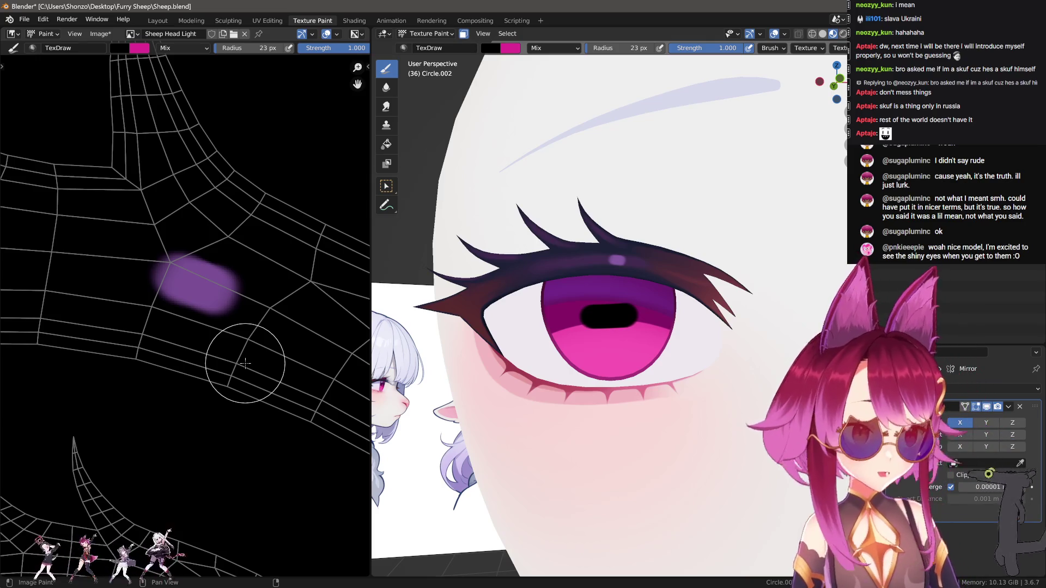
Smear the blob left at strength 0.800 and 6 px, then undo the two streaks.
key("k")
left_click_drag(135, 280, 172, 291)
key("e")
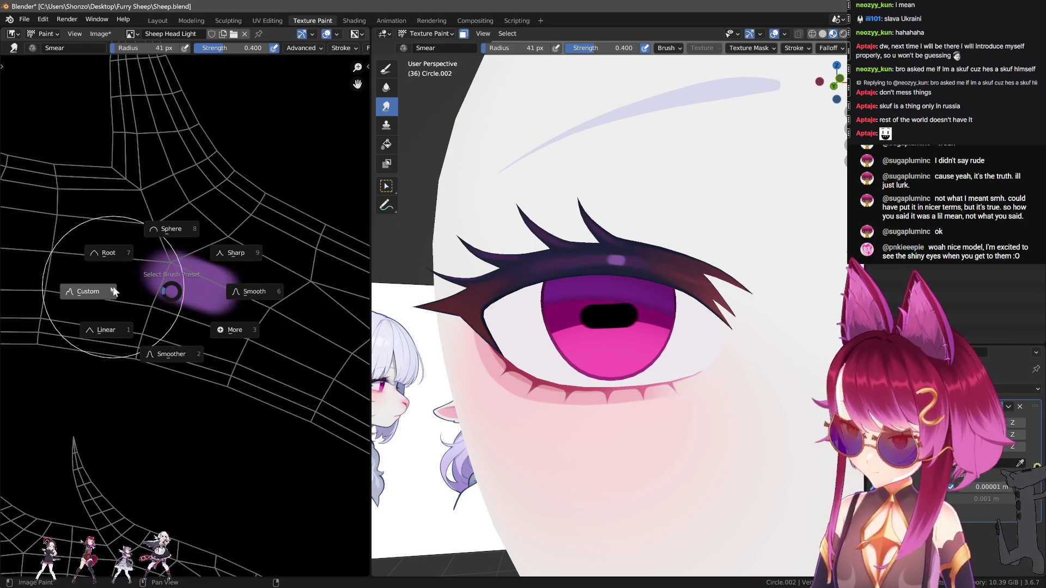
key("shift+f")
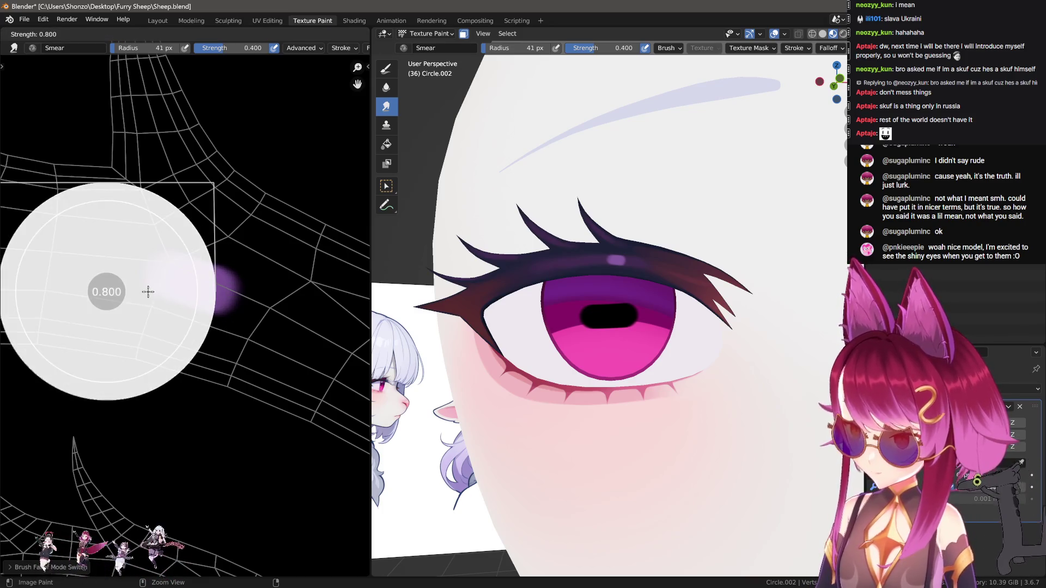
left_click(147, 289)
key("f")
left_click(155, 294)
scroll(238, 301, "up", 2)
left_click_drag(229, 300, 17, 265)
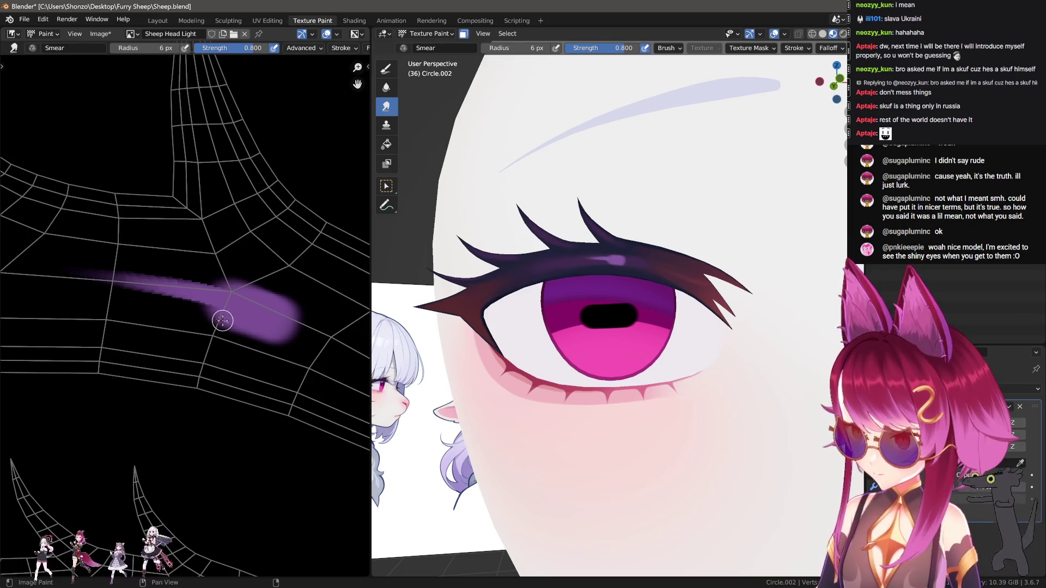
left_click_drag(223, 321, 100, 309)
key("ctrl+z")
key("ctrl+z")
Try a 0.500-strength smear streak, undo it, and settle on strength 0.600.
key("shift+f")
left_click(208, 309)
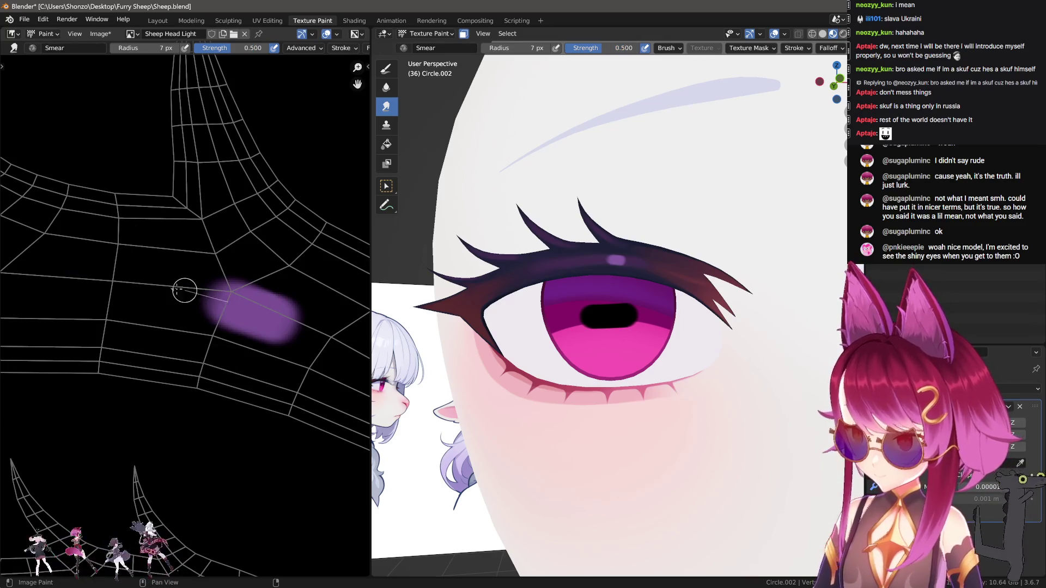
left_click_drag(184, 290, 115, 281)
key("ctrl+z")
key("shift+f")
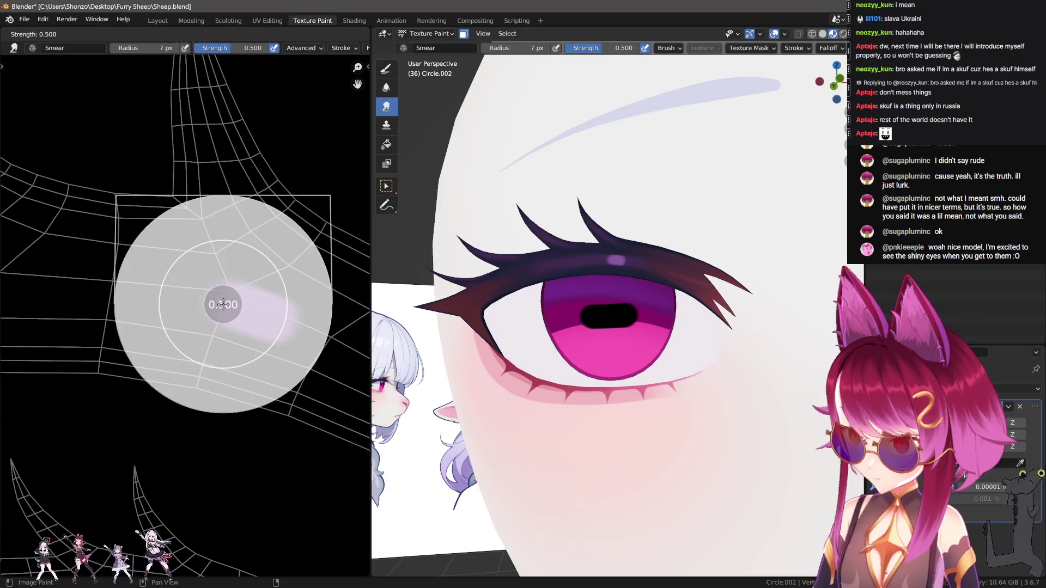
left_click(229, 304)
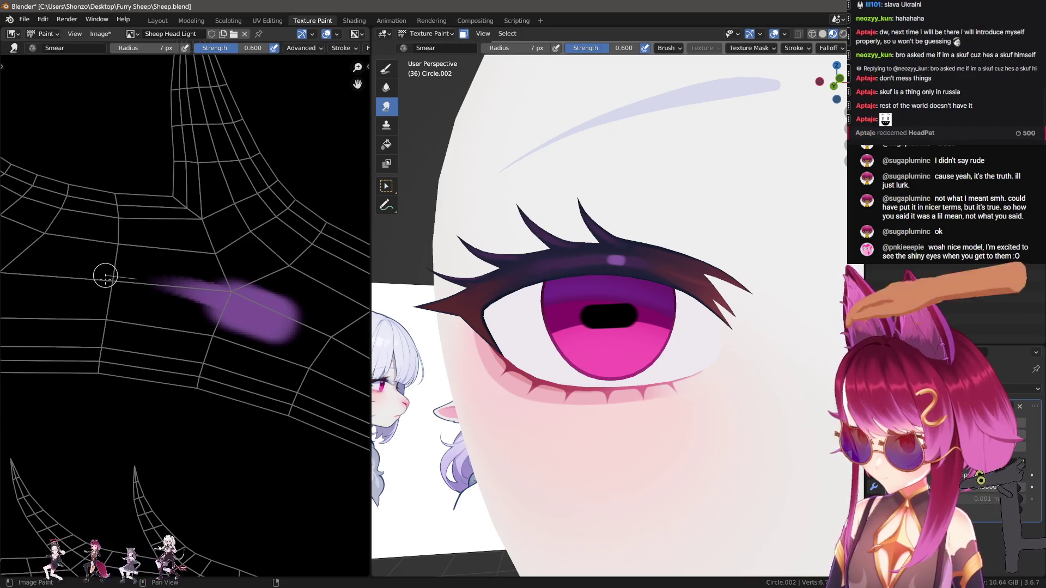
Pull smear streaks lower-left, down-right, up-left and right, then check the left eye in 3D.
left_click_drag(213, 316, 121, 315)
middle_click_drag(284, 327, 212, 300)
mouse_move(213, 300)
left_mouse_down()
mouse_move(281, 326)
mouse_move(296, 343)
left_mouse_up()
mouse_move(196, 308)
left_mouse_down()
mouse_move(257, 343)
mouse_move(257, 320)
left_mouse_up()
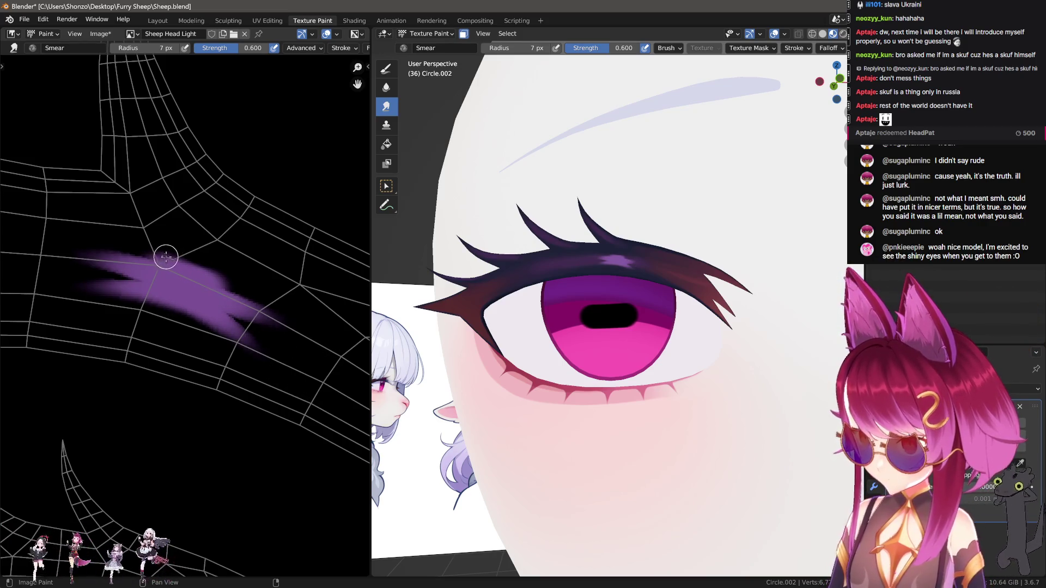
left_click_drag(165, 257, 65, 203)
left_click_drag(256, 284, 362, 323)
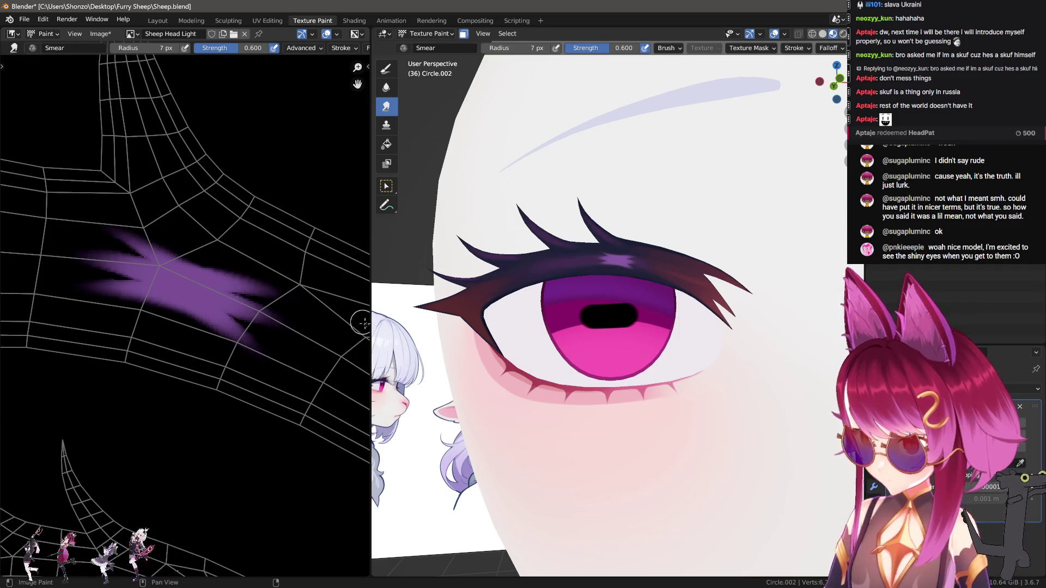
scroll(708, 362, "down", 8)
middle_click_drag(693, 363, 671, 377)
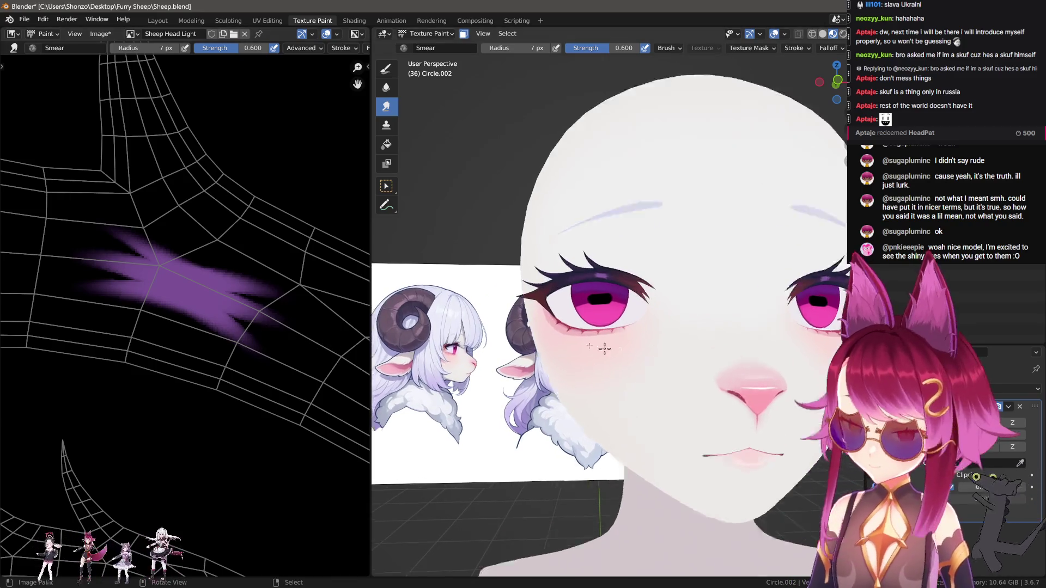
scroll(602, 300, "up", 5)
left_click_drag(171, 278, 165, 281)
Undo the overlong stroke and, at 25 px, smear the blob into a streak along the lash band.
key("ctrl+z")
key("ctrl+z")
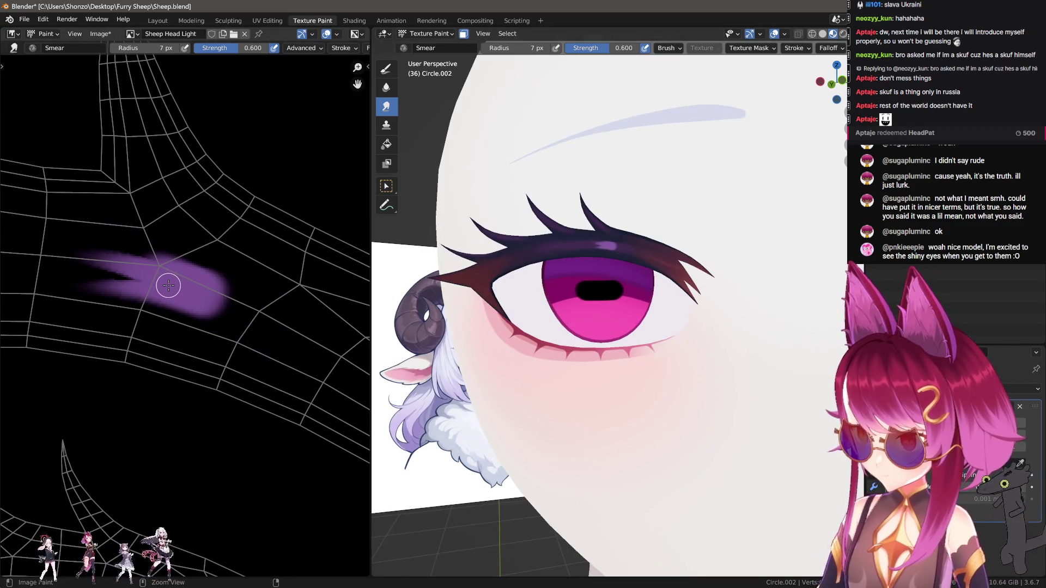
scroll(164, 297, "down", 1)
scroll(158, 299, "down", 2)
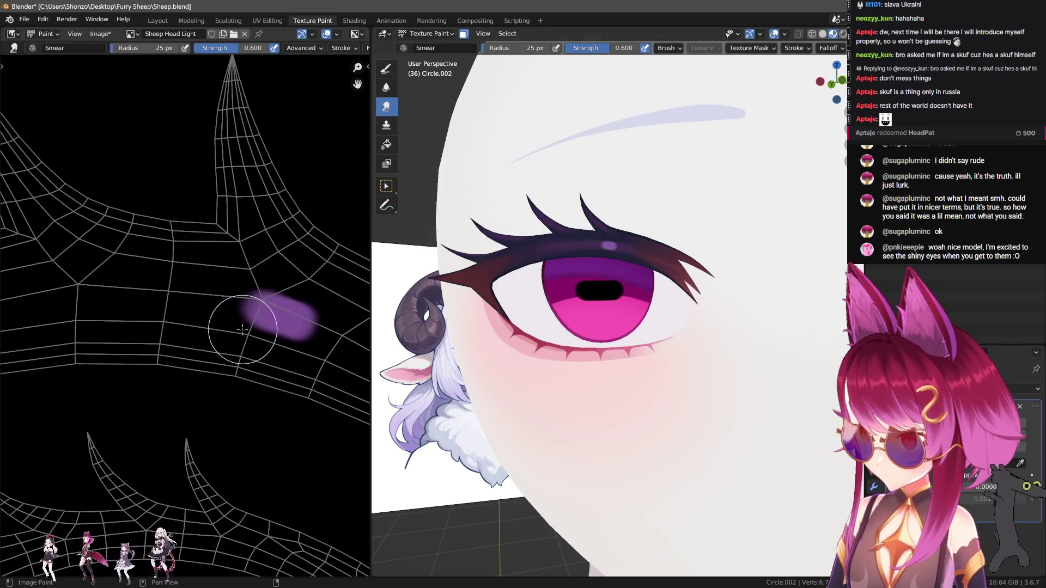
key("f")
left_click(248, 326)
scroll(310, 333, "up", 2)
mouse_move(308, 330)
left_mouse_down()
mouse_move(163, 305)
mouse_move(71, 322)
left_mouse_up()
middle_click_drag(265, 354, 151, 263)
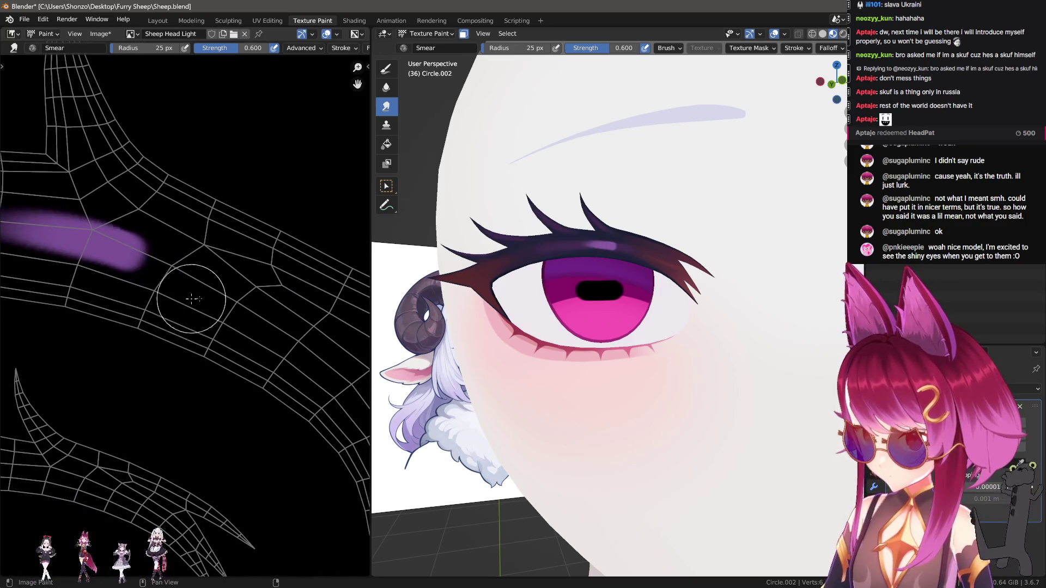
left_click_drag(151, 258, 251, 322)
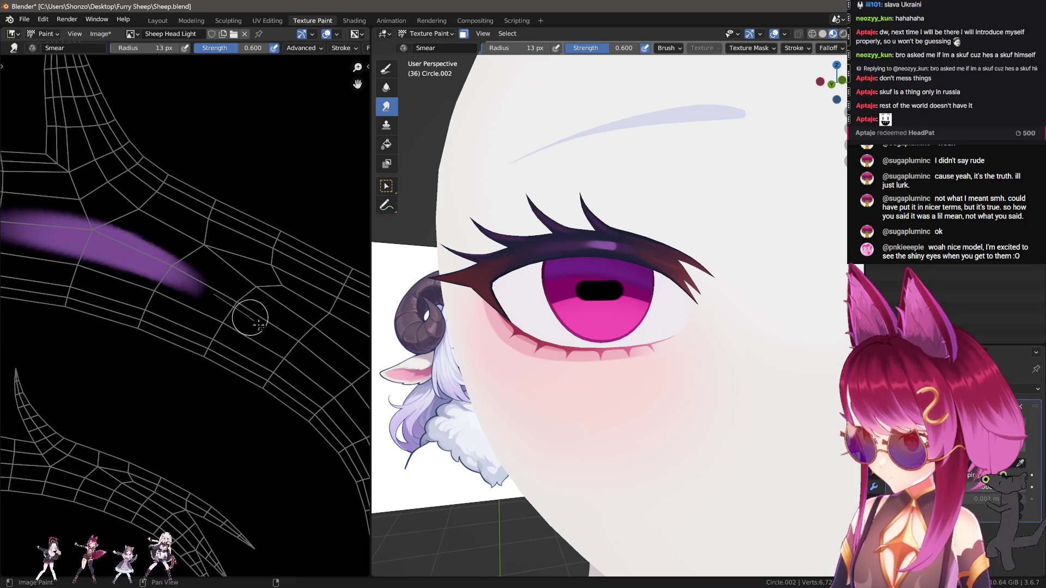
scroll(637, 348, "down", 8)
middle_click_drag(638, 348, 610, 369)
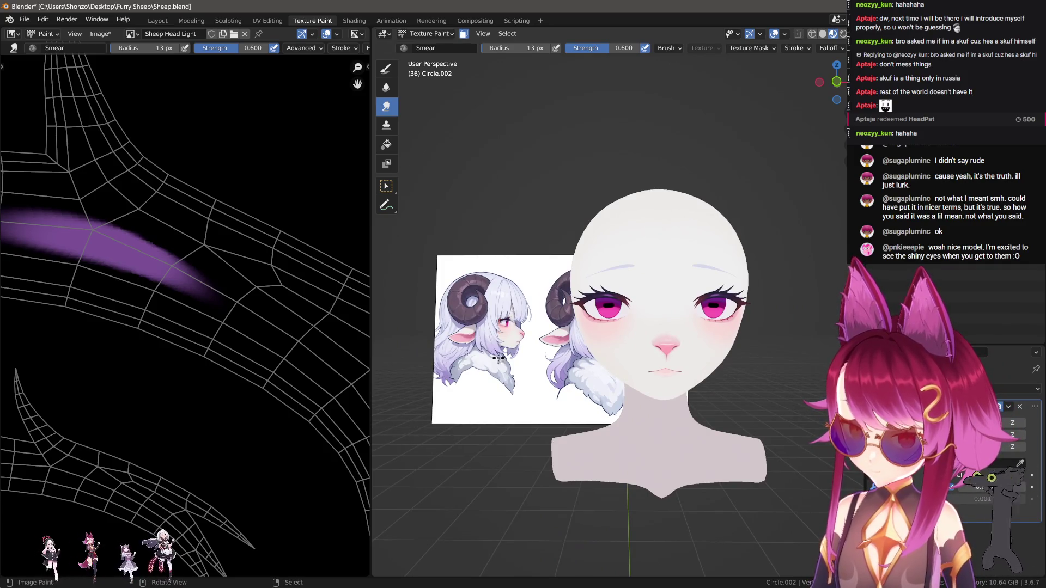
middle_click_drag(218, 300, 293, 342)
scroll(214, 303, "down", 3)
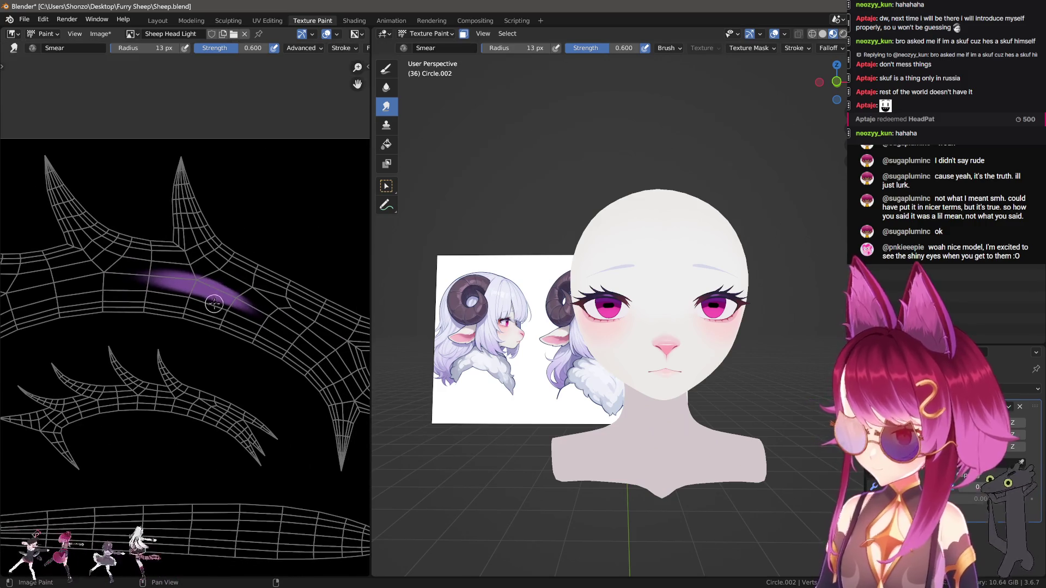
Switch from smearing to the TexDraw brush with Soft Light blending at 151 px.
key("f")
right_click(191, 341)
key("q")
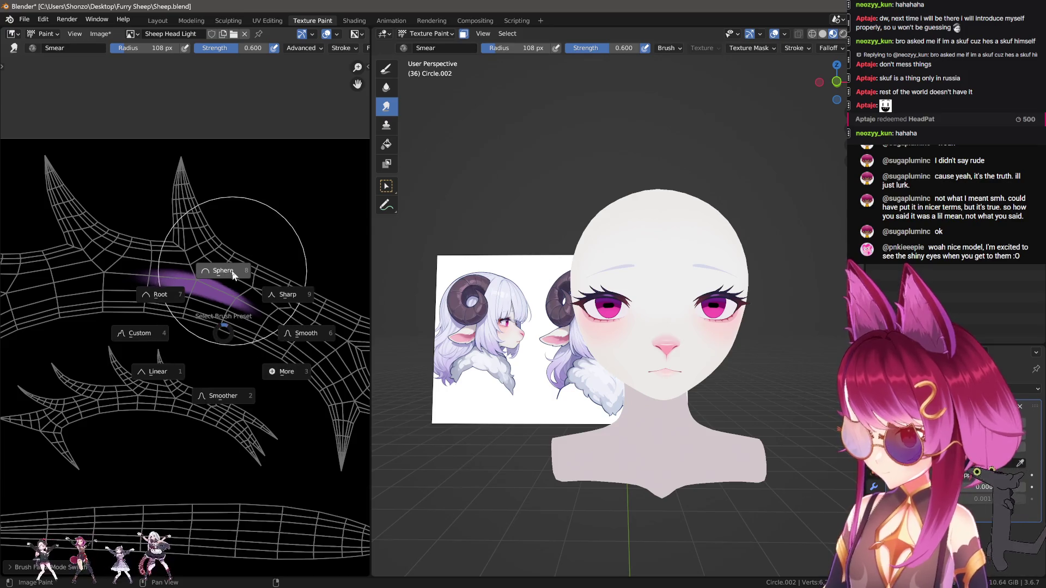
left_click(209, 283)
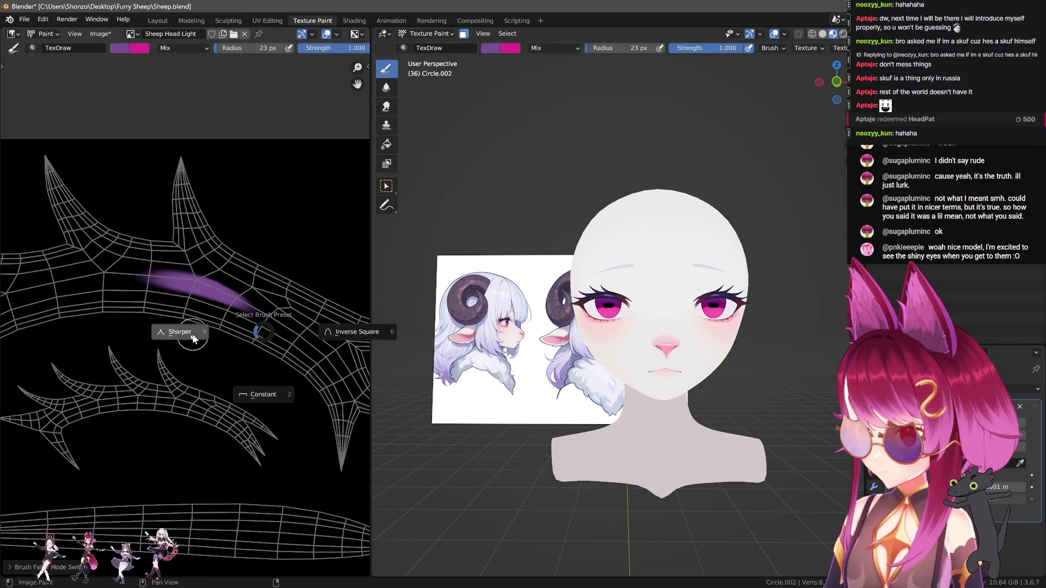
right_click(128, 275)
left_click(87, 309)
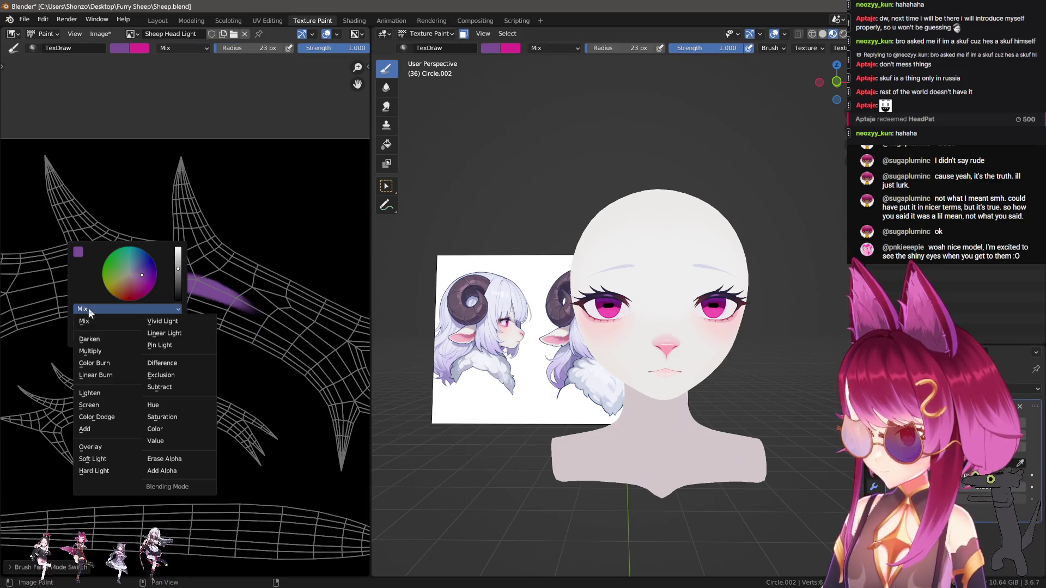
left_click(93, 459)
key("f")
left_click(194, 311)
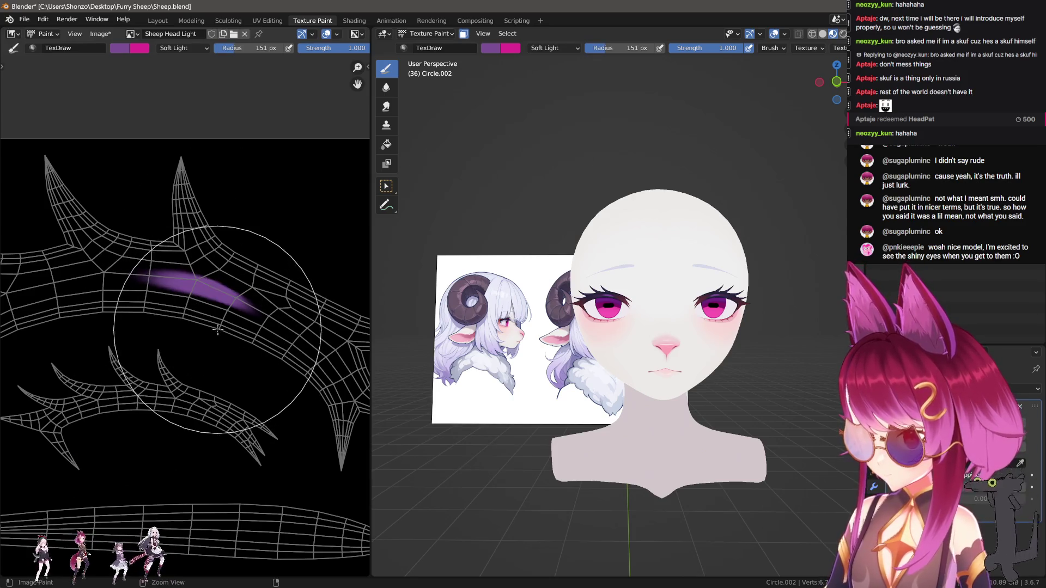
Paint a test stroke over the purple streak, then change the blend mode to Hard Light.
key("e")
left_click(201, 321)
right_click(201, 305)
left_click_drag(139, 275, 256, 311)
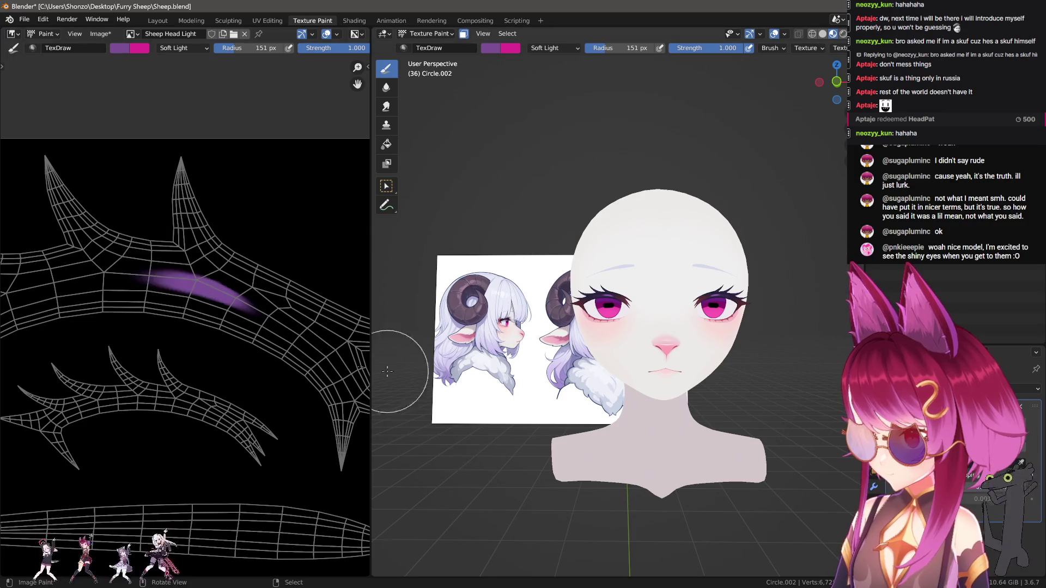
key("e")
right_click(179, 228)
left_click(175, 246)
left_click(180, 260)
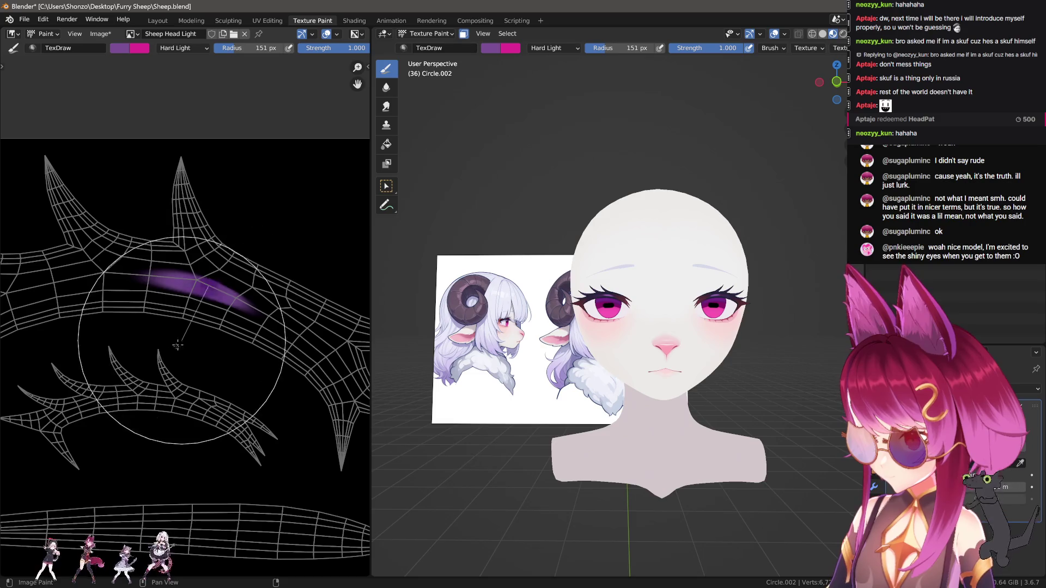
Try lavender paint strokes, return the blend to Soft Light, and undo the test strokes.
left_click_drag(157, 371, 211, 321)
right_click(209, 321)
left_click(298, 264)
left_click_drag(206, 297, 206, 297)
right_click(203, 298)
left_click(163, 227)
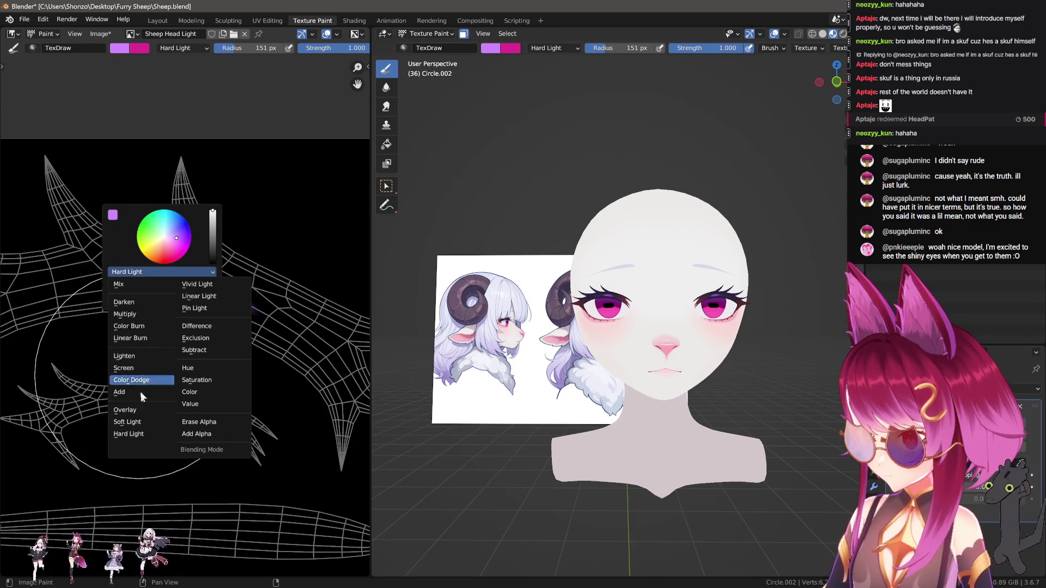
left_click(131, 375)
key("ctrl+z")
left_click_drag(195, 303, 203, 298)
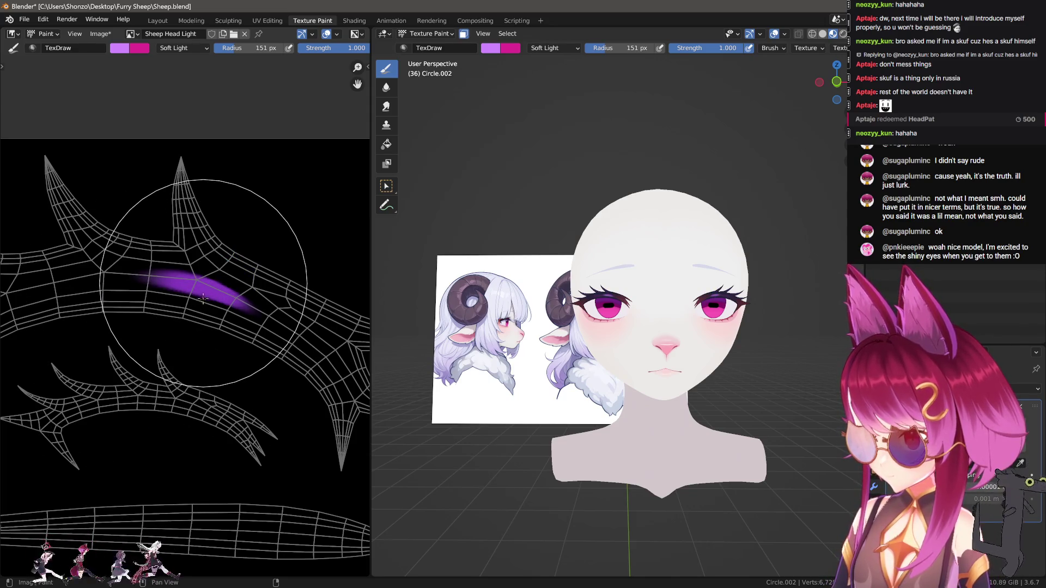
key("ctrl+z")
Set the paint colour to white with zero saturation, test a stroke, and undo it.
key("n")
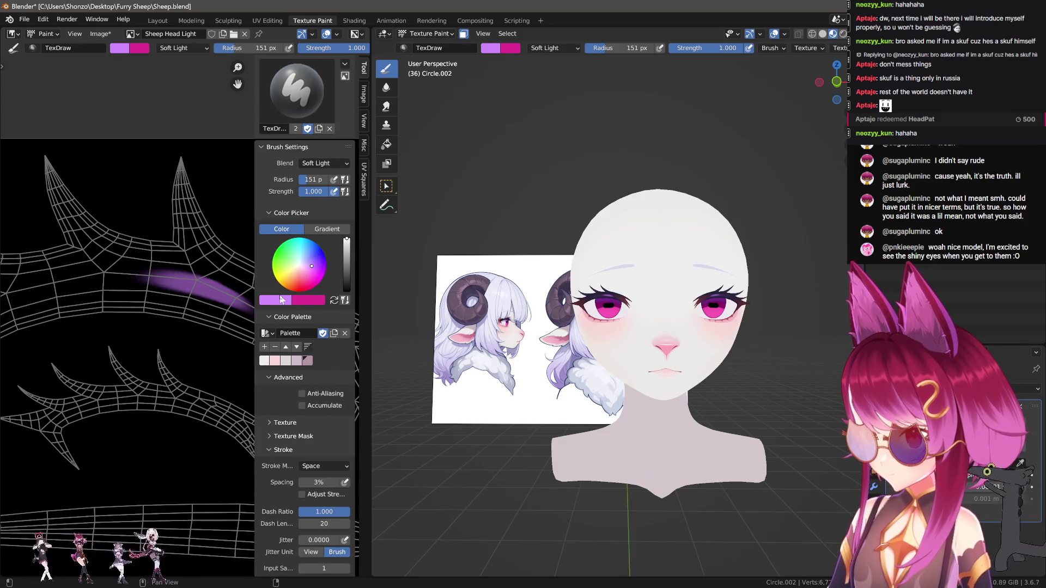
left_click(281, 299)
key("BackSpace")
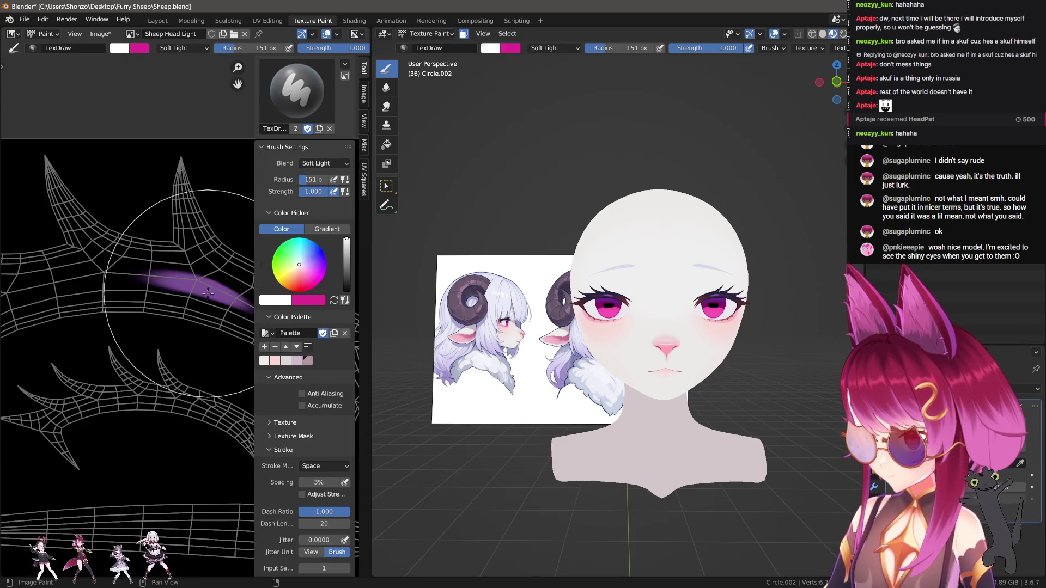
left_click(204, 285)
key("n")
left_click_drag(202, 289, 208, 290)
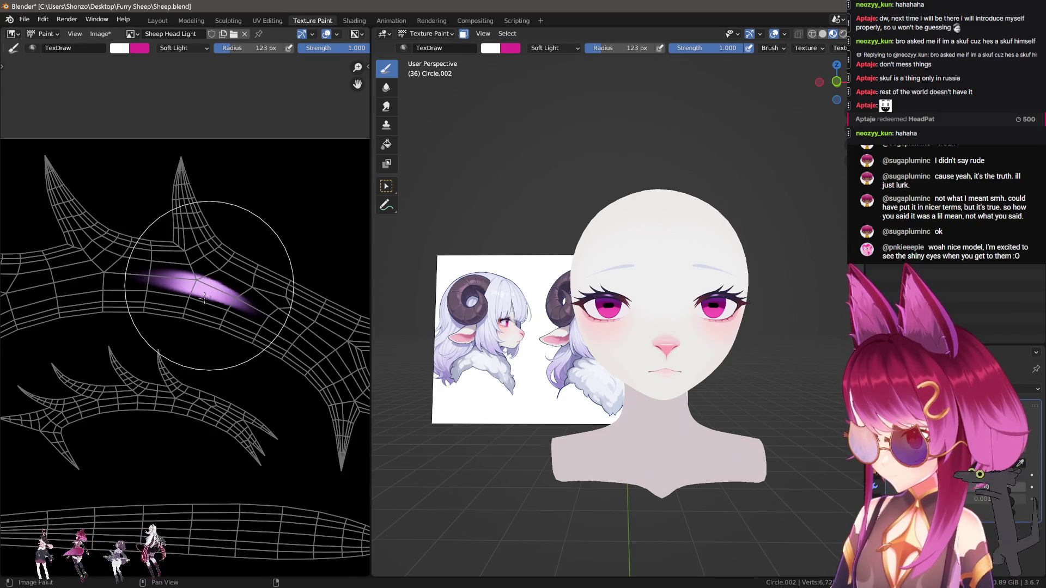
scroll(636, 370, "up", 6)
key("ctrl+z")
key("ctrl+z")
key("ctrl+z")
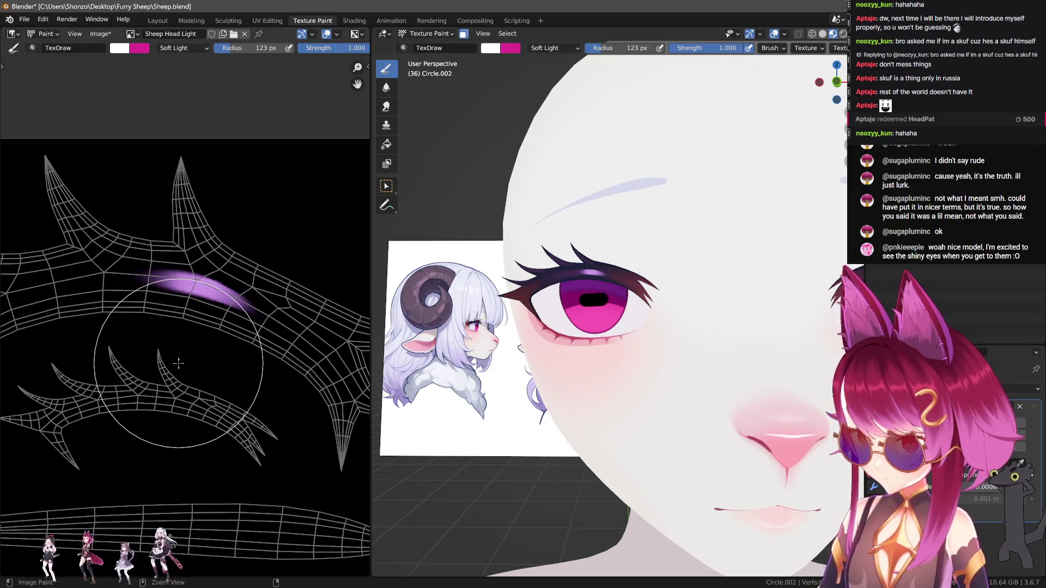
Set the brush radius to 165 px and choose the Sheep Head texture slot.
key("f")
left_click(196, 297)
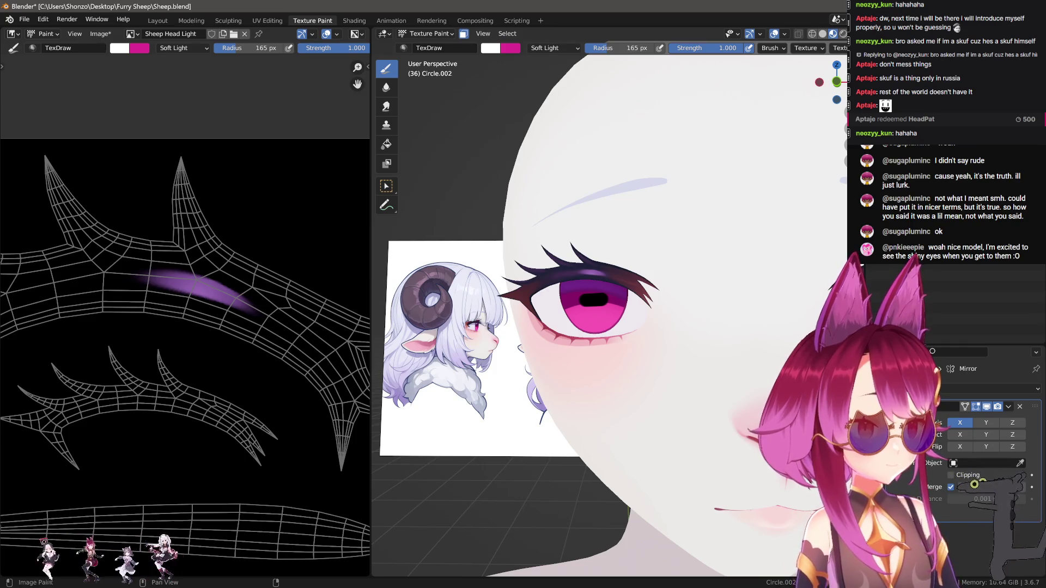
scroll(790, 346, "down", 5)
scroll(243, 312, "up", 3)
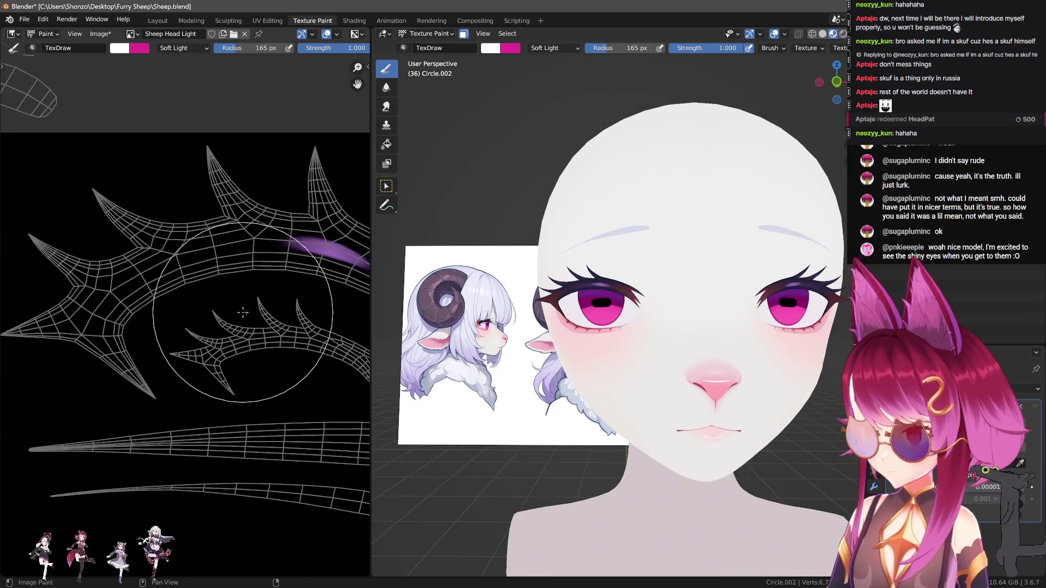
key("n")
left_click(741, 92)
scroll(177, 264, "up", 3)
Switch to the Smear brush with a 25 px radius.
key("n")
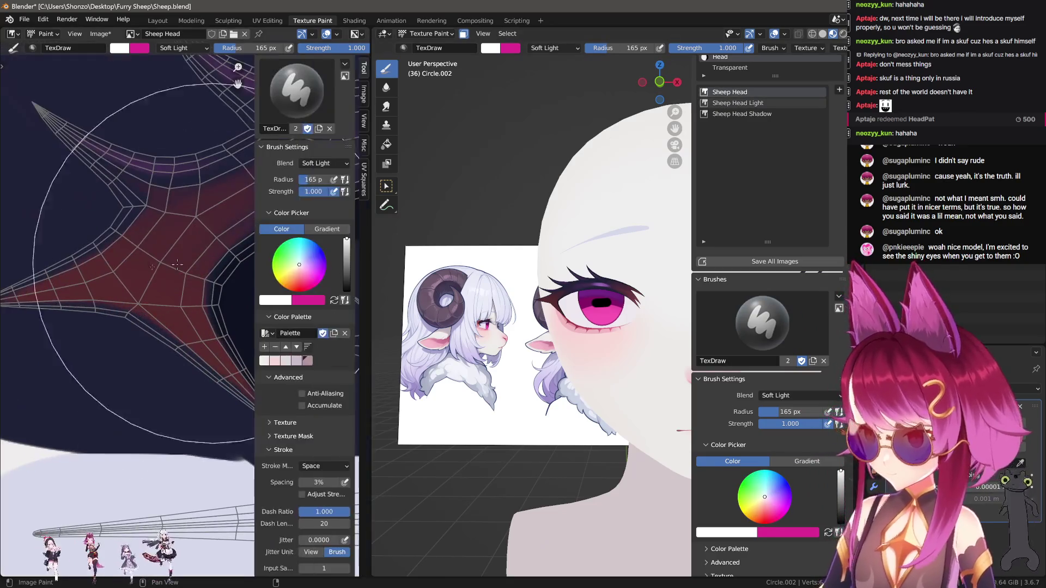
key("n")
scroll(566, 328, "up", 5)
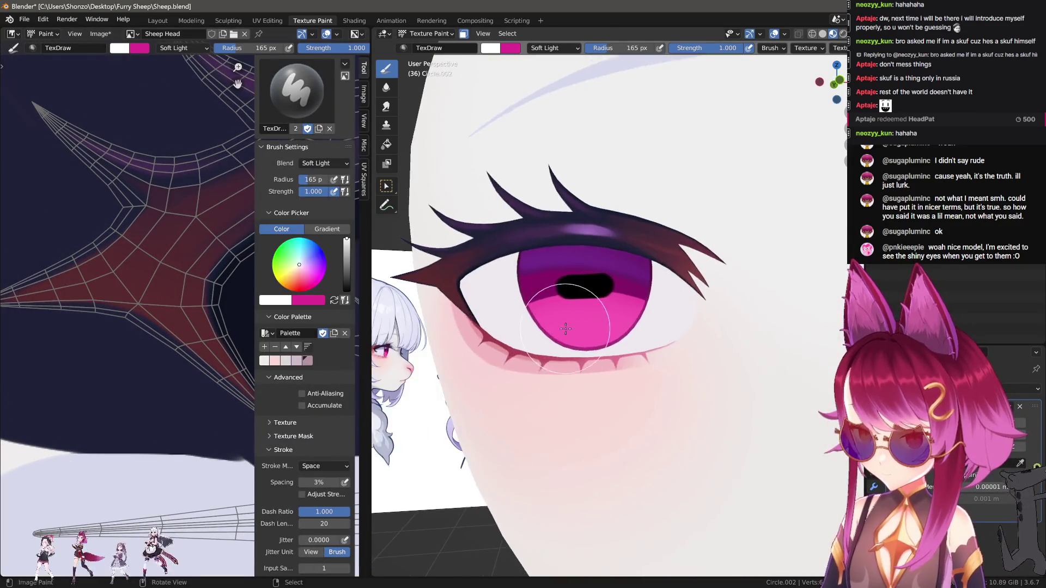
scroll(599, 321, "up", 4)
left_click(386, 106)
scroll(137, 283, "down", 2)
key("f")
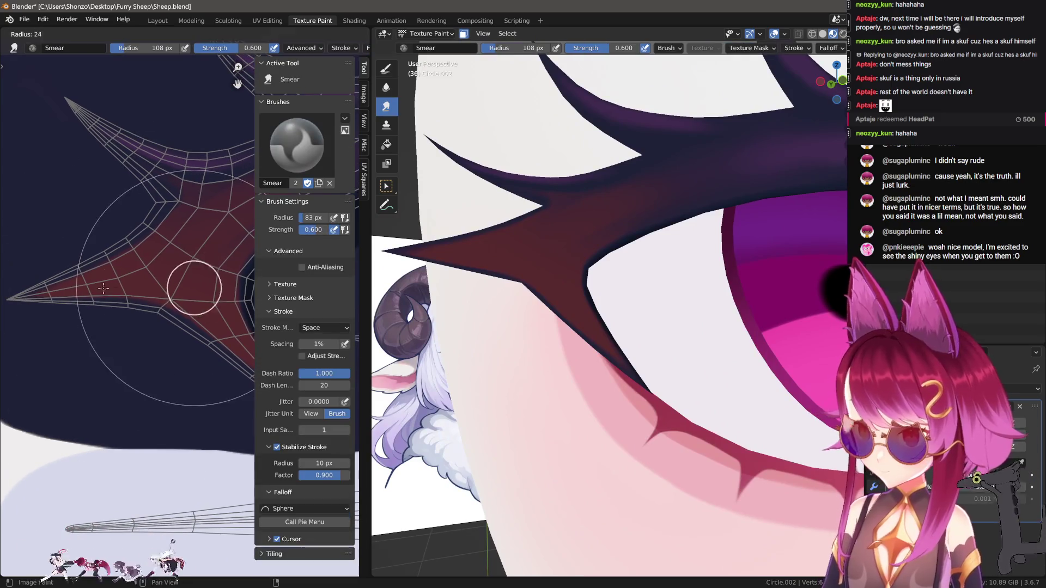
left_click(103, 288)
scroll(129, 226, "up", 2)
Lower the smear strength to 0.400 and hide the sidebar.
key("alt+f")
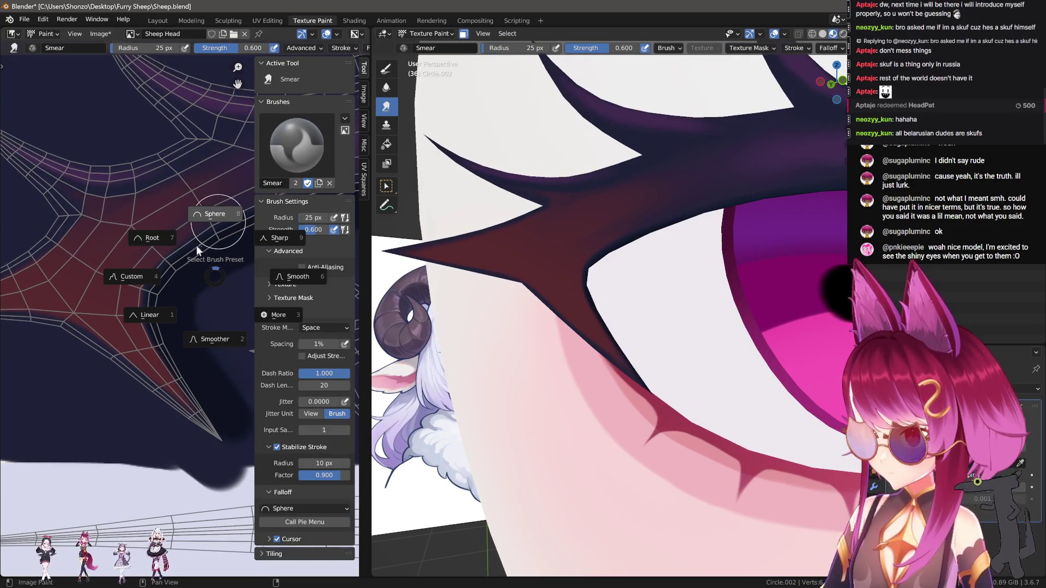
left_click(198, 251)
key("shift+f")
left_click(181, 245)
key("n")
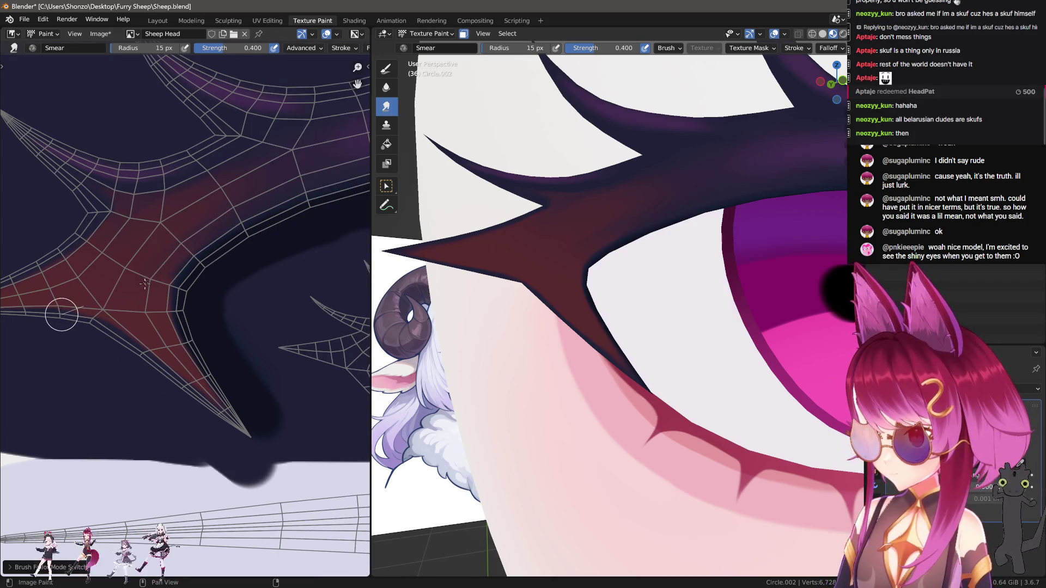
Smear red paint toward the star's left tip at strength 0.900, then undo it.
middle_click_drag(144, 283, 170, 272)
key("e")
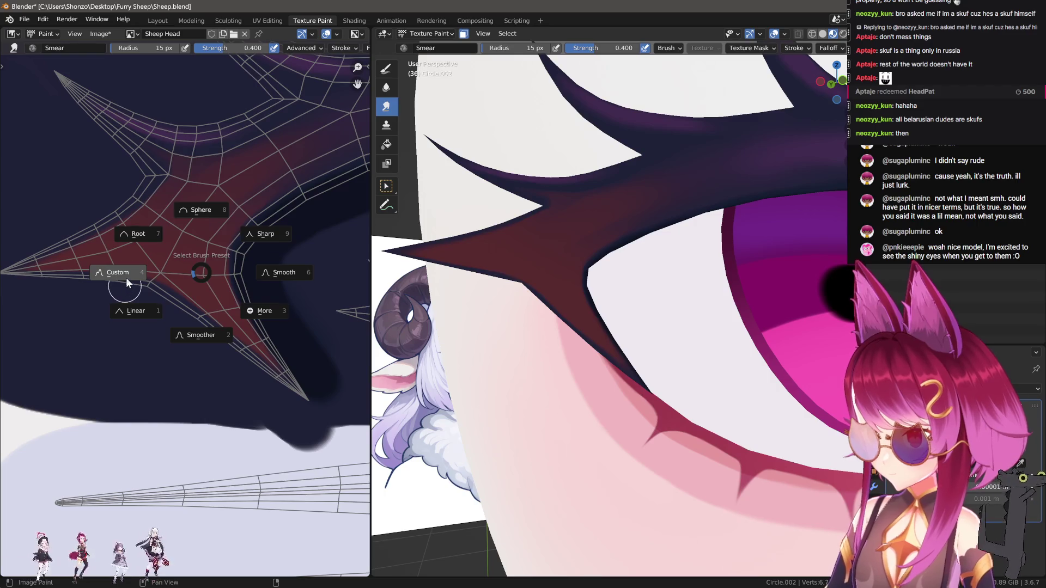
key("shift+f")
left_click(171, 266)
key("bracketright")
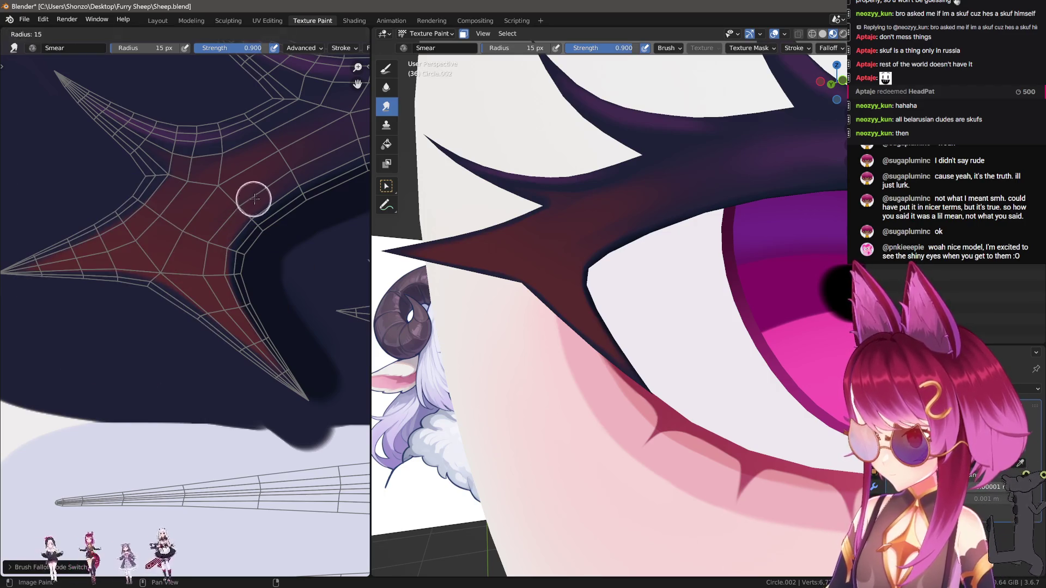
left_click_drag(216, 228, 35, 280)
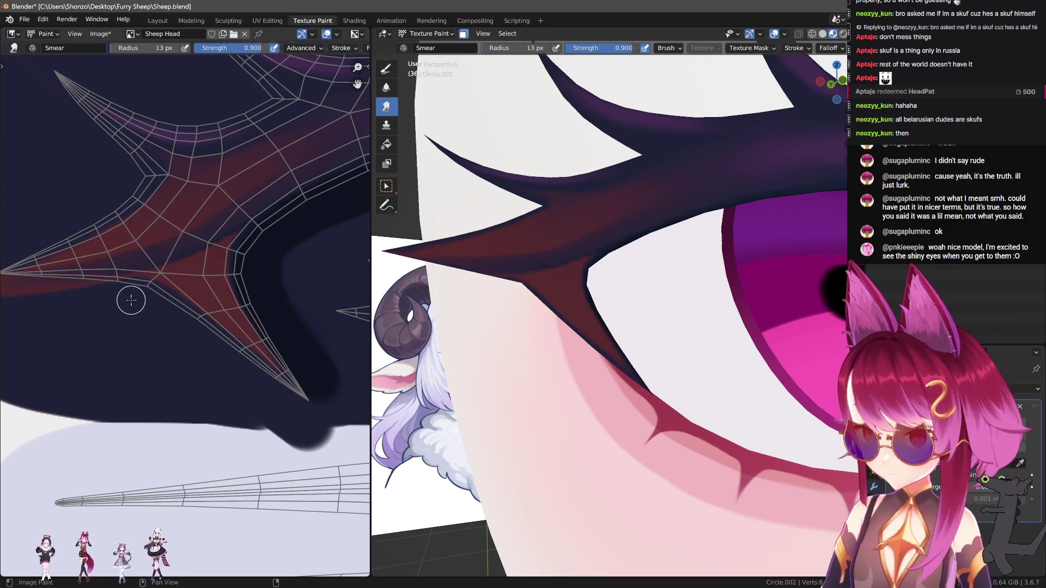
key("ctrl+z")
Retry the red smear along the star arm at strength 0.800, then undo back to plain painting.
key("shift+f")
left_click(109, 301)
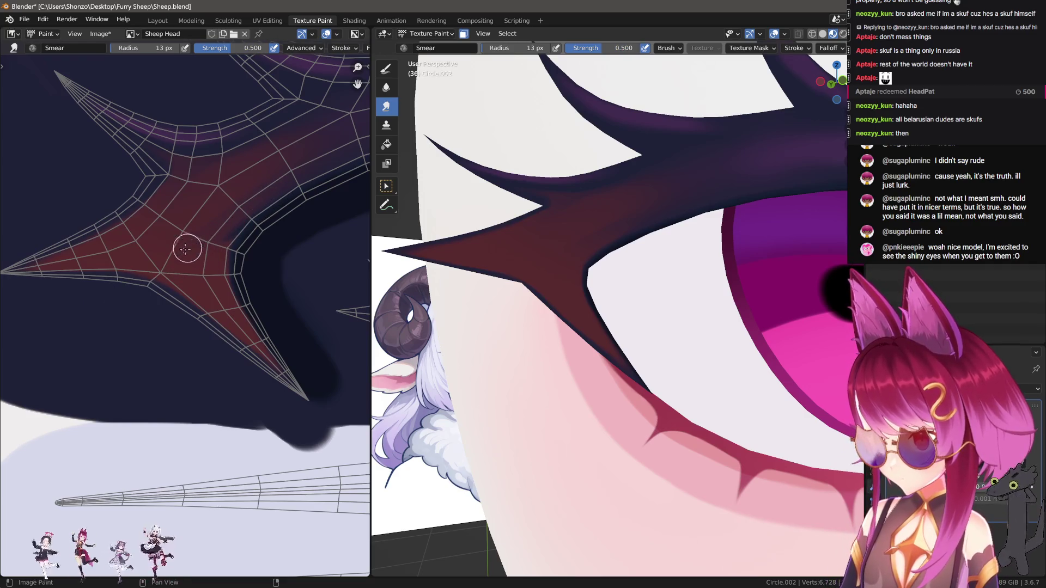
key("shift+f")
left_click(269, 200)
mouse_move(202, 235)
left_mouse_down()
mouse_move(110, 269)
mouse_move(8, 286)
left_mouse_up()
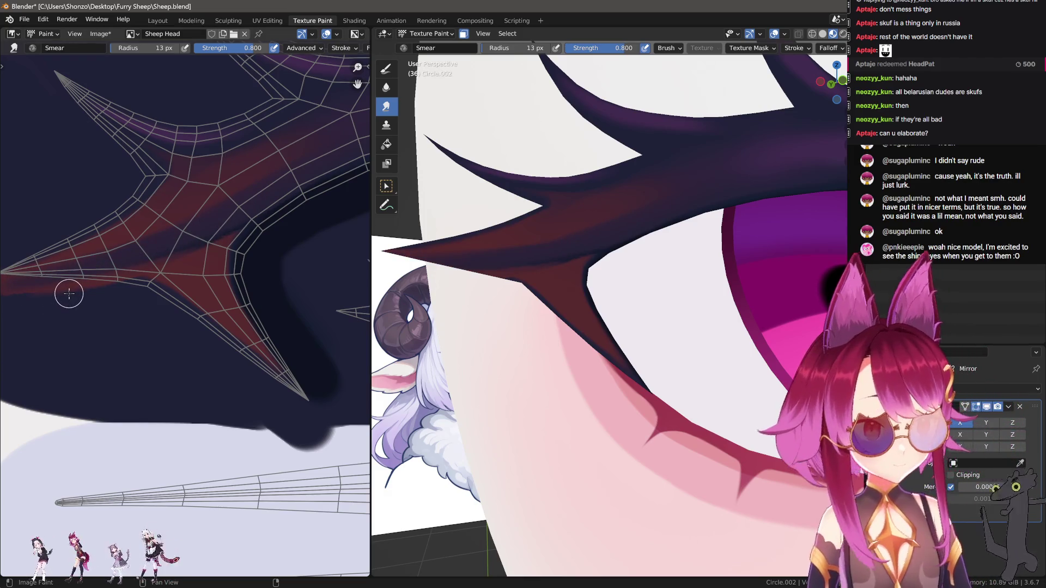
key("ctrl+z")
key("ctrl+z")
middle_click_drag(245, 271, 190, 323)
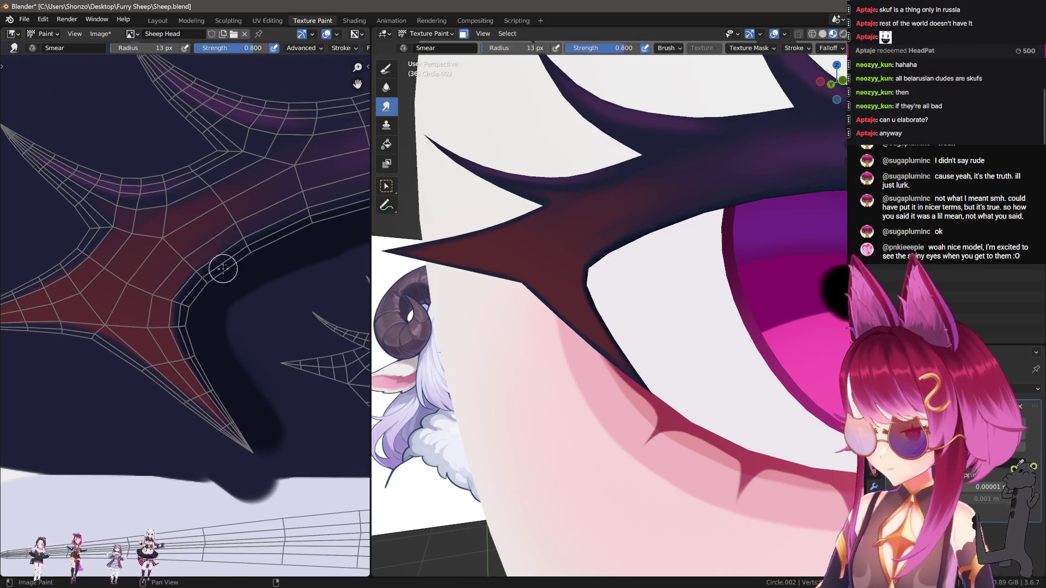
key("ctrl+z")
key("shift+ctrl+f")
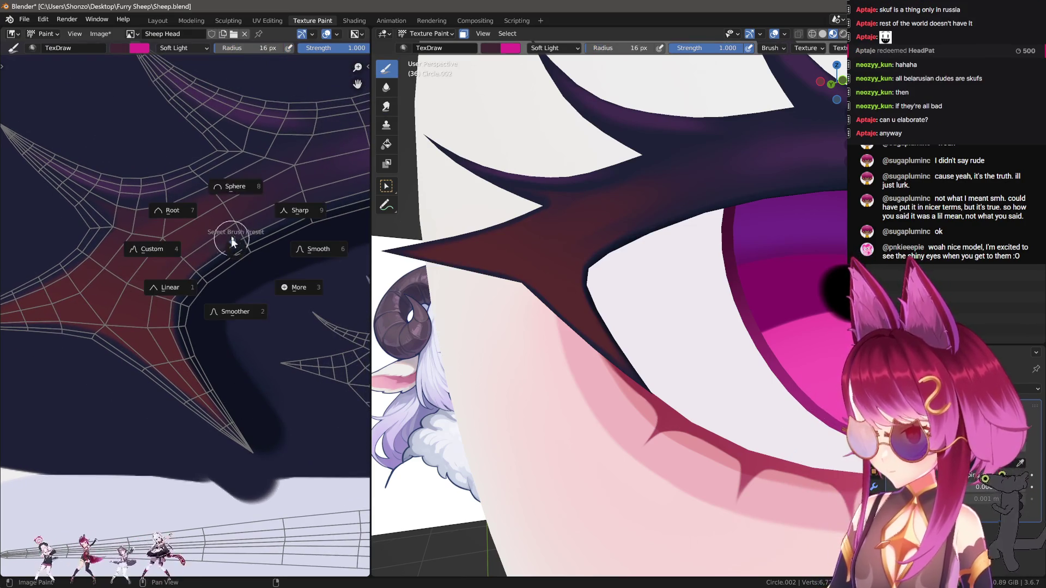
Set the TexDraw brush blending to Mix.
right_click(179, 156)
left_click(164, 205)
left_click(142, 211)
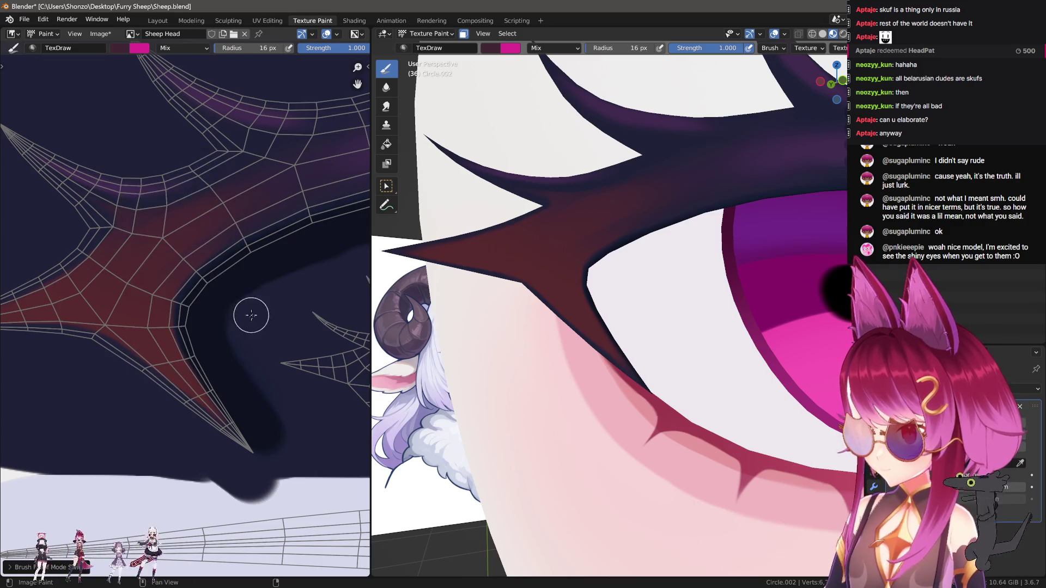
key("n")
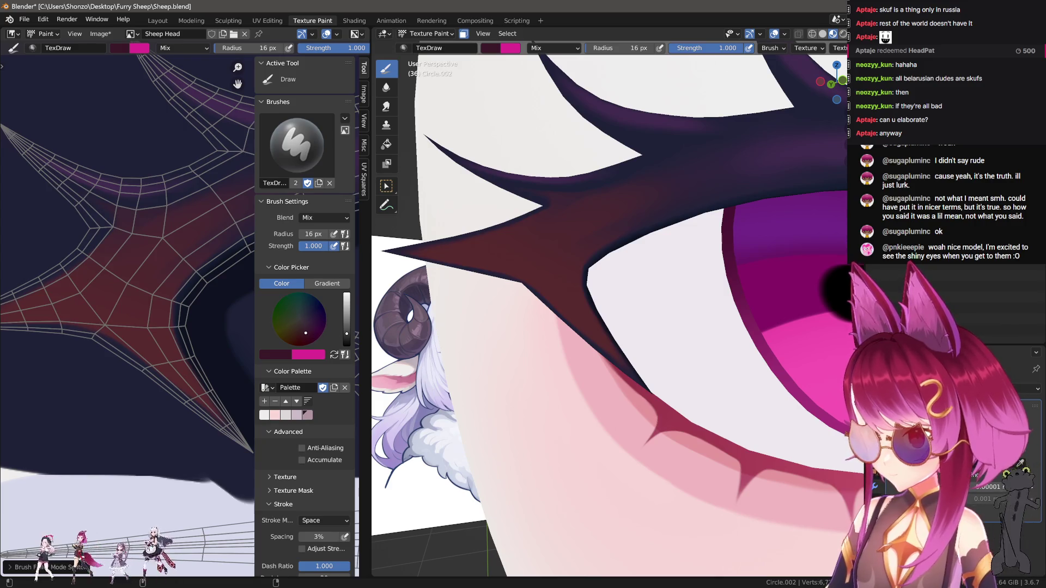
key("n")
Paint dark test strokes along the red spike and undo them.
left_click_drag(269, 219, 82, 301)
middle_click_drag(199, 278, 248, 232)
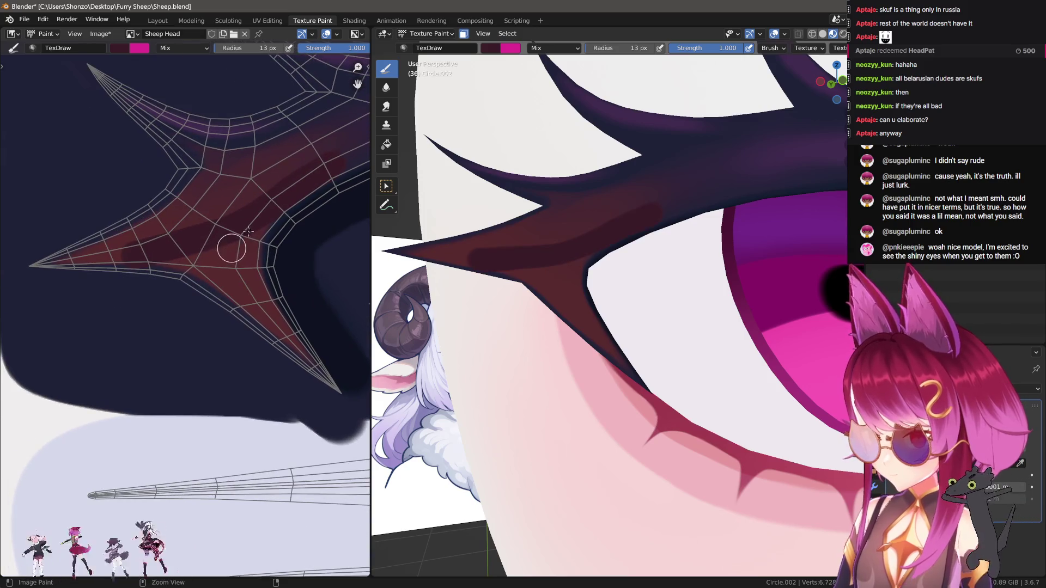
key("ctrl+z")
mouse_move(283, 203)
left_mouse_down()
mouse_move(207, 243)
mouse_move(87, 278)
left_mouse_up()
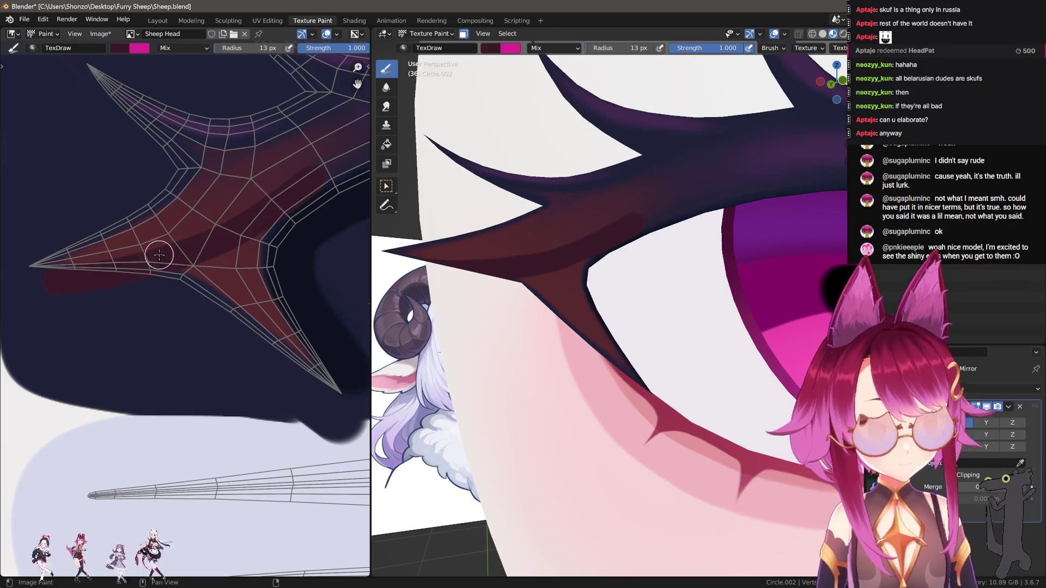
middle_click_drag(258, 267, 220, 242)
left_click_drag(203, 222, 289, 306)
key("ctrl+z")
Switch blending to Darken and paint navy over the lower spike arm.
right_click(229, 229)
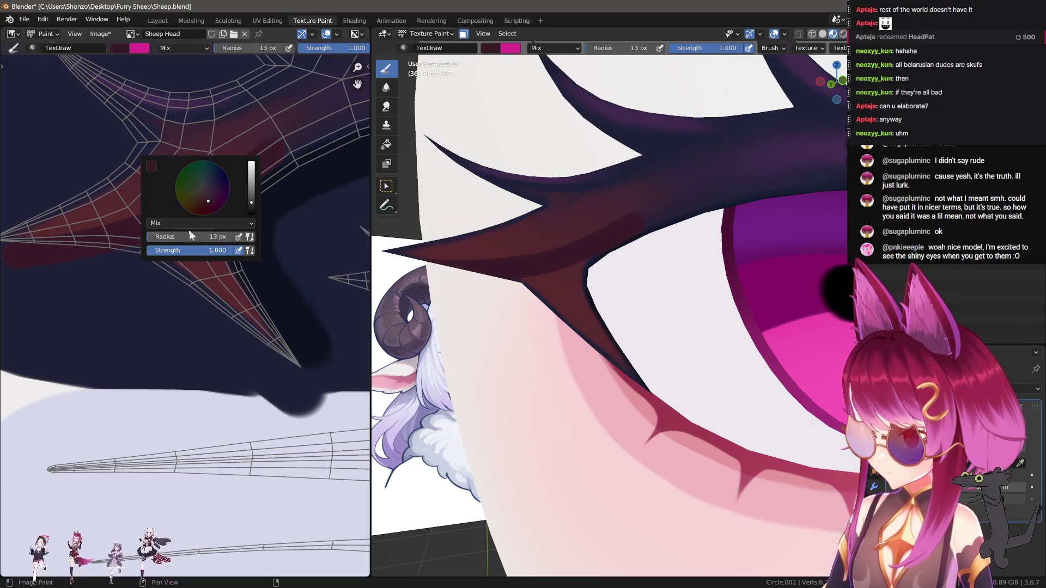
left_click(185, 223)
left_click(176, 254)
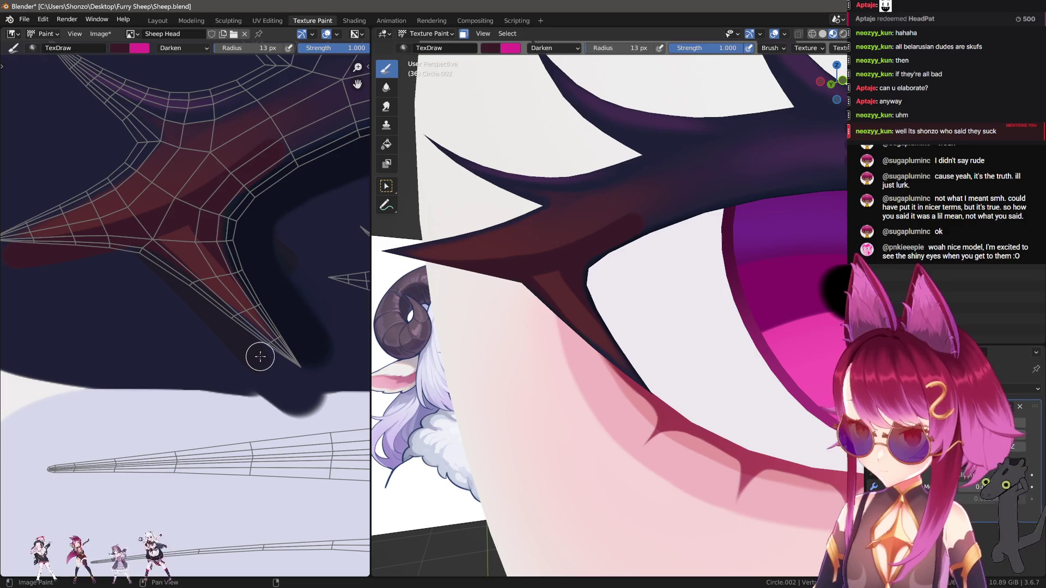
mouse_move(206, 244)
left_mouse_down()
mouse_move(280, 339)
mouse_move(349, 390)
left_mouse_up()
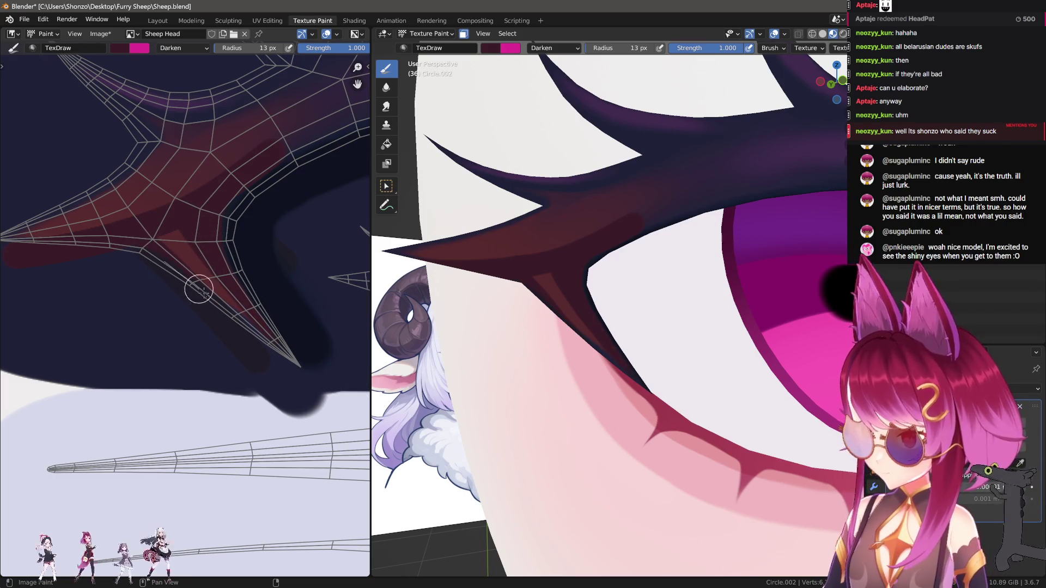
scroll(294, 327, "up", 3)
Smudge the red band's edge with the Smear brush at strength 0.300 and 51 px.
key("s")
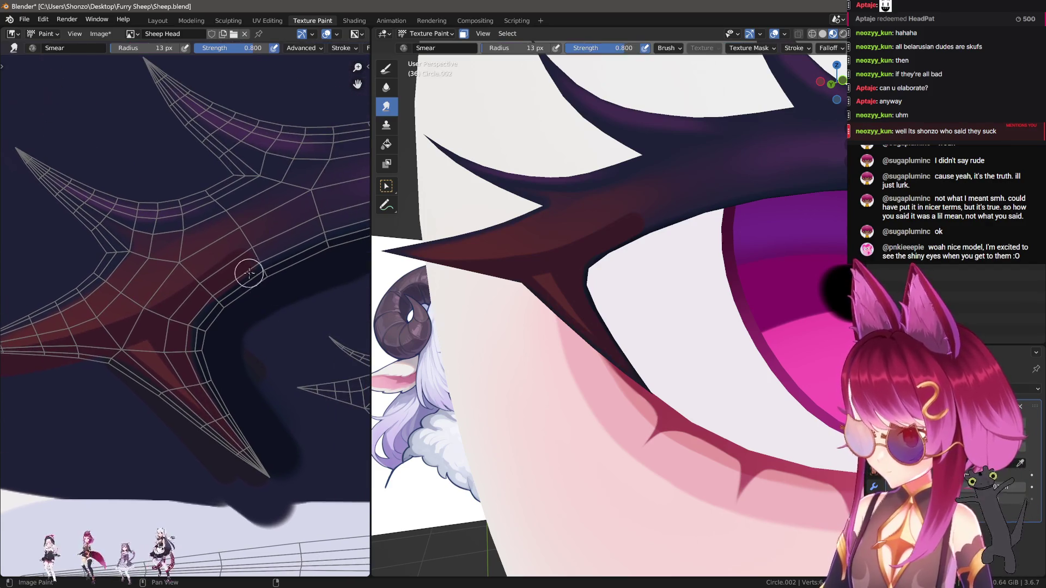
left_click_drag(278, 241, 318, 232)
key("shift+f")
left_click(251, 188)
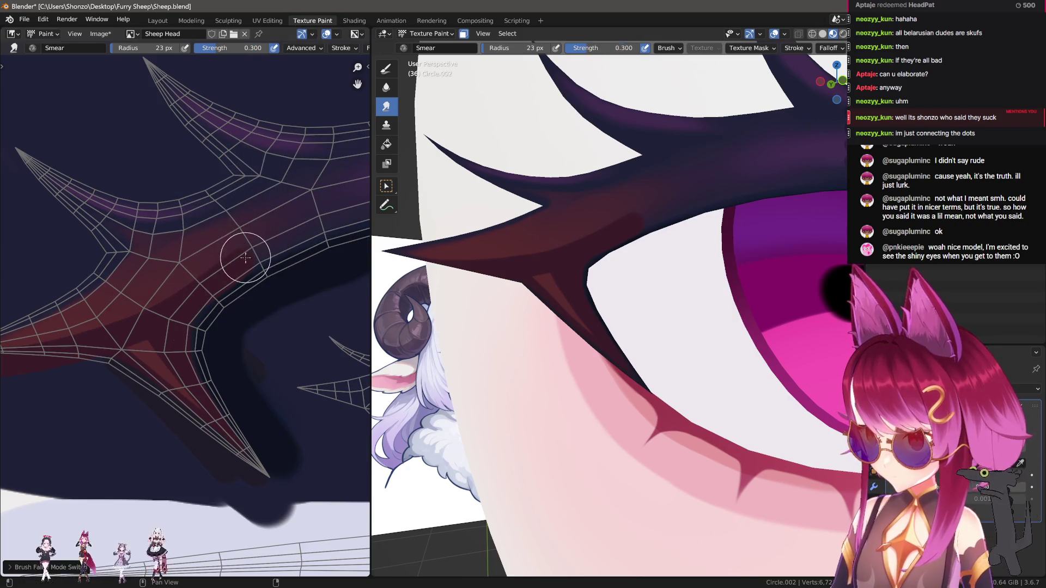
key("f")
left_click(267, 233)
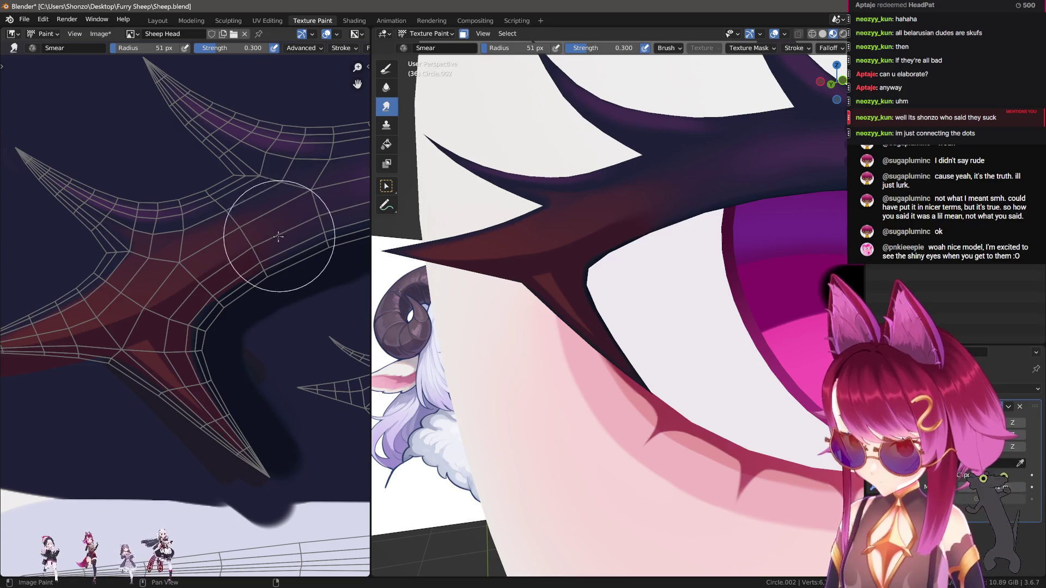
scroll(255, 256, "down", 2)
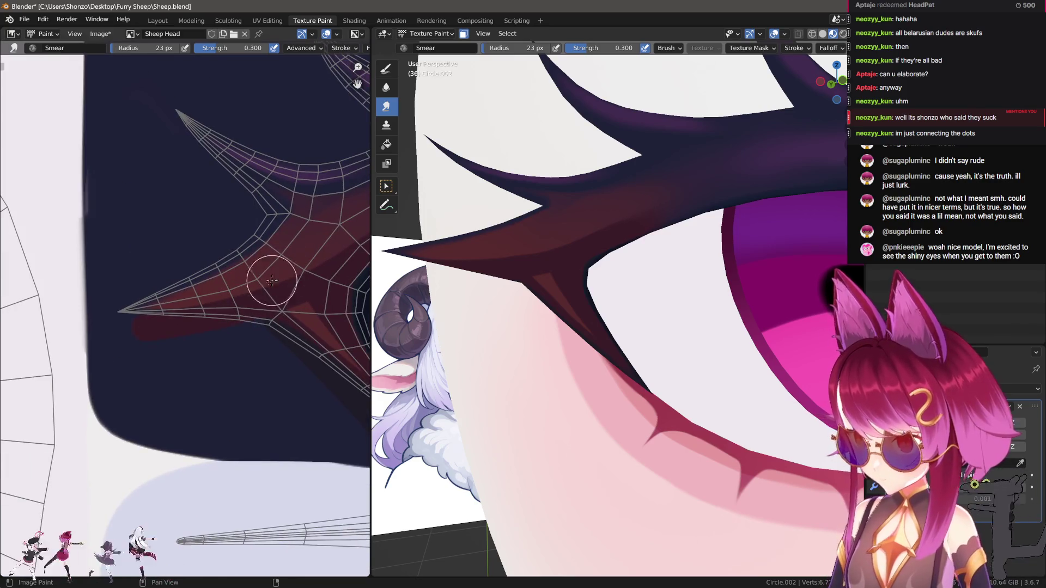
Paint dark navy in Darken mode under the spike's left tip.
key("d")
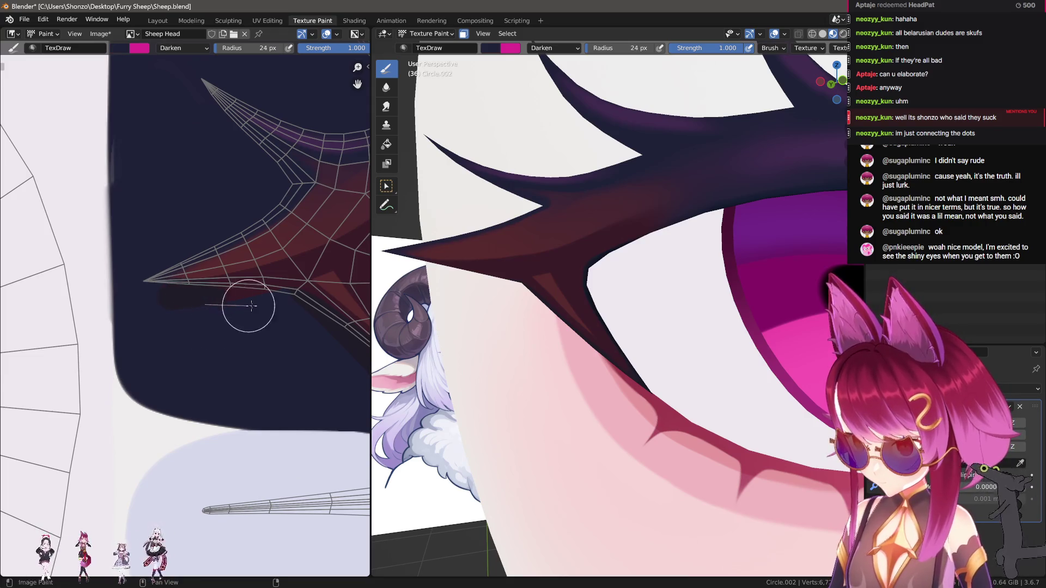
middle_click_drag(260, 362, 216, 327)
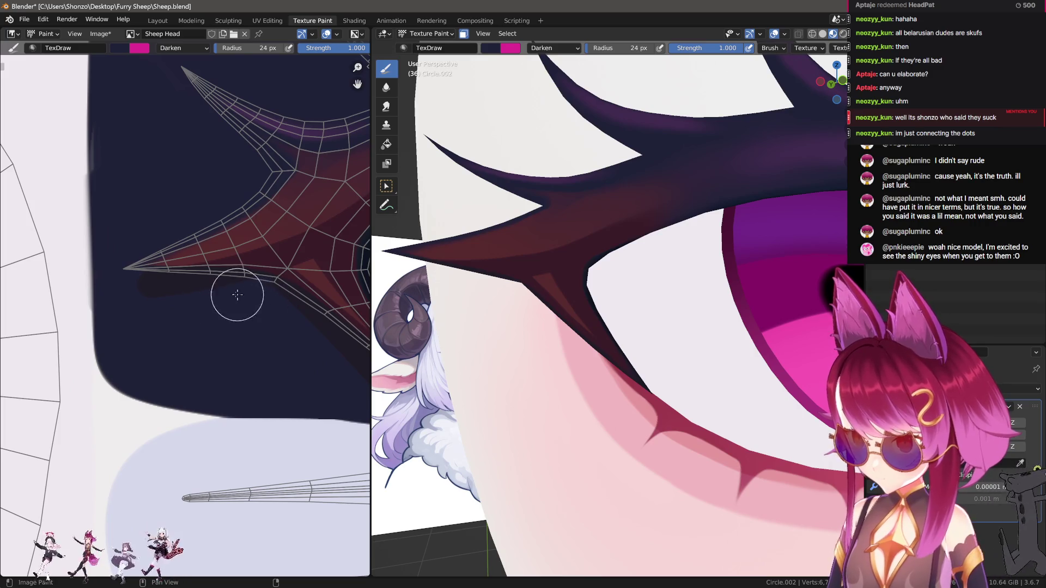
mouse_move(285, 310)
middle_mouse_down()
mouse_move(294, 353)
mouse_move(275, 305)
middle_mouse_up()
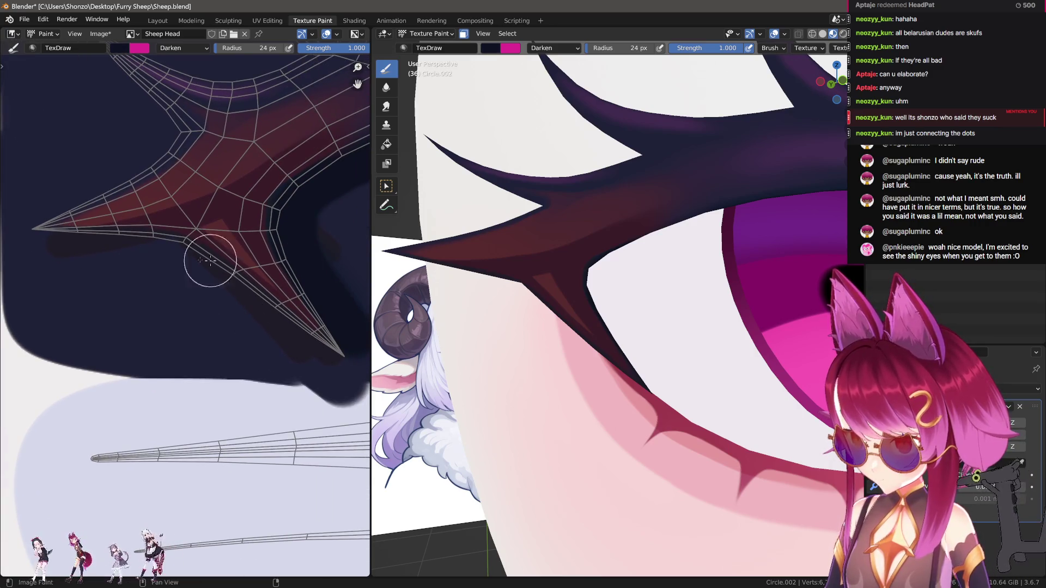
mouse_move(51, 250)
left_mouse_down()
mouse_move(153, 252)
mouse_move(43, 244)
mouse_move(186, 264)
mouse_move(84, 247)
mouse_move(168, 257)
mouse_move(226, 288)
mouse_move(349, 388)
left_mouse_up()
middle_click_drag(616, 294, 701, 318, "ctrl")
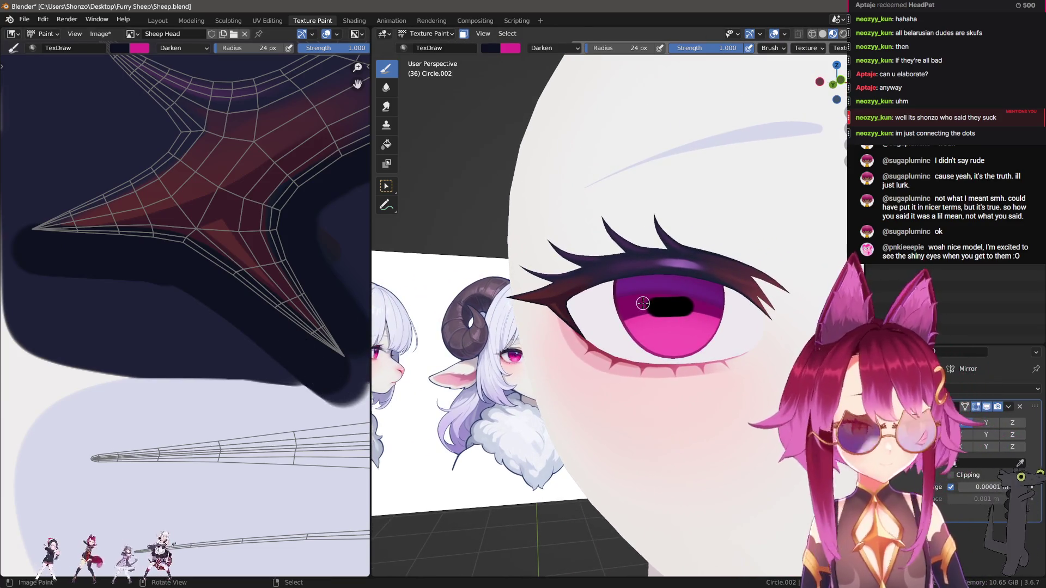
scroll(105, 271, "up", 4)
Smear the red-navy spike edges with the brush resized between 12 and 26 px.
key("s")
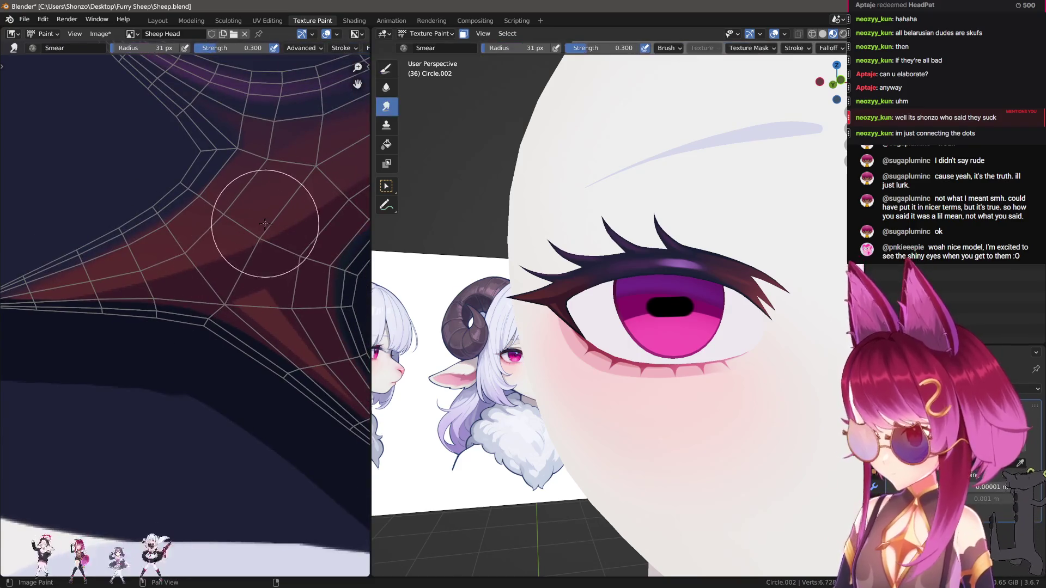
key("f")
left_click(223, 237)
middle_click_drag(128, 257, 161, 278, "ctrl")
key("bracketleft")
key("bracketleft")
key("bracketleft")
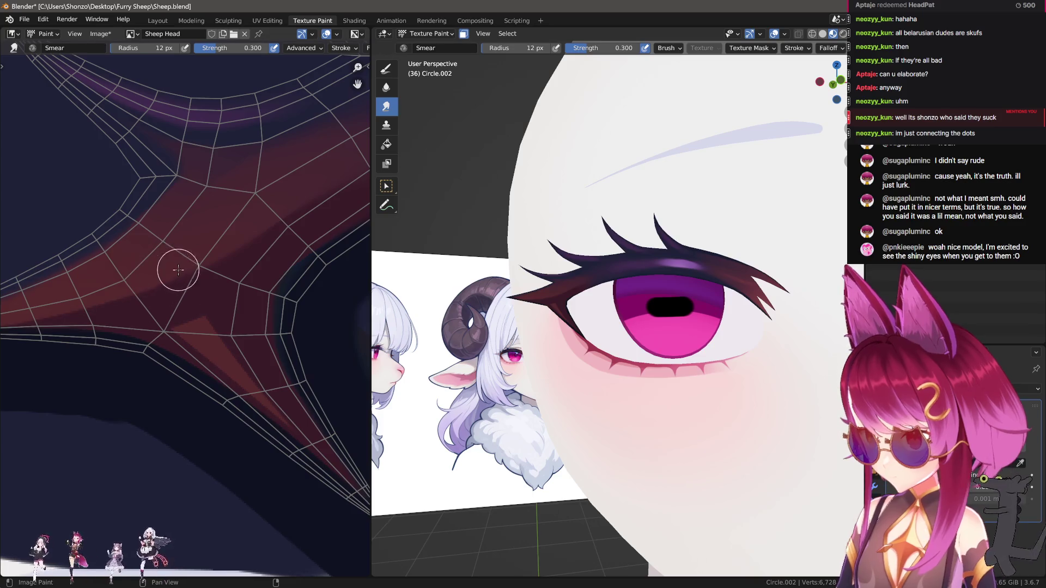
middle_click_drag(254, 241, 179, 284)
key("bracketright")
key("bracketright")
key("bracketright")
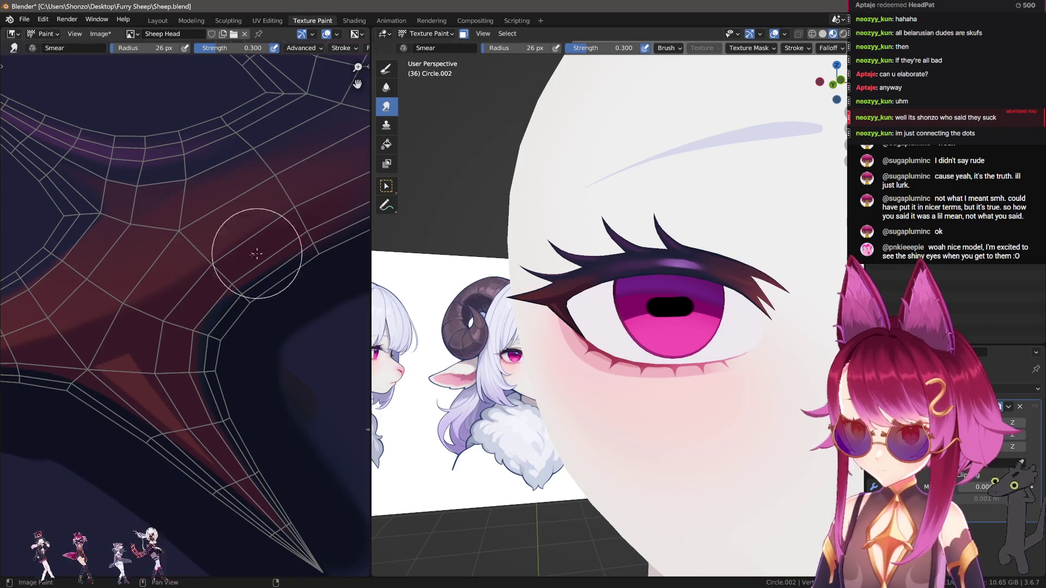
scroll(256, 254, "down", 4)
middle_click_drag(578, 305, 608, 317)
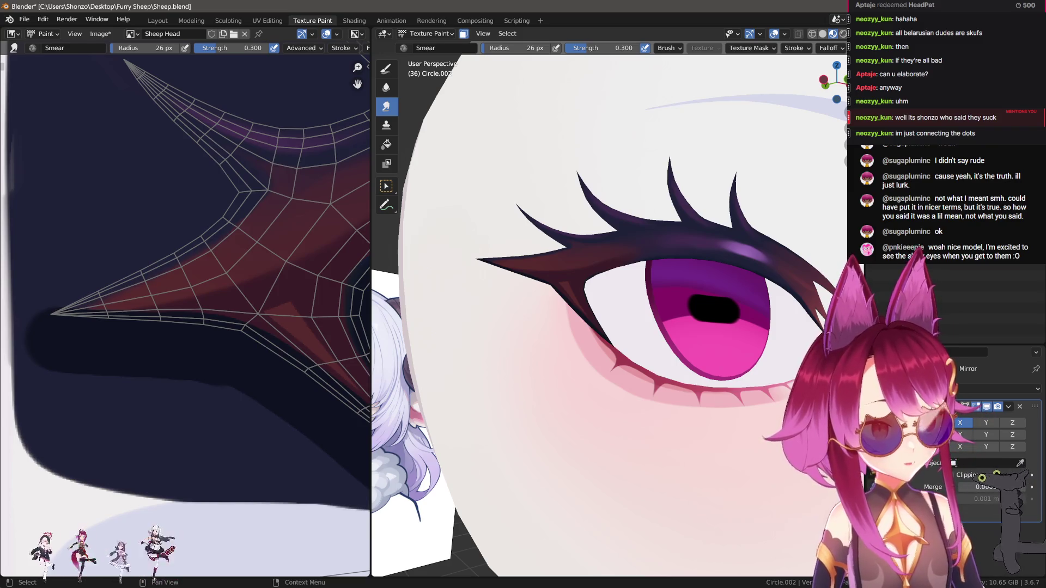
middle_click_drag(657, 275, 610, 256)
scroll(268, 346, "up", 4)
Smooth more lash edges with a 10–20 px smear, then return to TexDraw Darken.
key("bracketleft")
key("bracketleft")
key("bracketleft")
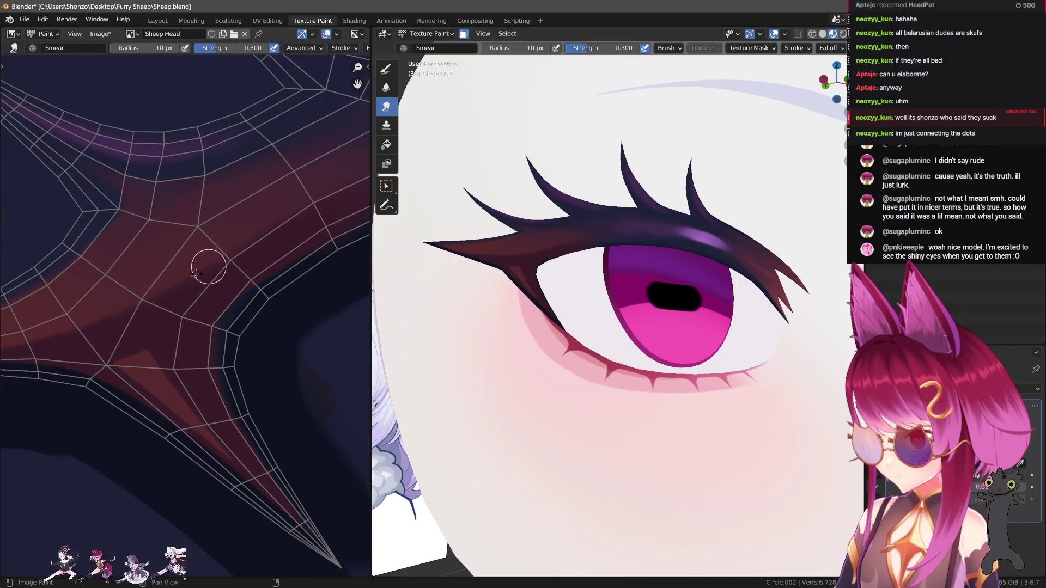
key("bracketright")
key("bracketright")
key("bracketright")
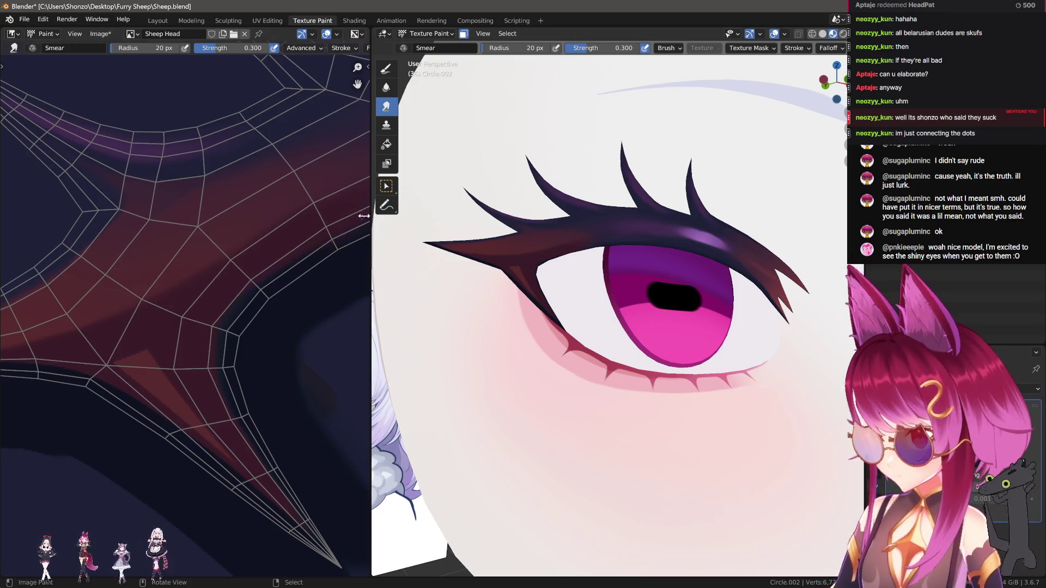
middle_click_drag(364, 216, 188, 281)
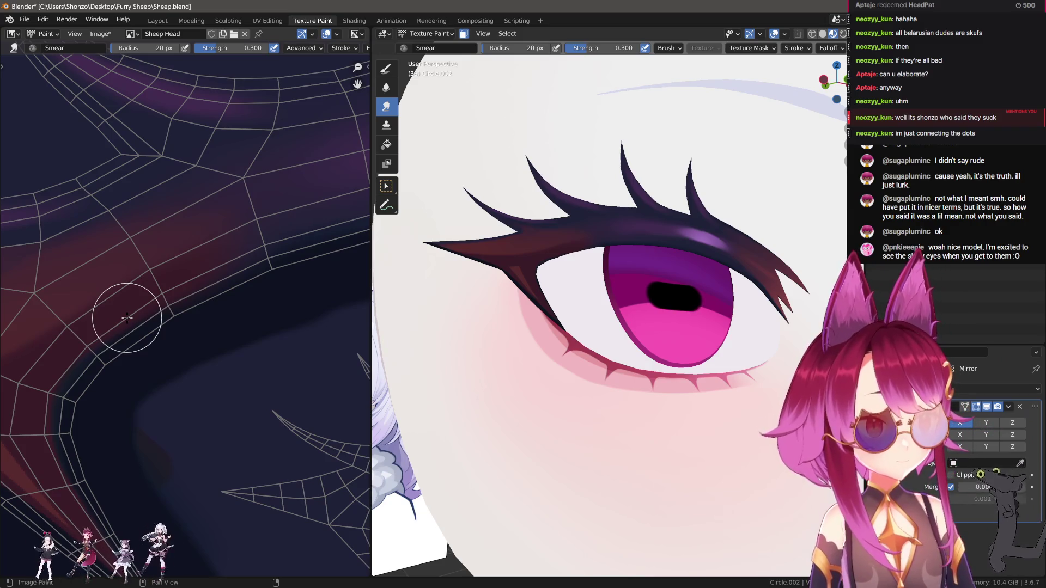
middle_click_drag(196, 322, 245, 292)
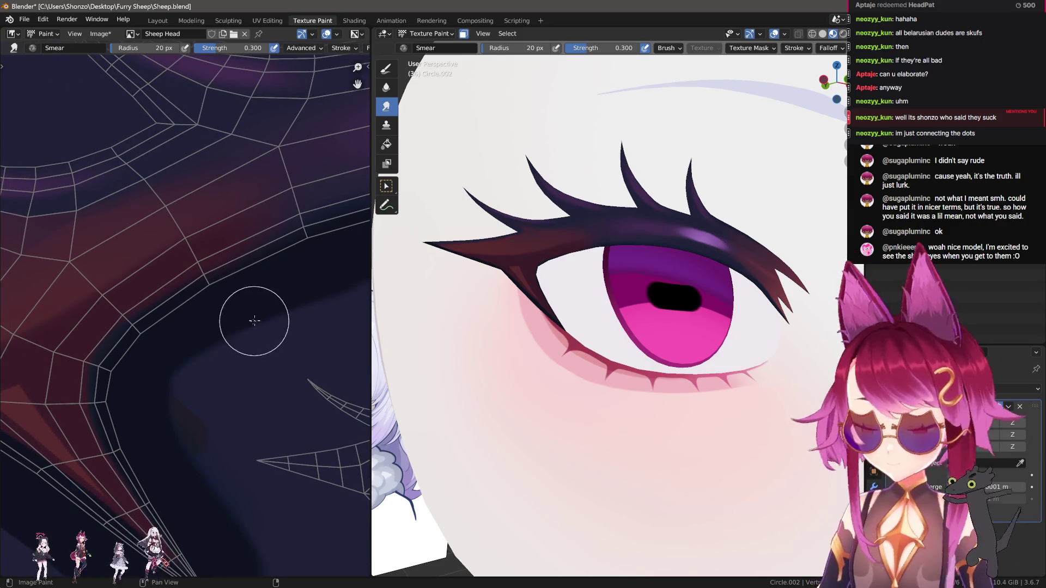
key("1")
mouse_move(221, 245)
middle_mouse_down()
mouse_move(251, 271)
mouse_move(128, 288)
middle_mouse_up()
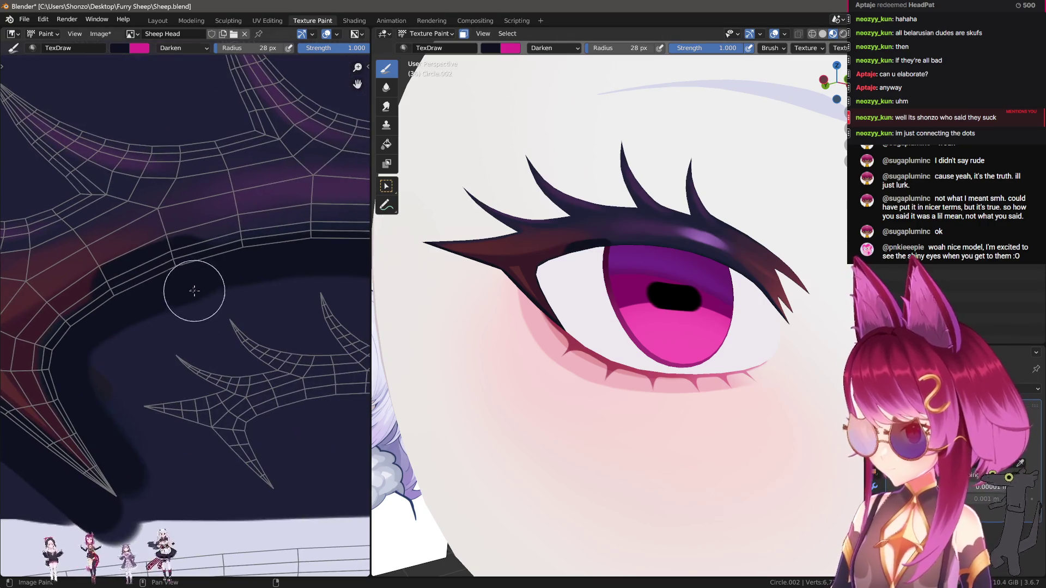
Enlarge the brush to 30 px and lay dark navy strokes along the lash band.
key("bracketright")
middle_click_drag(278, 280, 111, 271)
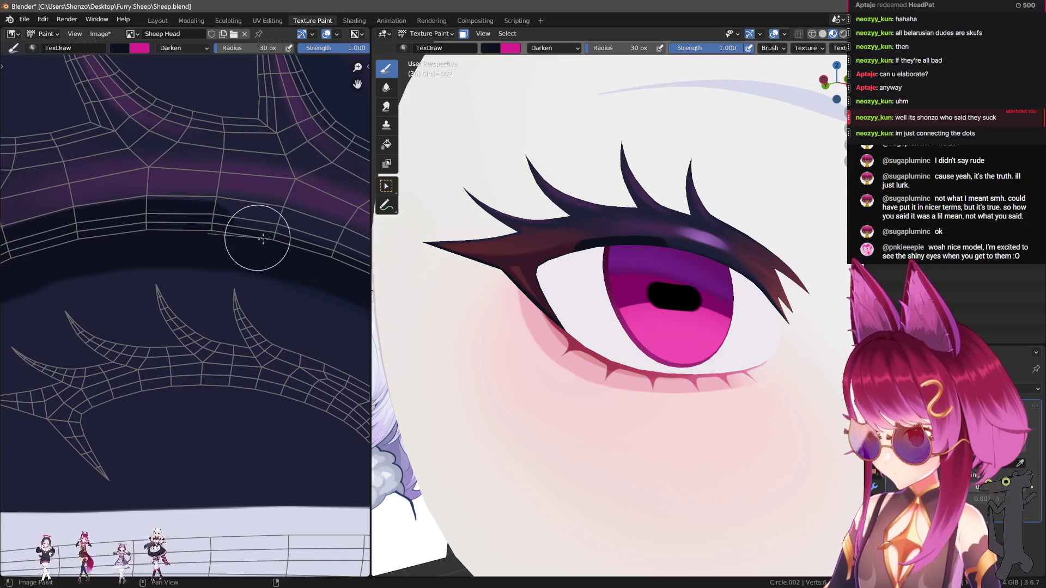
mouse_move(338, 256)
middle_mouse_down()
mouse_move(269, 292)
mouse_move(226, 255)
middle_mouse_up()
middle_click_drag(334, 263, 288, 214)
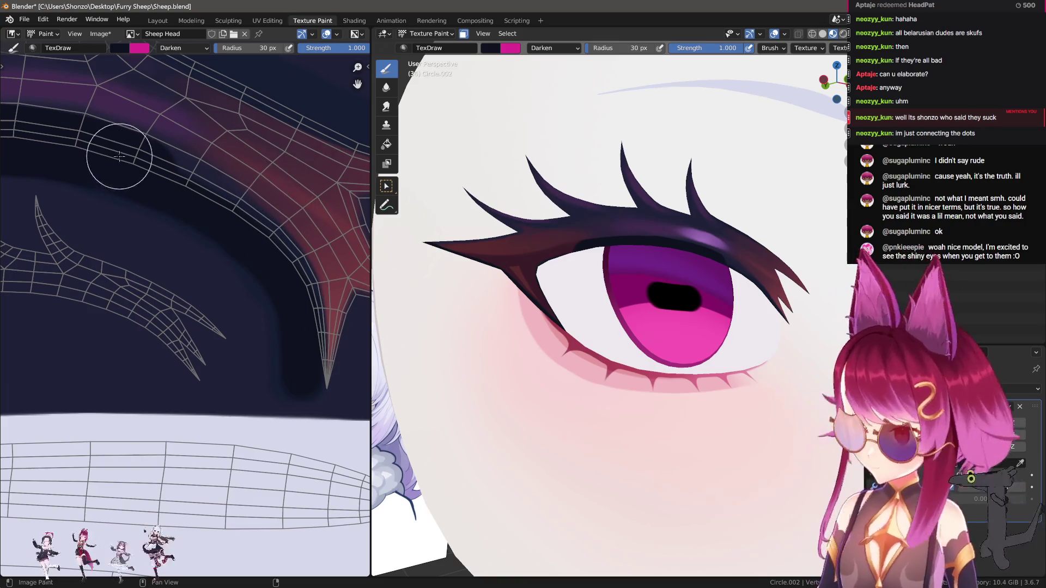
mouse_move(135, 165)
left_mouse_down()
mouse_move(245, 236)
mouse_move(276, 280)
mouse_move(274, 345)
left_mouse_up()
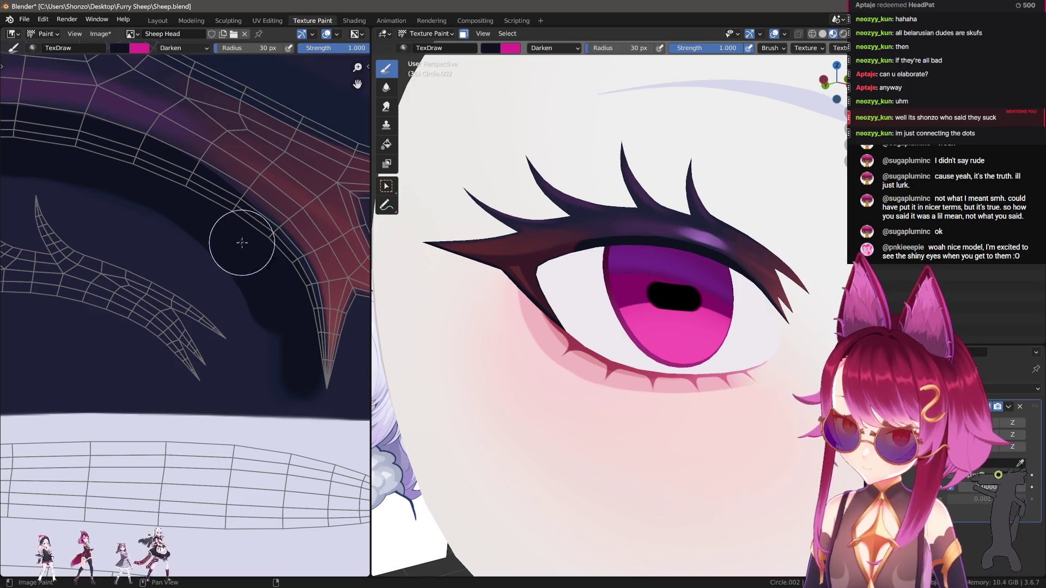
scroll(169, 205, "up", 1)
scroll(168, 140, "up", 1)
mouse_move(89, 140)
left_mouse_down()
mouse_move(238, 263)
mouse_move(293, 325)
left_mouse_up()
Shrink the brush to 23 px and paint dark navy down the lash seam.
key("f")
left_click(276, 322)
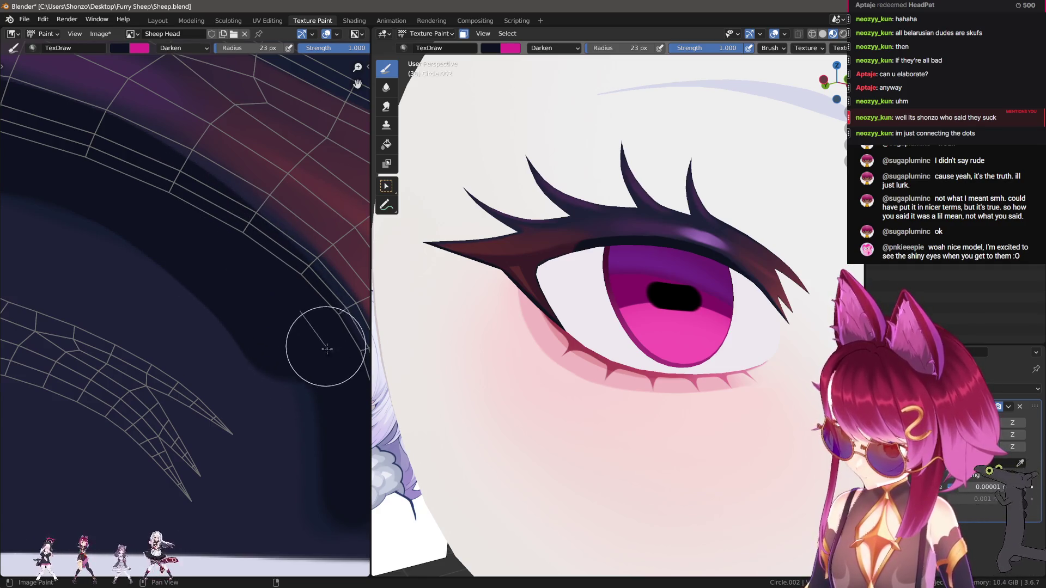
mouse_move(427, 413)
middle_mouse_down()
mouse_move(619, 401)
mouse_move(601, 358)
mouse_move(536, 359)
middle_mouse_up()
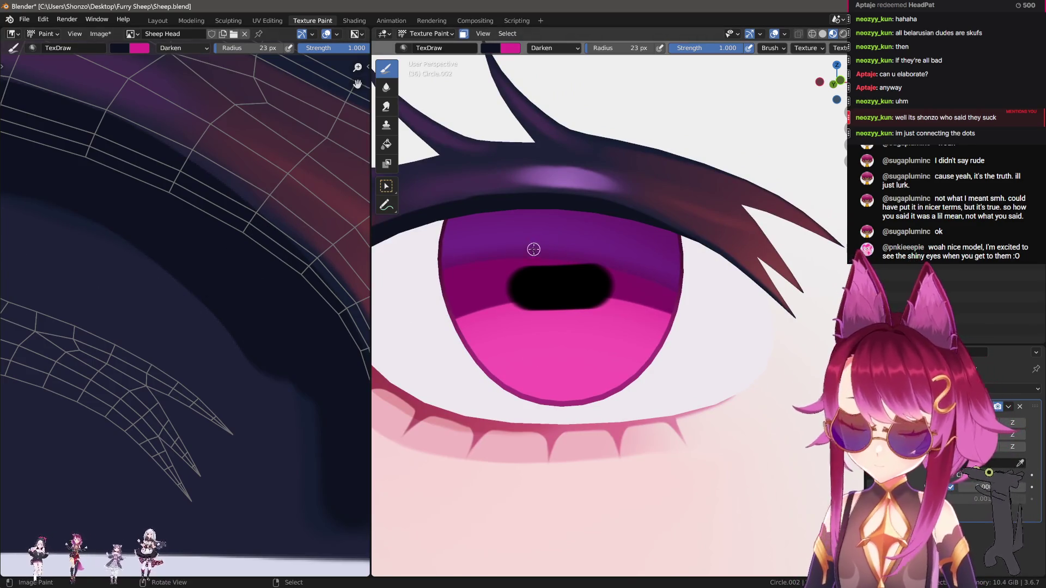
scroll(242, 281, "down", 2)
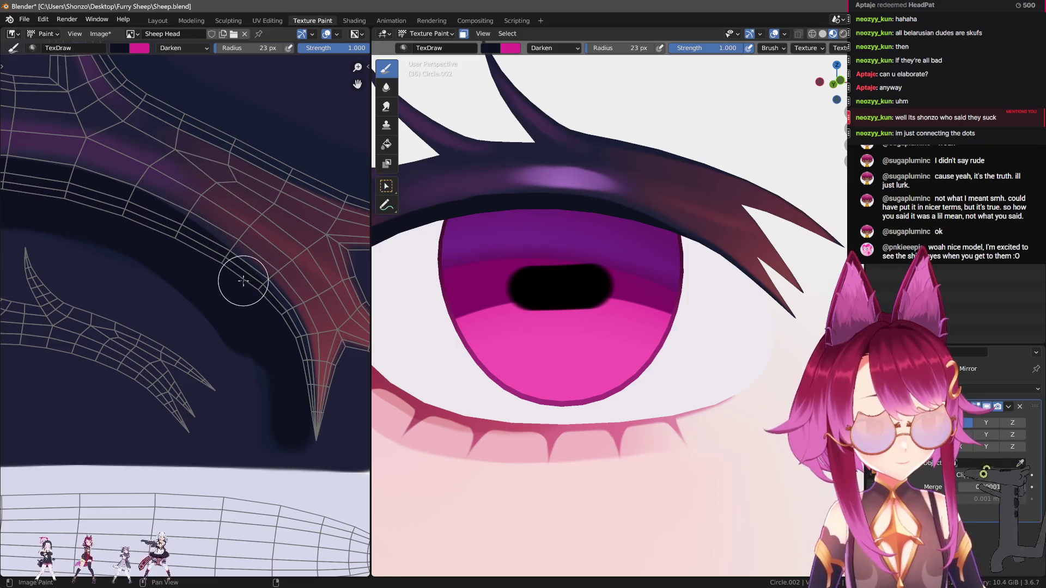
scroll(196, 252, "down", 3)
scroll(197, 336, "up", 4)
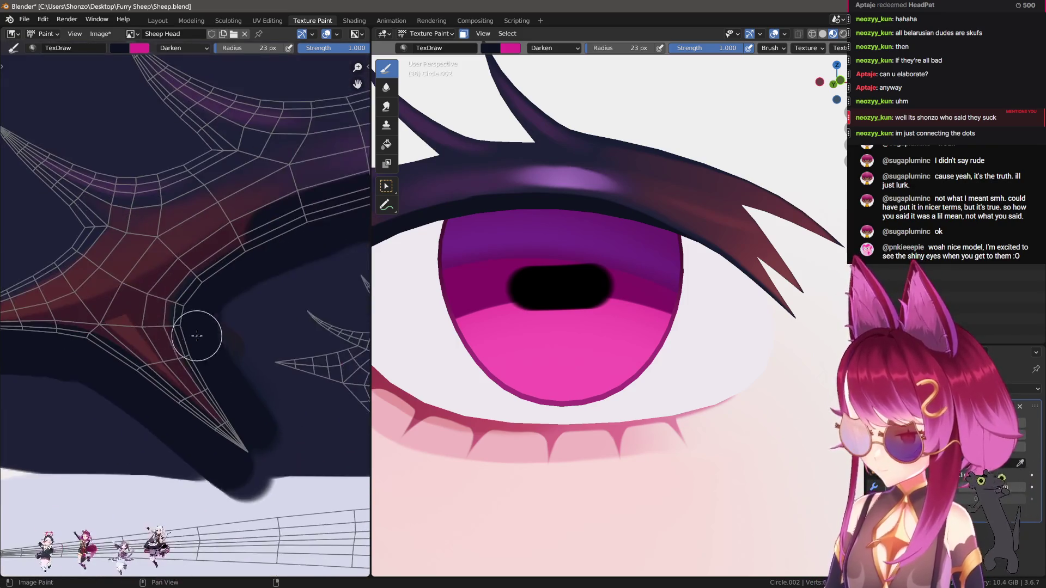
scroll(197, 336, "up", 3)
mouse_move(234, 244)
left_mouse_down()
mouse_move(177, 315)
mouse_move(217, 416)
mouse_move(289, 528)
left_mouse_up()
Switch the 3D viewport to front orthographic view with numpad 1.
scroll(98, 452, "down", 2)
scroll(120, 326, "up", 3)
scroll(194, 292, "up", 2)
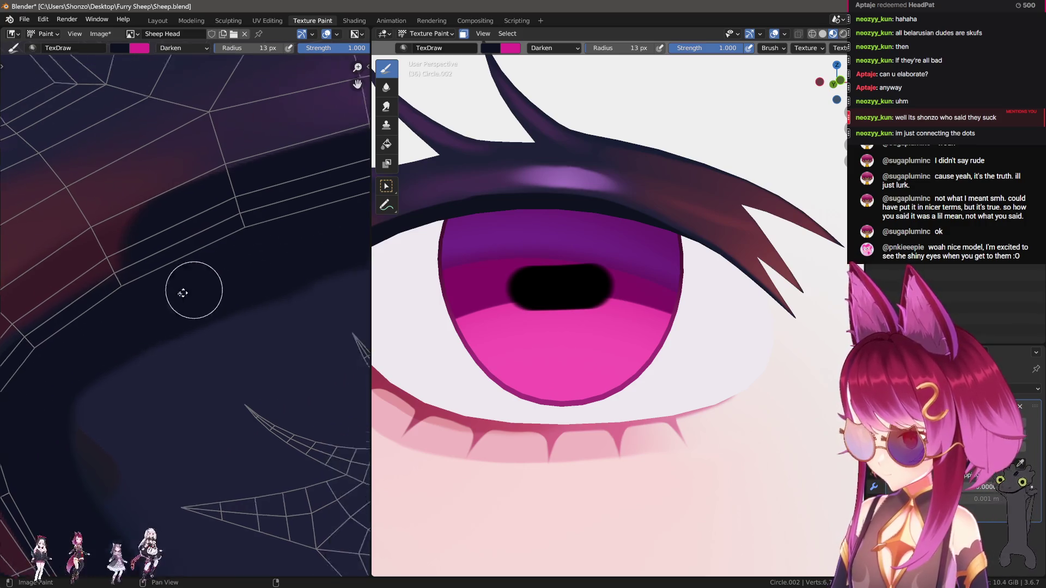
scroll(92, 304, "up", 2)
scroll(92, 304, "down", 2)
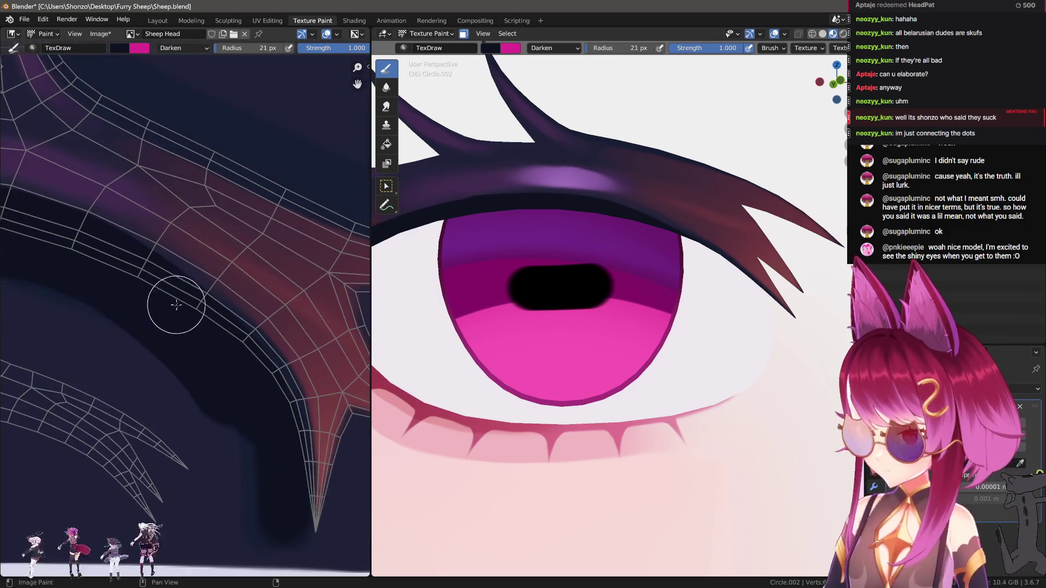
scroll(149, 279, "up", 3)
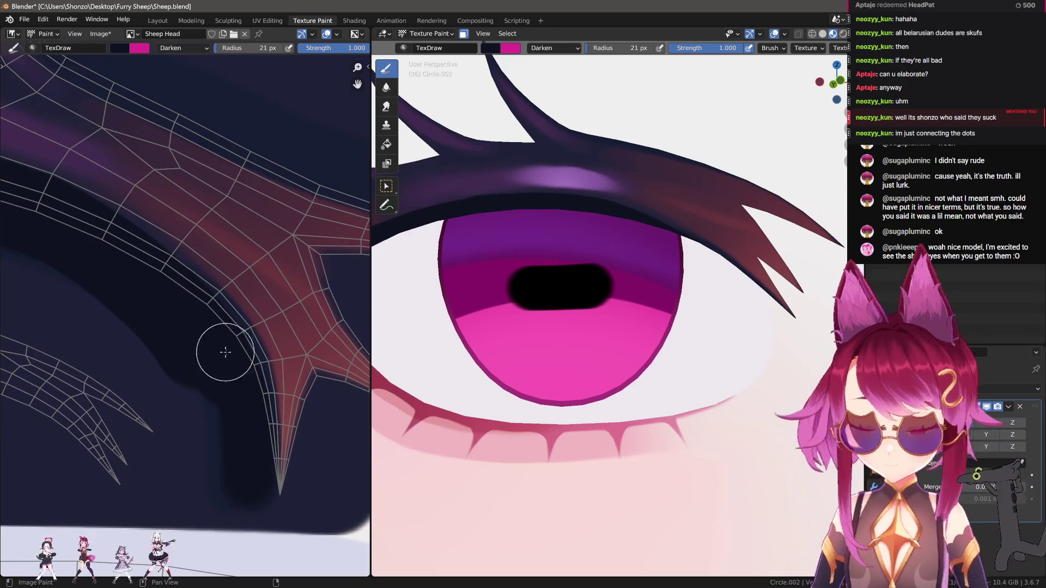
scroll(189, 307, "up", 1)
key("KP_1")
scroll(716, 347, "down", 4)
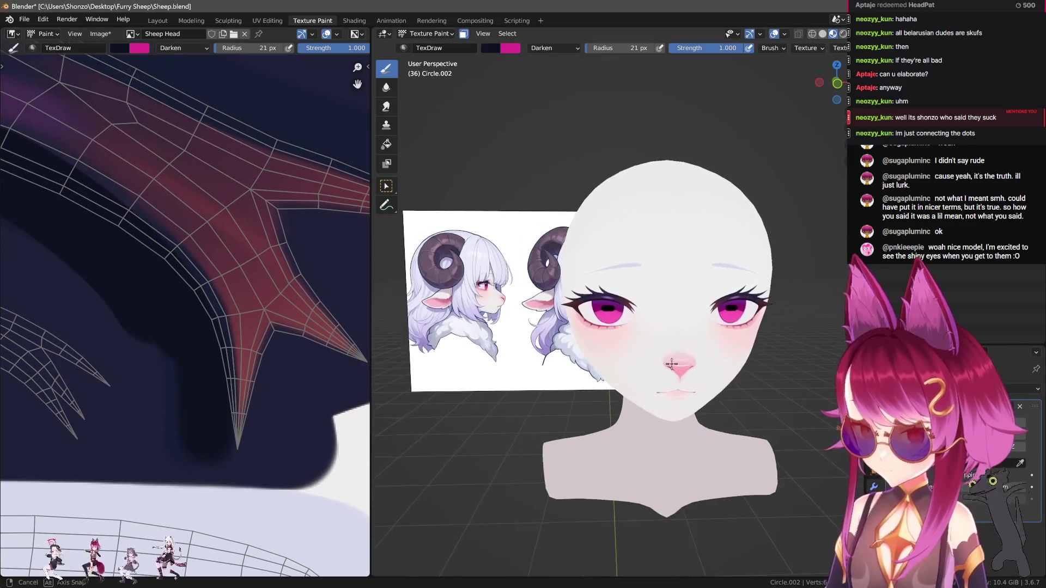
scroll(715, 347, "up", 2)
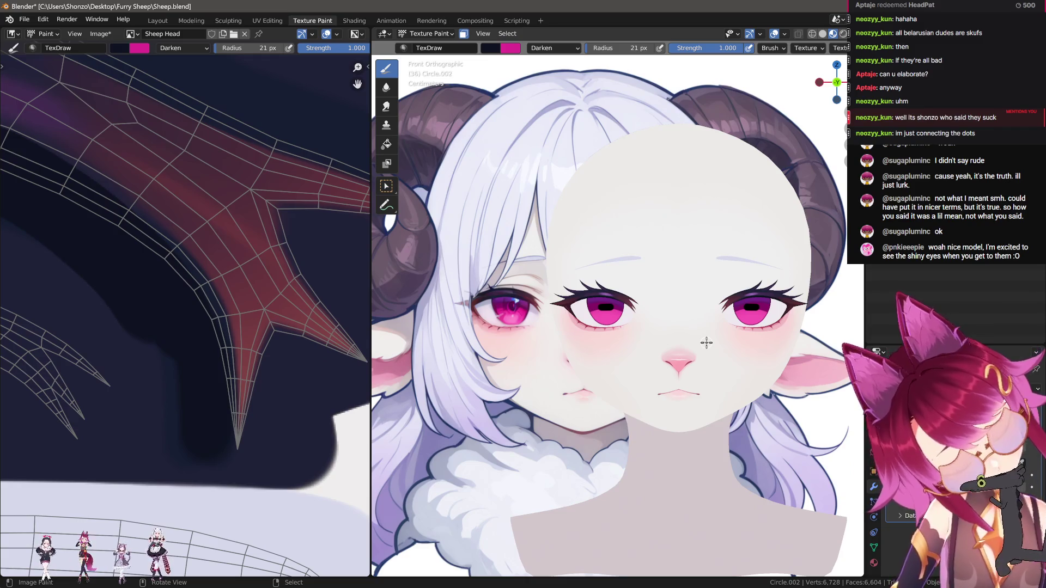
scroll(707, 342, "up", 6)
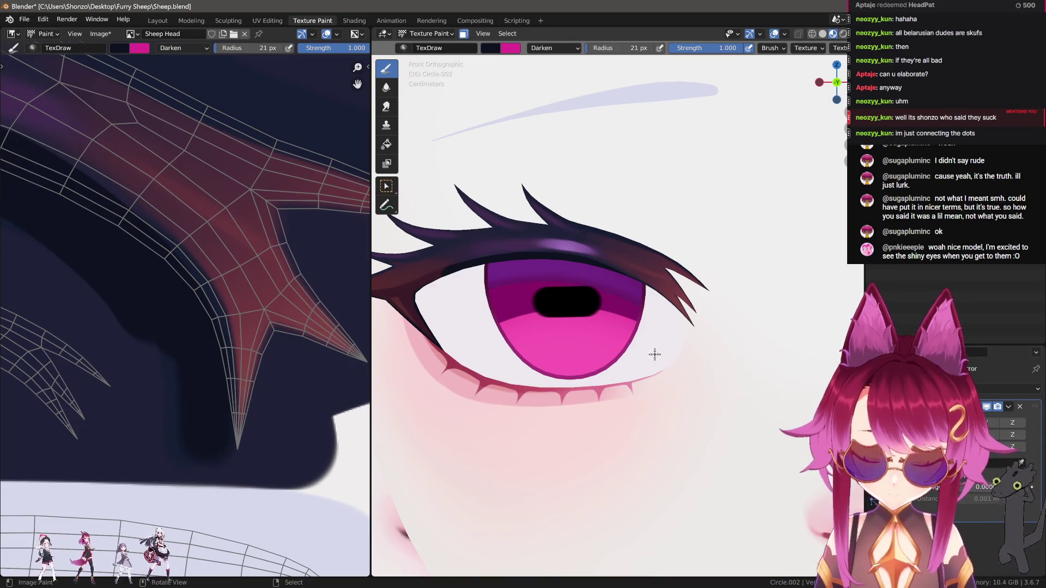
middle_click_drag(165, 234, 182, 316)
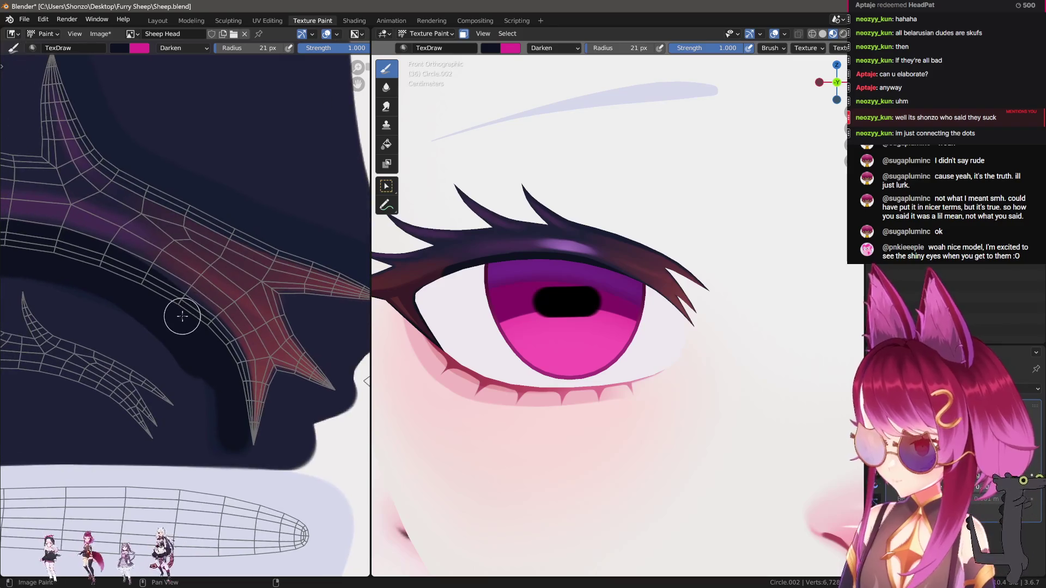
middle_click_drag(209, 349, 260, 267)
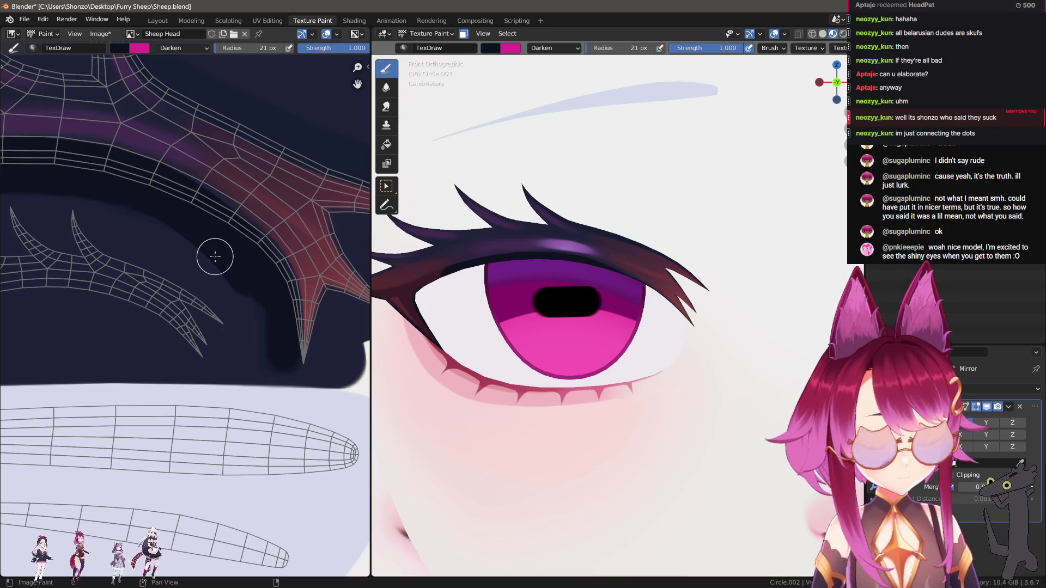
scroll(224, 218, "down", 4)
scroll(174, 221, "up", 2)
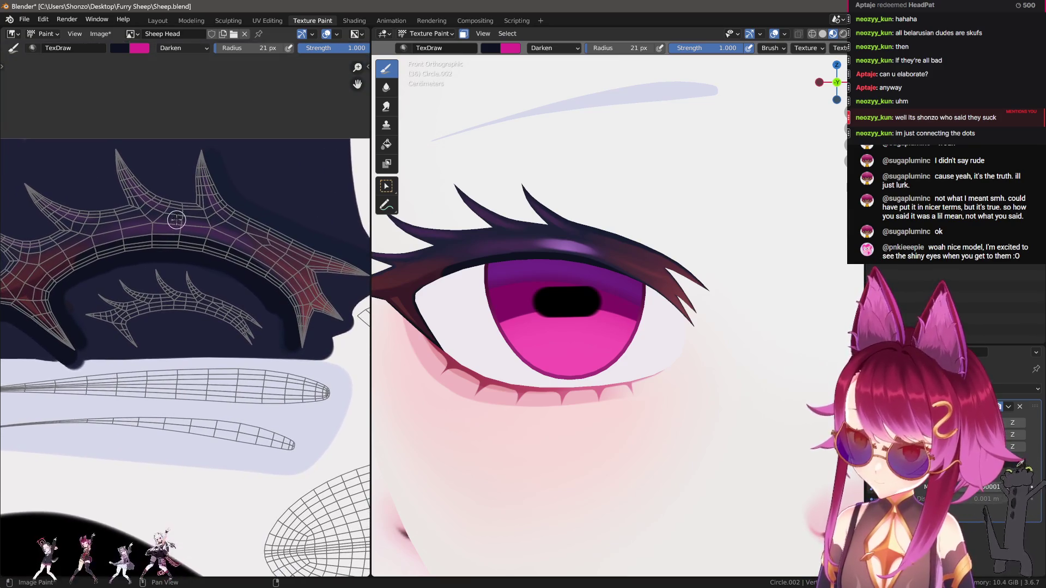
scroll(586, 262, "down", 3)
scroll(586, 262, "down", 3)
scroll(607, 269, "up", 5)
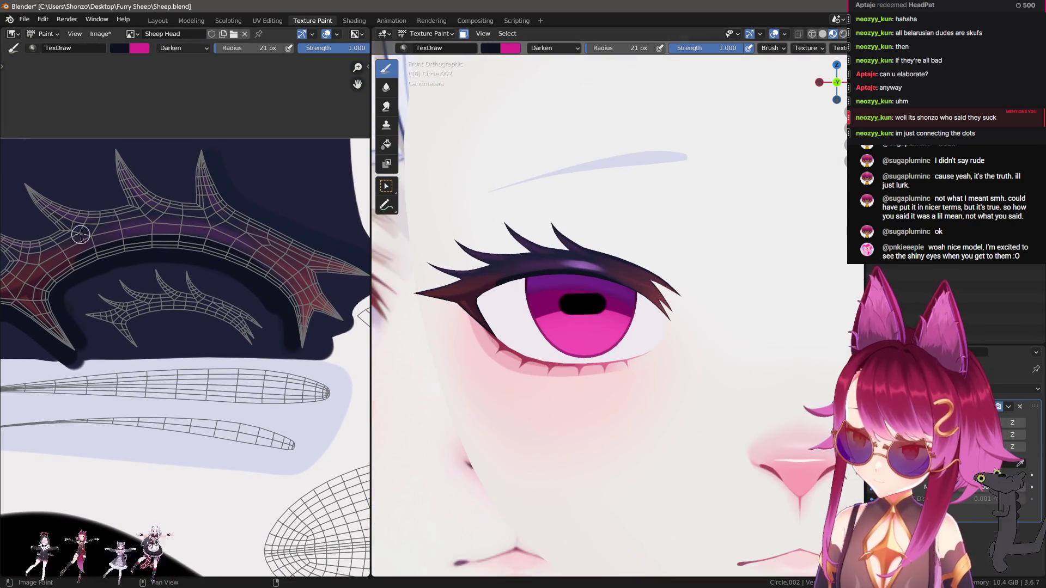
scroll(182, 254, "up", 2)
scroll(183, 254, "up", 2)
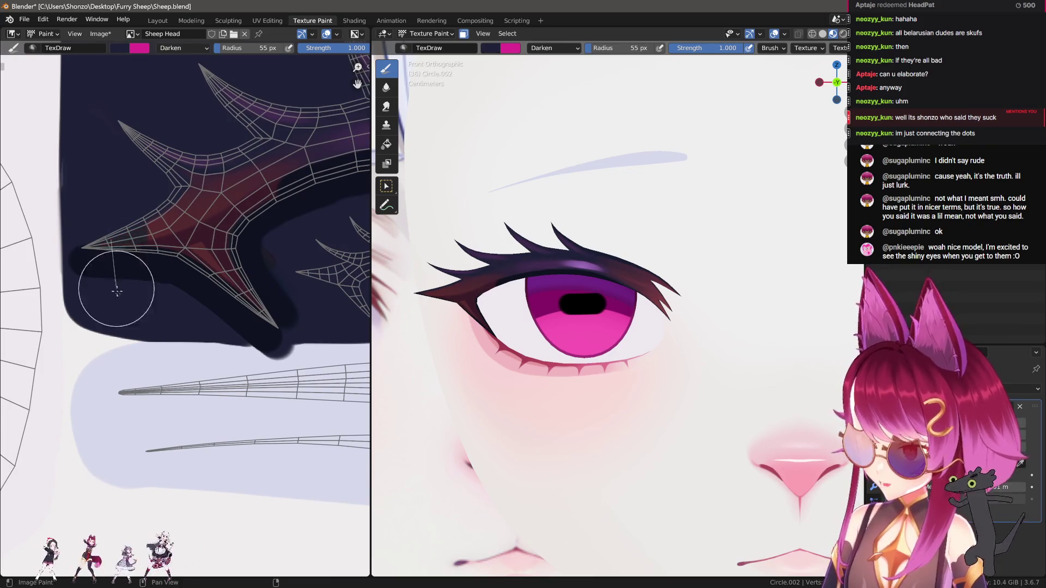
key("e")
Set brush blending to Mix and paint navy over the red around the lower spike at 57 px.
left_click(126, 254)
right_click(125, 254)
left_click(88, 227)
left_click(89, 267)
middle_click_drag(215, 276, 179, 328)
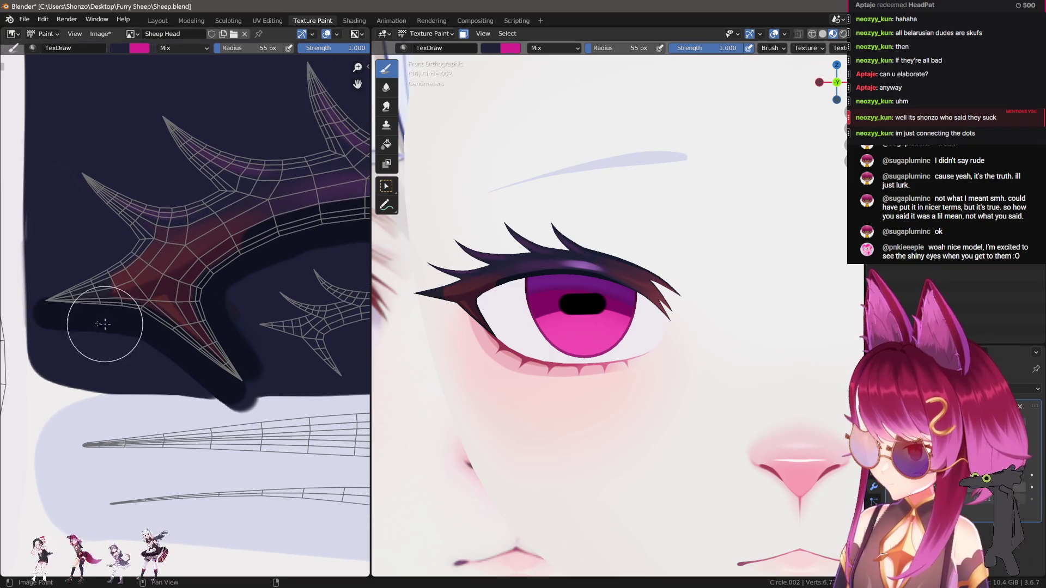
key("f")
left_click(70, 299)
mouse_move(66, 315)
left_mouse_down()
mouse_move(169, 362)
mouse_move(224, 361)
mouse_move(152, 316)
mouse_move(70, 211)
left_mouse_up()
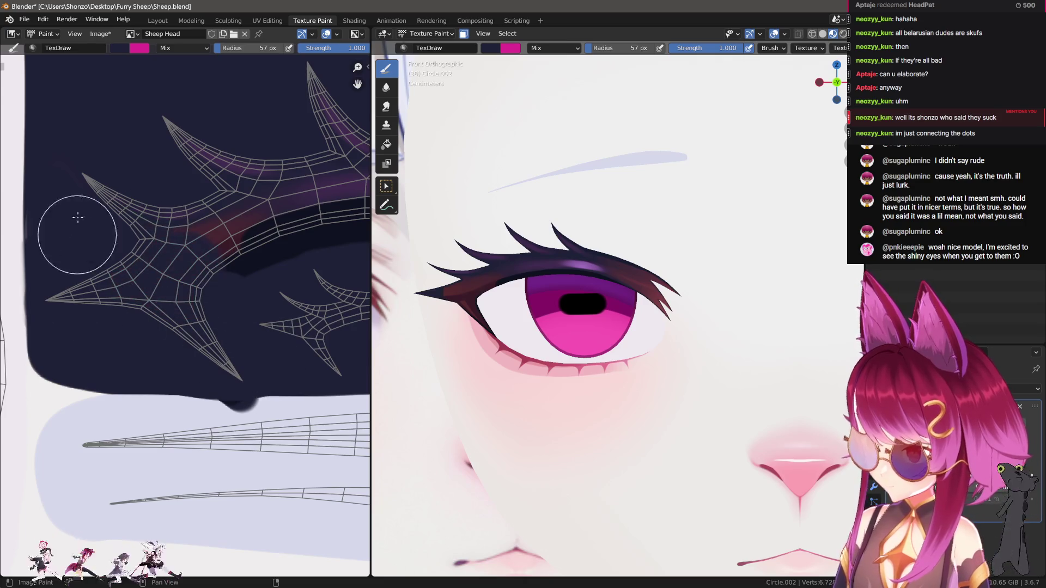
Resize the brush to 47 px and cover the remaining red near the spikes in navy.
scroll(149, 344, "up", 3)
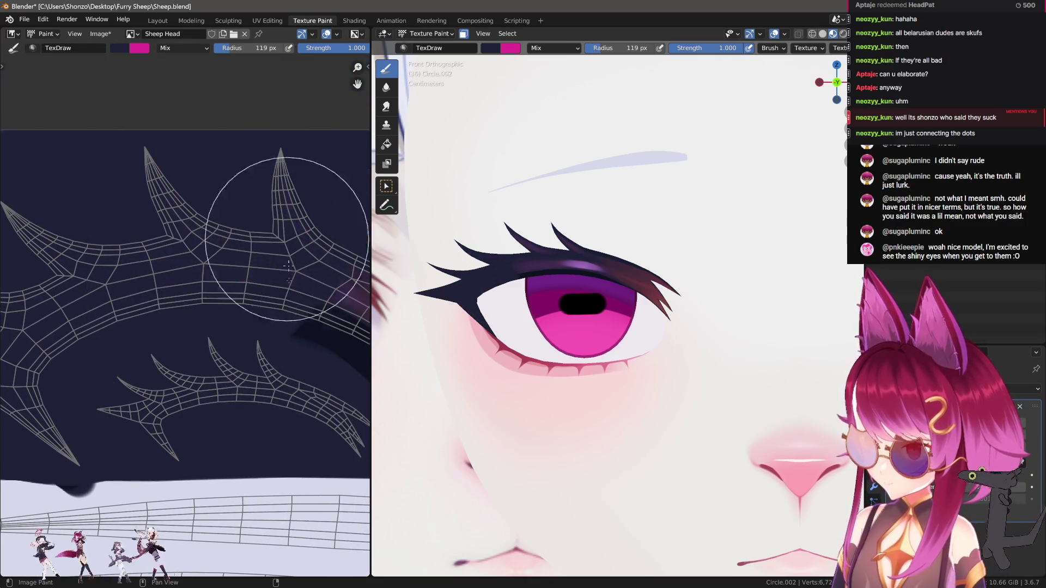
middle_click_drag(337, 348, 153, 311)
key("f")
left_click(229, 370)
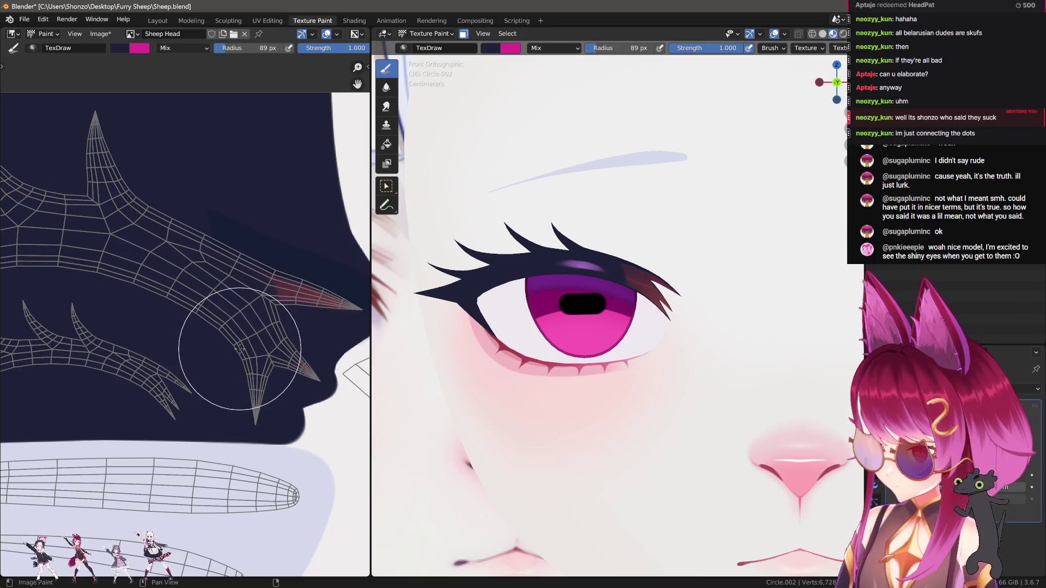
key("f")
left_click(280, 374)
mouse_move(284, 370)
left_mouse_down()
mouse_move(336, 300)
mouse_move(247, 244)
left_mouse_up()
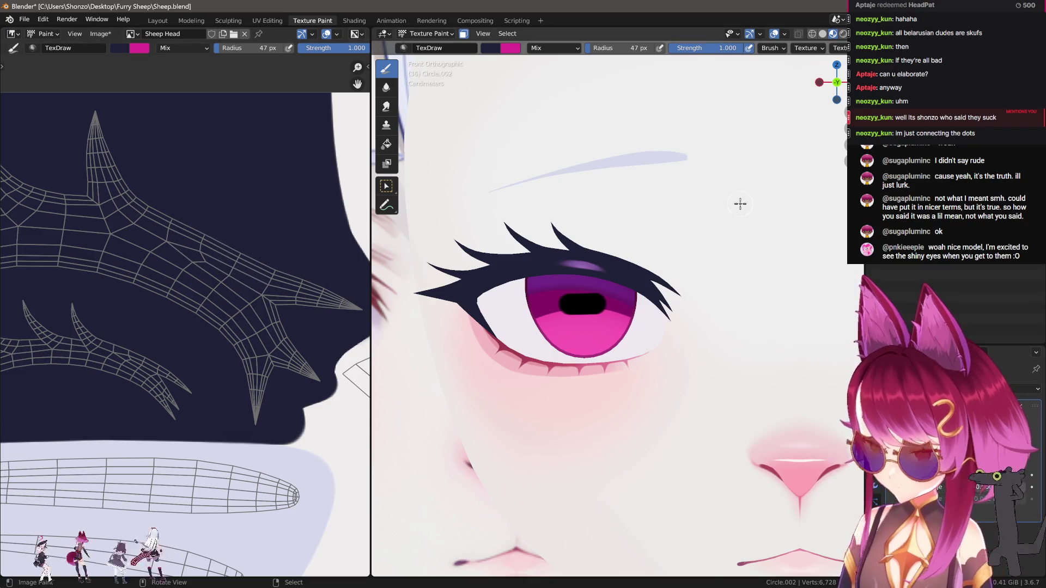
Switch painting to the Sheep Head Light texture and paint a stroke along the spike.
key("n")
left_click(739, 103)
left_click_drag(256, 272, 96, 224)
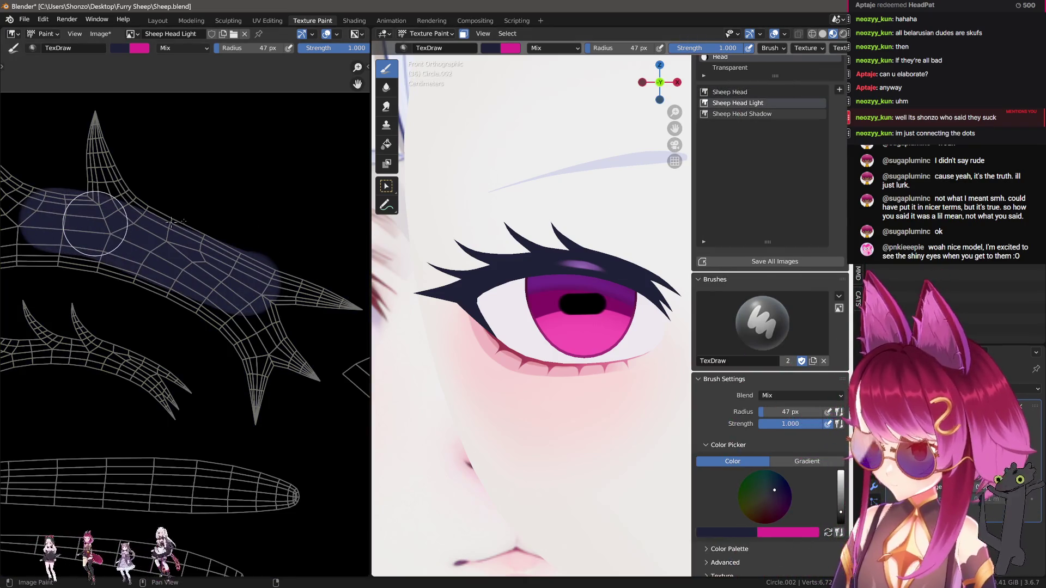
Undo the stray purple stroke and switch painting back to the Sheep Head texture.
key("ctrl+z")
key("ctrl+z")
key("ctrl+z")
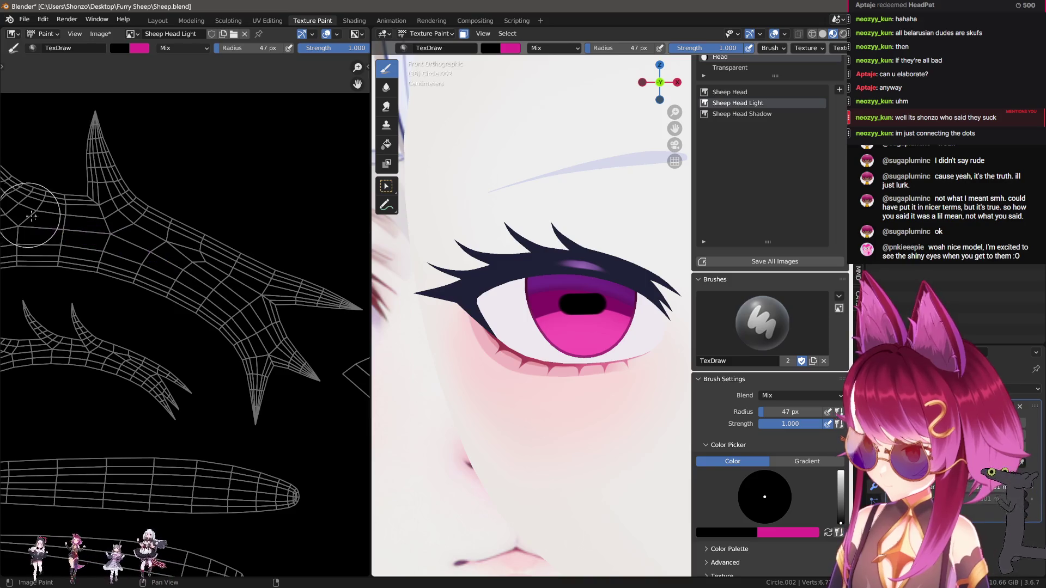
left_click(737, 92)
mouse_move(152, 227)
middle_mouse_down()
mouse_move(229, 239)
mouse_move(327, 175)
mouse_move(280, 187)
mouse_move(291, 254)
middle_mouse_up()
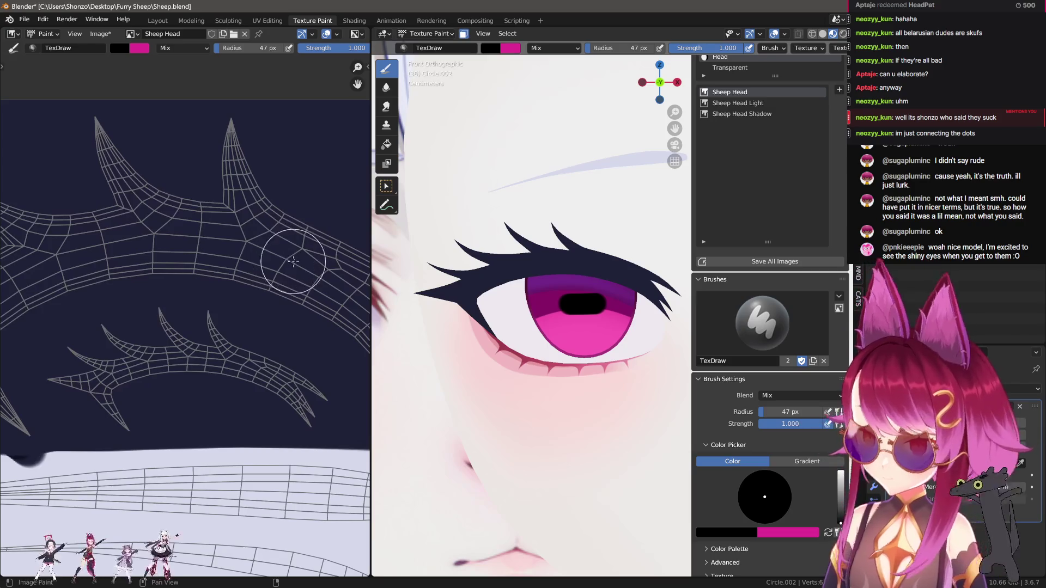
middle_click_drag(158, 327, 221, 310)
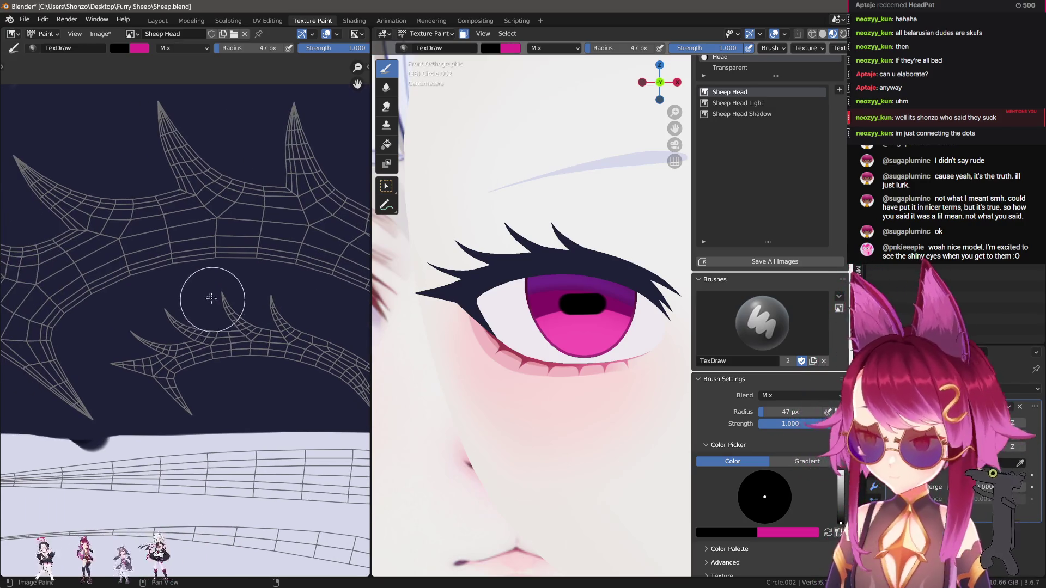
Sample the navy background as the brush colour and show the brush settings.
key("s")
key("n")
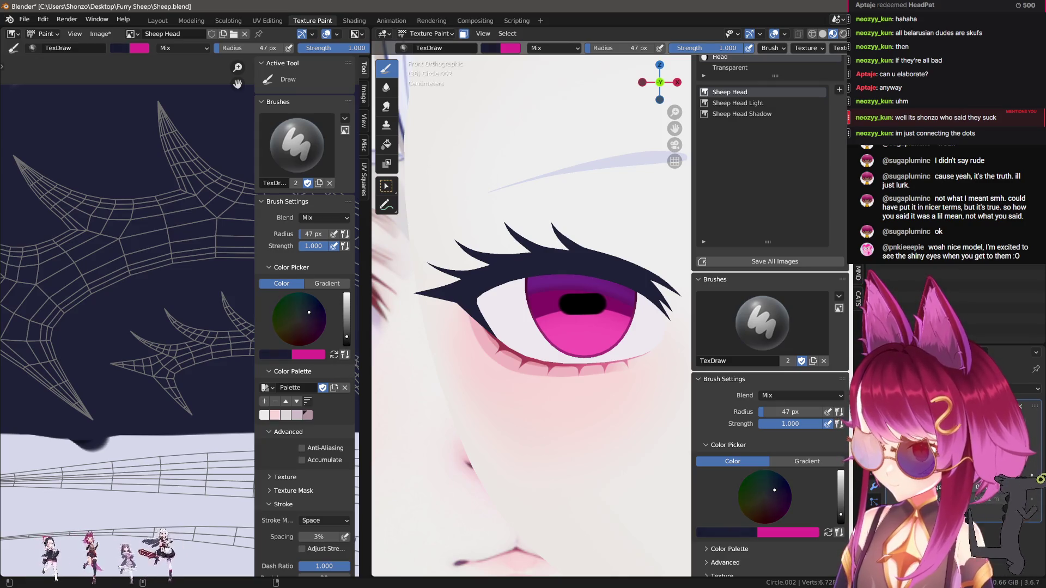
scroll(135, 364, "up", 2)
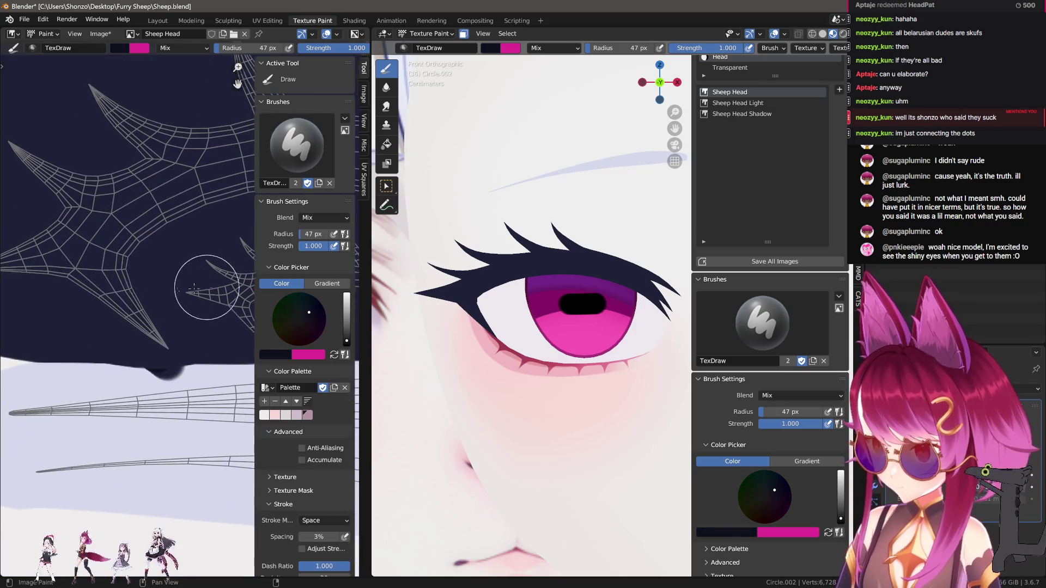
Paint dark navy along the spike and fill around it with a 62 px brush.
key("n")
mouse_move(175, 332)
left_mouse_down()
mouse_move(118, 248)
mouse_move(271, 168)
left_mouse_up()
middle_click_drag(238, 185, 273, 198)
key("f")
left_click(250, 240)
mouse_move(239, 235)
left_mouse_down()
mouse_move(153, 199)
mouse_move(51, 245)
mouse_move(116, 289)
left_mouse_up()
middle_click_drag(224, 233, 98, 257)
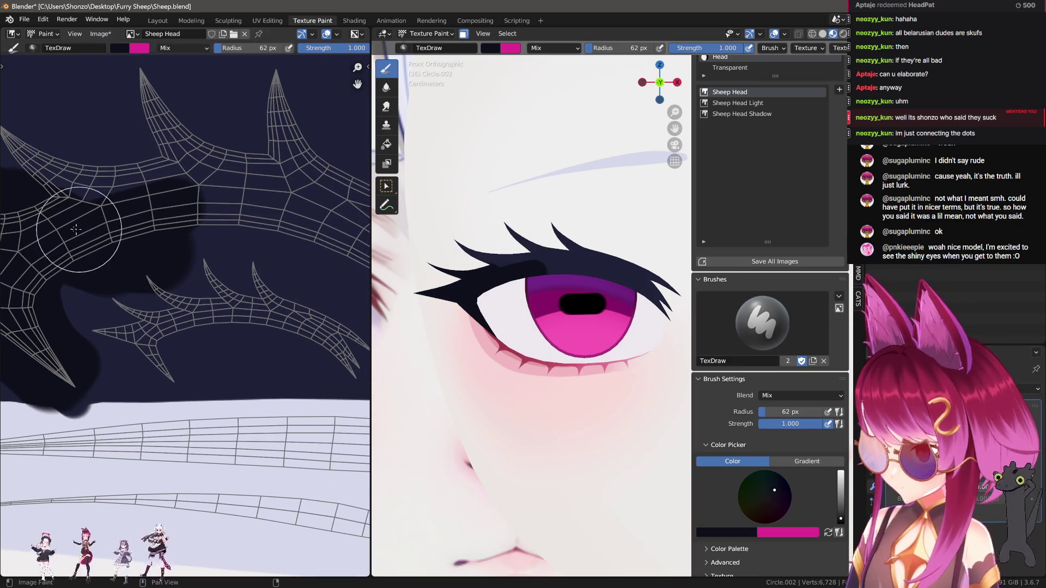
Extend the navy along the band at 36 px, then over its lower edge at 55 px.
key("f")
left_click(53, 206)
mouse_move(124, 215)
left_mouse_down()
mouse_move(234, 204)
mouse_move(109, 215)
mouse_move(212, 199)
mouse_move(362, 229)
left_mouse_up()
middle_click_drag(362, 229, 163, 196)
key("f")
left_click(109, 196)
mouse_move(109, 196)
left_mouse_down()
mouse_move(212, 223)
mouse_move(305, 311)
mouse_move(267, 256)
left_mouse_up()
middle_click_drag(259, 264, 211, 246)
Dab navy near the spike at 36 px, then cover the head area between the horns at 48 px.
key("f")
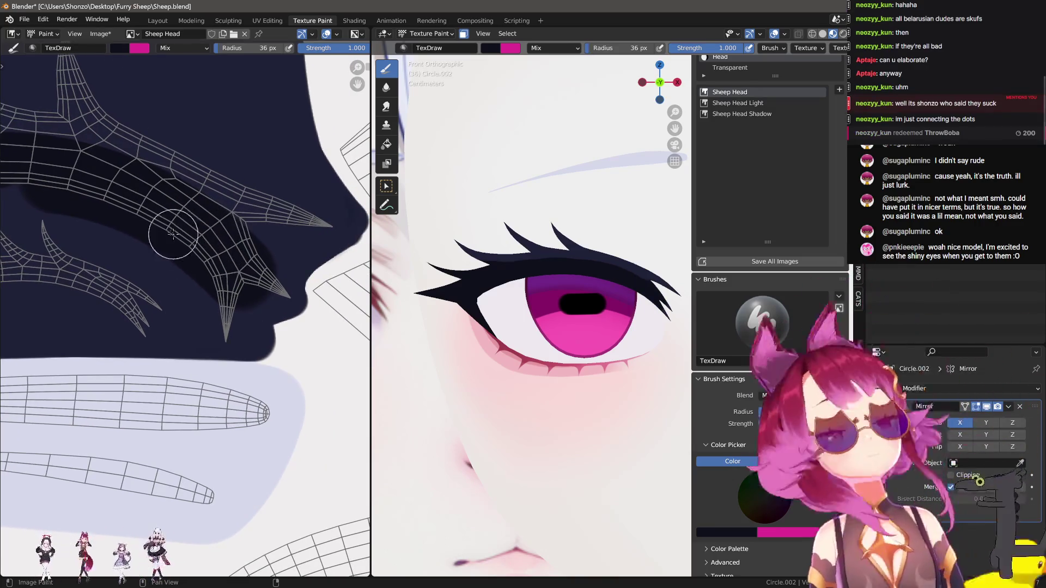
left_click(179, 240)
left_click_drag(234, 169, 200, 251)
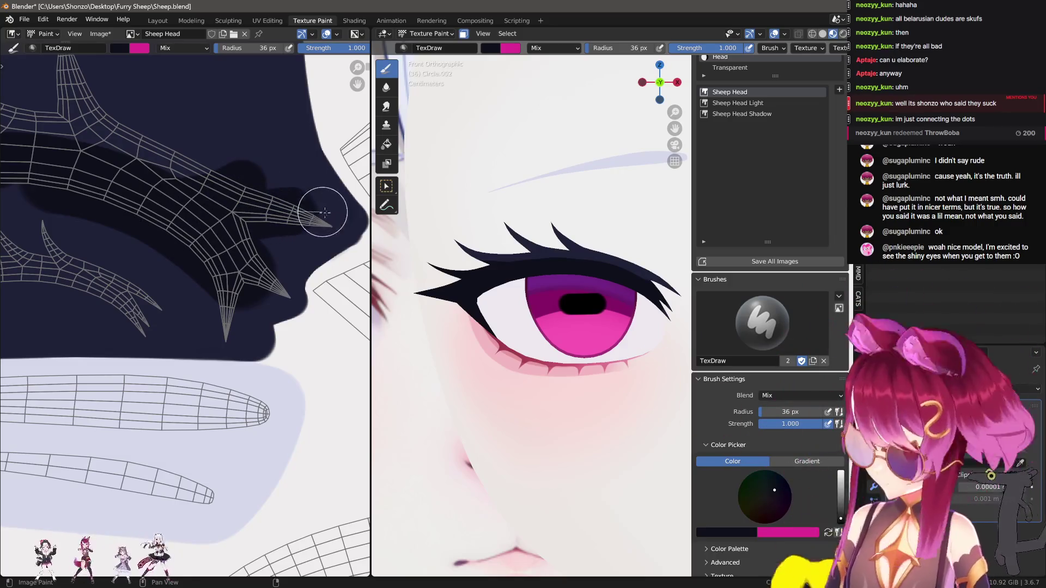
key("f")
left_click(282, 285)
left_click_drag(260, 285, 267, 246)
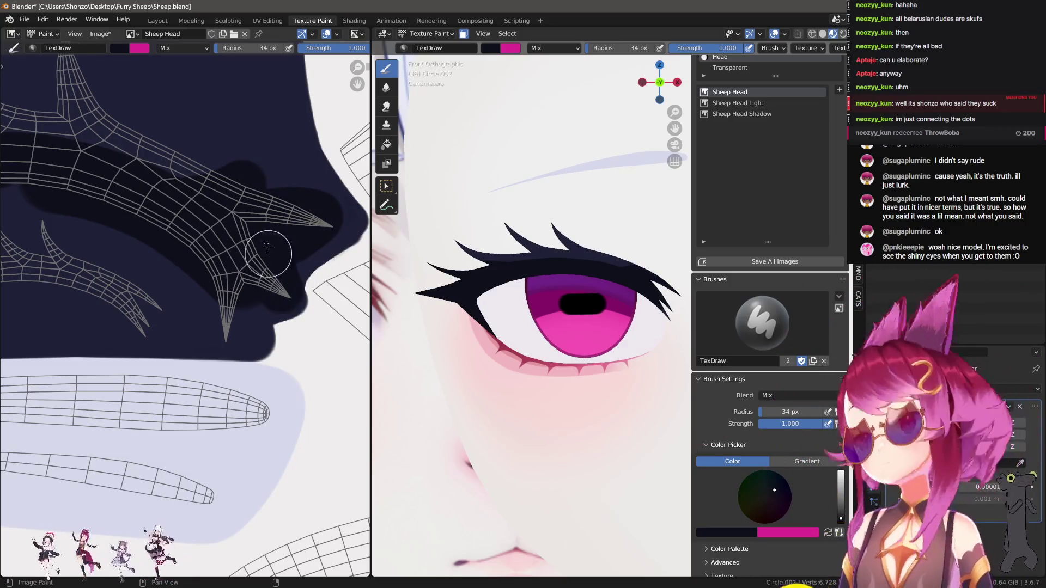
mouse_move(256, 296)
left_mouse_down()
mouse_move(206, 327)
mouse_move(226, 276)
mouse_move(33, 185)
left_mouse_up()
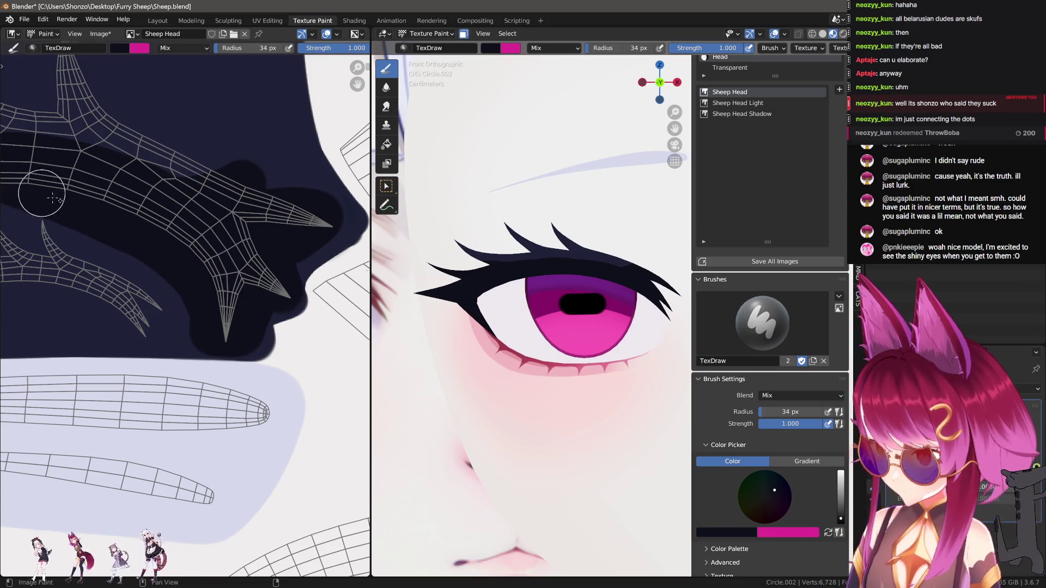
scroll(148, 242, "up", 2)
mouse_move(189, 234)
left_mouse_down()
mouse_move(51, 278)
mouse_move(120, 280)
left_mouse_up()
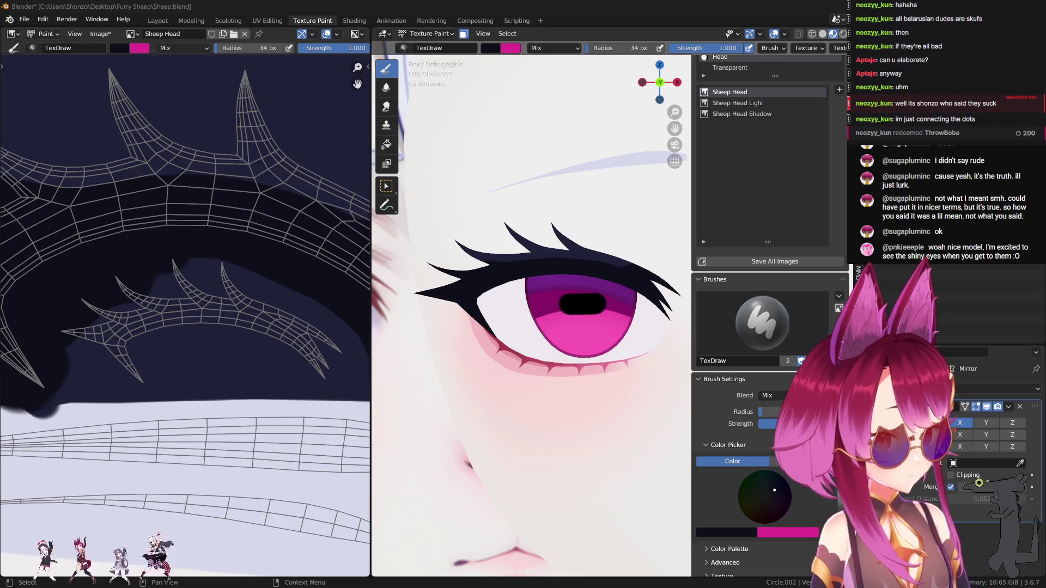
Shrink the brush to 21 px and paint dark navy along the band beside the spike.
scroll(133, 210, "up", 5)
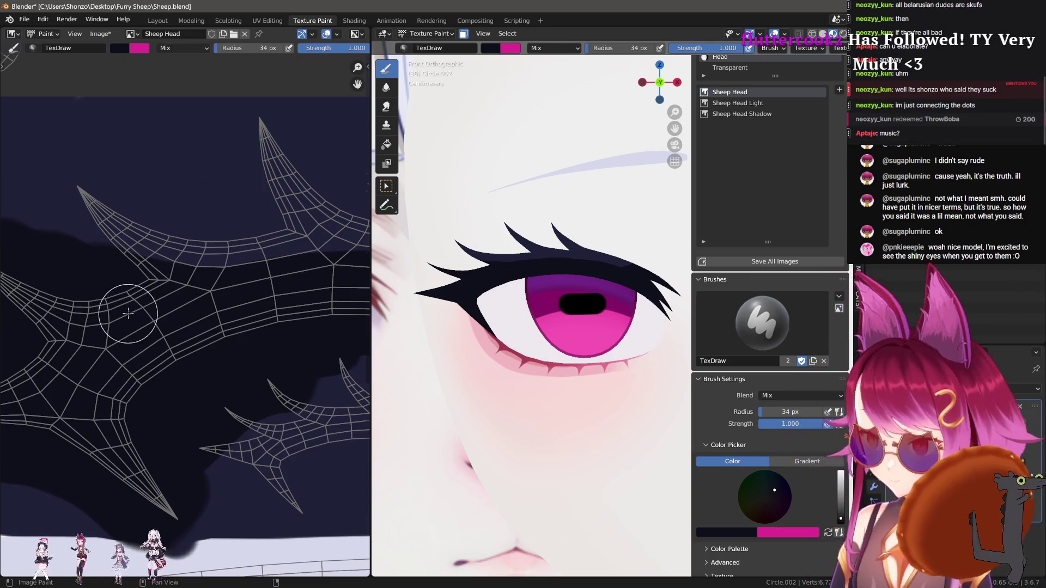
scroll(122, 261, "up", 2)
key("f")
left_click(77, 172)
left_click_drag(64, 207, 112, 228)
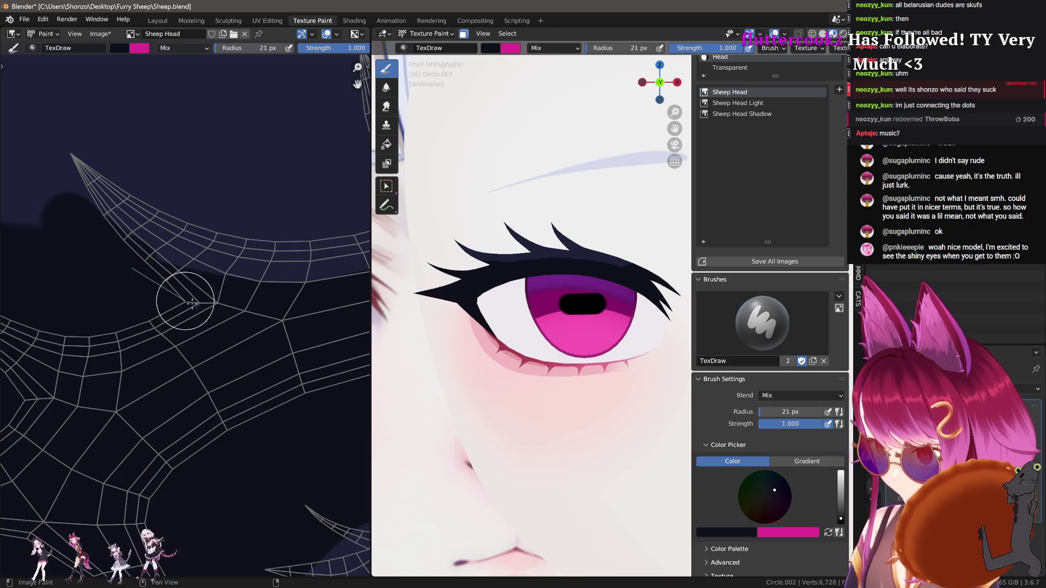
mouse_move(248, 316)
middle_mouse_down()
mouse_move(112, 240)
mouse_move(152, 227)
middle_mouse_up()
Switch to the Smear brush and set its radius to 88 px.
key("s")
scroll(76, 164, "up", 1)
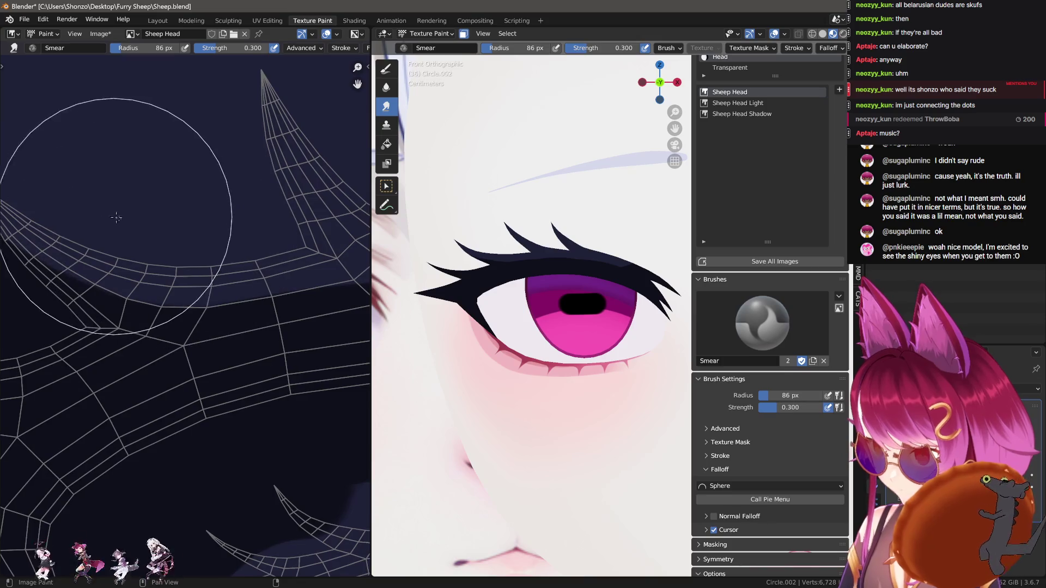
key("bracketleft")
key("bracketleft")
key("bracketleft")
scroll(135, 215, "down", 1)
scroll(205, 196, "up", 1)
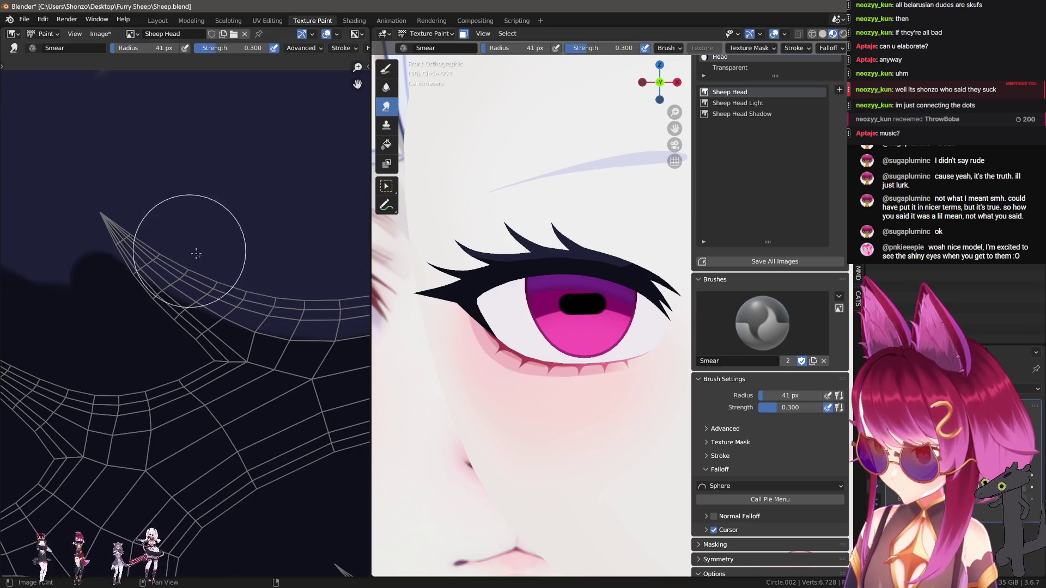
middle_click_drag(135, 210, 138, 255)
scroll(139, 255, "down", 1)
key("bracketright")
key("bracketright")
key("bracketright")
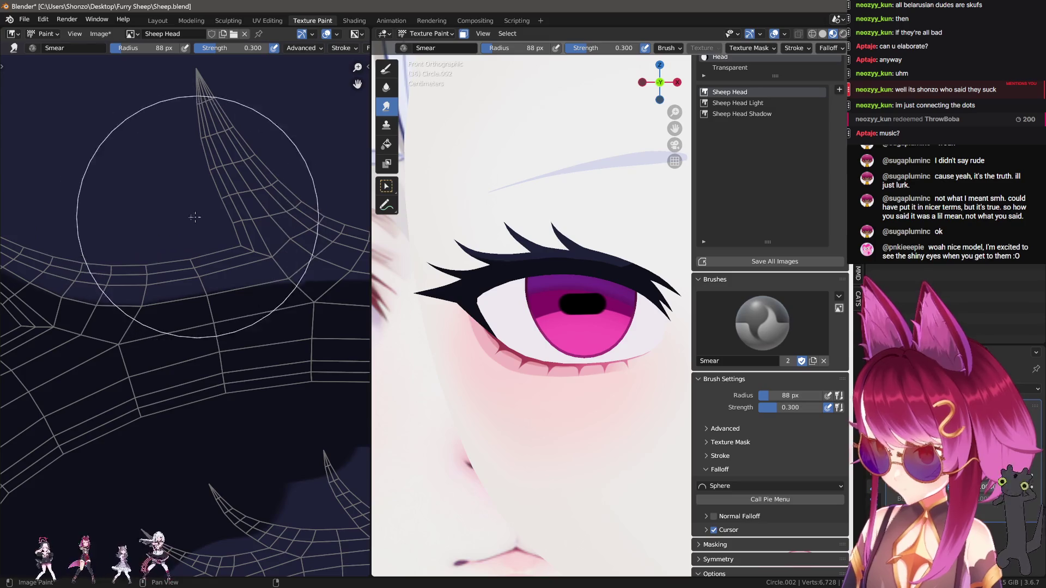
scroll(114, 222, "up", 2)
scroll(114, 222, "down", 1)
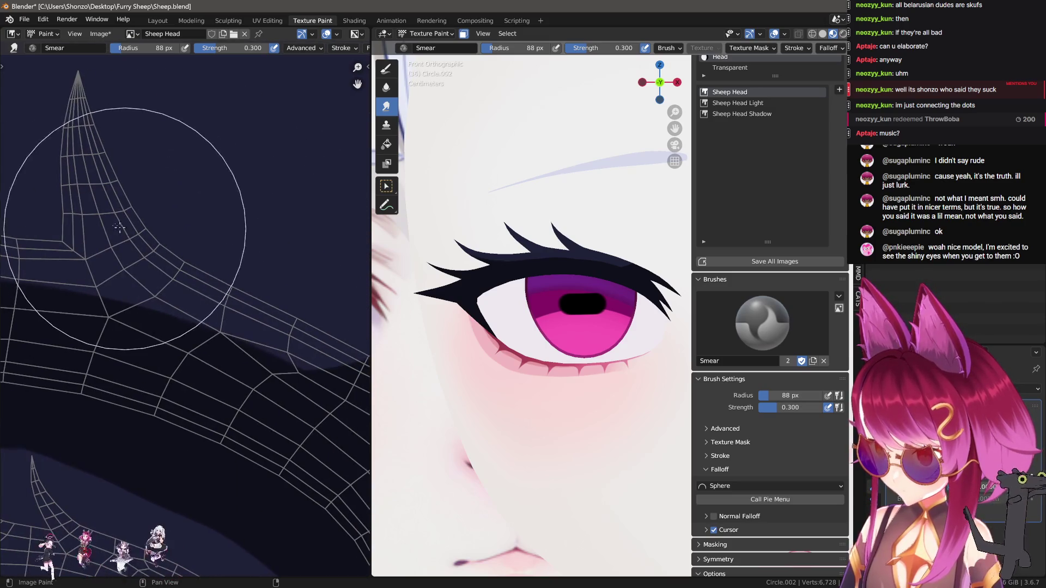
scroll(136, 223, "up", 1)
scroll(149, 222, "down", 1)
scroll(176, 218, "up", 1)
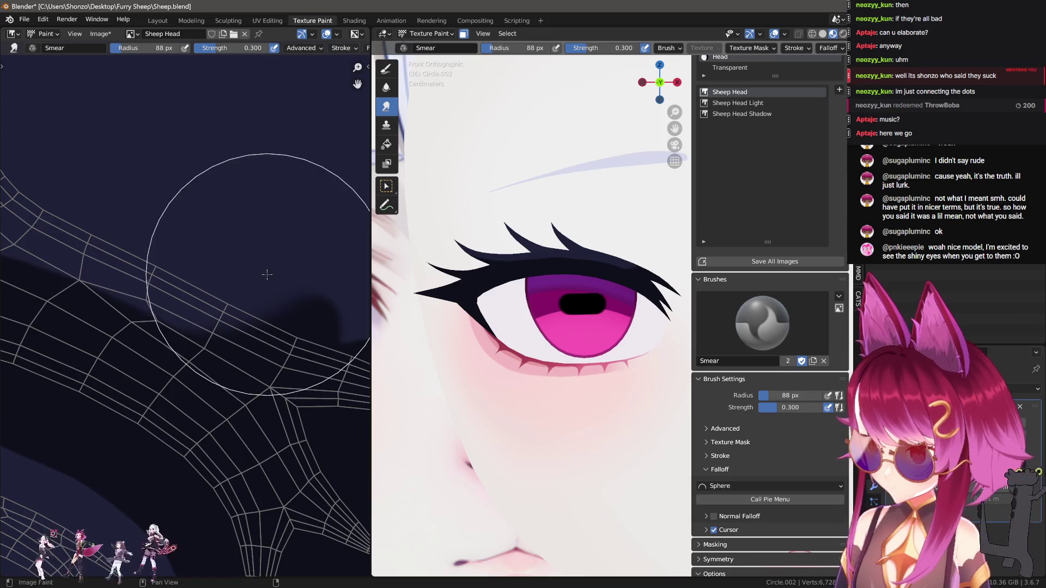
scroll(177, 219, "down", 1)
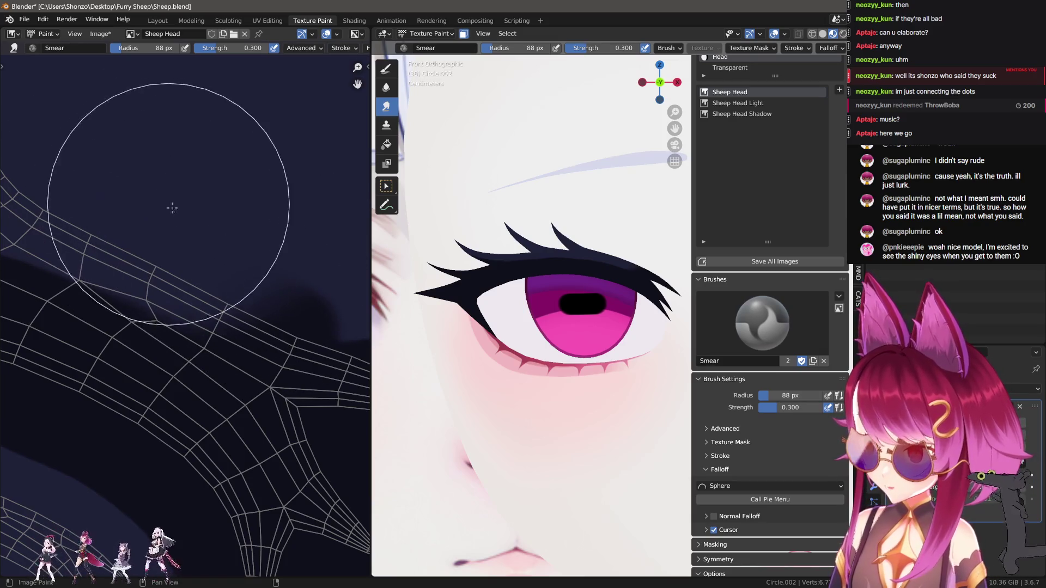
Enter Edit Mode on the eyelash mesh from the 3D viewport.
mouse_move(565, 264)
middle_mouse_down("shift")
mouse_move(401, 193)
mouse_move(428, 263)
middle_mouse_up("shift")
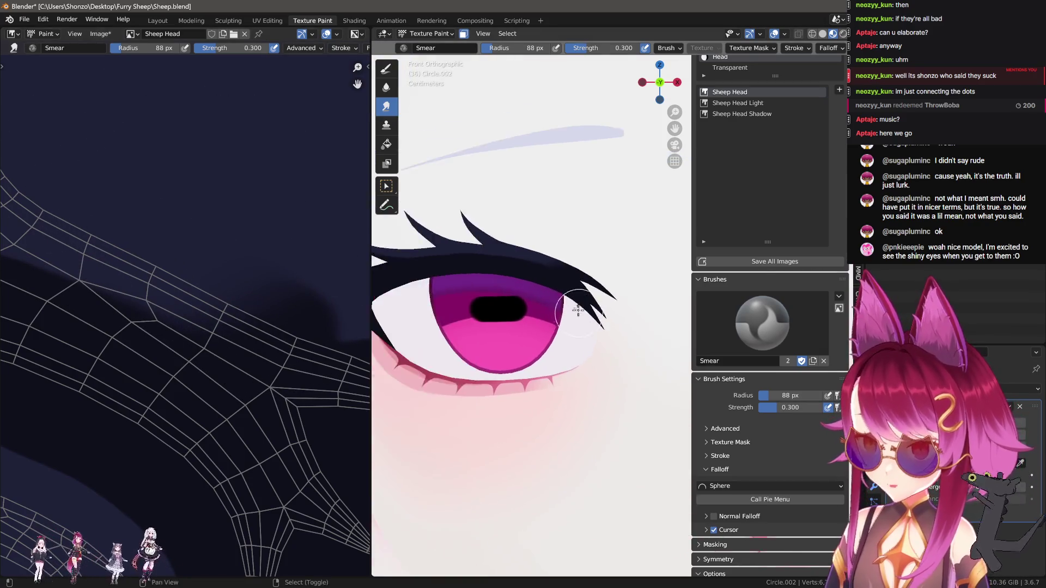
key("Tab")
scroll(587, 320, "up", 4)
scroll(588, 321, "up", 2)
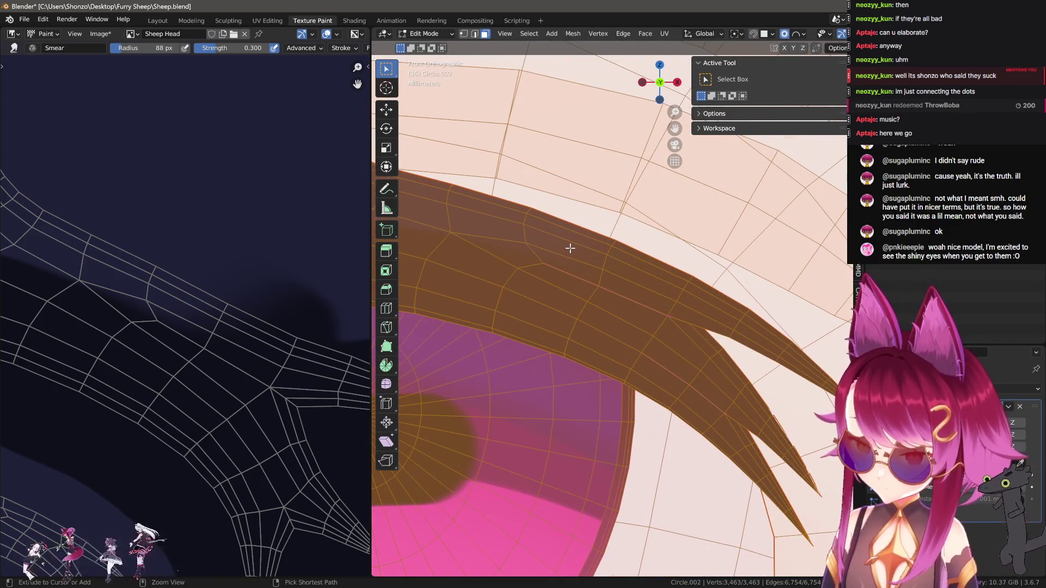
Switch to vertex select and slide a lash-band vertex and a vertex path.
key("ctrl+Tab")
left_click(473, 224)
scroll(567, 260, "up", 2)
left_click(562, 260)
key("shift+v")
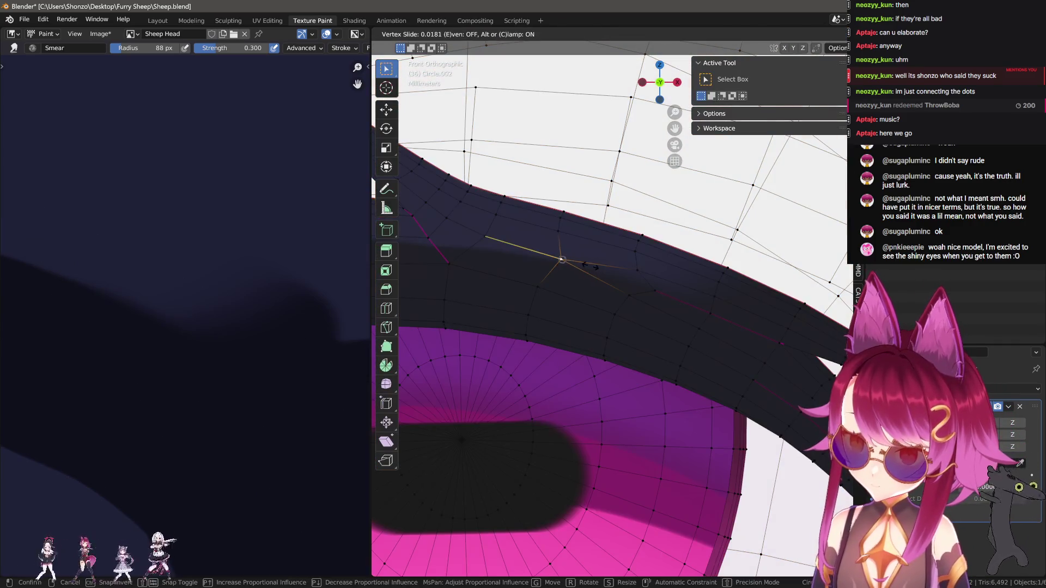
left_click(546, 250)
left_click(550, 290, "ctrl")
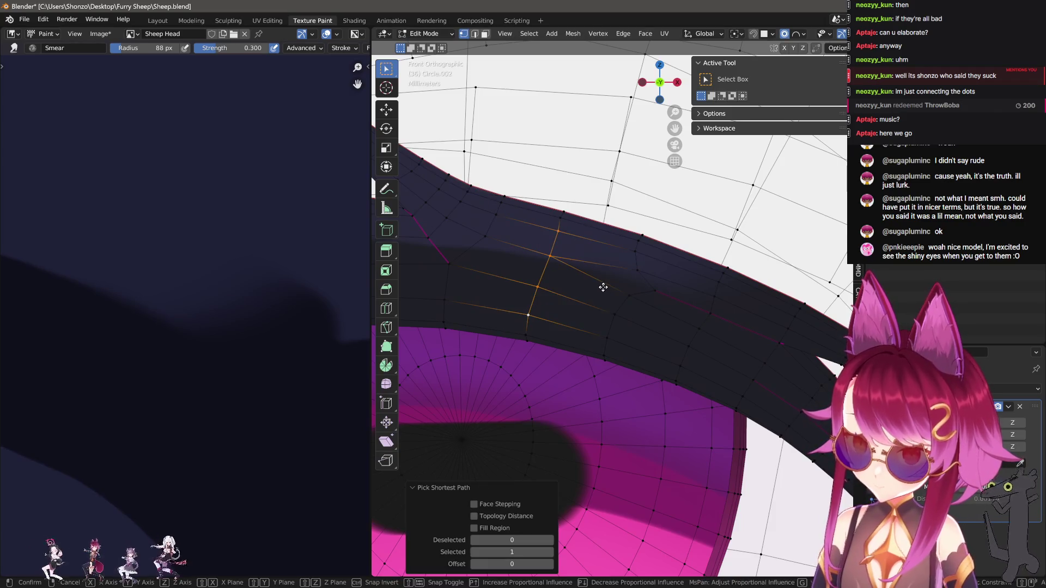
key("shift+v")
left_click(557, 246)
Slide another band vertex, then a shortest-path edge selection, then one more vertex.
left_click(654, 291)
key("shift+v")
left_click(661, 287)
left_click(637, 270)
left_click(662, 286, "ctrl")
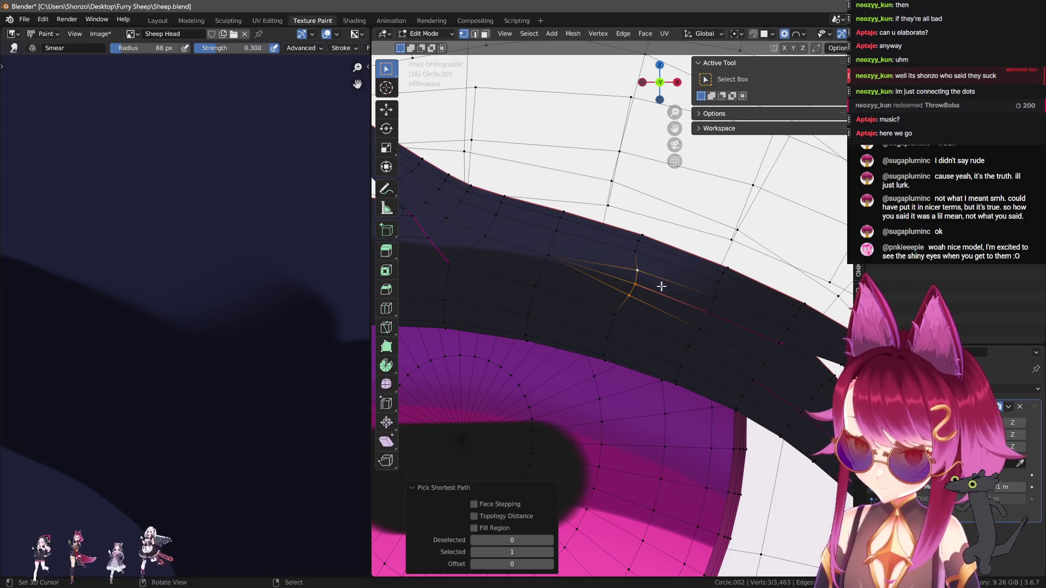
key("g")
key("g")
left_click(632, 283)
key("shift+v")
left_click(649, 282)
Slide a further vertex and a three-vertex edge on the band's edge.
mouse_move(648, 282)
middle_mouse_down()
mouse_move(707, 355)
mouse_move(661, 296)
middle_mouse_up()
key("shift+v")
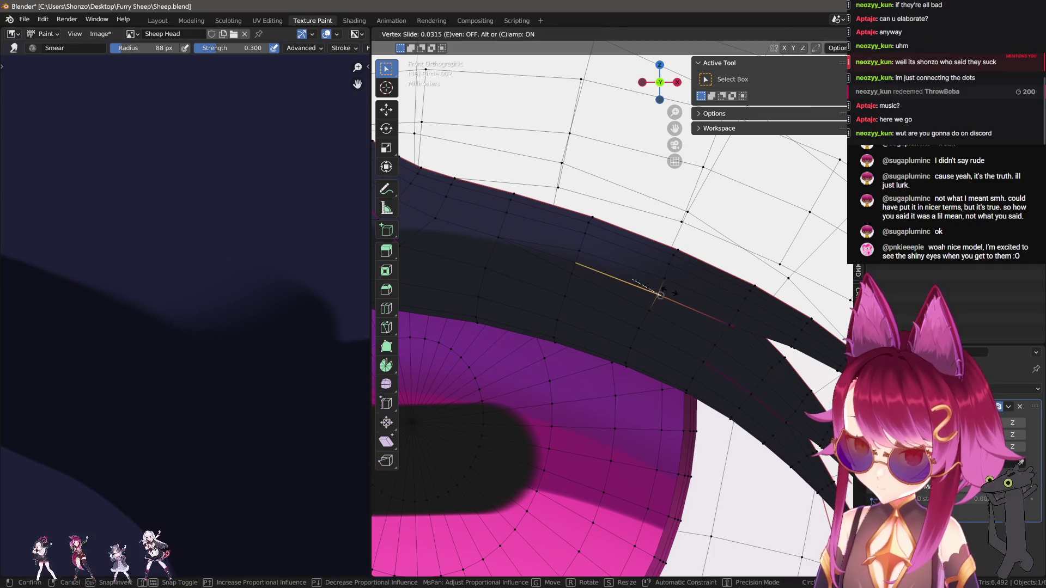
left_click(670, 292)
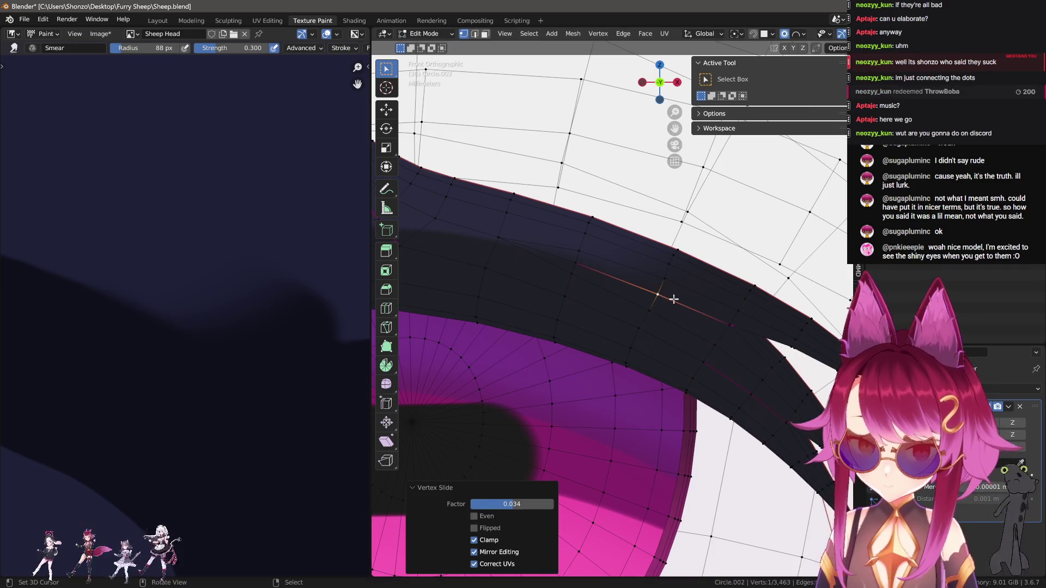
left_click(708, 308)
left_click(705, 295, "ctrl")
key("g")
key("g")
left_click(691, 287)
Deselect all vertices and return to Texture Paint mode.
left_click(671, 280)
key("Tab")
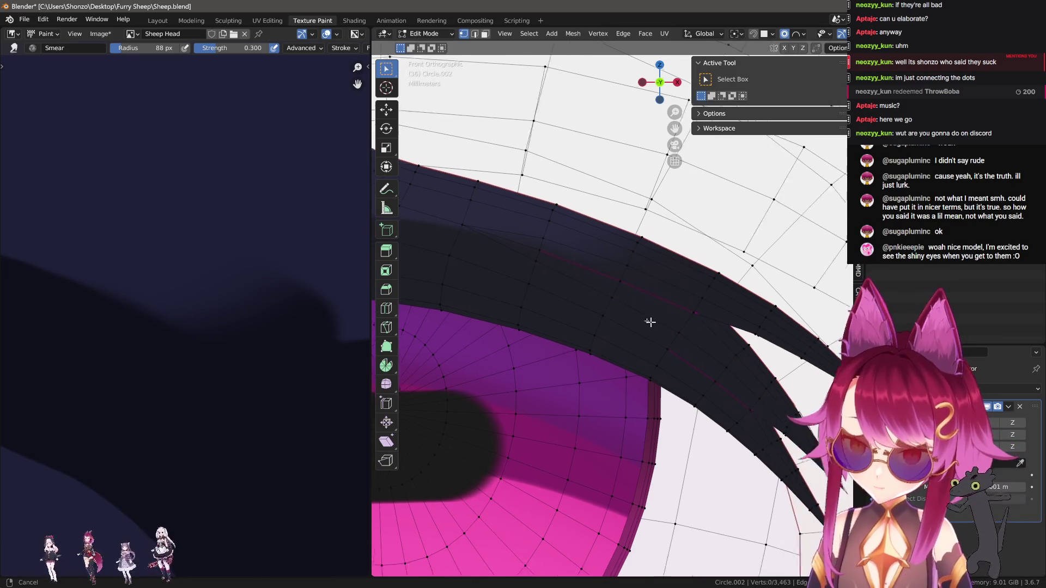
key("Tab")
key("Tab")
key("Tab")
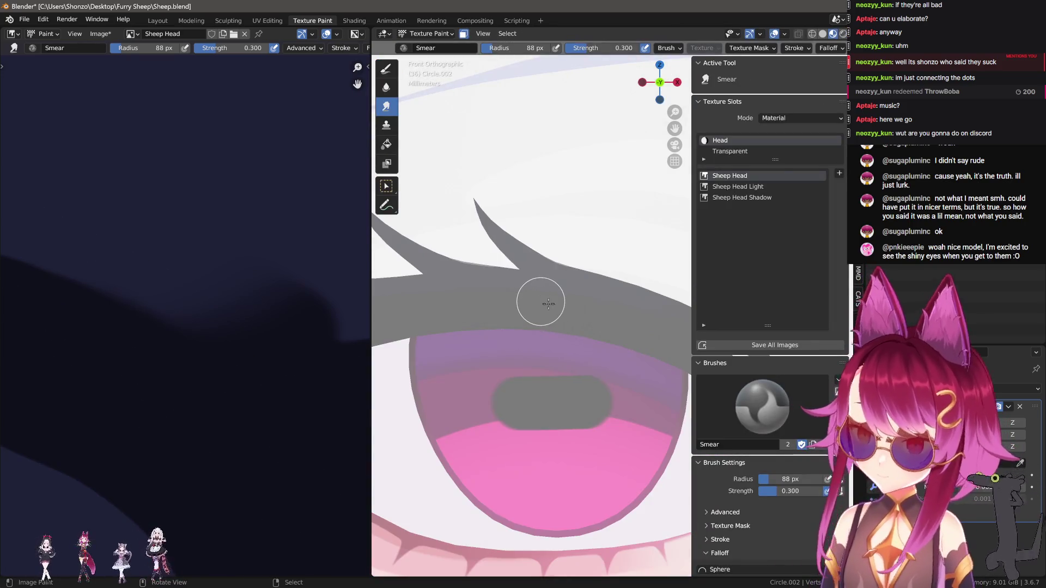
Hide the 3D view's side panel and zoom the texture view onto the lash band.
mouse_move(246, 270)
middle_mouse_down()
mouse_move(222, 234)
mouse_move(226, 289)
middle_mouse_up()
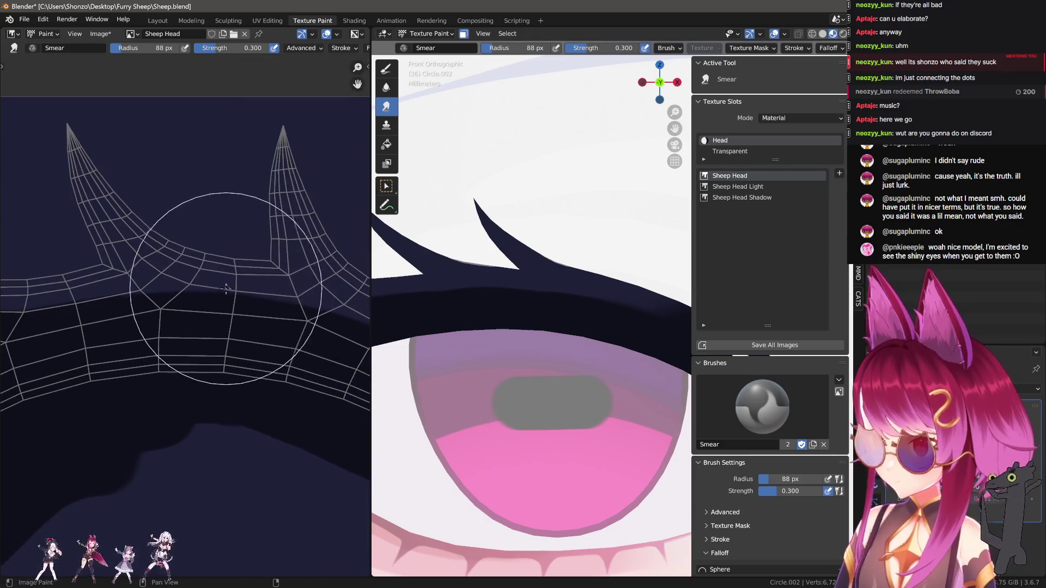
key("n")
mouse_move(273, 232)
middle_mouse_down()
mouse_move(140, 168)
mouse_move(222, 299)
middle_mouse_up()
scroll(221, 300, "up", 3)
Paint dark navy along the band's top edge with the draw brush at 10–13 px.
key("d")
key("f")
left_click(188, 306)
left_click_drag(153, 282, 291, 279)
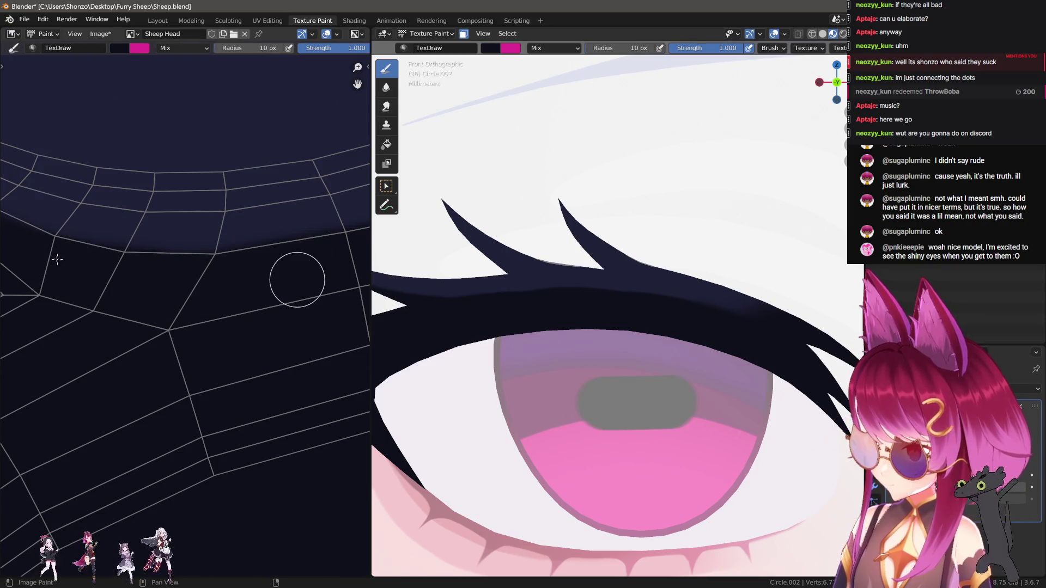
mouse_move(80, 263)
left_mouse_down()
mouse_move(240, 271)
mouse_move(389, 253)
left_mouse_up()
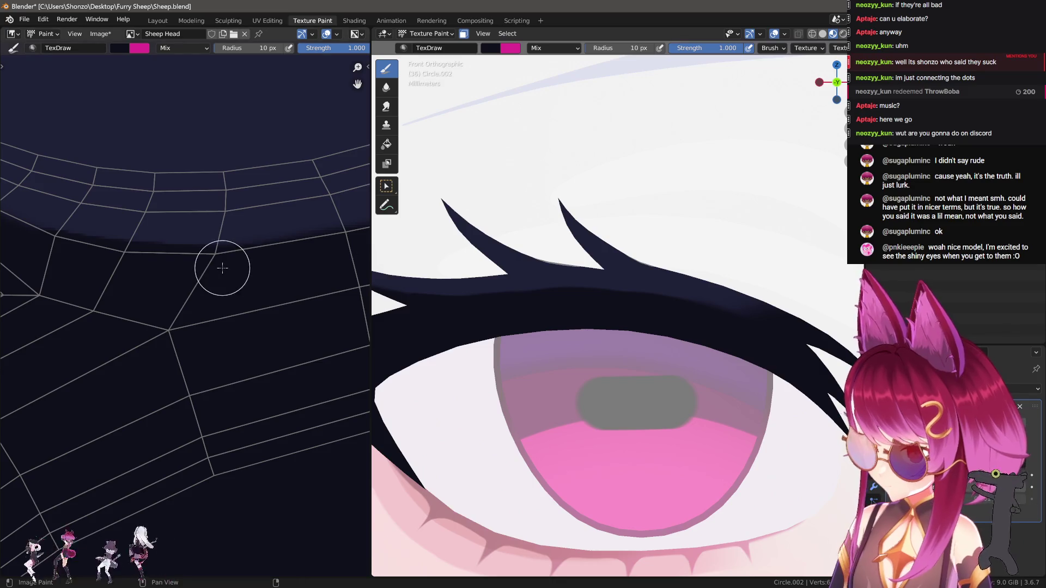
scroll(222, 268, "down", 2)
key("bracketright")
key("bracketright")
key("bracketright")
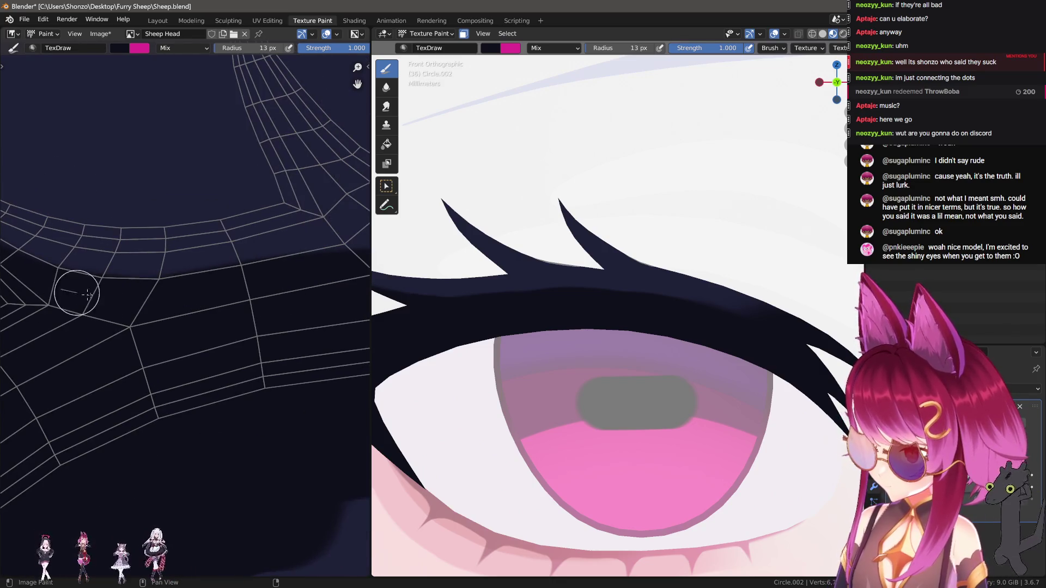
middle_click_drag(276, 282, 83, 303)
left_click_drag(150, 290, 310, 271)
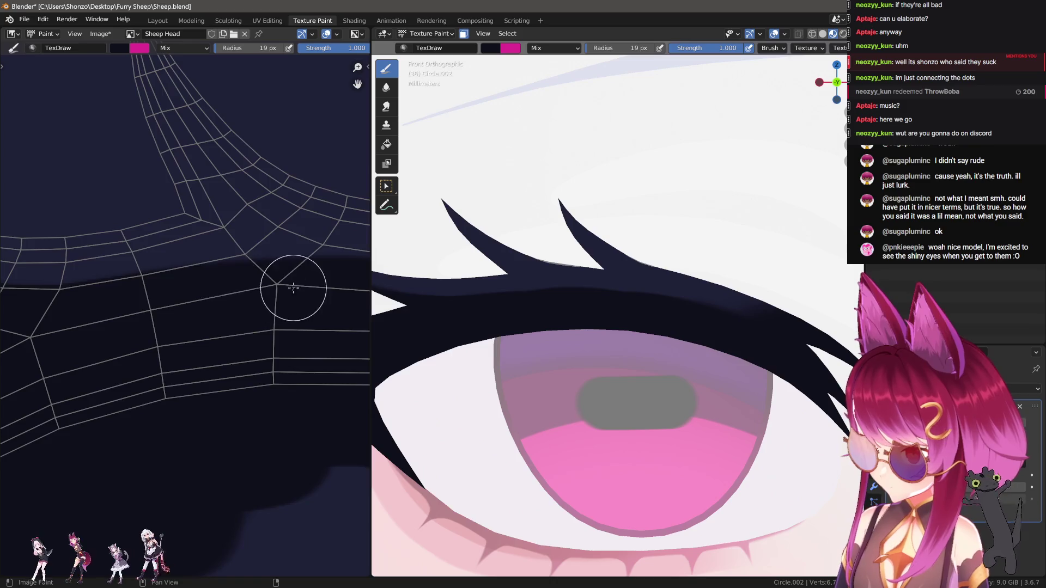
middle_click_drag(142, 303, 61, 313)
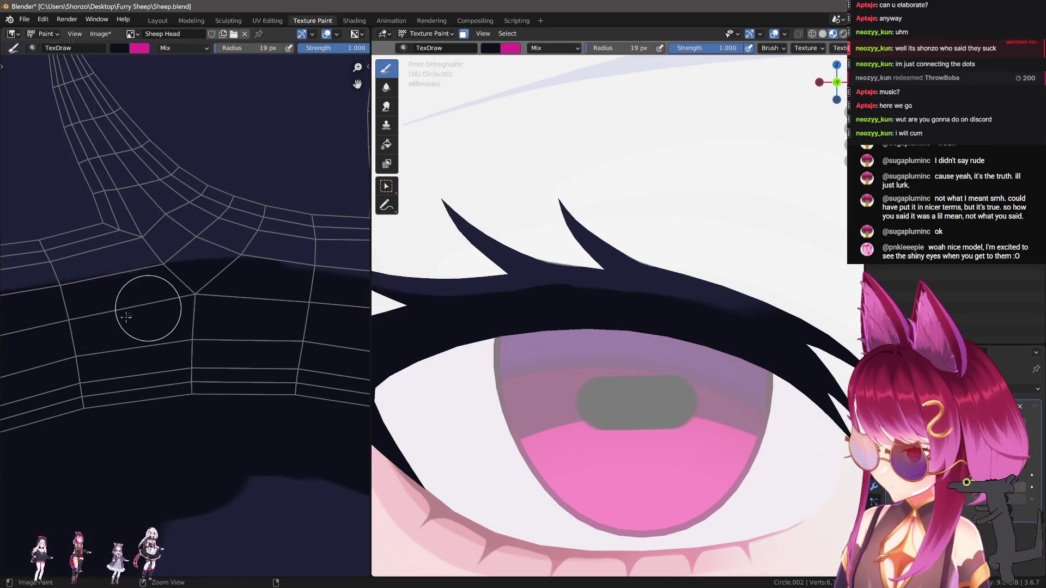
scroll(195, 314, "up", 1)
Change the brush falloff and bring the band below the right spike into view.
key("alt+f")
left_click(258, 301)
scroll(120, 308, "down", 2)
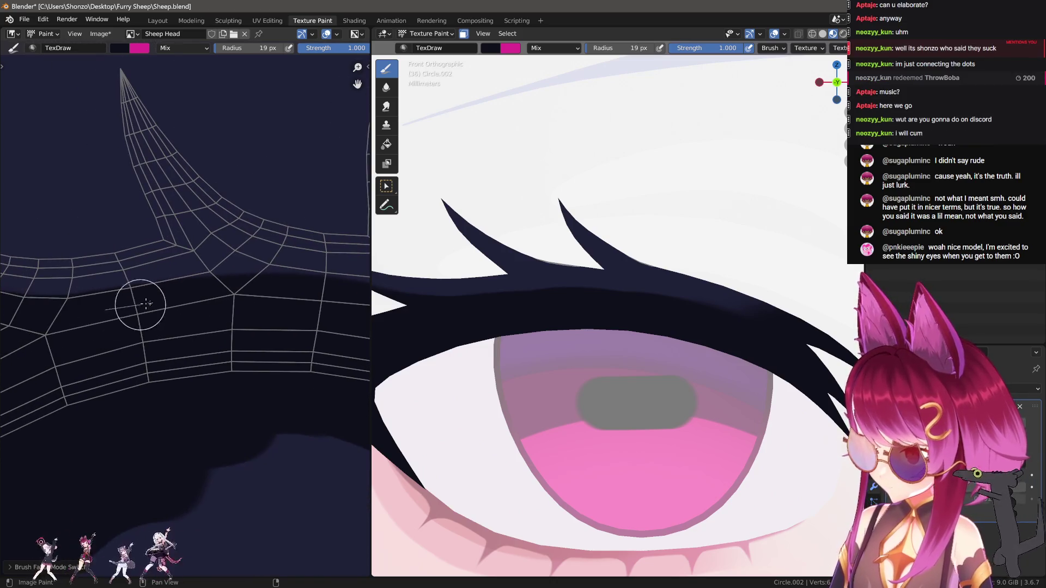
mouse_move(242, 306)
middle_mouse_down()
mouse_move(84, 297)
mouse_move(214, 308)
middle_mouse_up()
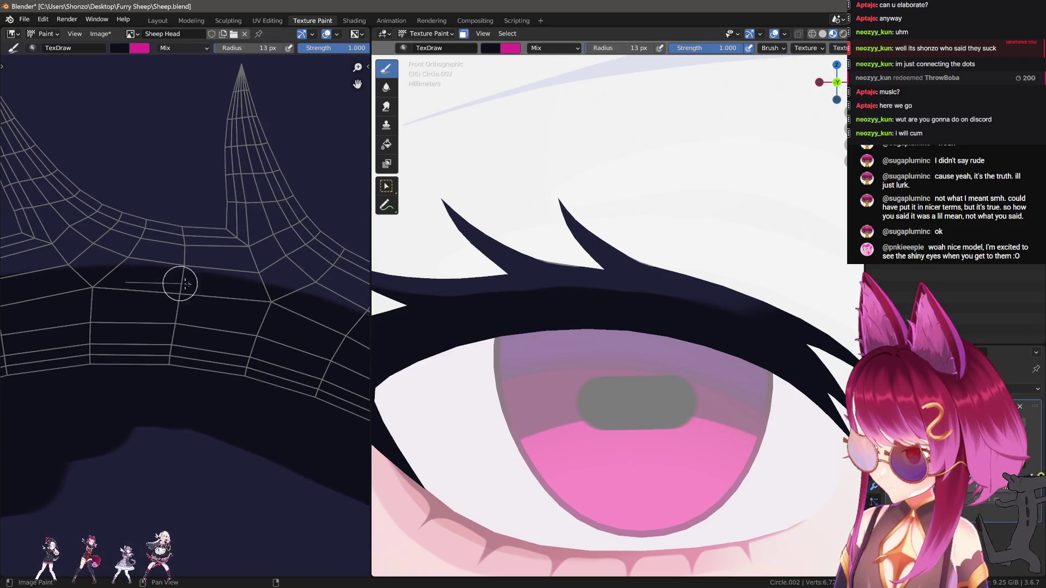
mouse_move(303, 308)
middle_mouse_down()
mouse_move(159, 299)
mouse_move(83, 279)
middle_mouse_up()
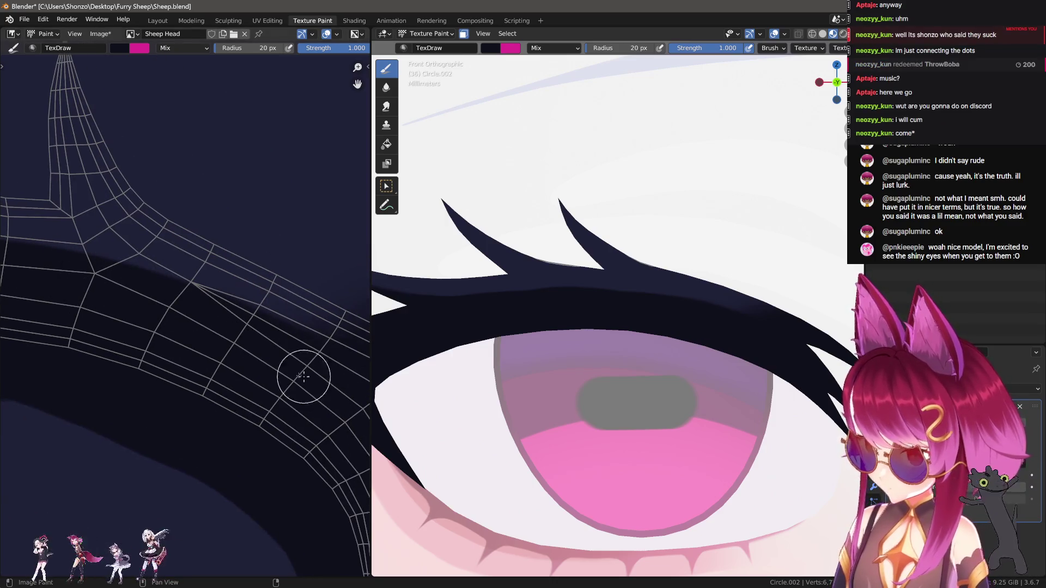
Switch to the Smear brush at 50 px radius, strength 0.300.
key("3")
scroll(103, 145, "down", 2)
scroll(108, 208, "up", 2)
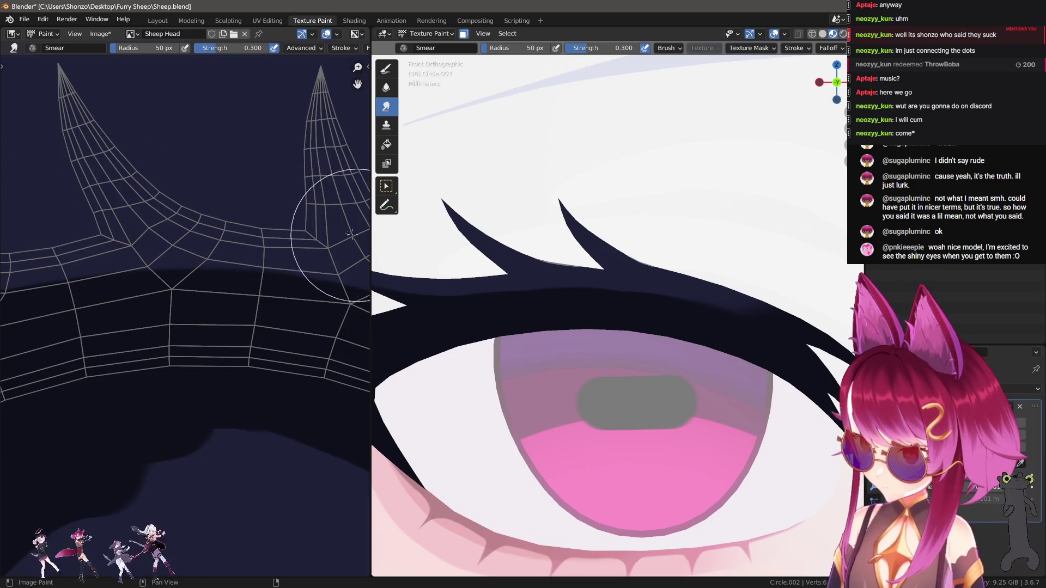
Enlarge the Smear brush to 65 px over the band edge beneath the spikes.
scroll(131, 213, "up", 2)
scroll(267, 249, "down", 2, "ctrl")
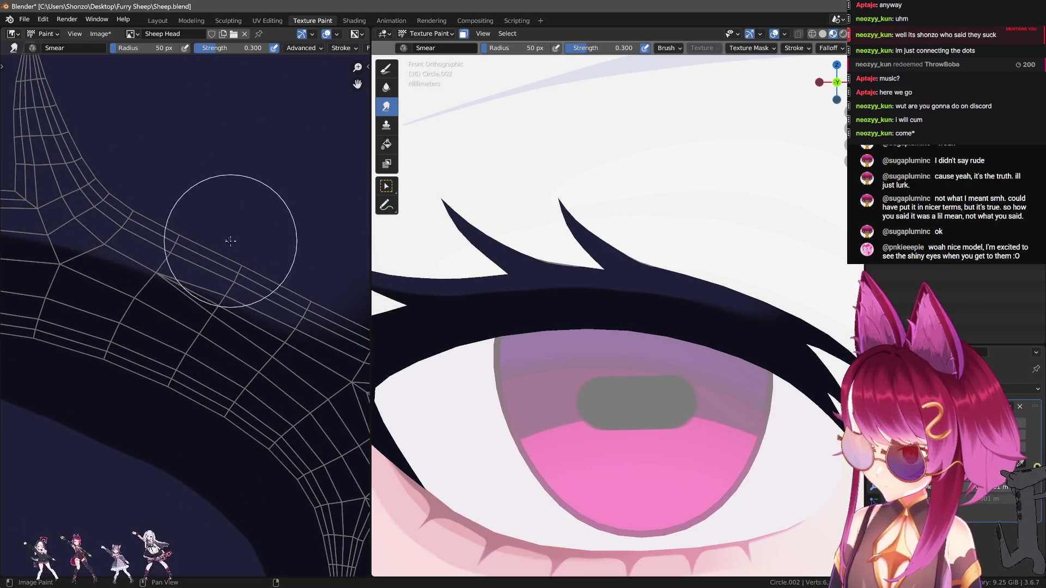
scroll(327, 306, "down", 2, "ctrl")
key("f")
left_click(297, 271)
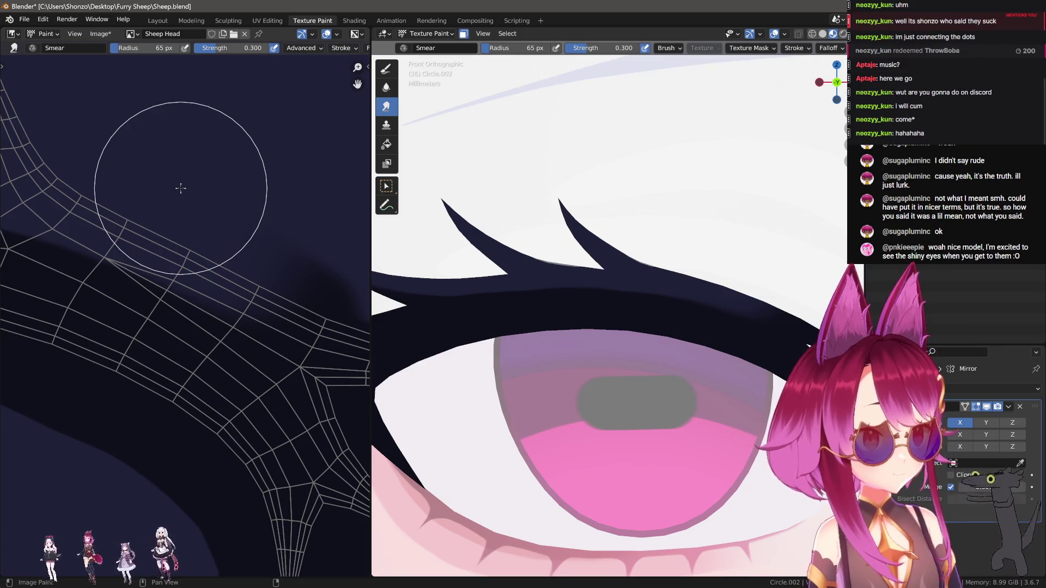
middle_click_drag(185, 164, 196, 283)
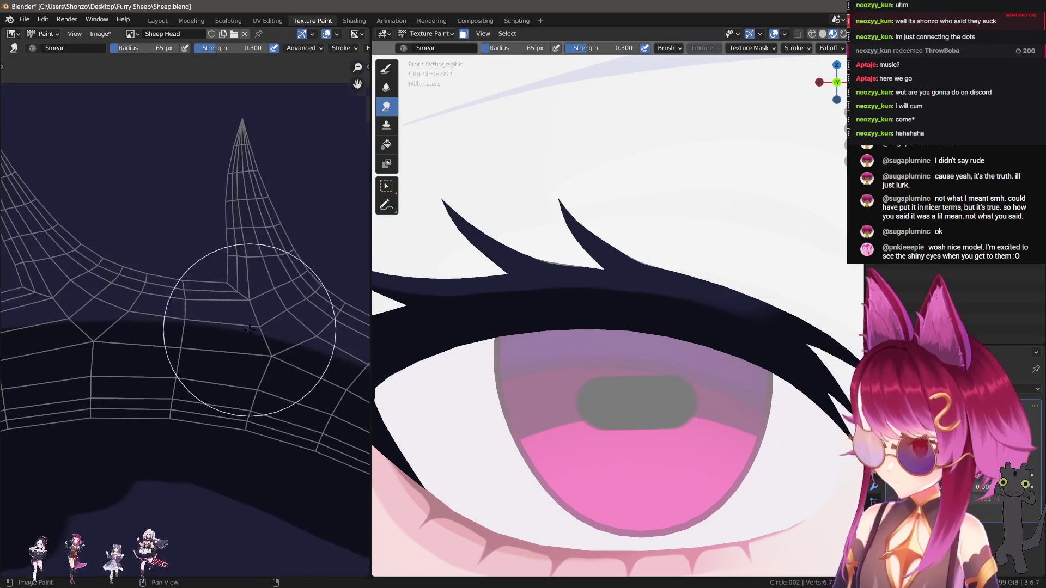
Return to TexDraw at 11 px radius, trying then undoing a thin line along the spike.
key("1")
middle_click_drag(266, 357, 131, 328)
scroll(132, 327, "up", 2)
key("f")
left_click(174, 264)
mouse_move(112, 114)
left_mouse_down()
mouse_move(158, 223)
mouse_move(219, 309)
left_mouse_up()
key("ctrl+z")
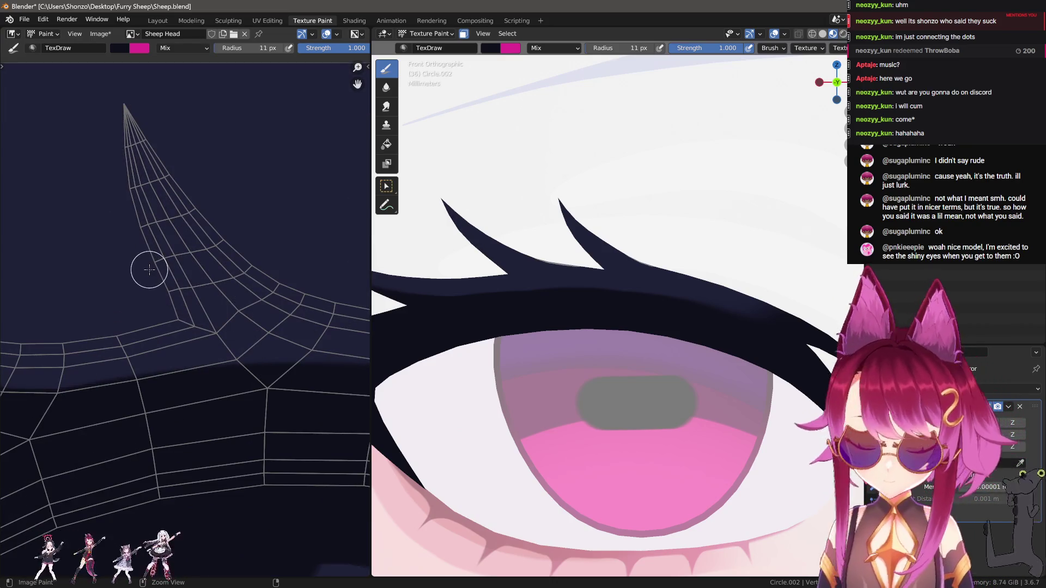
Set the brush falloff to Sphere and paint dark navy down the first lash spike.
key("alt+f")
left_click(154, 212)
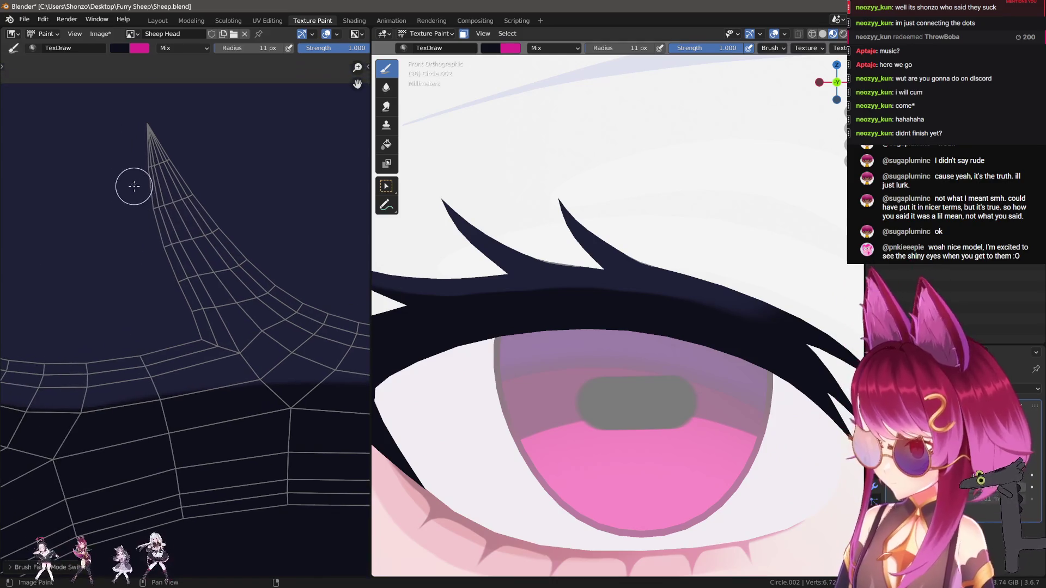
mouse_move(136, 131)
left_mouse_down()
mouse_move(147, 214)
mouse_move(205, 313)
left_mouse_up()
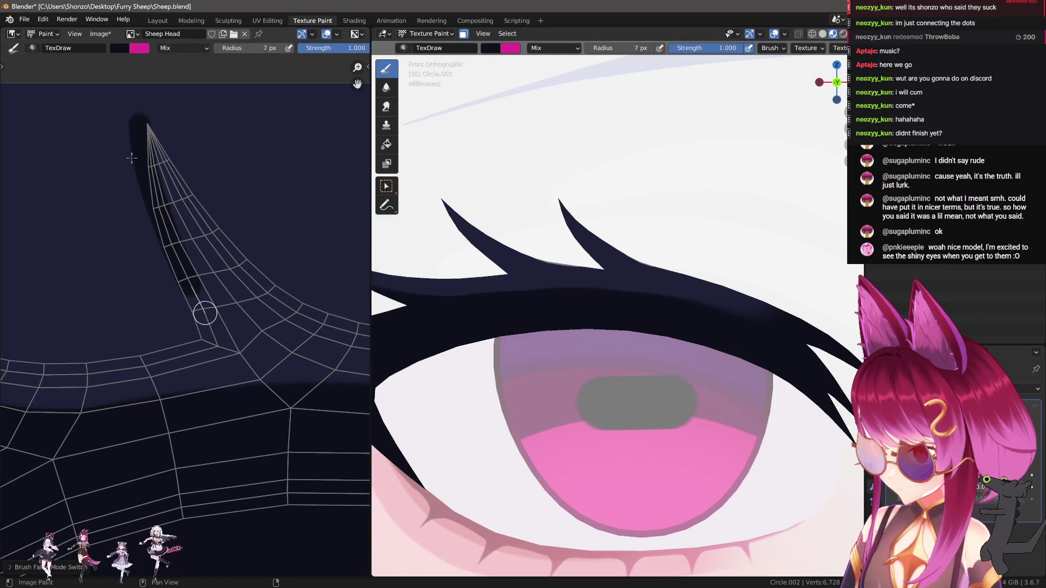
key("ctrl+z")
mouse_move(134, 120)
left_mouse_down()
mouse_move(152, 226)
mouse_move(214, 351)
mouse_move(194, 305)
left_mouse_up()
left_click_drag(131, 167, 153, 215)
Extend the dark navy along the spike toward its base and shadow.
scroll(171, 288, "up", 1)
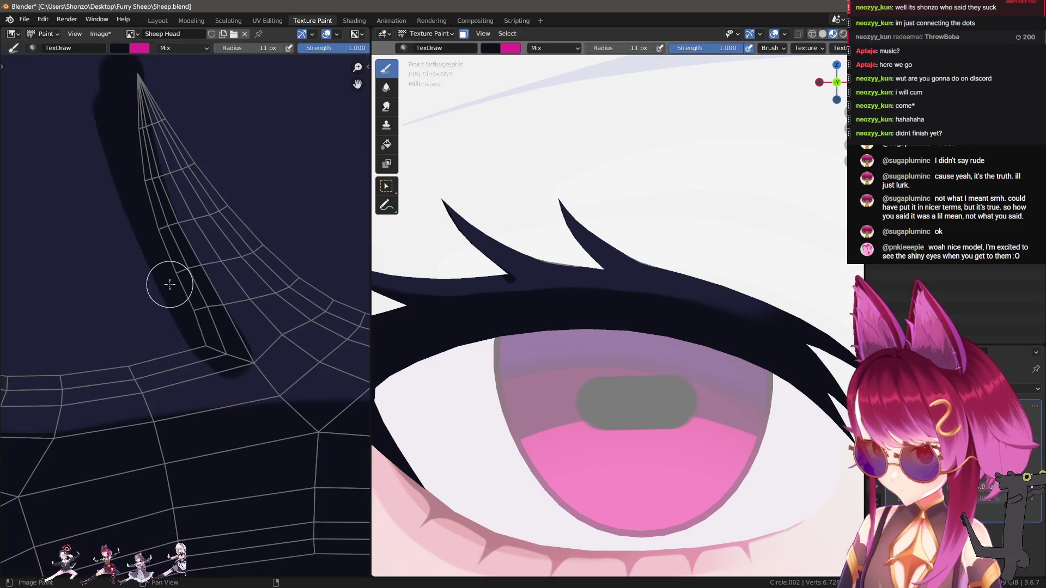
scroll(663, 383, "up", 5)
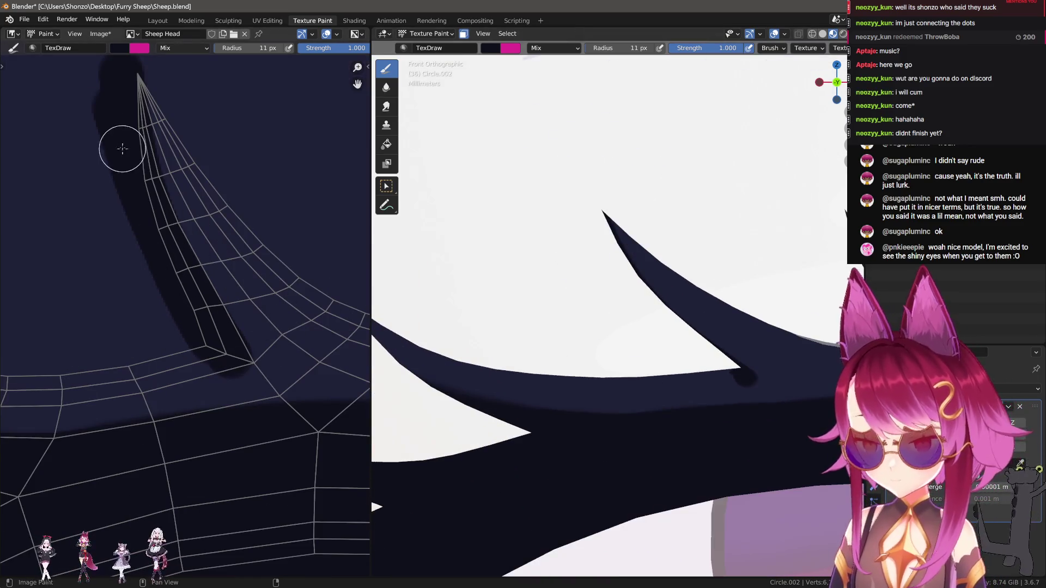
mouse_move(163, 204)
left_mouse_down()
mouse_move(205, 280)
mouse_move(304, 385)
left_mouse_up()
key("ctrl+z")
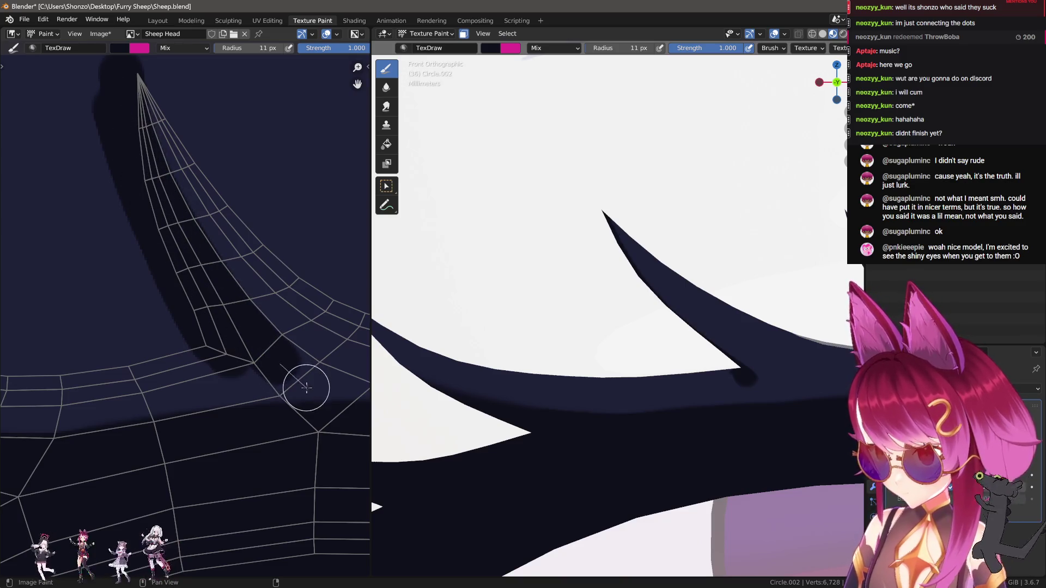
middle_click_drag(303, 385, 168, 219)
left_click_drag(120, 167, 250, 240)
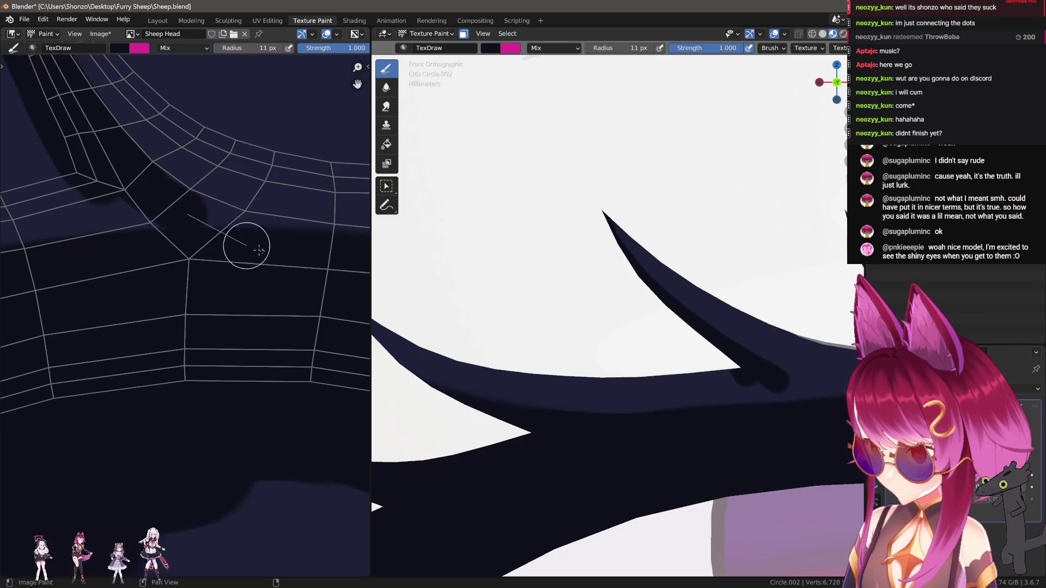
left_click_drag(101, 181, 276, 296)
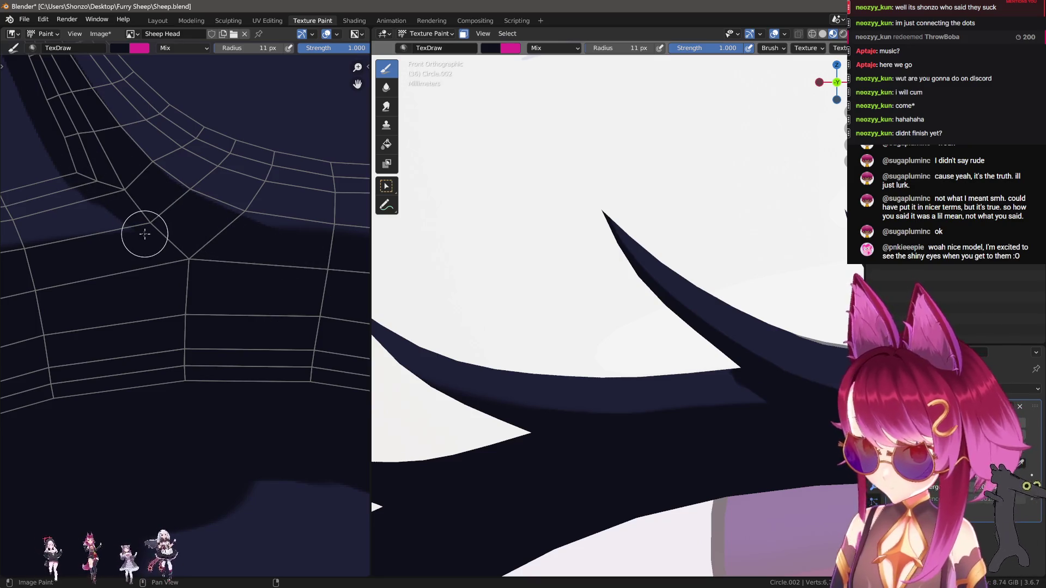
Paint dark navy along the left spike's edges and fill its base at 10 px.
mouse_move(133, 234)
middle_mouse_down()
mouse_move(194, 240)
mouse_move(128, 285)
mouse_move(248, 297)
mouse_move(217, 300)
middle_mouse_up()
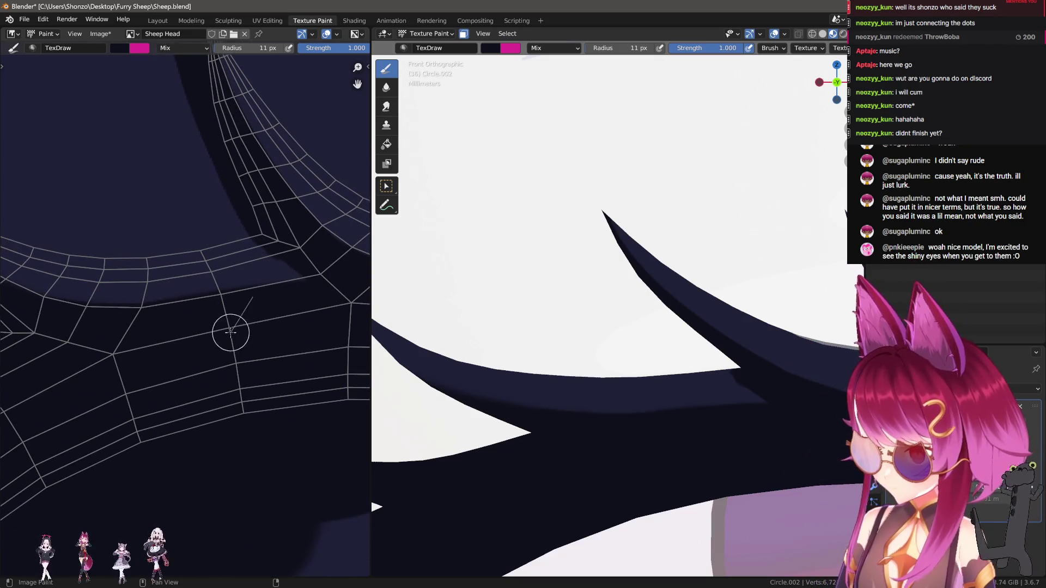
scroll(257, 300, "down", 3)
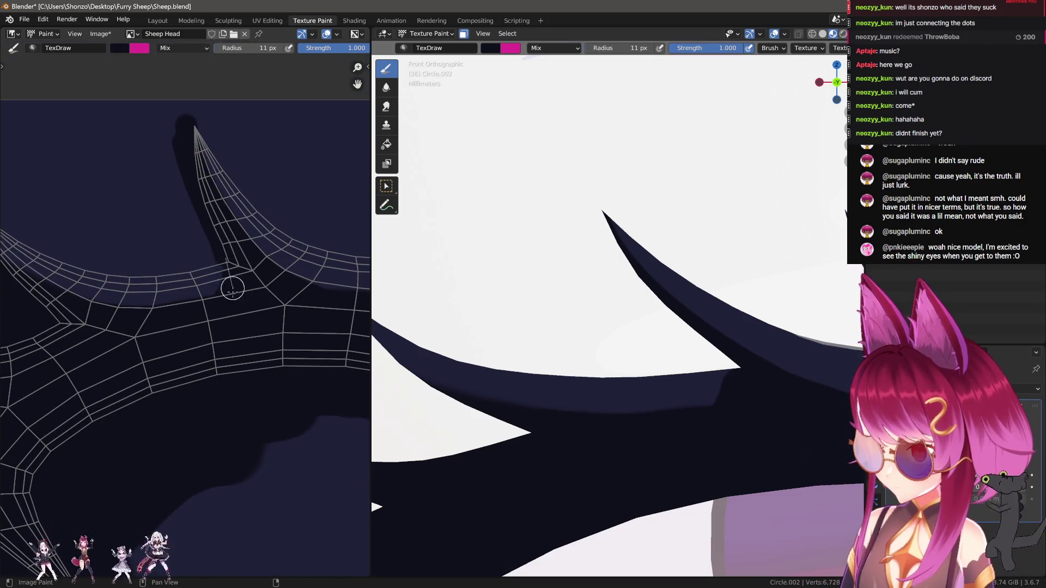
middle_click_drag(147, 327, 90, 256)
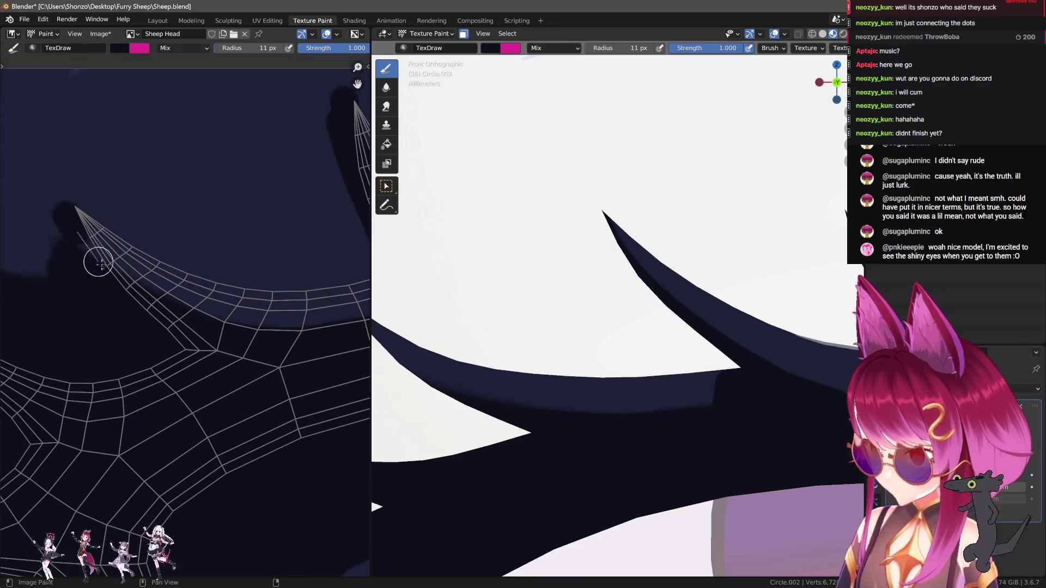
middle_click_drag(311, 360, 142, 335)
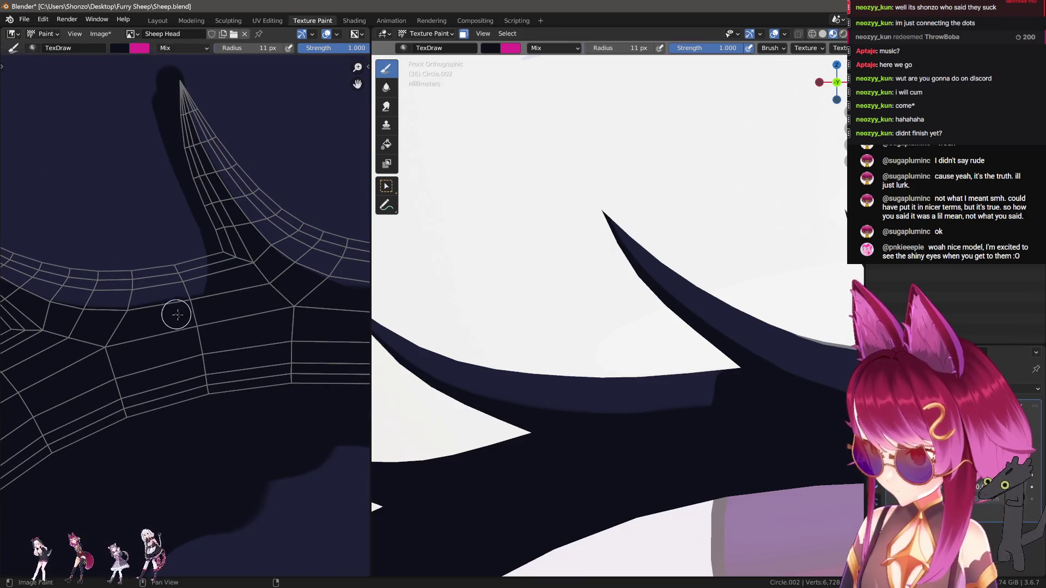
middle_click_drag(263, 276, 210, 284)
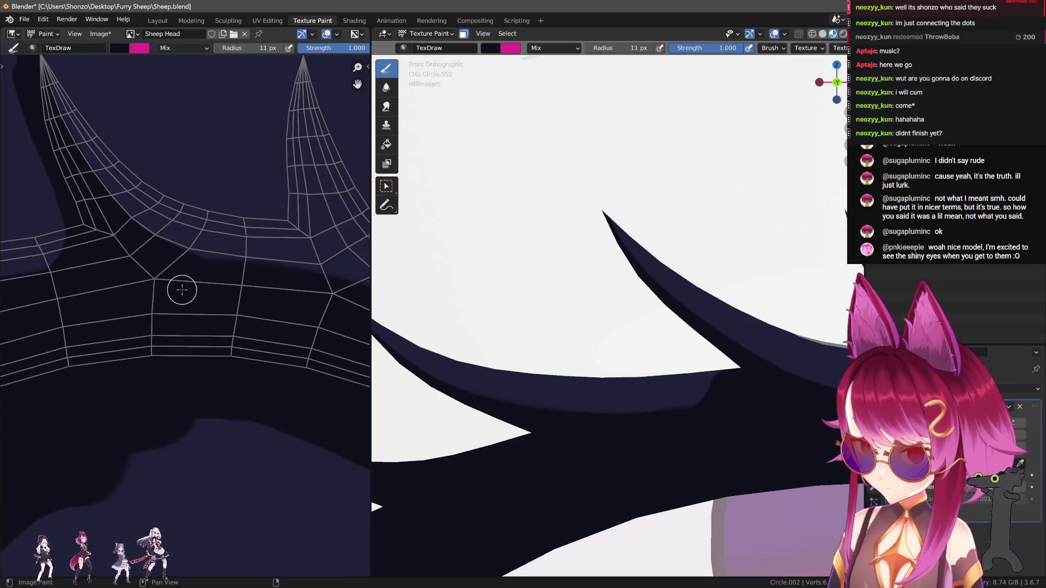
middle_click_drag(90, 296, 179, 286)
mouse_move(167, 292)
left_mouse_down()
mouse_move(226, 212)
mouse_move(201, 93)
left_mouse_up()
mouse_move(201, 94)
middle_mouse_down()
mouse_move(264, 269)
mouse_move(166, 124)
middle_mouse_up()
mouse_move(180, 69)
left_mouse_down()
mouse_move(177, 152)
mouse_move(203, 243)
mouse_move(243, 306)
mouse_move(294, 346)
left_mouse_up()
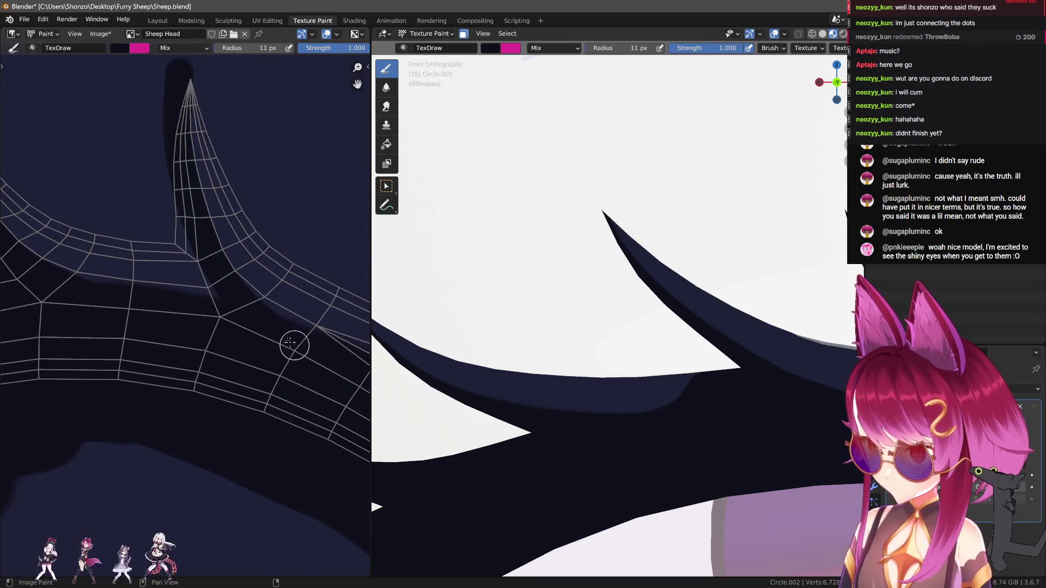
key("bracketleft")
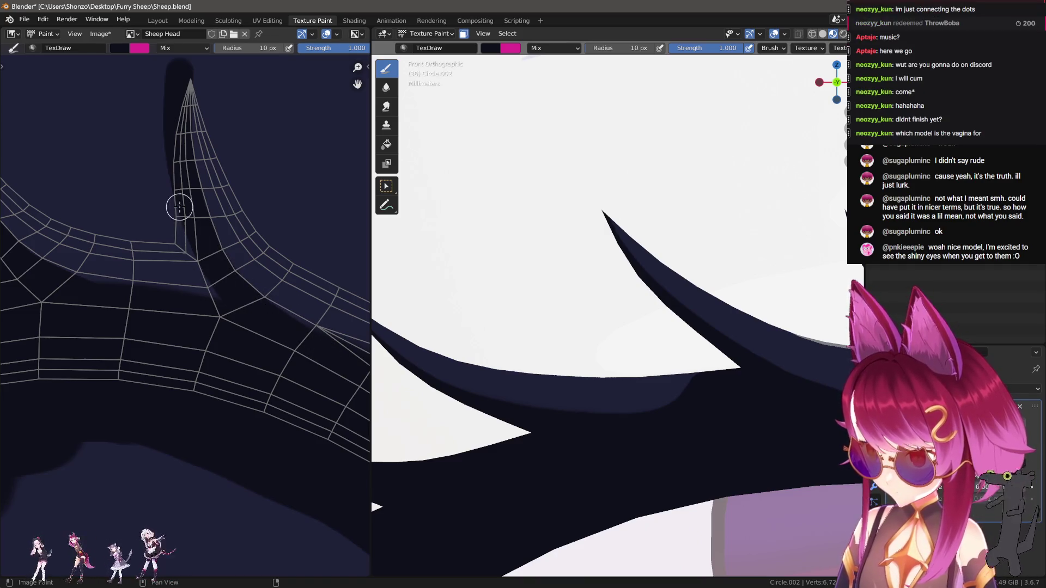
left_click_drag(183, 268, 187, 288)
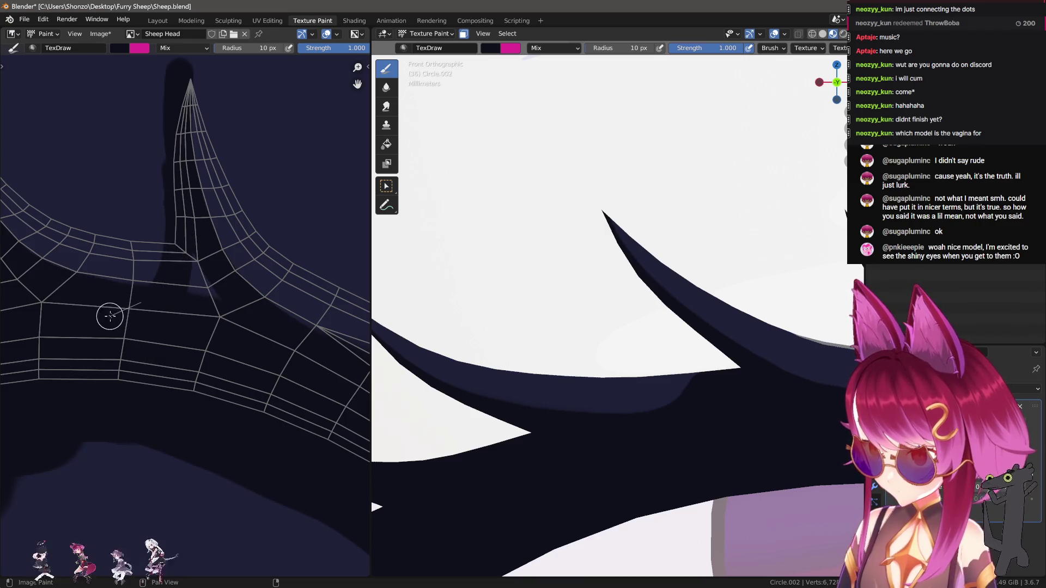
Zoom in on the spike mesh, then pull the 3D view back to show the whole eye.
middle_click_drag(188, 218, 185, 309)
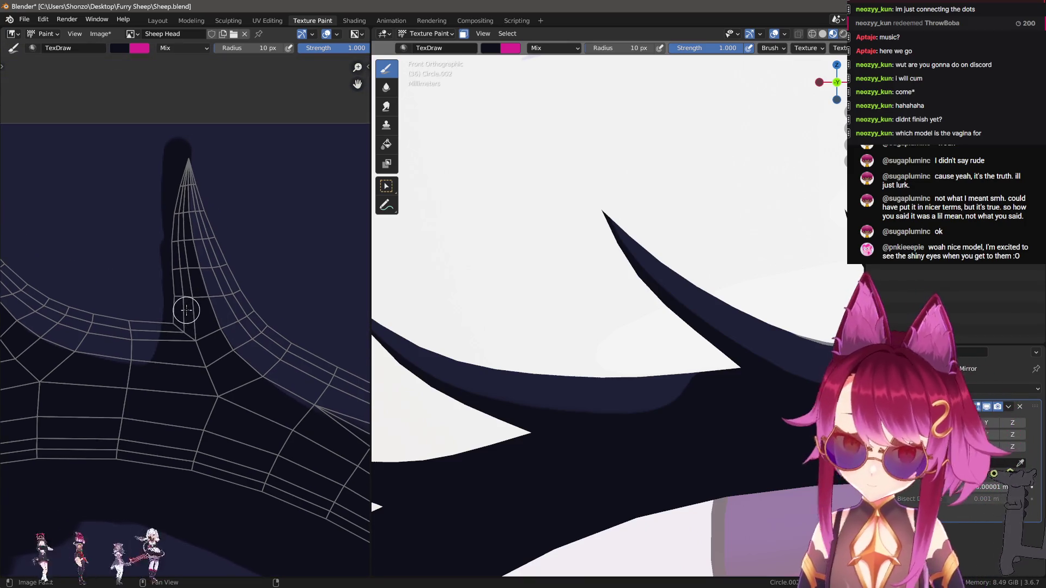
scroll(183, 308, "up", 1)
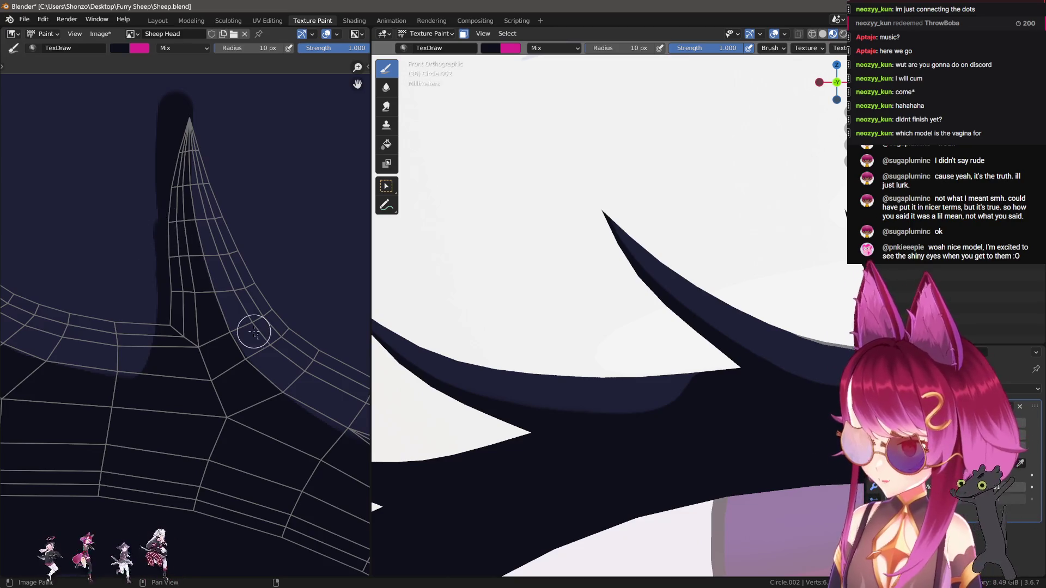
scroll(254, 331, "up", 3)
middle_click_drag(256, 331, 225, 313)
middle_click_drag(572, 307, 586, 338, "ctrl")
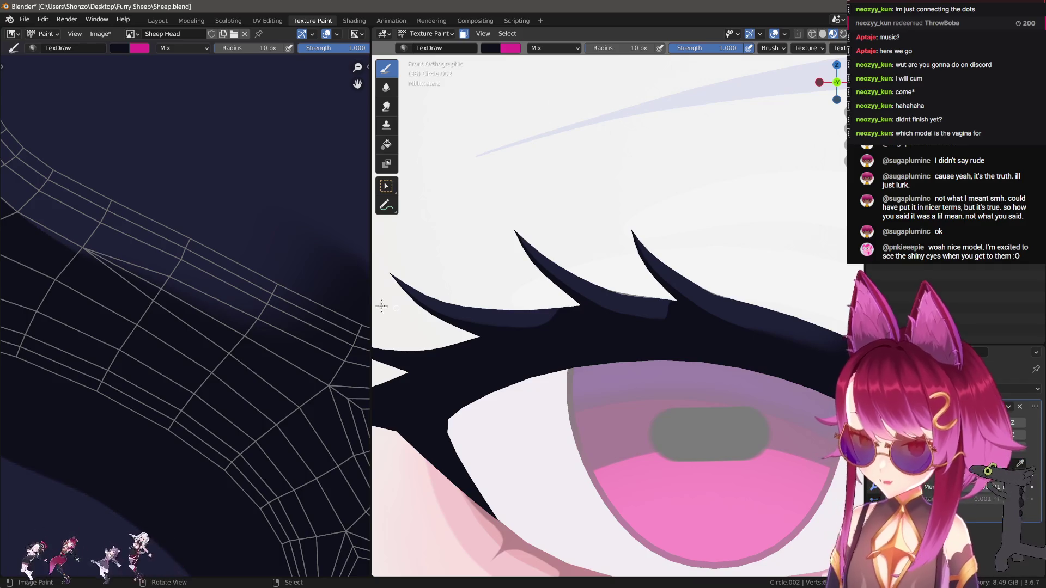
scroll(127, 330, "up", 1)
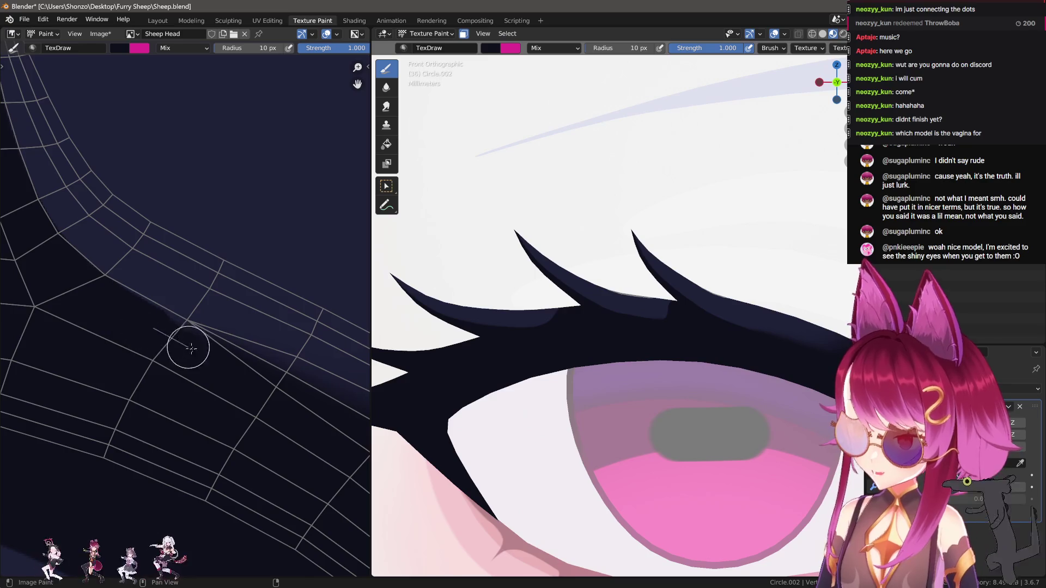
scroll(180, 347, "up", 1)
Pan and zoom across the lash band to bring two lash spikes into view.
middle_click_drag(179, 347, 240, 401)
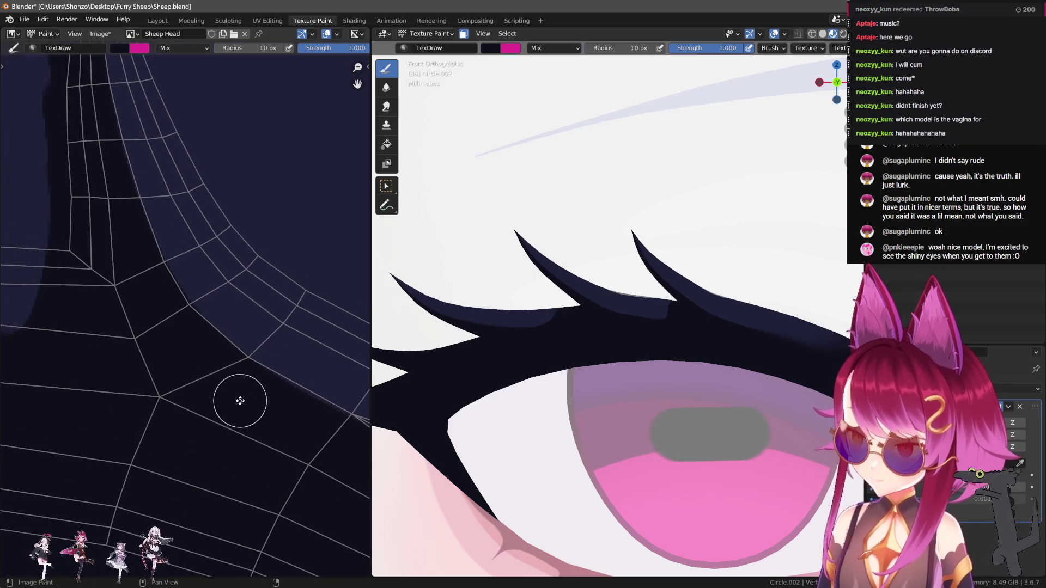
scroll(228, 357, "up", 1)
scroll(231, 327, "up", 1)
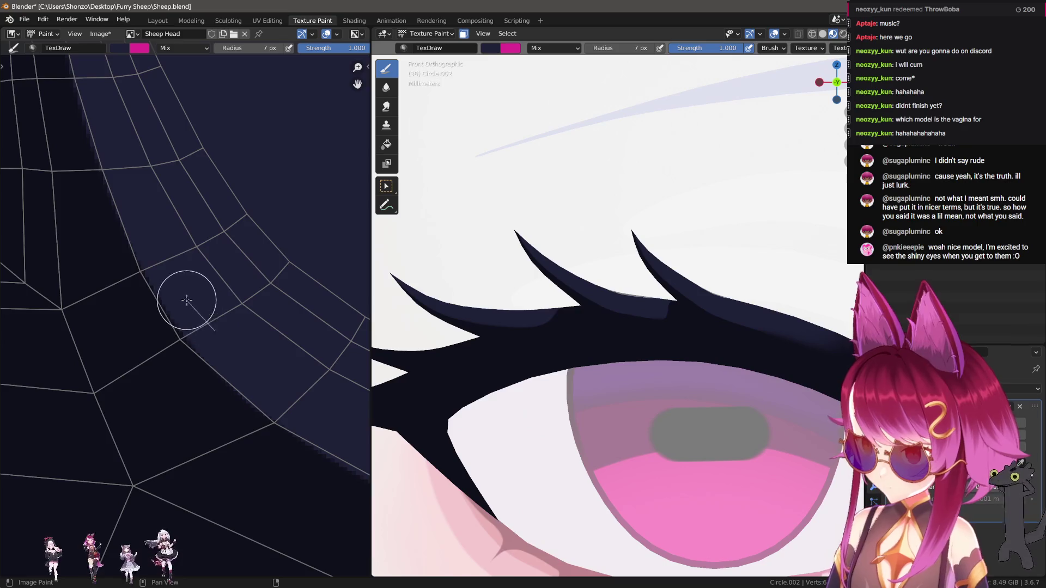
scroll(179, 332, "down", 5)
scroll(168, 390, "up", 5)
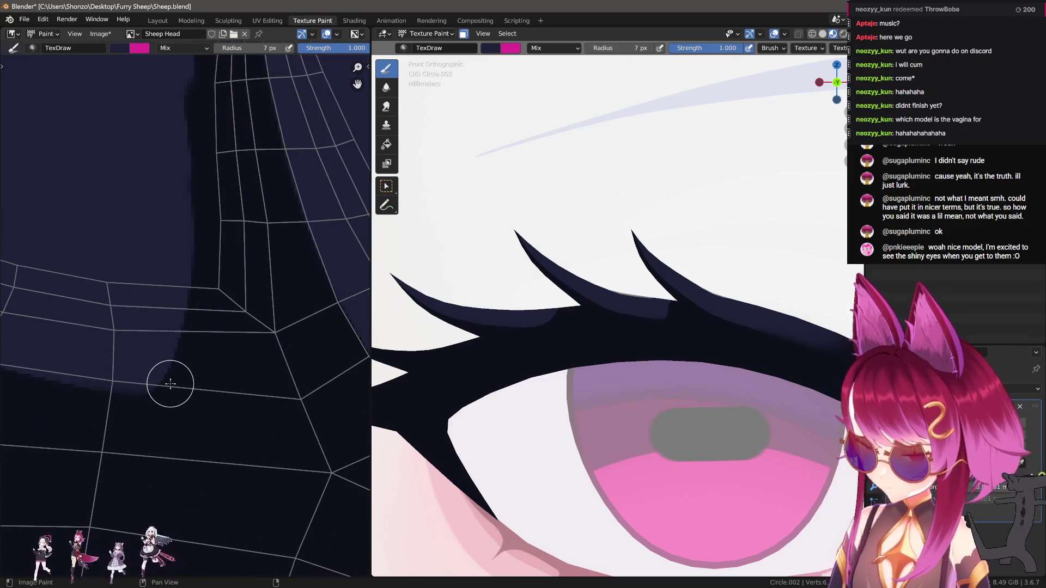
mouse_move(53, 402)
middle_mouse_down()
mouse_move(164, 385)
mouse_move(175, 398)
mouse_move(146, 387)
middle_mouse_up()
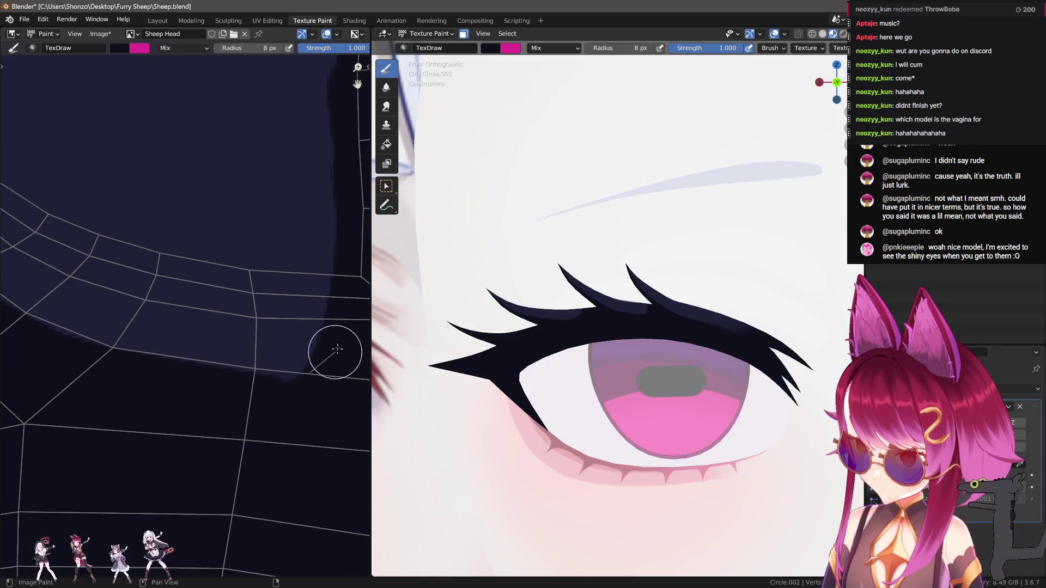
scroll(348, 245, "down", 3)
middle_click_drag(229, 305, 217, 435)
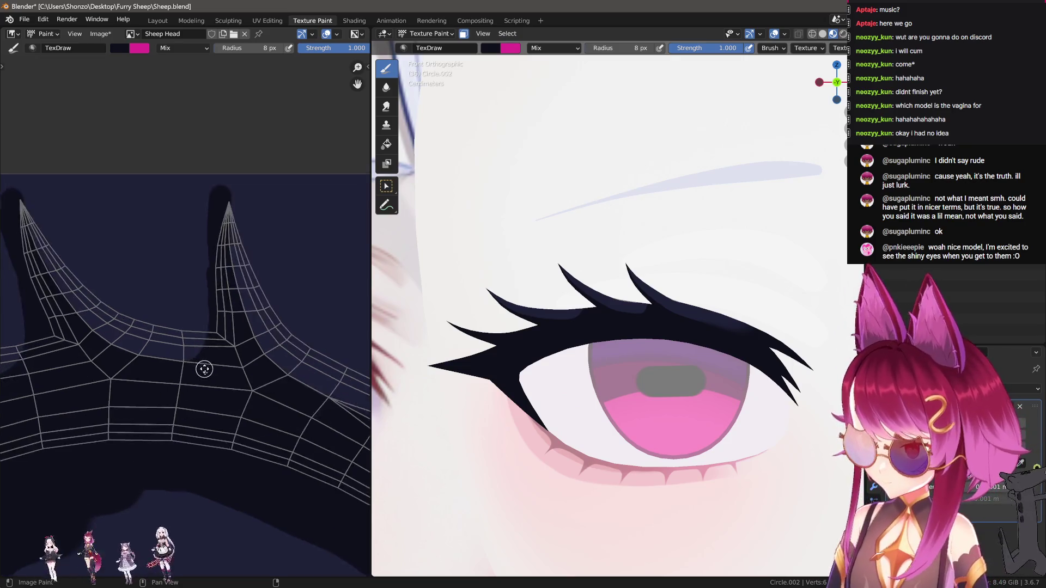
scroll(248, 298, "up", 2)
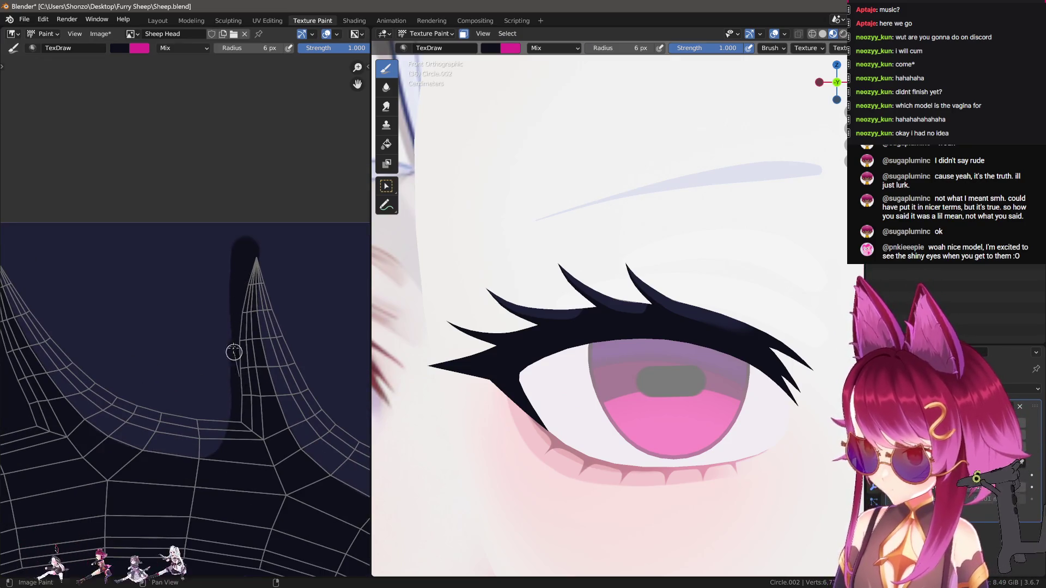
scroll(252, 248, "down", 4)
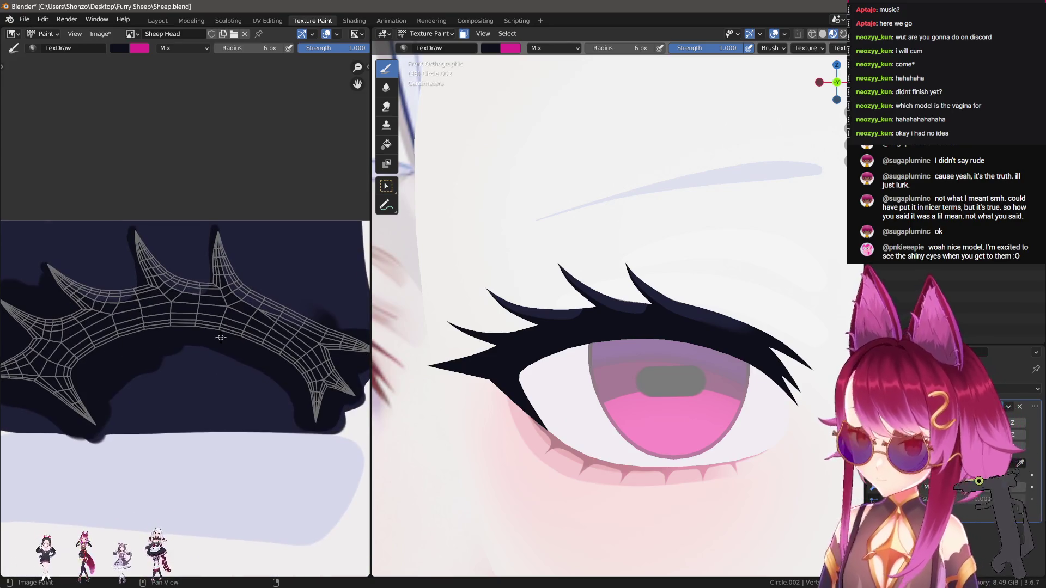
scroll(214, 326, "up", 6)
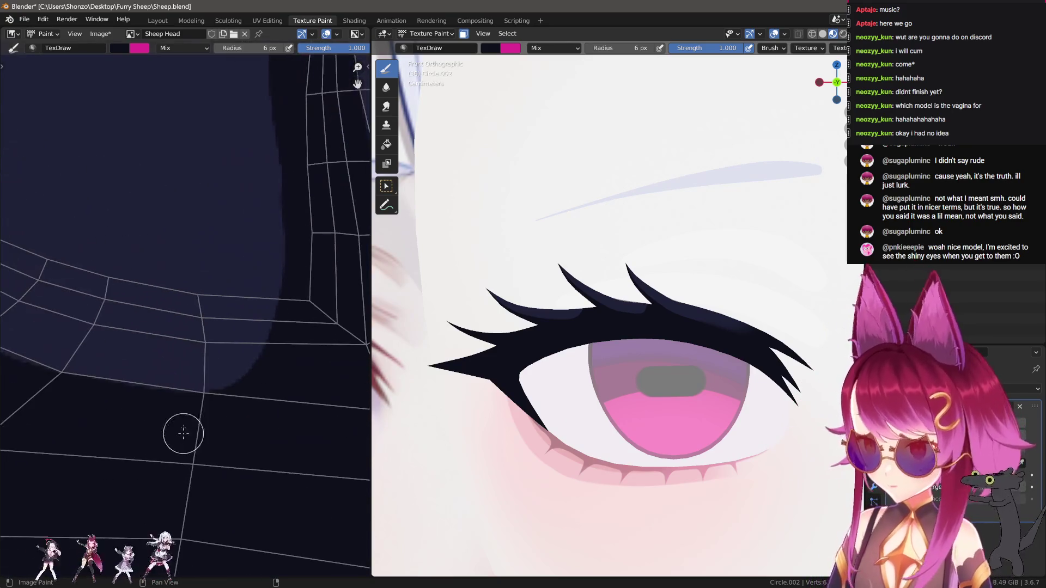
Resize the Smear brush and set its Stroke Method to Space.
key("f")
left_click(206, 350)
key("e")
left_click(206, 348)
Smear the lash spike edges, then return to the TexDraw brush.
scroll(219, 376, "up", 1)
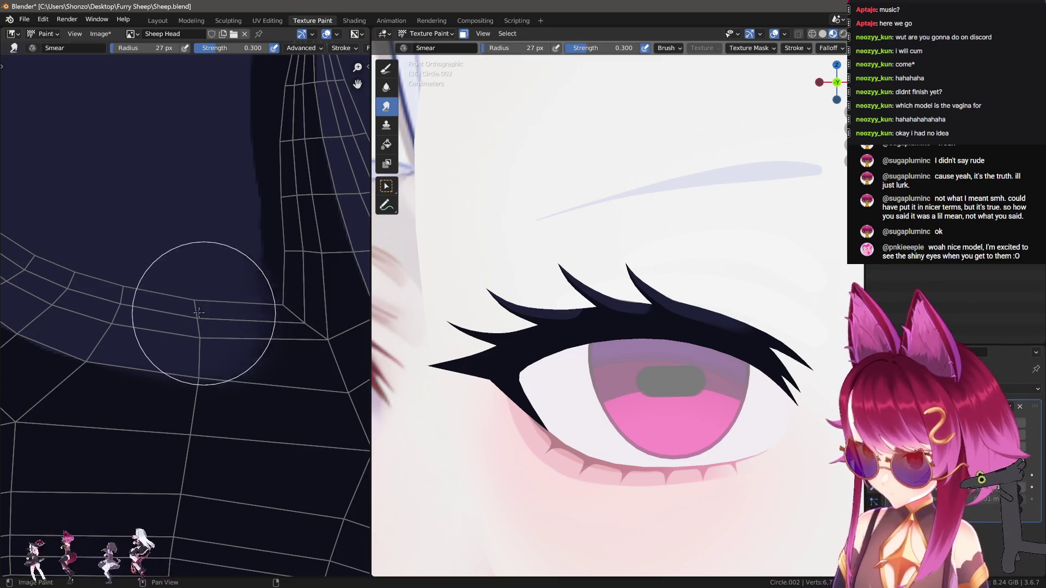
scroll(163, 303, "down", 3)
scroll(257, 327, "up", 5)
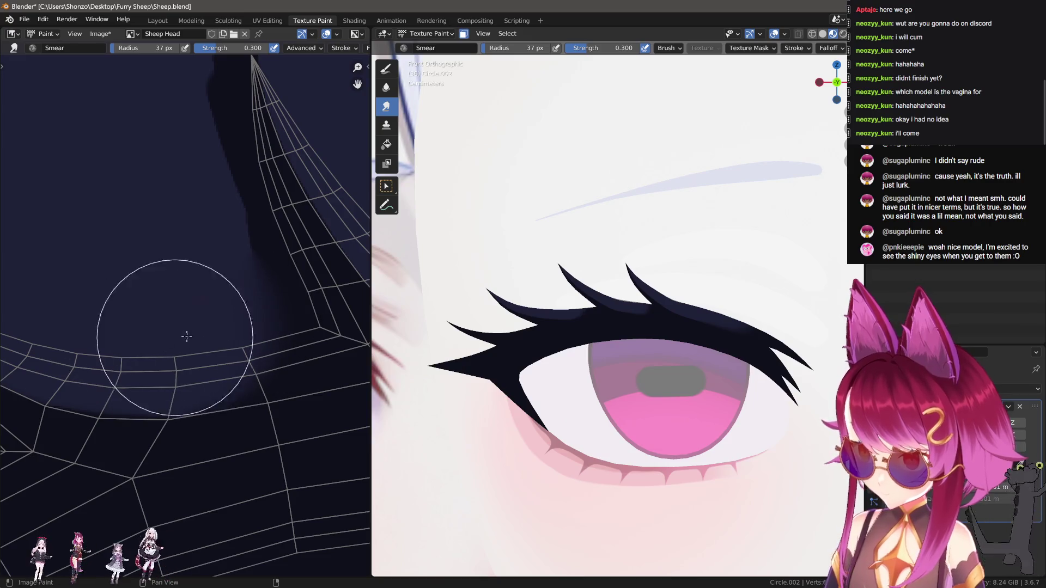
scroll(201, 360, "down", 1)
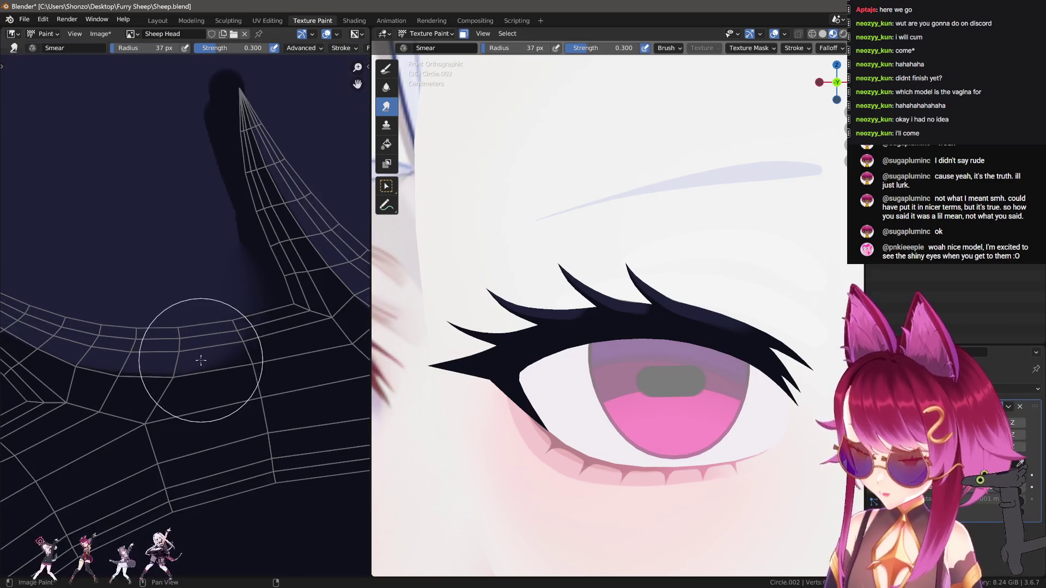
scroll(198, 355, "down", 2)
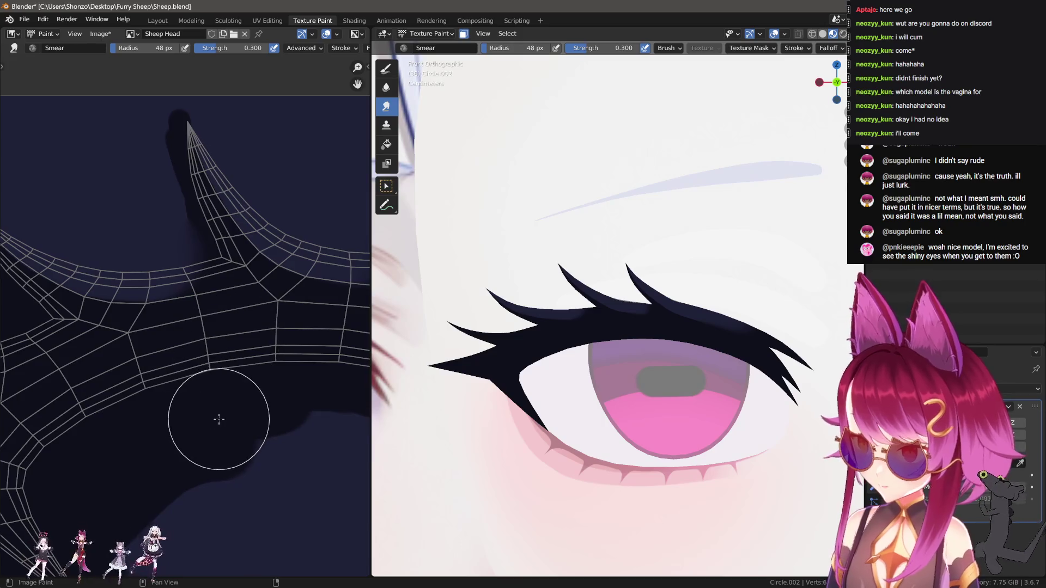
key("1")
key("f")
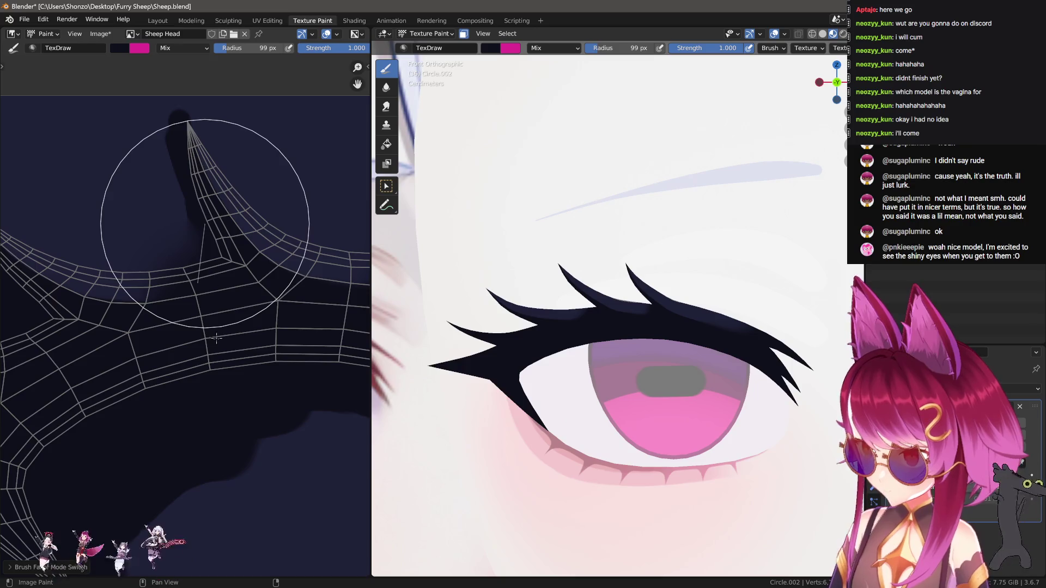
Set the TexDraw brush radius to 105 px.
left_click(210, 371)
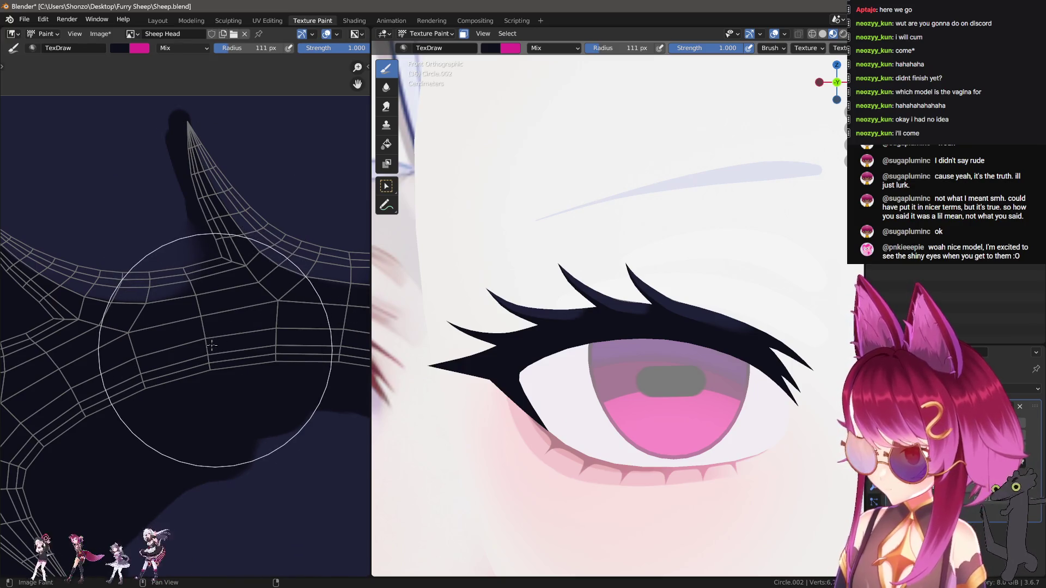
scroll(204, 354, "down", 2)
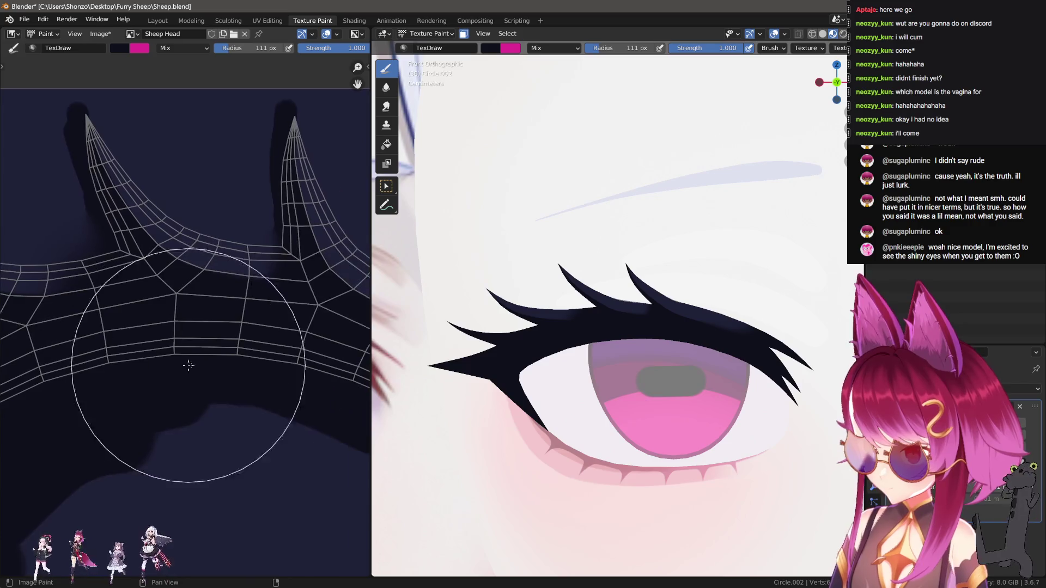
scroll(200, 364, "up", 2)
key("bracketleft")
key("bracketleft")
key("bracketleft")
middle_click_drag(93, 318, 133, 333)
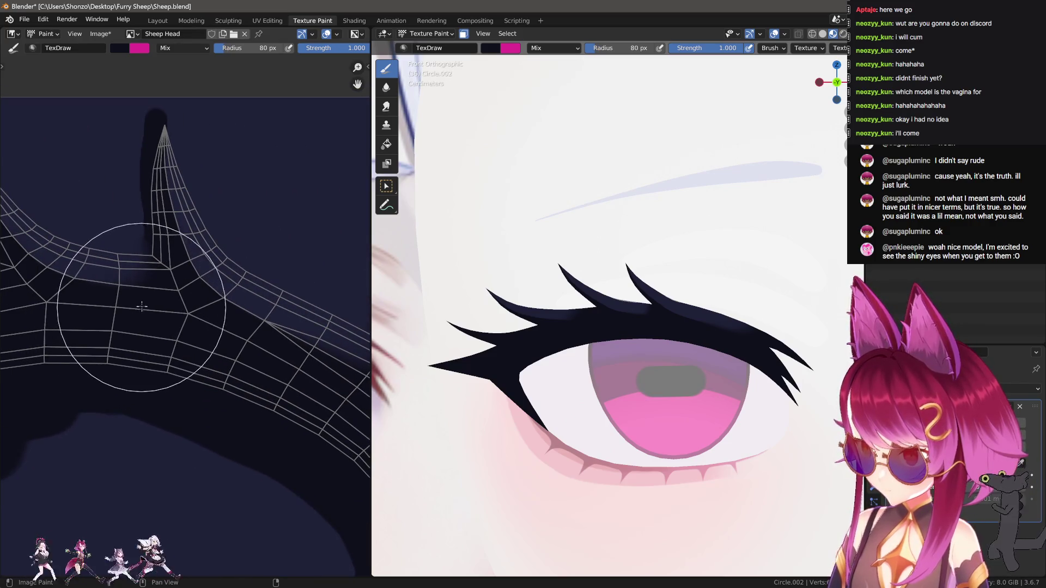
scroll(163, 327, "up", 1)
key("bracketright")
key("bracketright")
key("bracketright")
Pan and zoom the image editor to centre the horn tips.
middle_click_drag(180, 360, 207, 381)
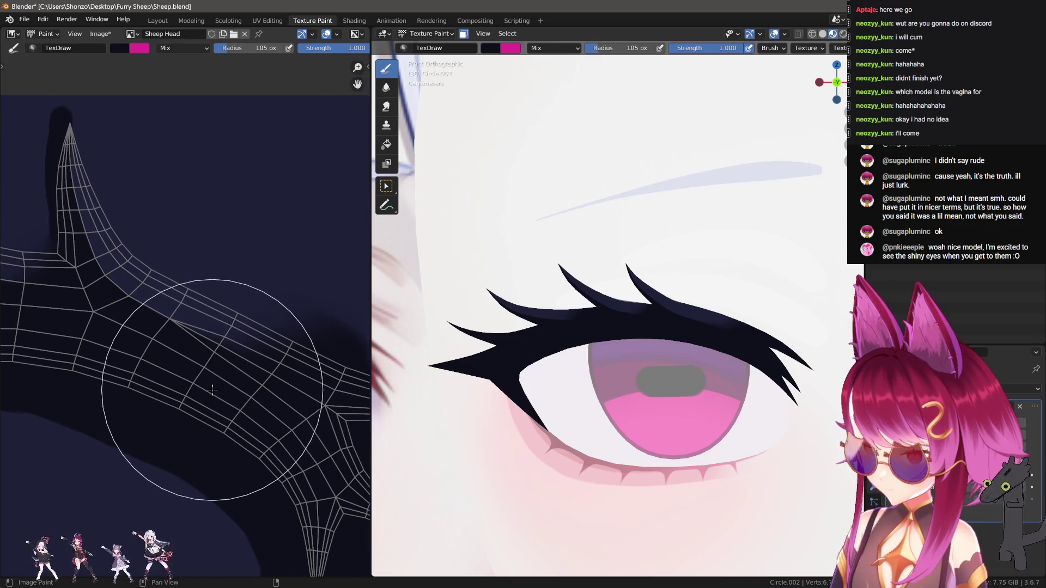
scroll(262, 355, "up", 3)
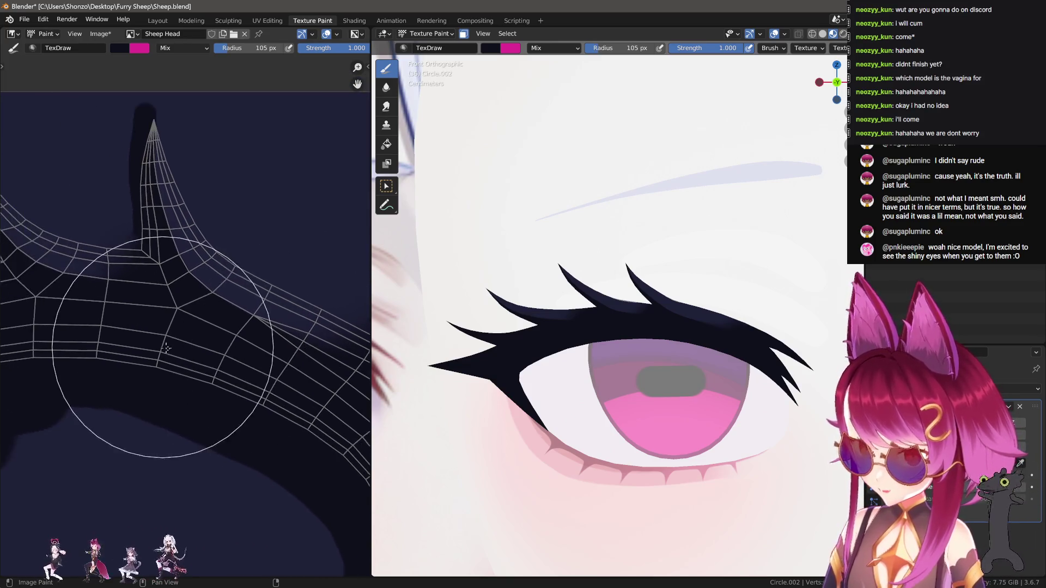
middle_click_drag(139, 371, 213, 381)
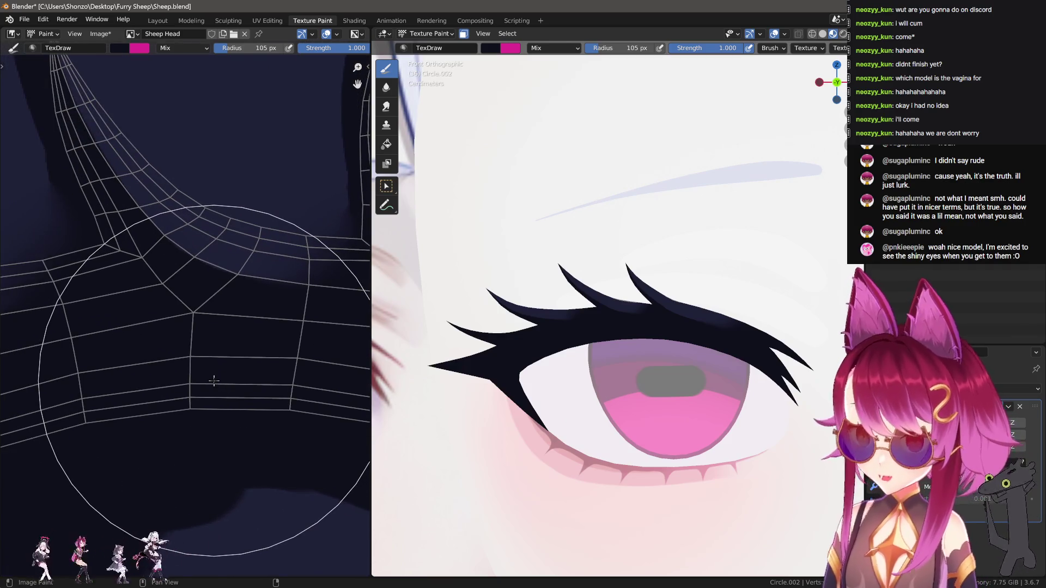
scroll(234, 365, "down", 2)
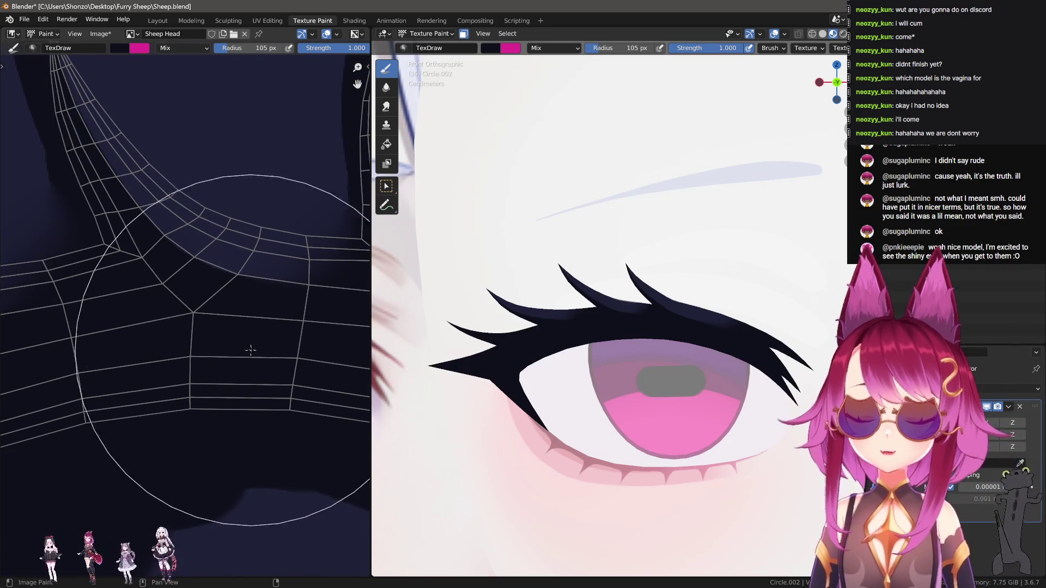
scroll(207, 327, "up", 4)
scroll(207, 318, "down", 1)
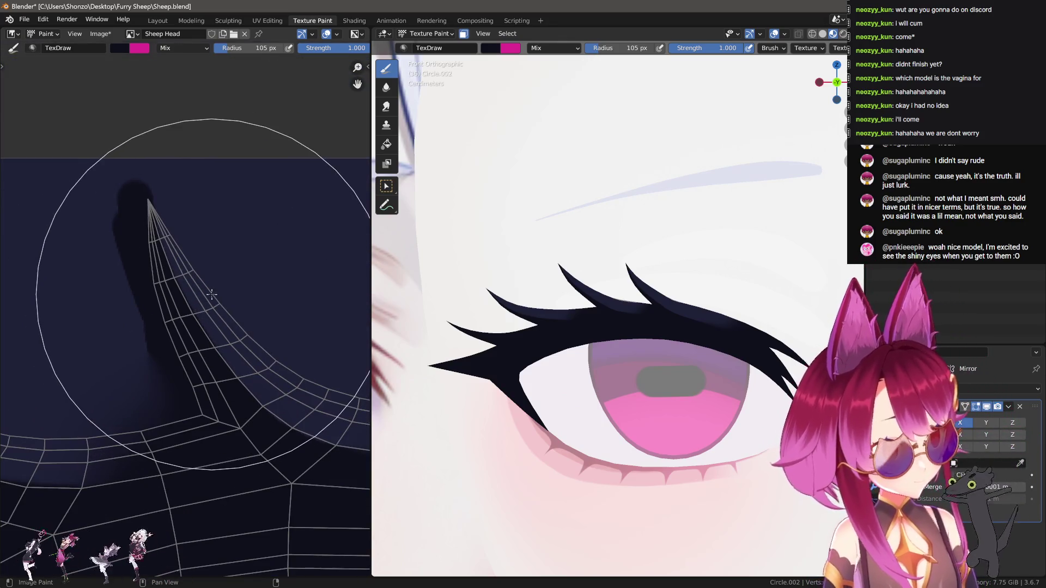
scroll(235, 263, "up", 2)
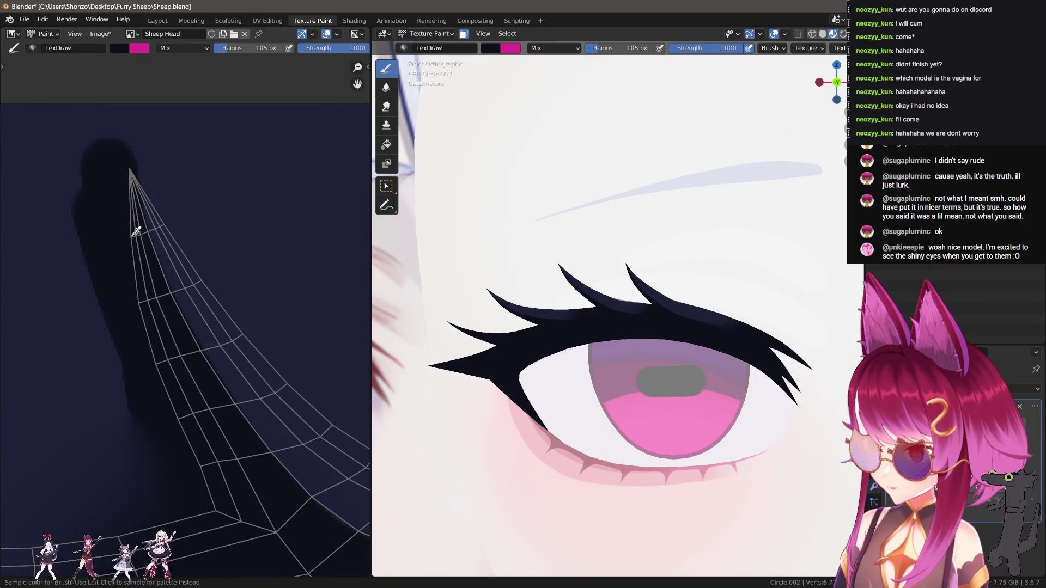
Shrink the TexDraw brush radius to 20 px.
key("f")
left_click(77, 210)
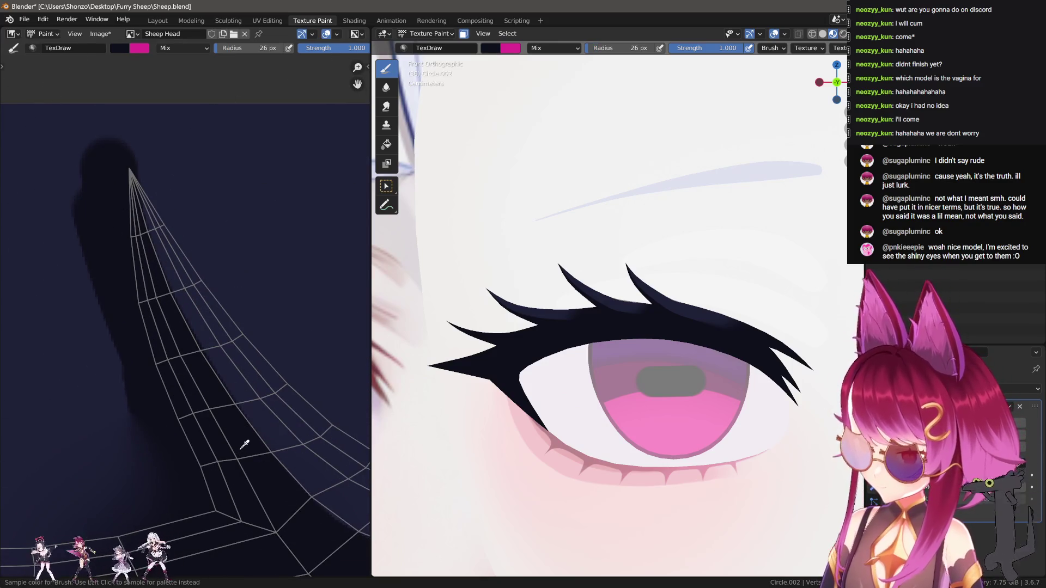
key("shift+f")
left_click(215, 259)
key("f")
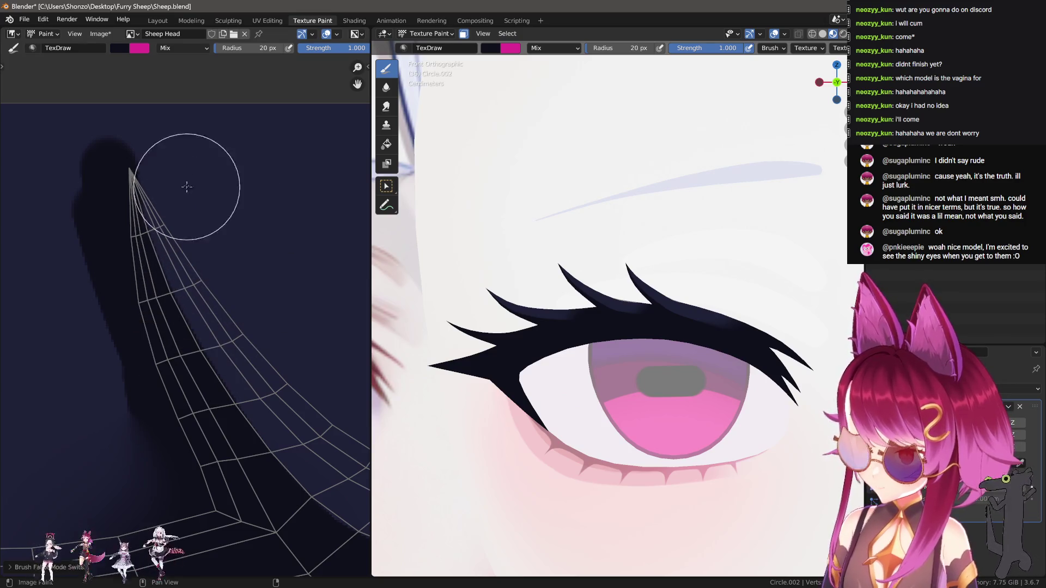
left_click(200, 190)
Paint dark navy strokes along the horn tip, spike edge and band, undoing one stroke.
left_click_drag(199, 190, 243, 245)
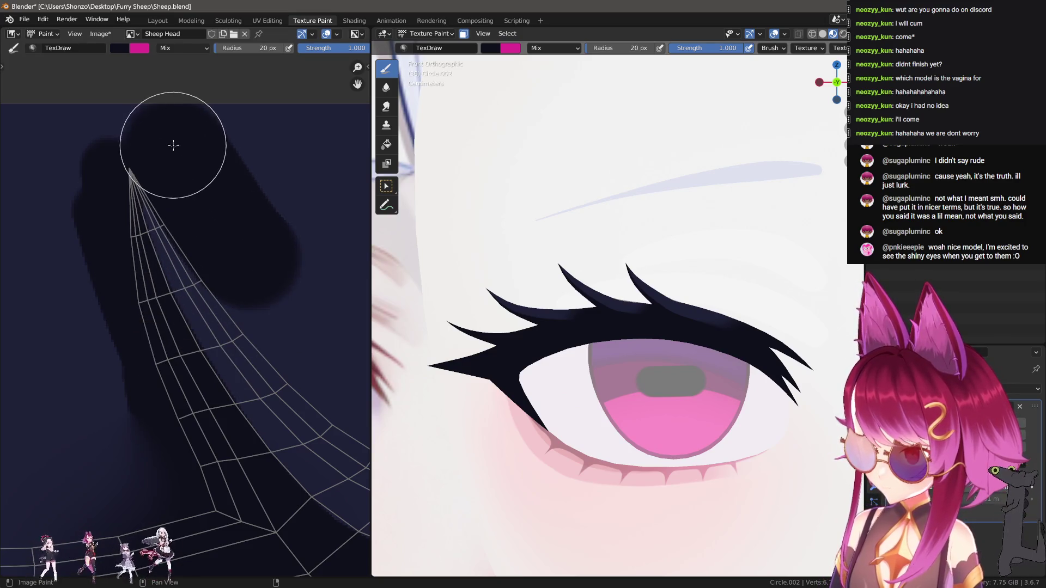
left_click_drag(243, 269, 328, 357)
middle_click_drag(328, 356, 223, 256)
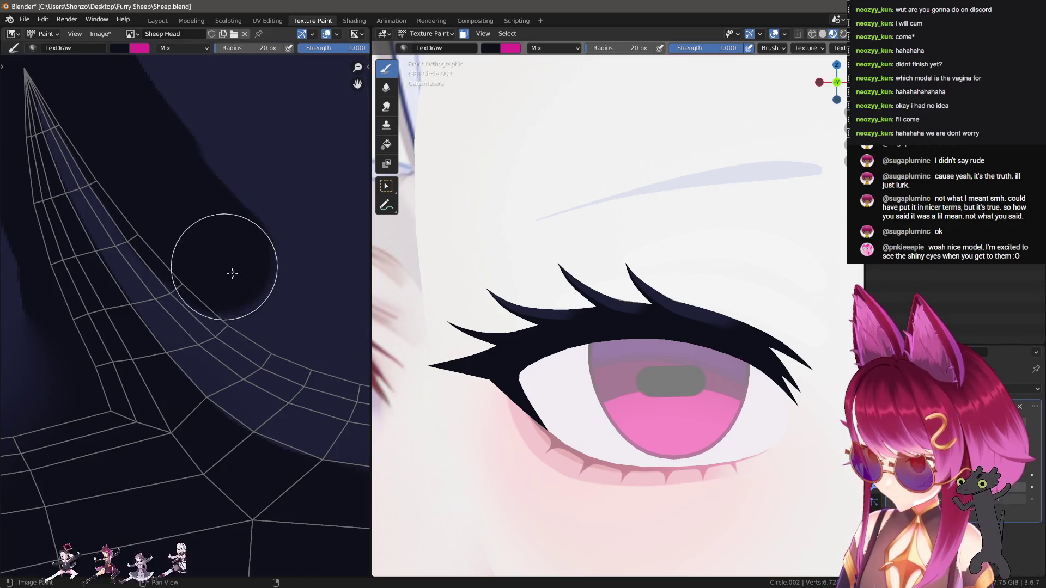
left_click_drag(231, 273, 283, 313)
left_click_drag(227, 210, 327, 361)
scroll(198, 273, "up", 2)
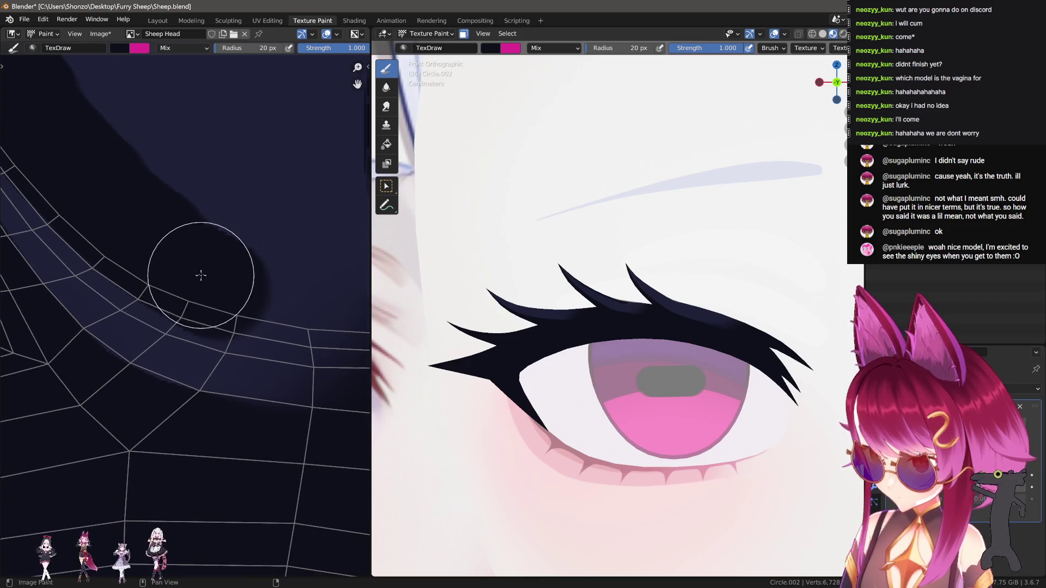
key("ctrl+z")
mouse_move(124, 222)
left_mouse_down()
mouse_move(210, 269)
mouse_move(339, 301)
left_mouse_up()
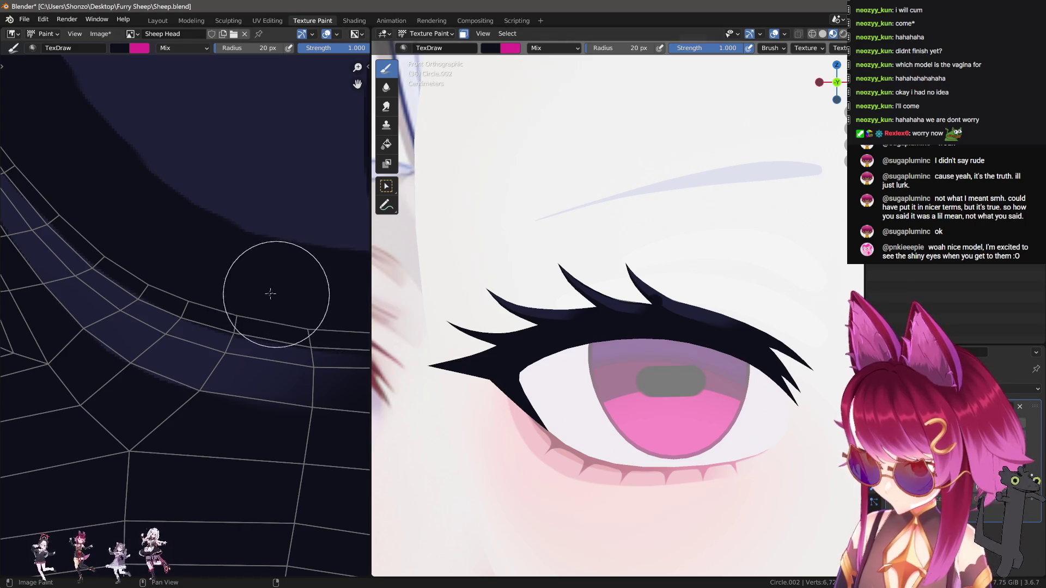
mouse_move(251, 310)
middle_mouse_down("ctrl")
mouse_move(164, 304)
mouse_move(157, 314)
middle_mouse_up("ctrl")
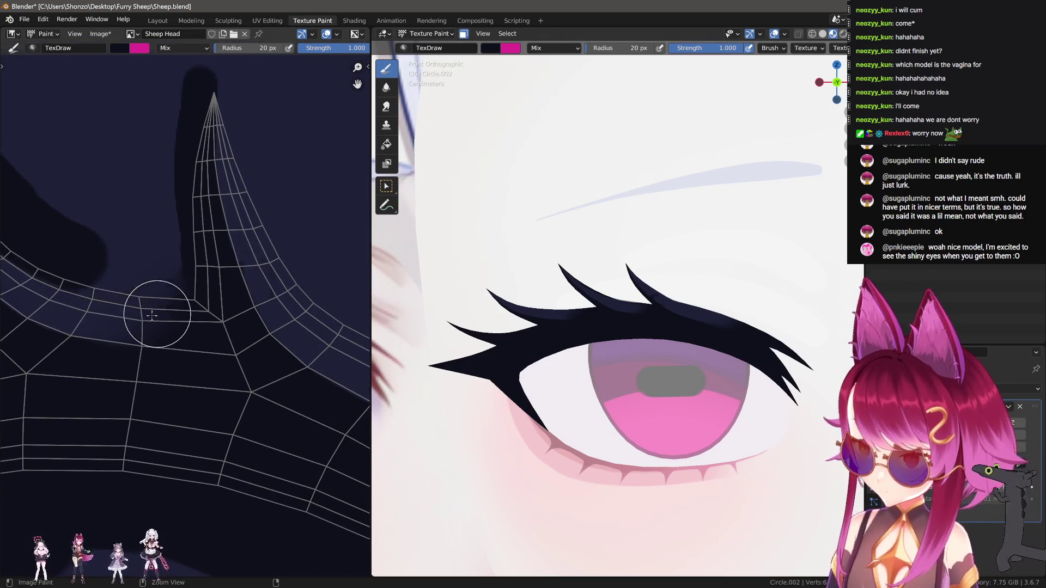
scroll(154, 319, "up", 2)
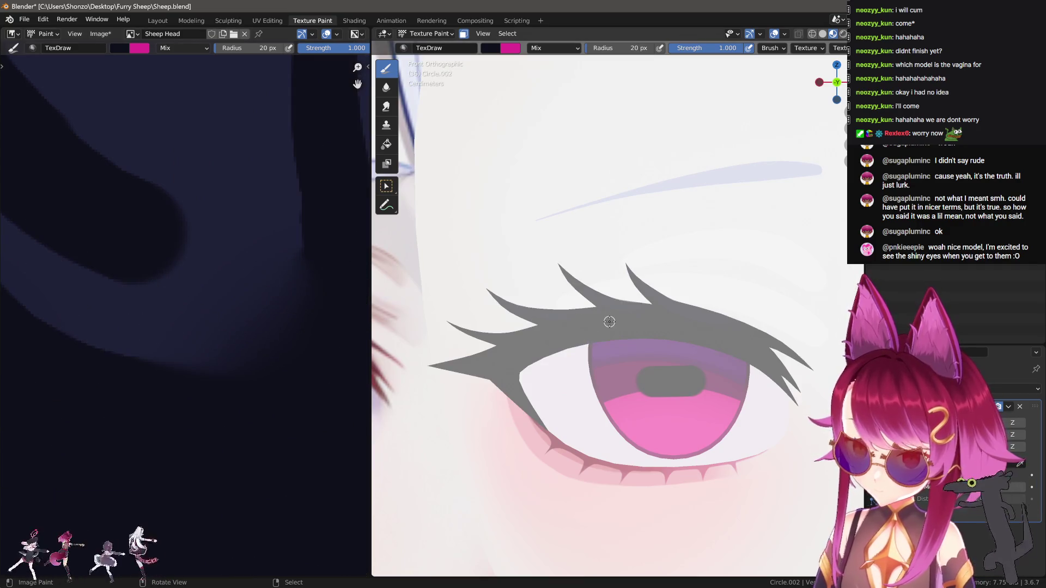
Hide the unselected faces so only the lash mesh remains visible.
scroll(608, 327, "up", 4)
key("shift+h")
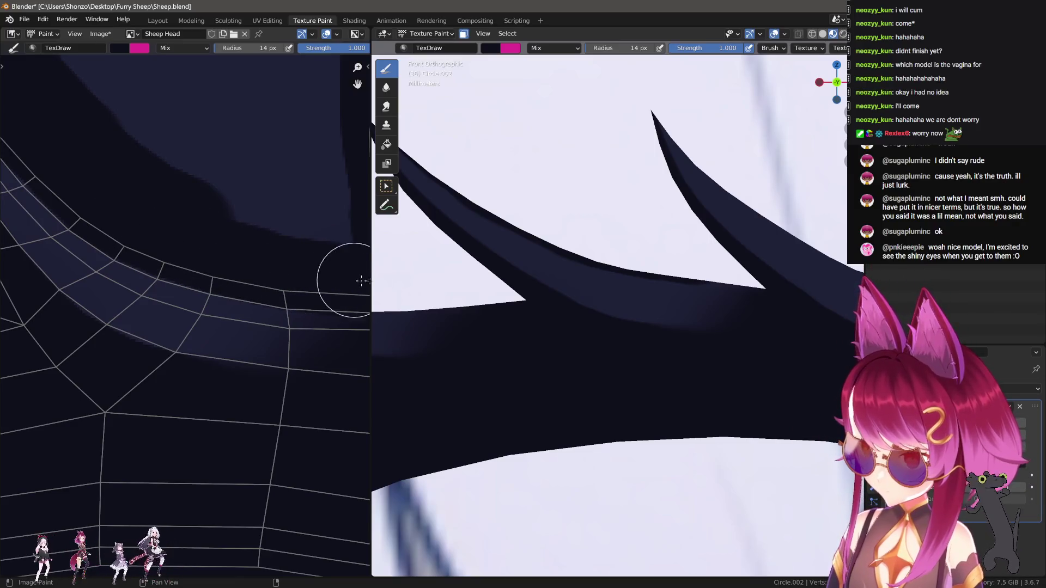
scroll(168, 264, "down", 2)
scroll(163, 305, "up", 2)
scroll(188, 317, "up", 1)
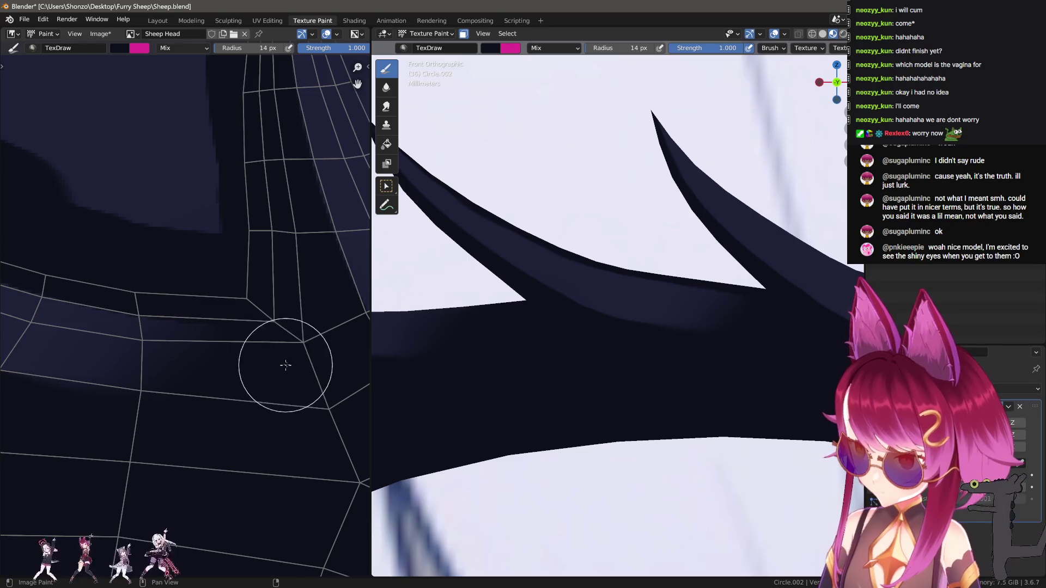
scroll(121, 247, "down", 3)
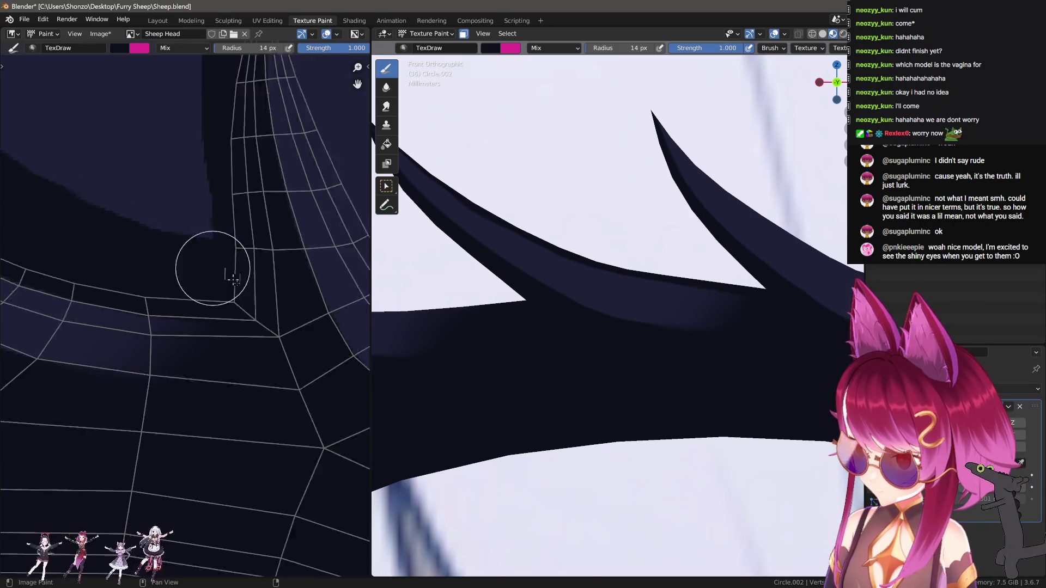
Paint dark navy along the lash spike's edges in the texture to smooth them.
middle_click_drag(198, 206, 222, 338)
scroll(135, 140, "up", 1)
mouse_move(134, 140)
left_mouse_down()
mouse_move(180, 276)
mouse_move(216, 336)
mouse_move(285, 381)
left_mouse_up()
middle_click_drag(777, 322, 662, 305, "shift")
middle_click_drag(171, 232, 165, 207)
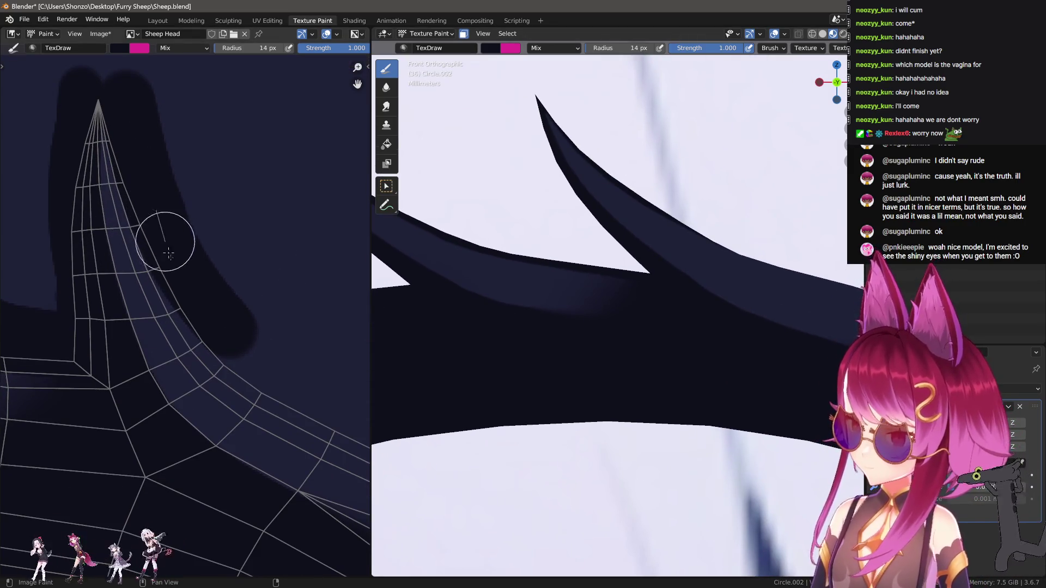
left_click_drag(215, 338, 322, 409)
middle_click_drag(322, 408, 240, 272)
mouse_move(240, 272)
left_mouse_down()
mouse_move(172, 228)
mouse_move(251, 282)
left_mouse_up()
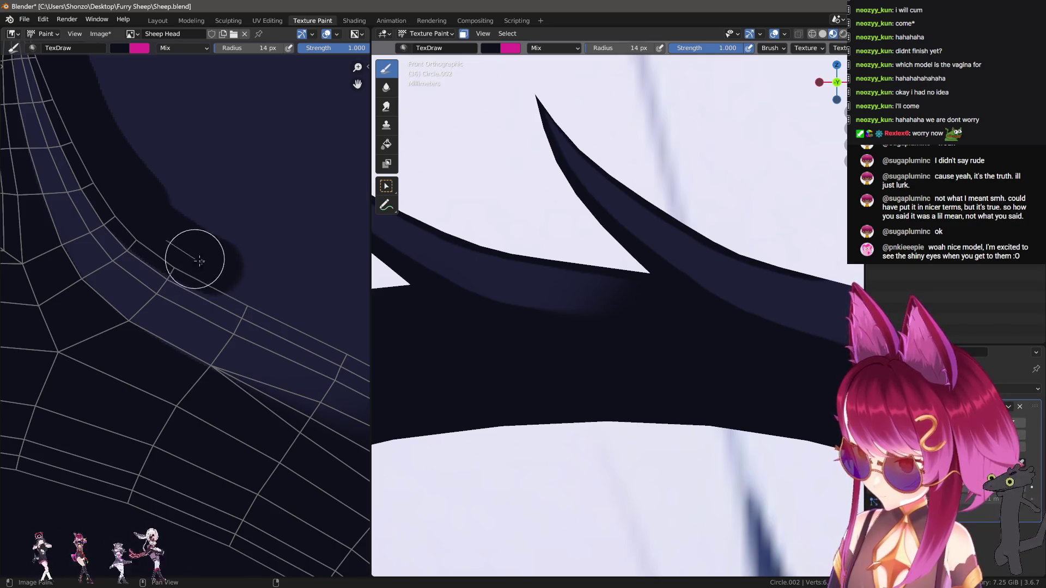
Lighten the brush colour by raising its value slider in the Tool sidebar.
scroll(235, 289, "down", 5)
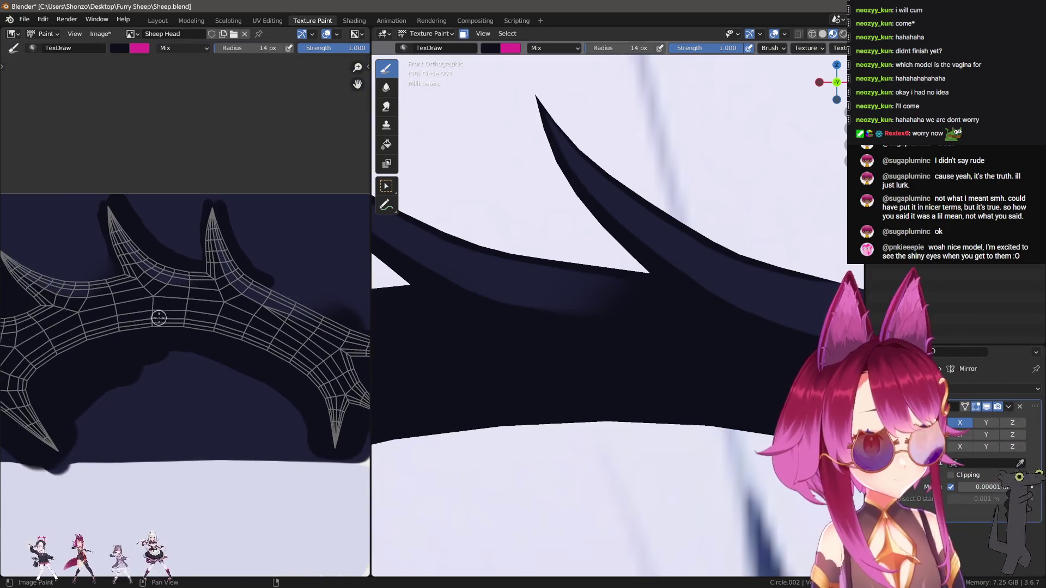
middle_click_drag(159, 318, 218, 305)
scroll(210, 327, "up", 2)
scroll(239, 325, "up", 2)
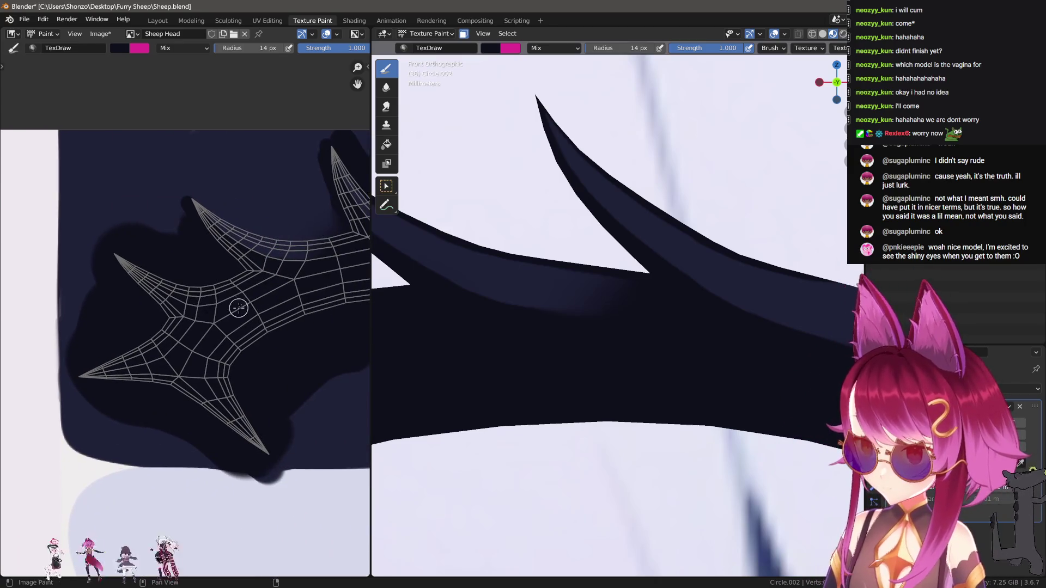
scroll(567, 269, "down", 5)
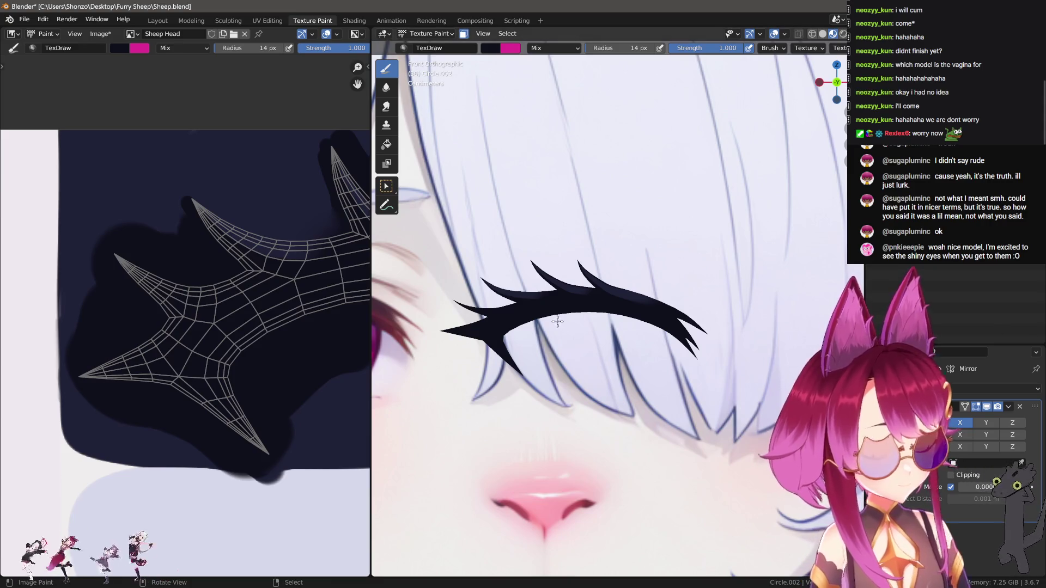
scroll(237, 344, "down", 3)
scroll(261, 334, "up", 5)
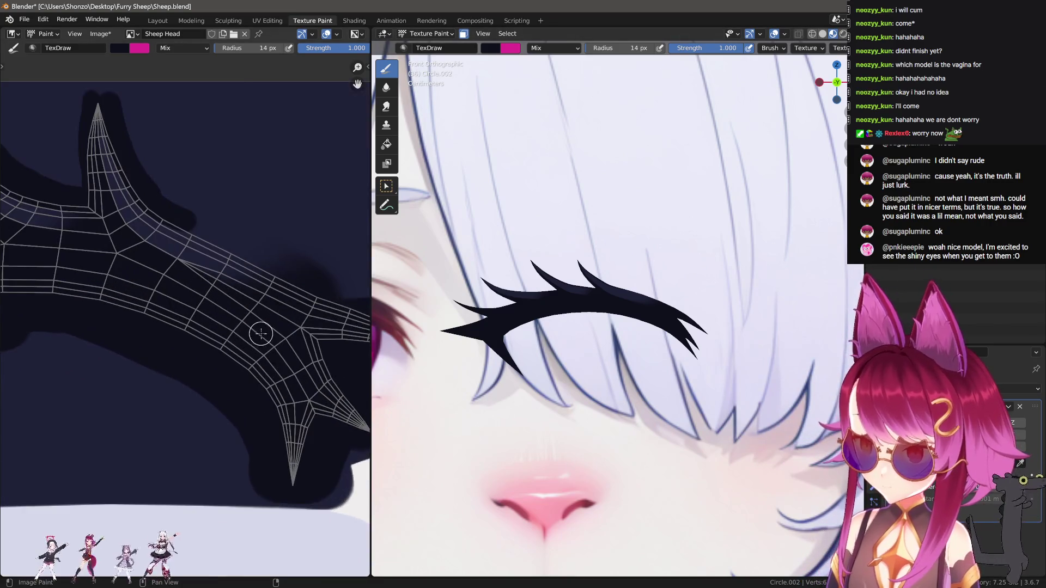
key("n")
left_click_drag(341, 329, 347, 326)
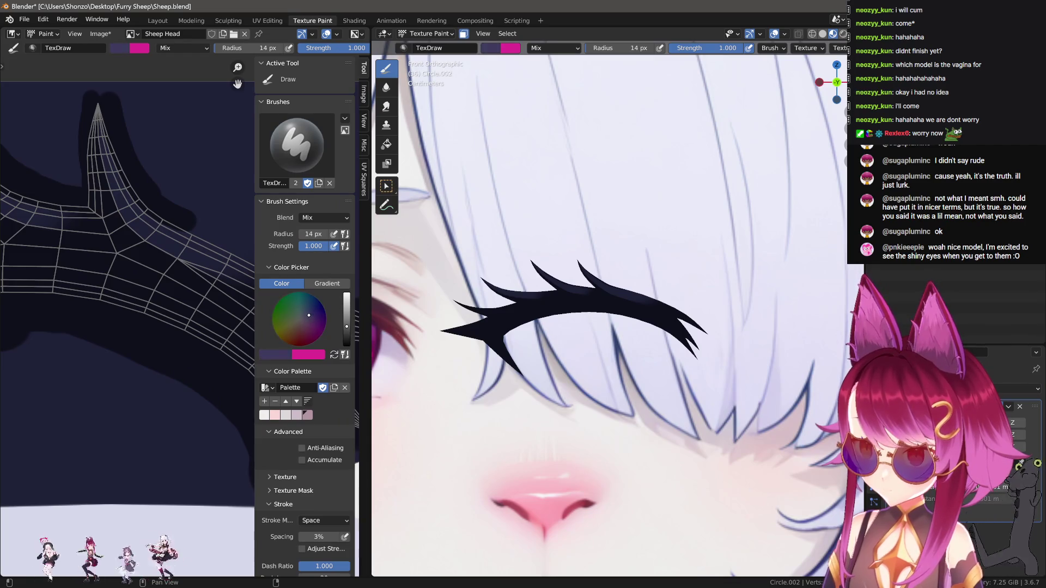
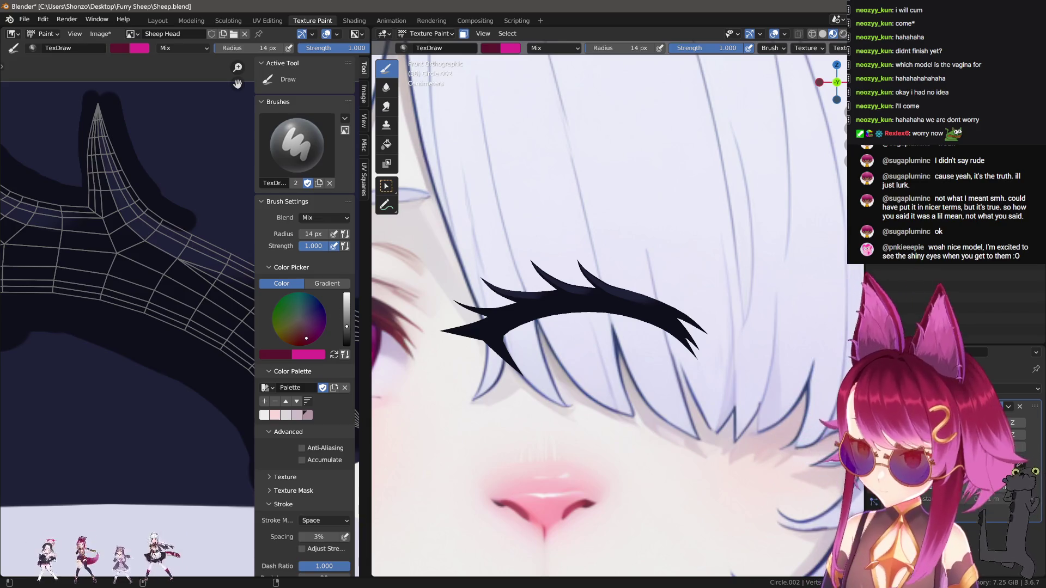
Paint a red patch onto the eyebrow's right tip with an enlarged brush.
scroll(128, 273, "up", 3)
key("n")
mouse_move(228, 354)
left_mouse_down()
mouse_move(229, 436)
mouse_move(258, 412)
left_mouse_up()
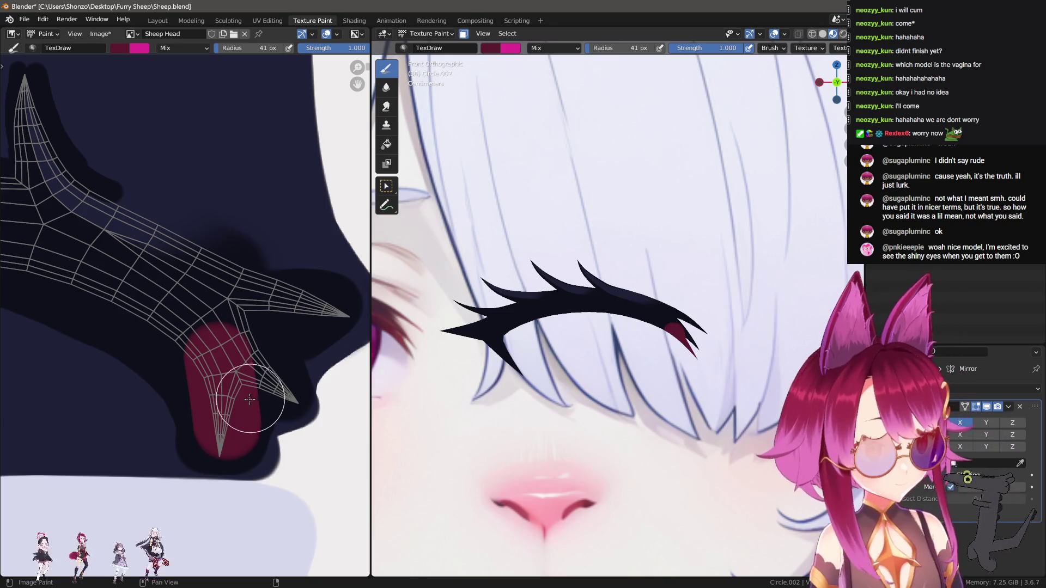
scroll(250, 399, "down", 2)
scroll(249, 399, "up", 4)
key("ctrl+z")
key("n")
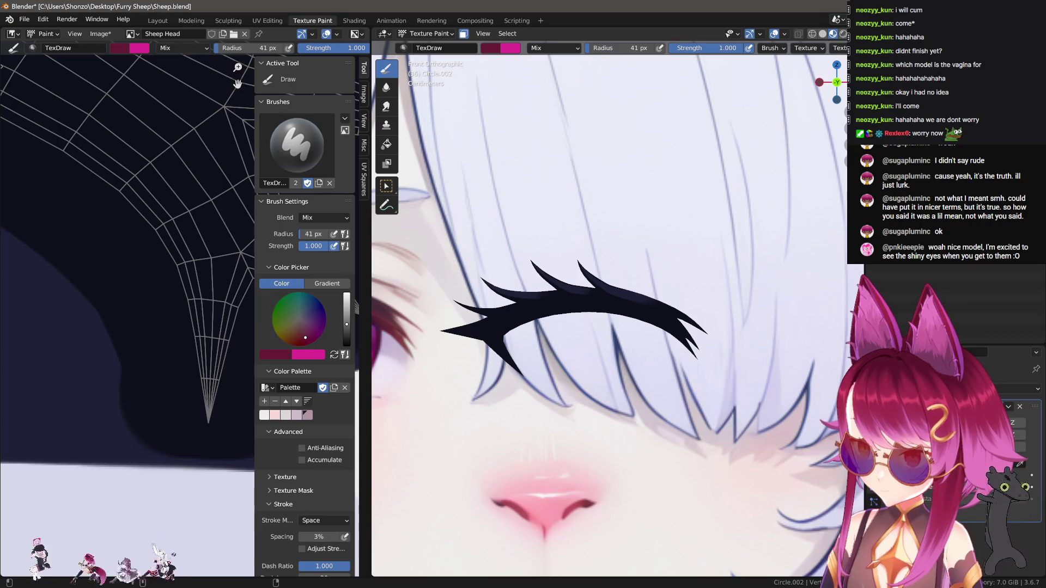
key("n")
scroll(164, 308, "up", 3)
mouse_move(194, 251)
left_mouse_down()
mouse_move(205, 350)
mouse_move(234, 347)
left_mouse_up()
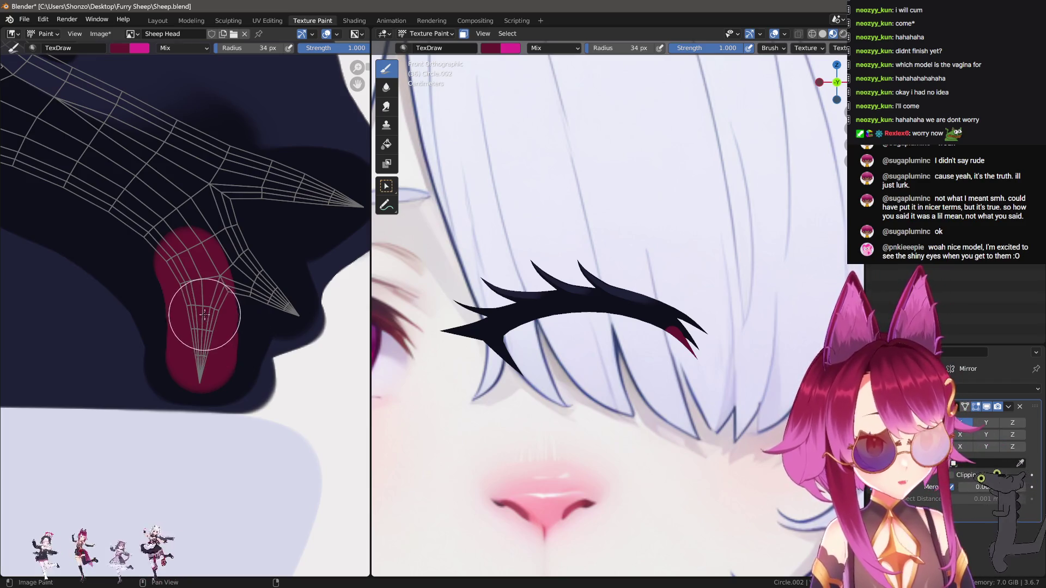
key("bracketright")
key("bracketright")
key("bracketright")
mouse_move(210, 305)
left_mouse_down()
mouse_move(272, 163)
mouse_move(252, 312)
mouse_move(331, 175)
mouse_move(219, 270)
left_mouse_up()
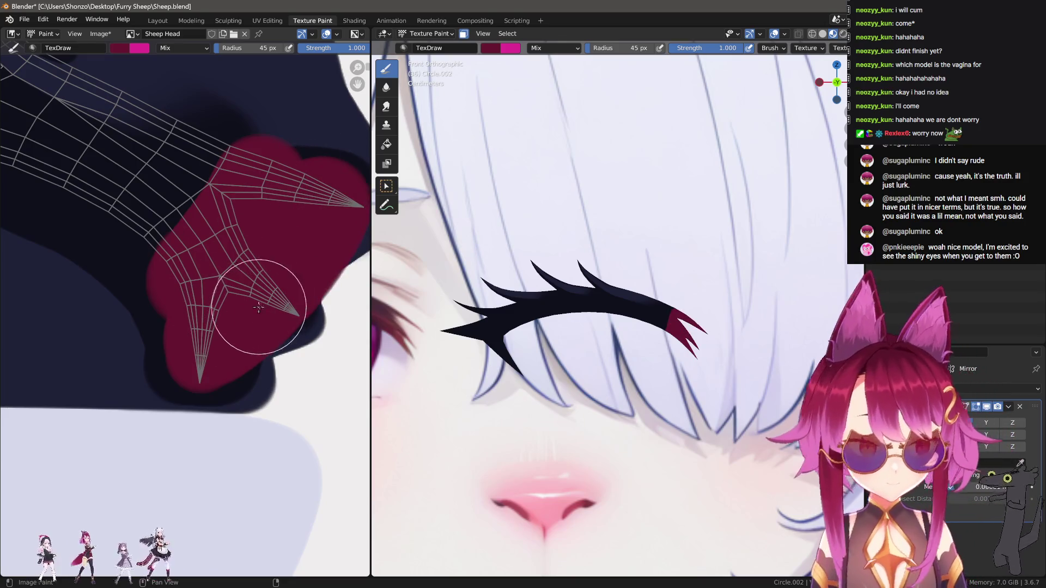
Try a wide straight red band with Line stroke at 112 px, then undo it.
middle_click_drag(269, 256, 273, 311)
key("e")
left_click(225, 338)
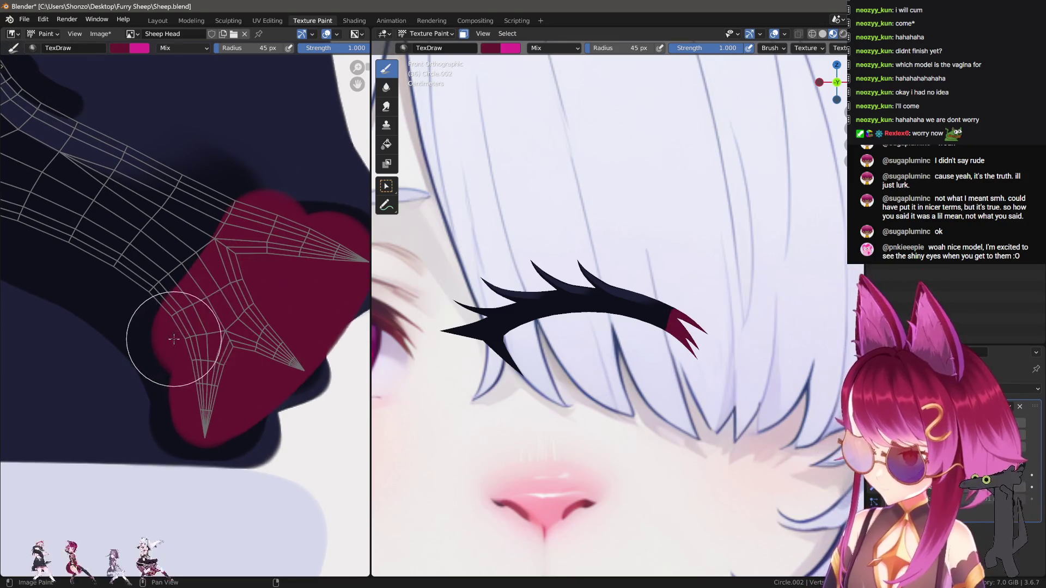
key("f")
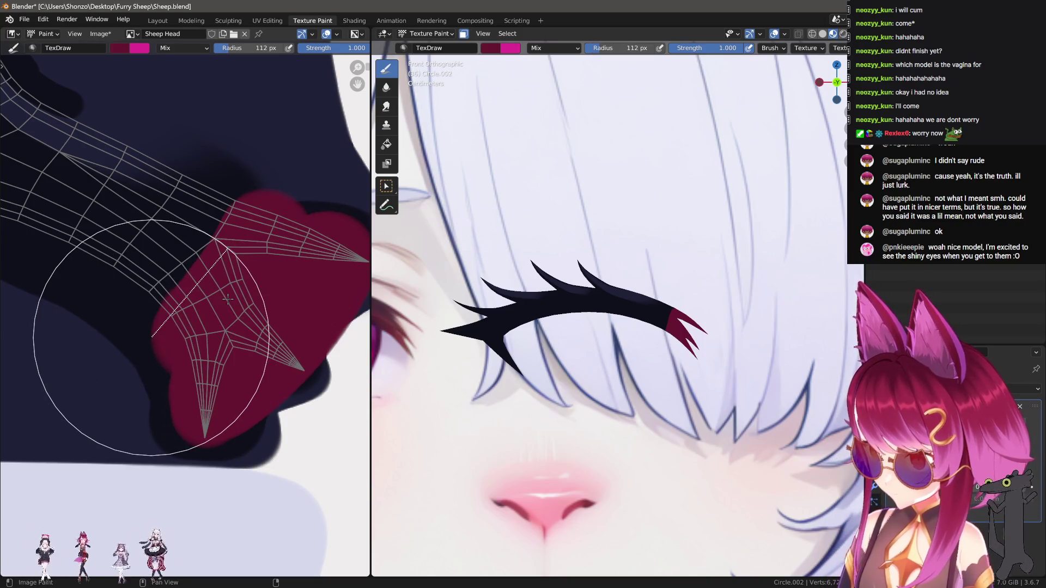
left_click_drag(228, 299, 202, 308)
key("e")
left_click(186, 273)
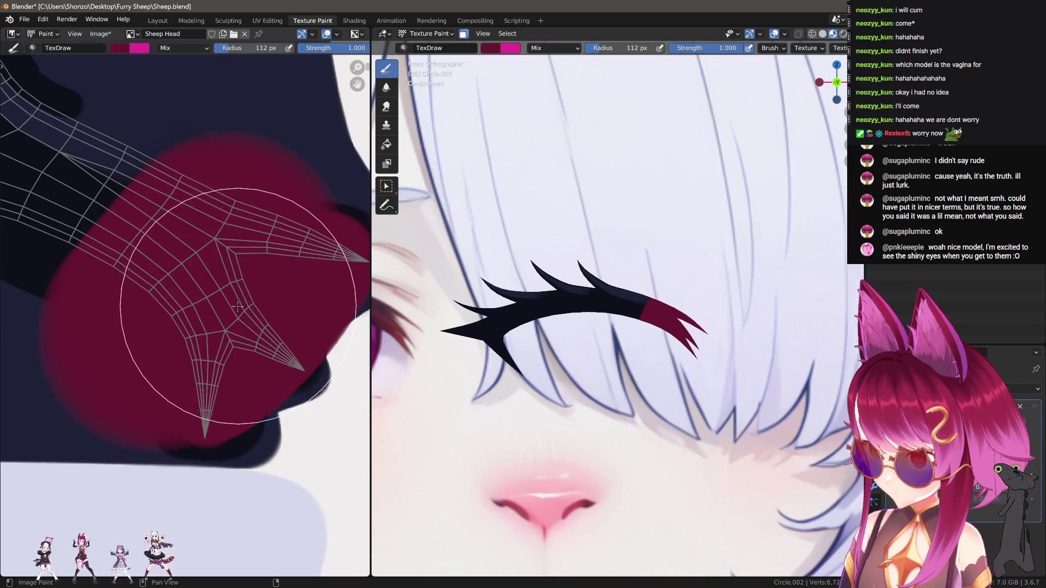
middle_click_drag(238, 306, 236, 355)
key("ctrl+z")
Set a softer falloff preset and paint a soft red gradient over the tip at 148 px.
key("shift+e")
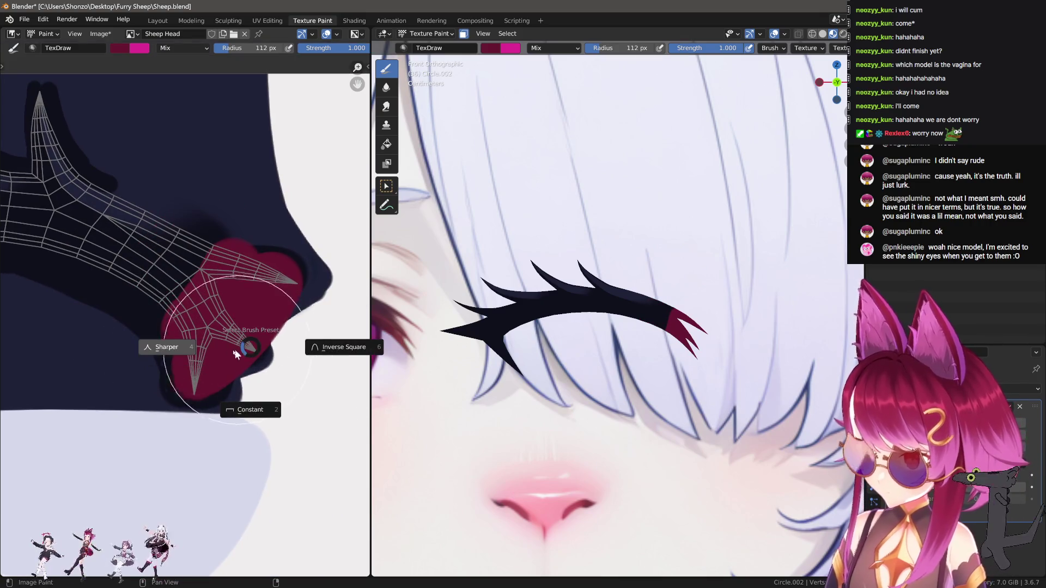
left_click(167, 347)
key("f")
left_click_drag(181, 309, 131, 360)
key("f")
left_click(196, 349)
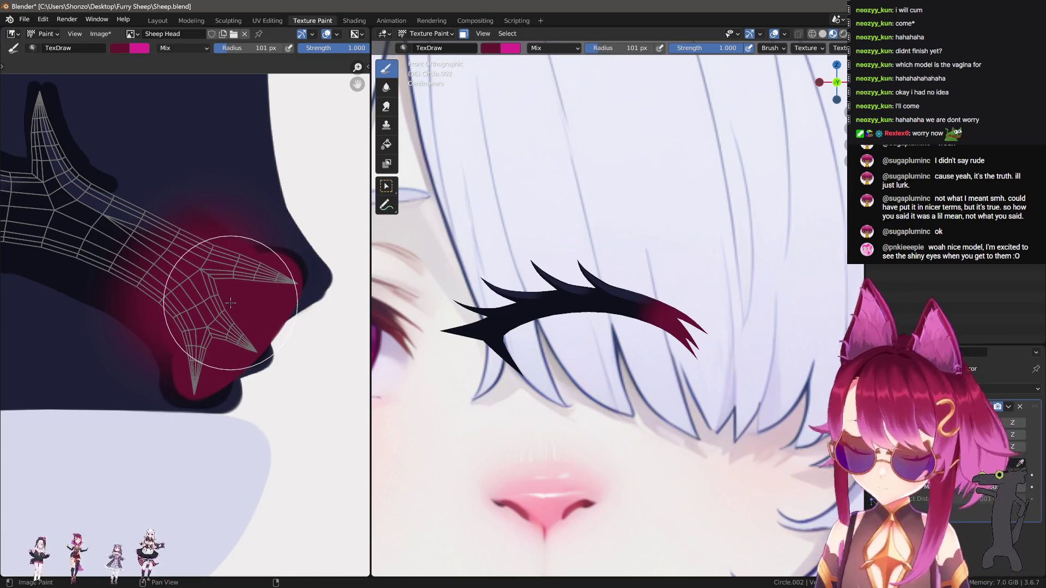
key("ctrl+z")
key("f")
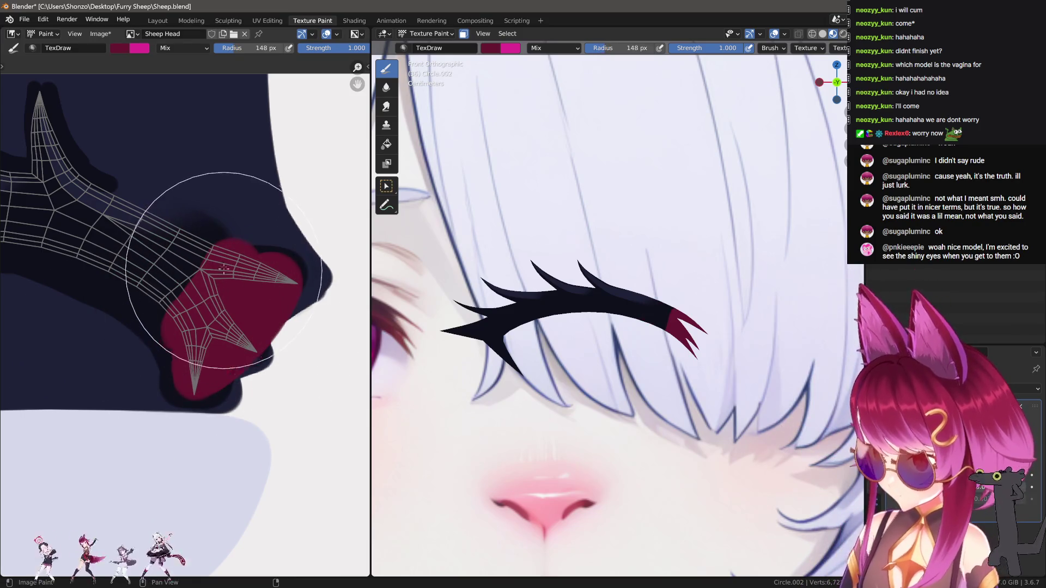
left_click(178, 325)
mouse_move(177, 326)
left_mouse_down()
mouse_move(140, 315)
mouse_move(198, 303)
left_mouse_up()
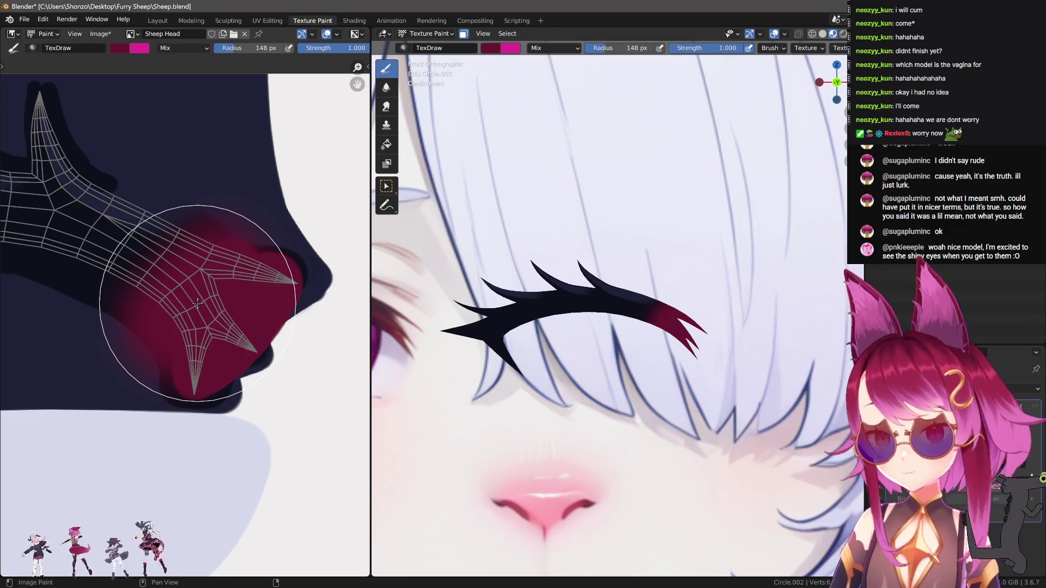
scroll(197, 303, "up", 3)
Smear the red edge around the horn tip into the dark brow with the Smear brush.
key("s")
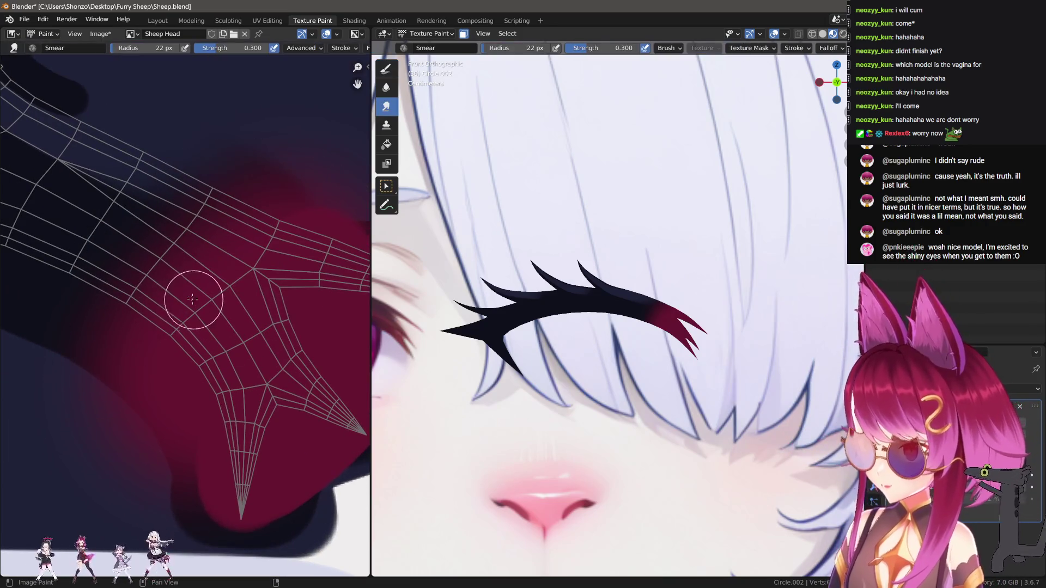
scroll(224, 296, "down", 2)
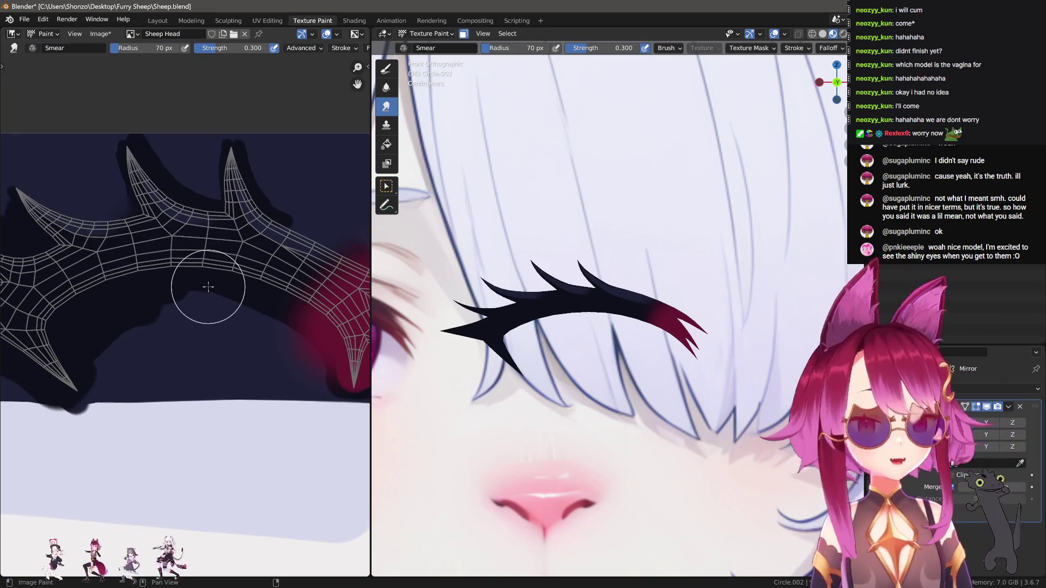
scroll(140, 222, "down", 2)
key("d")
scroll(210, 245, "up", 2)
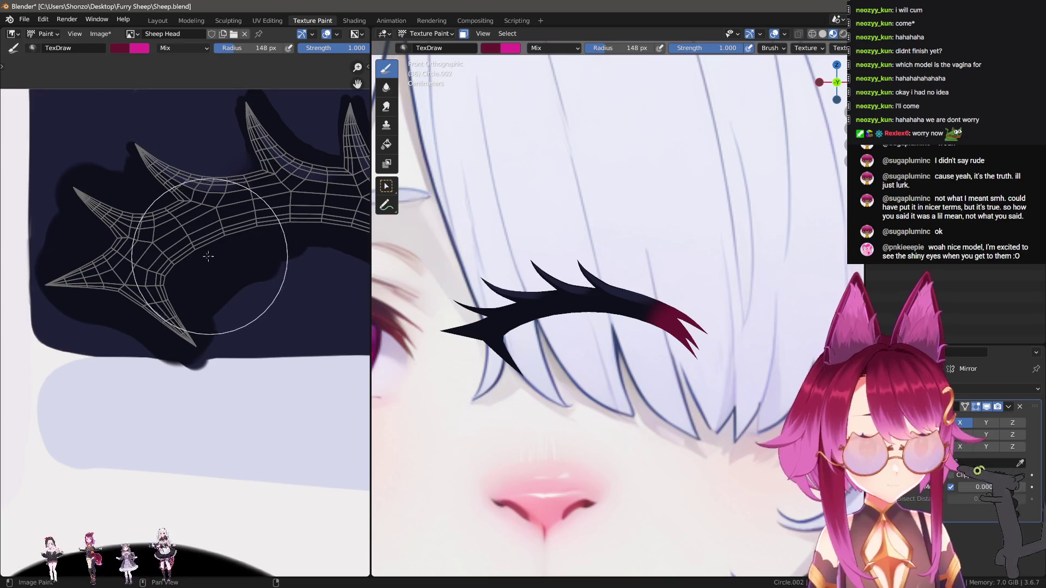
scroll(245, 257, "down", 3)
scroll(311, 333, "up", 4)
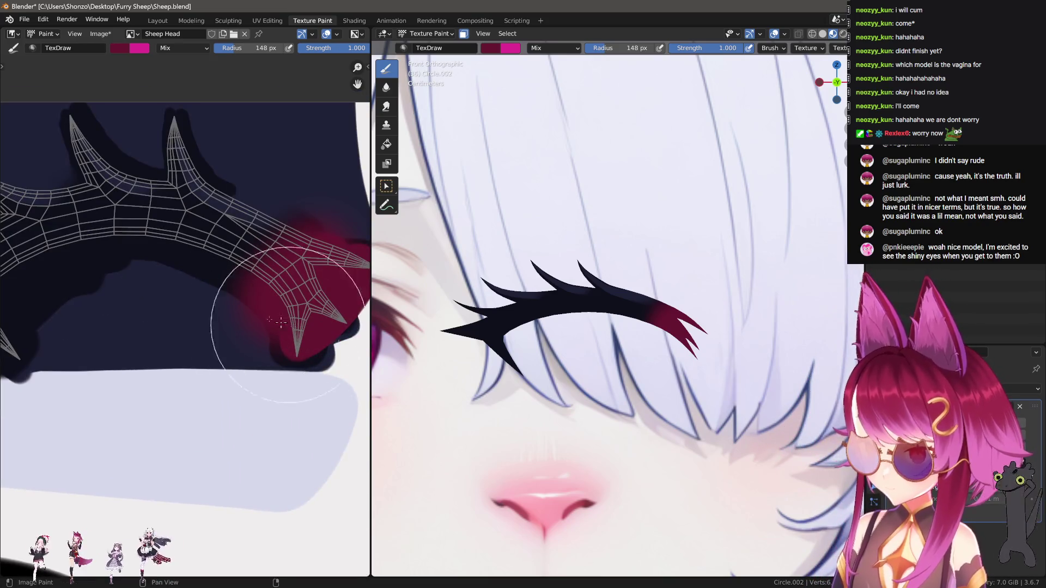
scroll(281, 322, "down", 2)
scroll(158, 302, "up", 4)
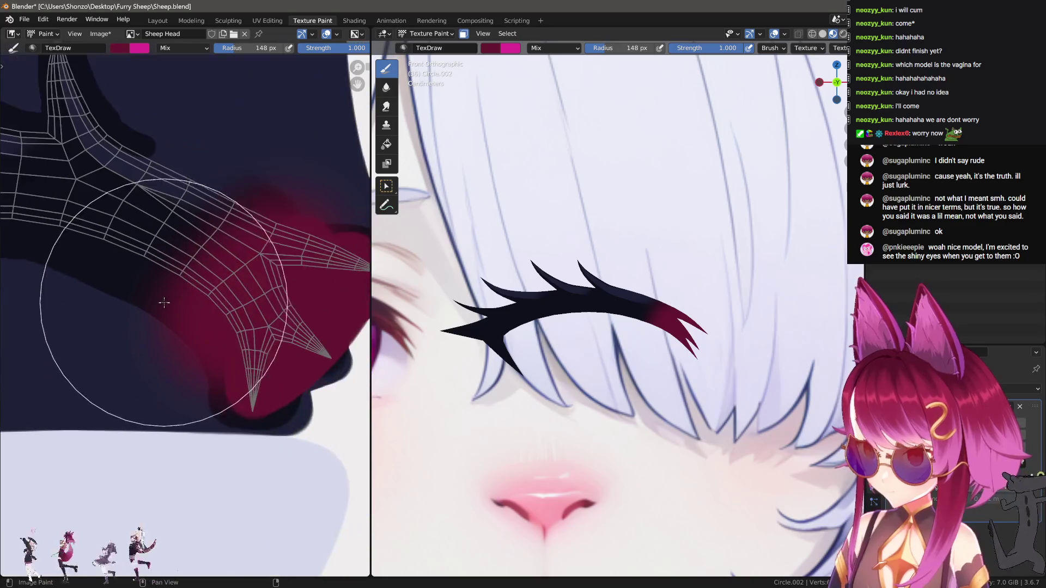
key("s")
mouse_move(187, 245)
left_mouse_down()
mouse_move(222, 245)
mouse_move(210, 268)
mouse_move(234, 300)
mouse_move(163, 291)
mouse_move(231, 290)
mouse_move(163, 294)
mouse_move(60, 273)
mouse_move(129, 288)
left_mouse_up()
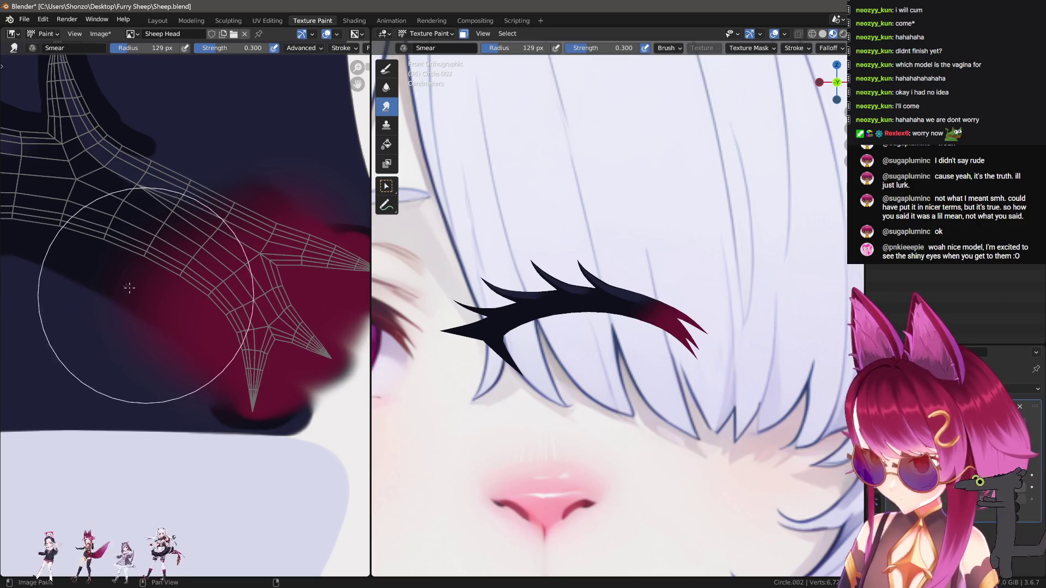
Smear the red further left at 105 px, then return to Draw and show the colour sidebar.
key("f")
left_click(289, 207)
mouse_move(251, 214)
left_mouse_down()
mouse_move(224, 208)
mouse_move(164, 231)
mouse_move(128, 264)
left_mouse_up()
key("d")
mouse_move(129, 275)
middle_mouse_down()
mouse_move(225, 269)
mouse_move(217, 233)
middle_mouse_up()
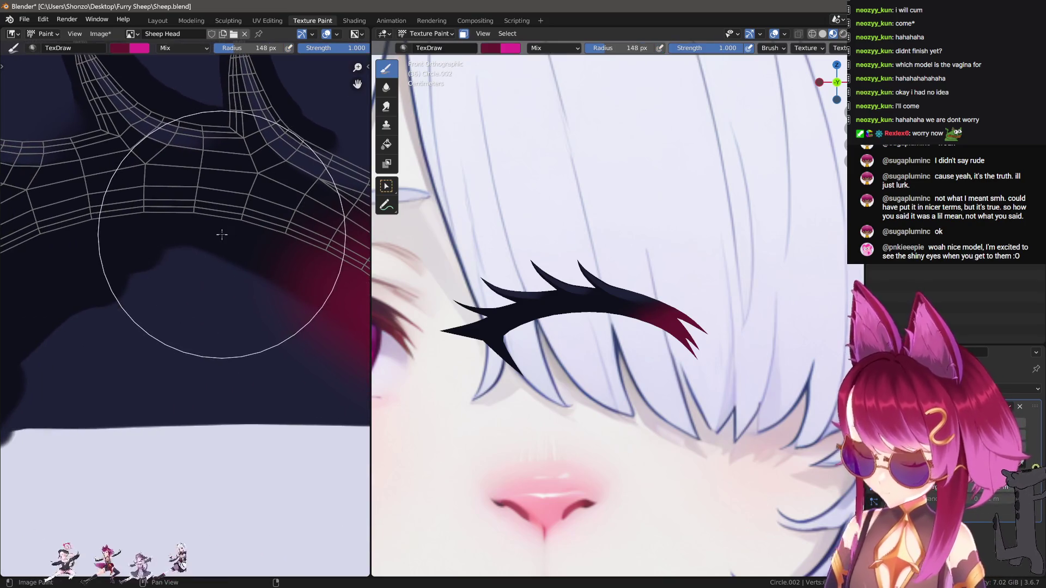
key("n")
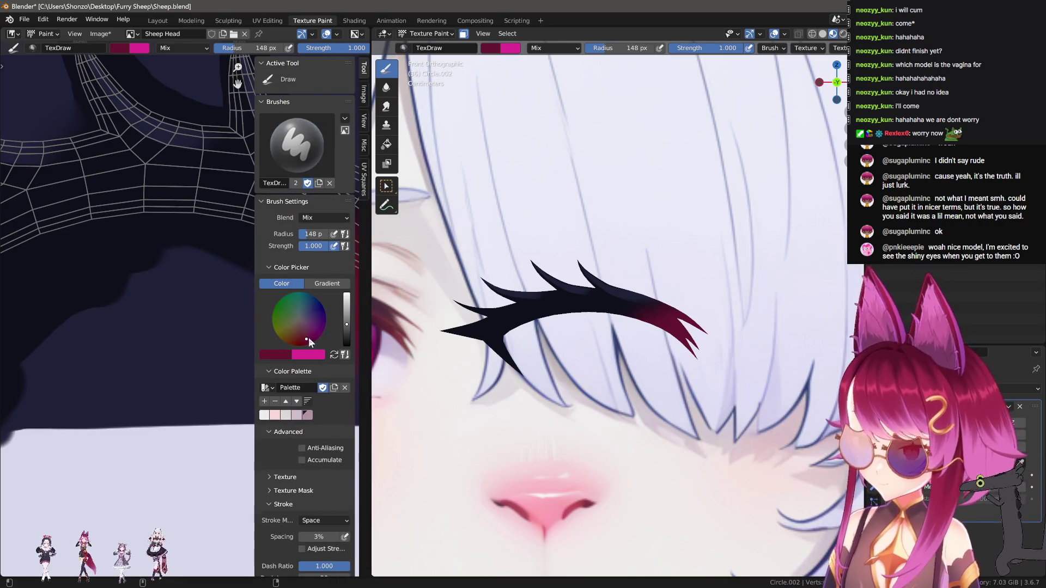
Lighten the paint to purple at 18 px and trial purple stripes across the brow, undoing them.
mouse_move(347, 327)
left_mouse_down()
mouse_move(346, 311)
mouse_move(347, 324)
left_mouse_up()
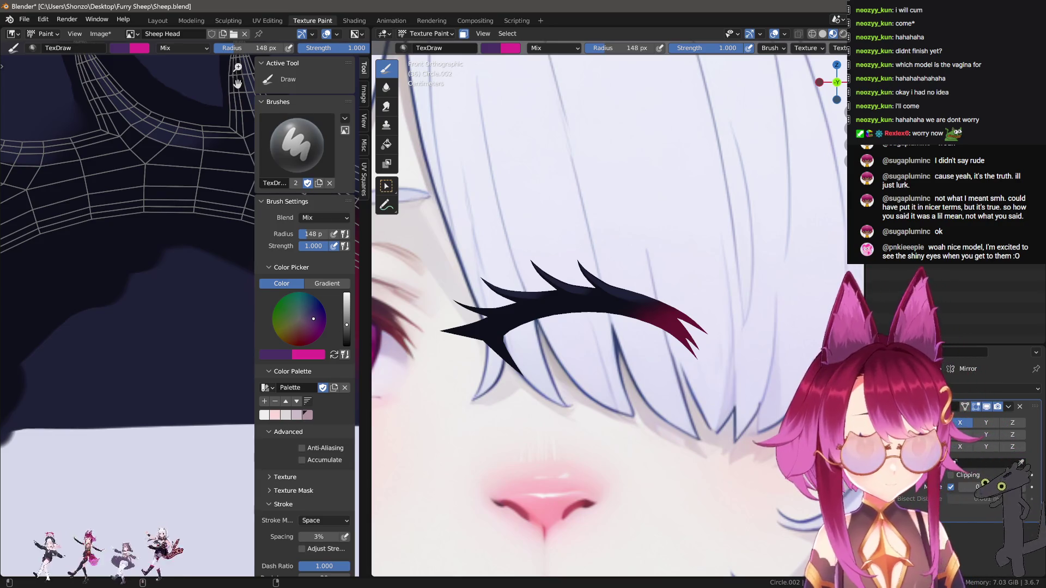
key("n")
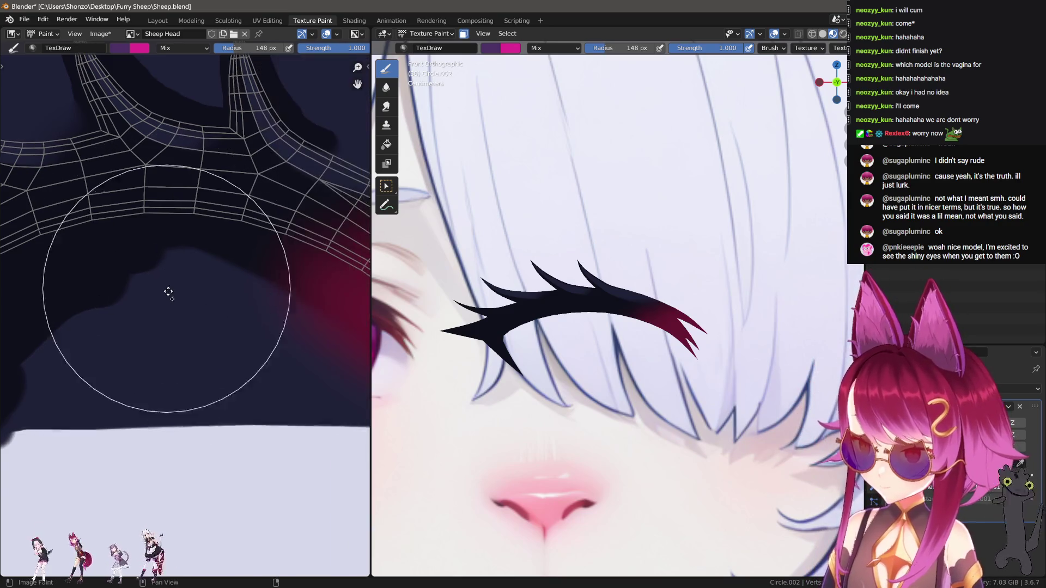
scroll(168, 291, "up", 3)
left_click_drag(81, 253, 247, 246)
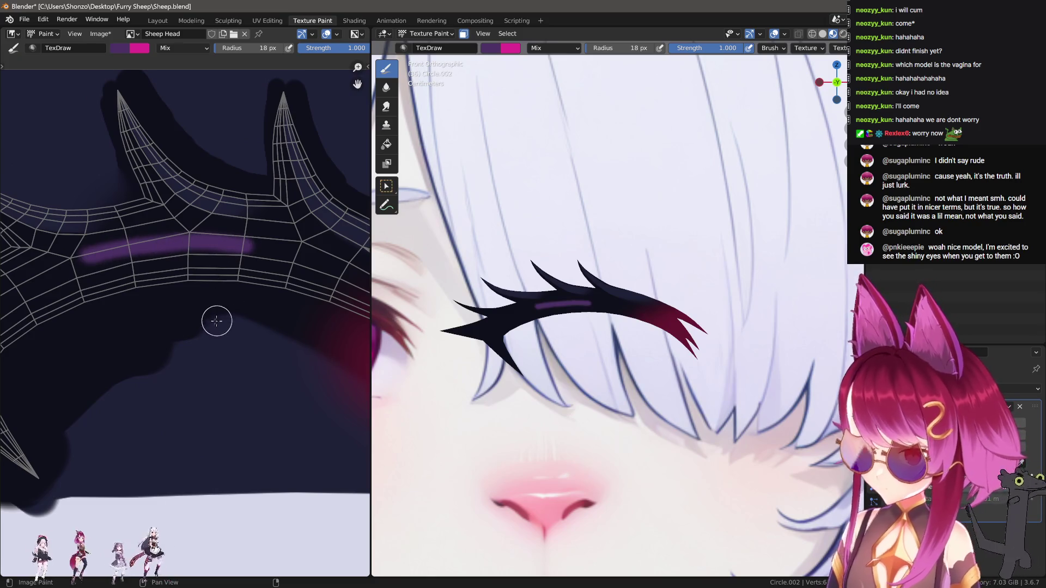
key("ctrl+z")
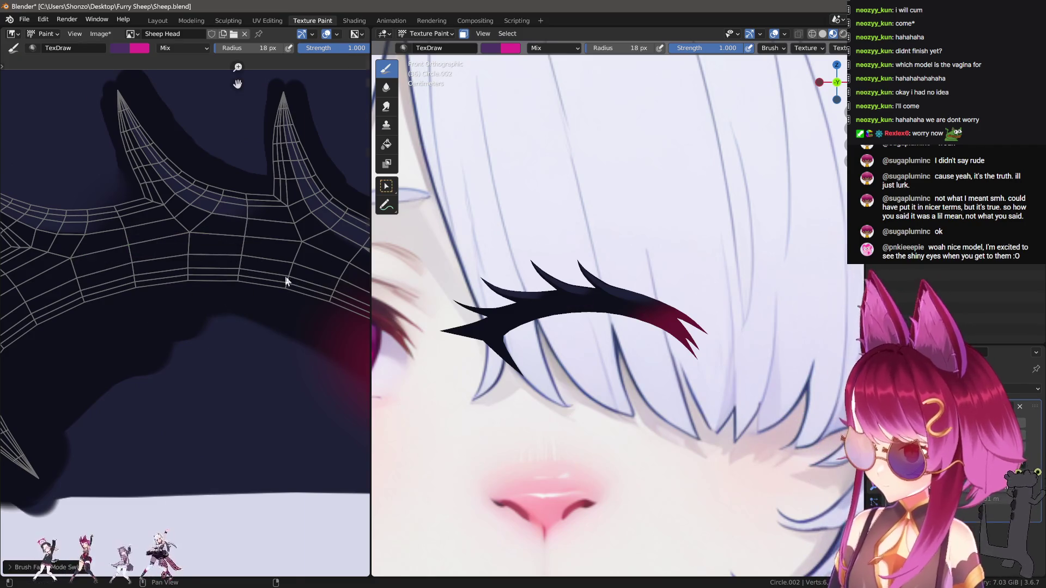
key("n")
left_click(277, 354)
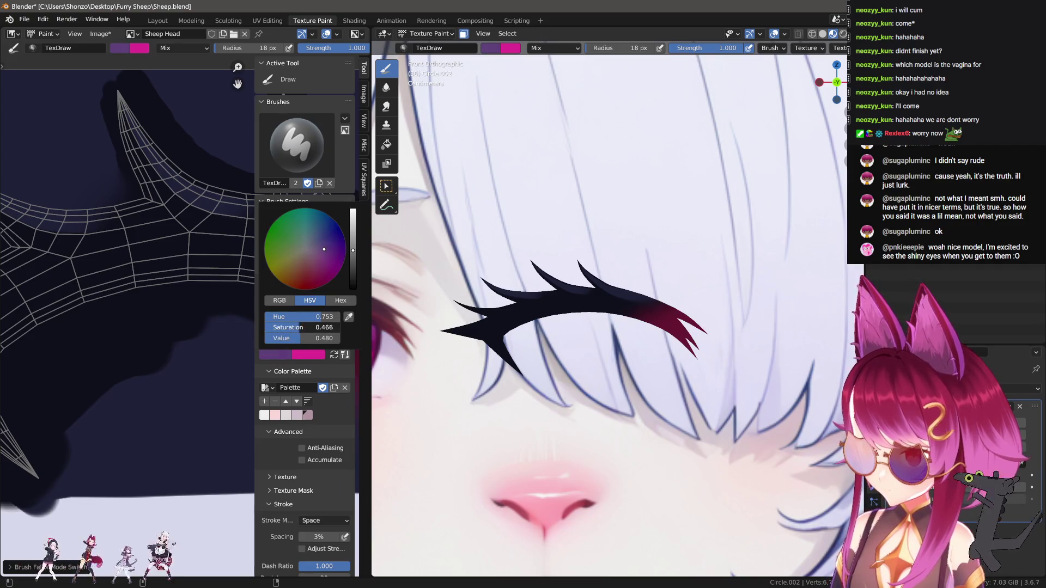
key("n")
left_click_drag(58, 262, 224, 242)
middle_click_drag(215, 324, 228, 283)
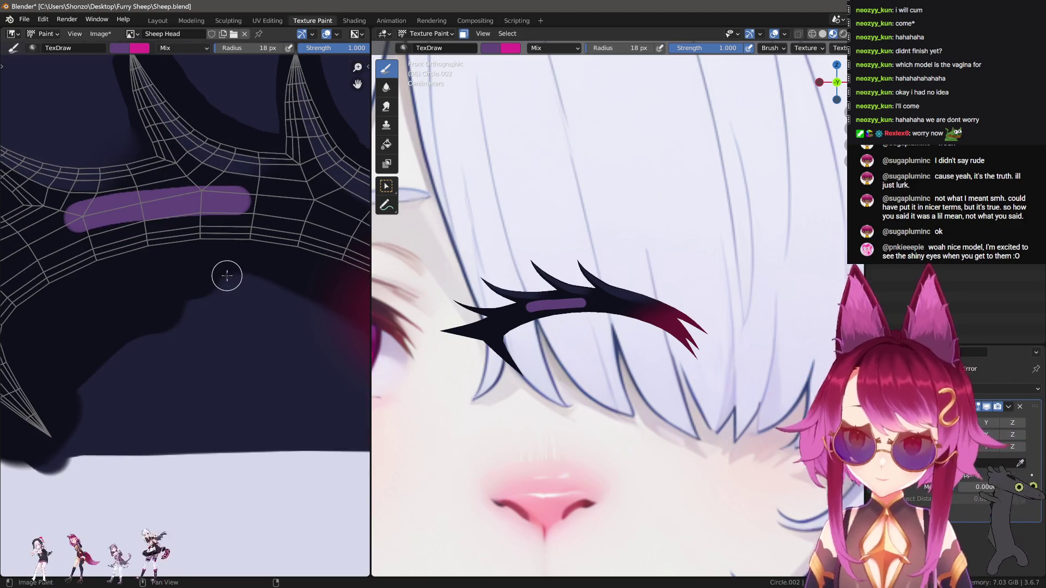
key("ctrl+z")
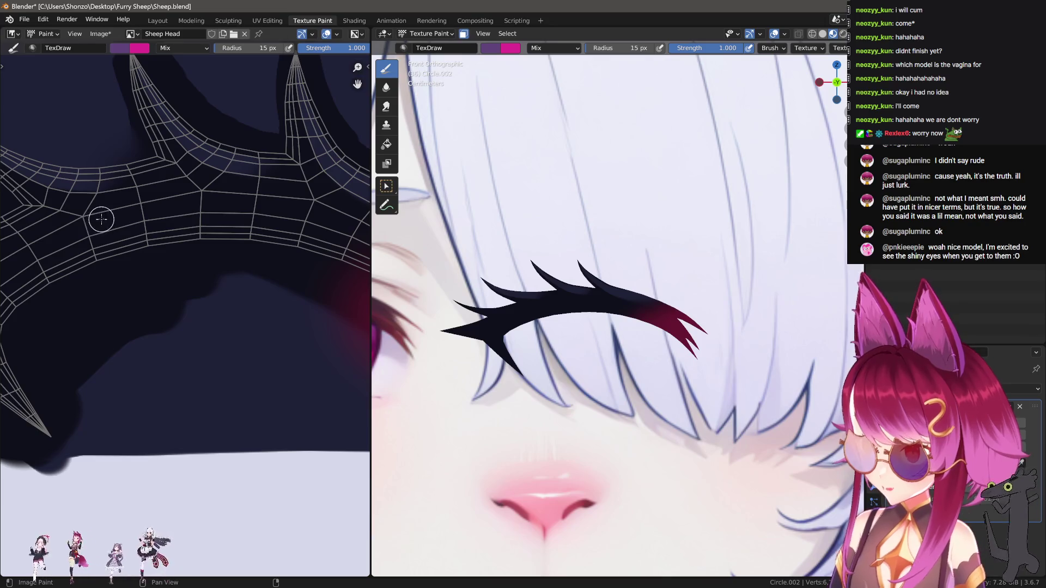
Paint a thinner purple stripe along the brow, undo an overlong extension, and pan to its end.
mouse_move(85, 223)
left_mouse_down()
mouse_move(267, 203)
mouse_move(341, 215)
mouse_move(356, 233)
left_mouse_up()
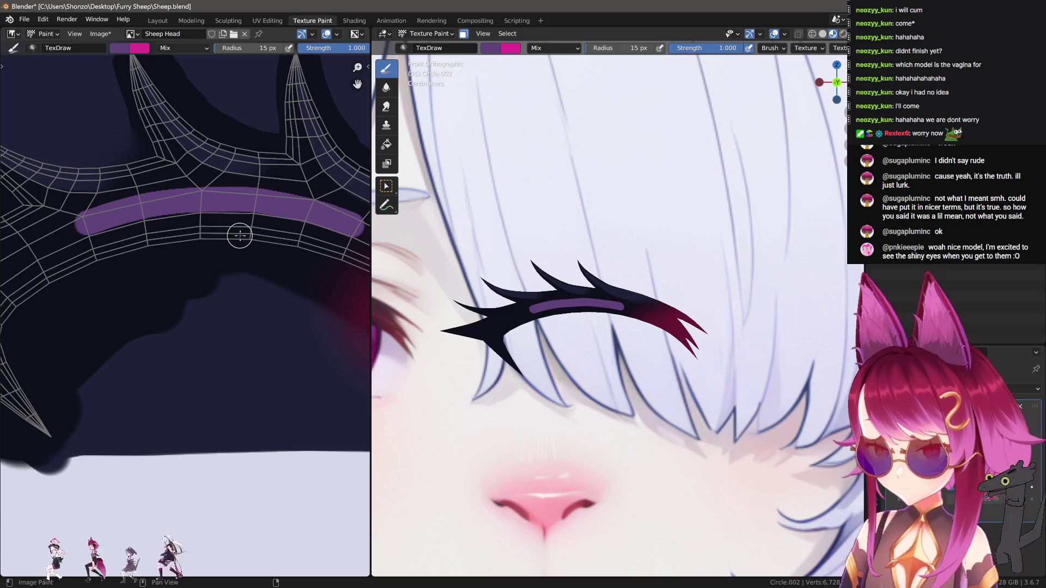
scroll(147, 245, "up", 2)
key("n")
key("n")
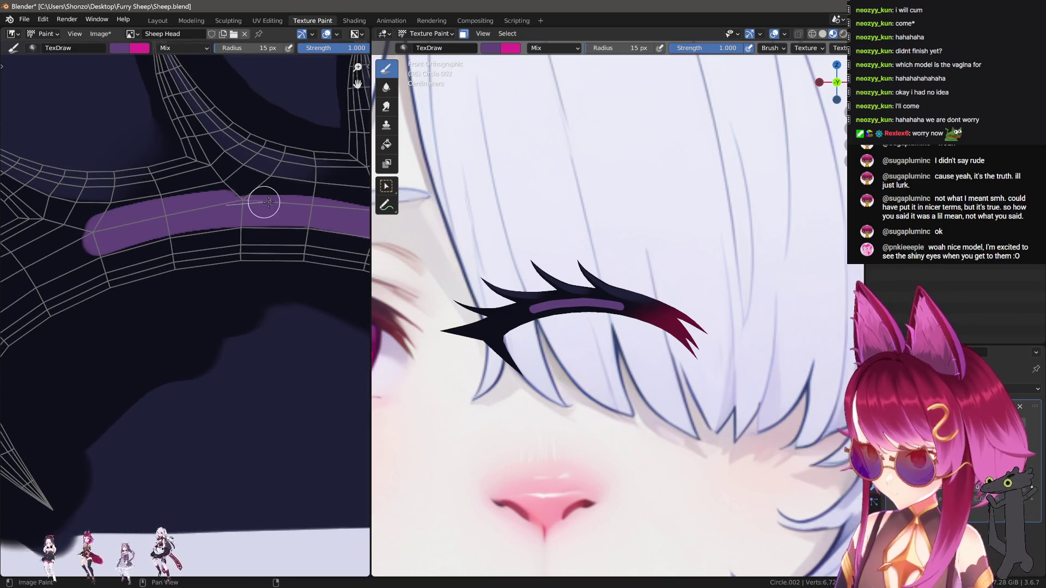
middle_click_drag(369, 217, 122, 208)
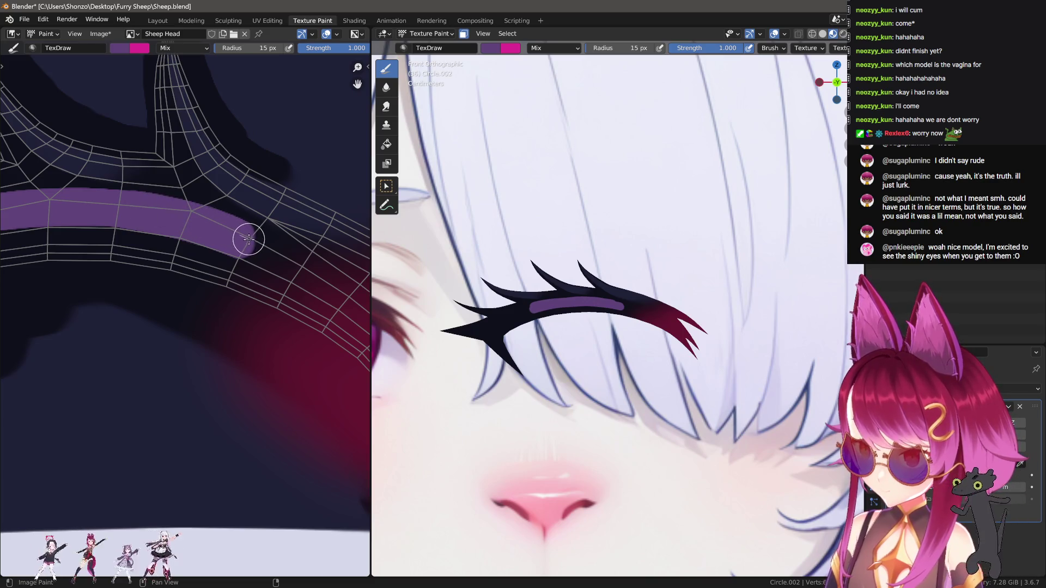
mouse_move(41, 252)
middle_mouse_down("ctrl")
mouse_move(144, 263)
mouse_move(294, 239)
middle_mouse_up("ctrl")
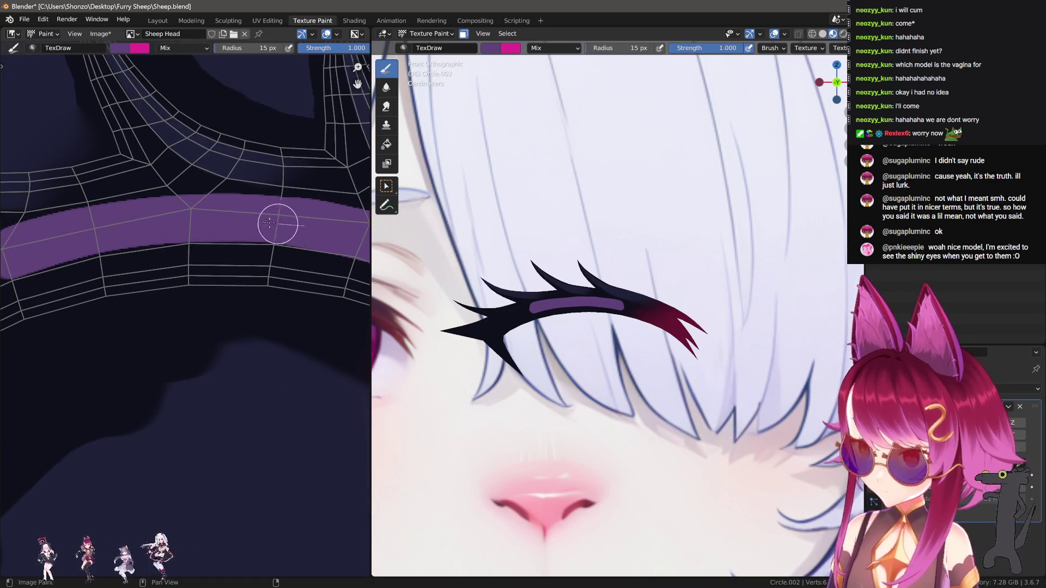
middle_click_drag(42, 248, 56, 245)
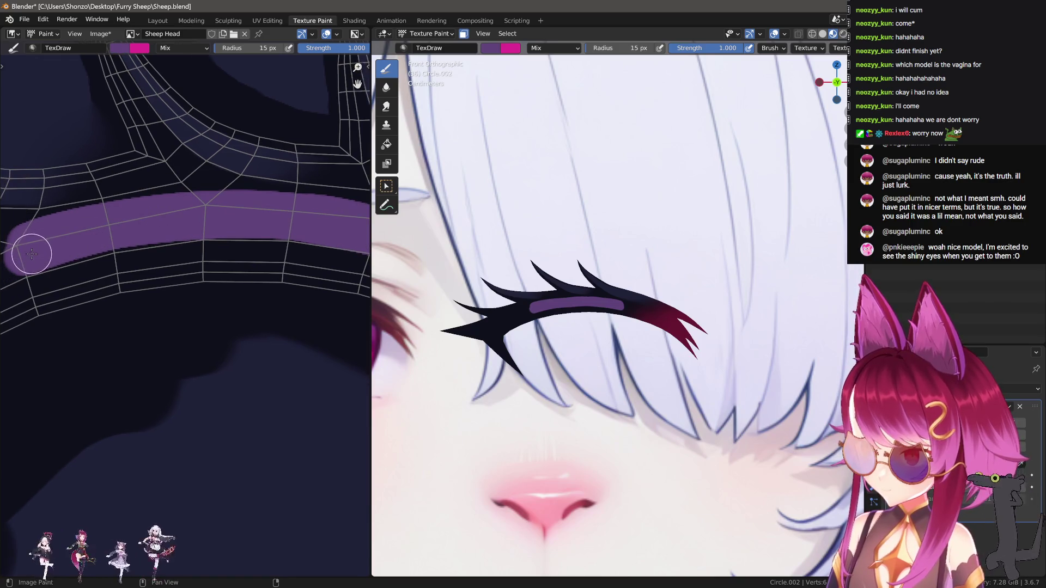
left_click_drag(113, 237, 217, 224)
key("ctrl+z")
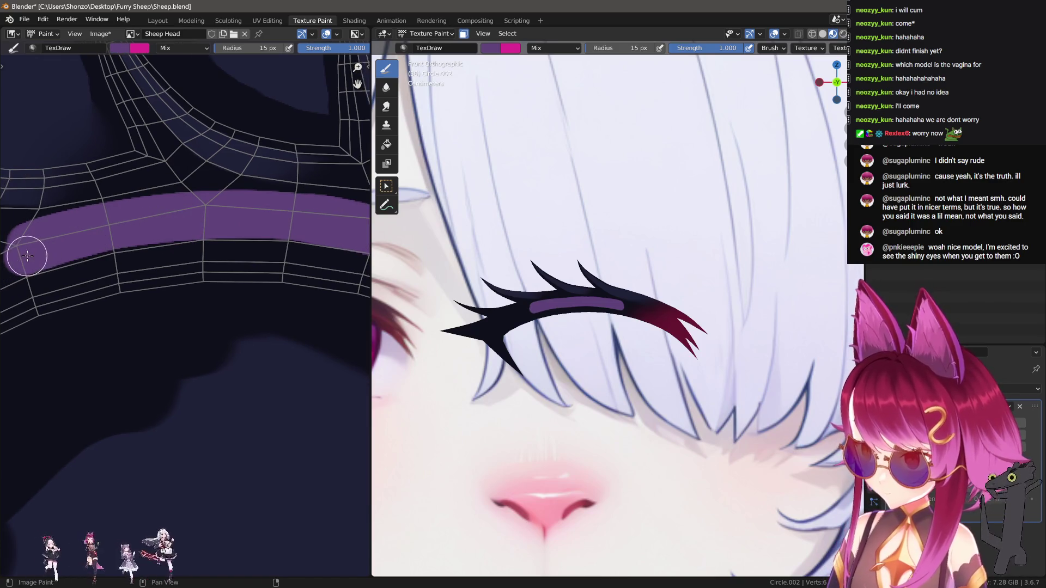
mouse_move(124, 265)
middle_mouse_down()
mouse_move(208, 313)
mouse_move(246, 303)
middle_mouse_up()
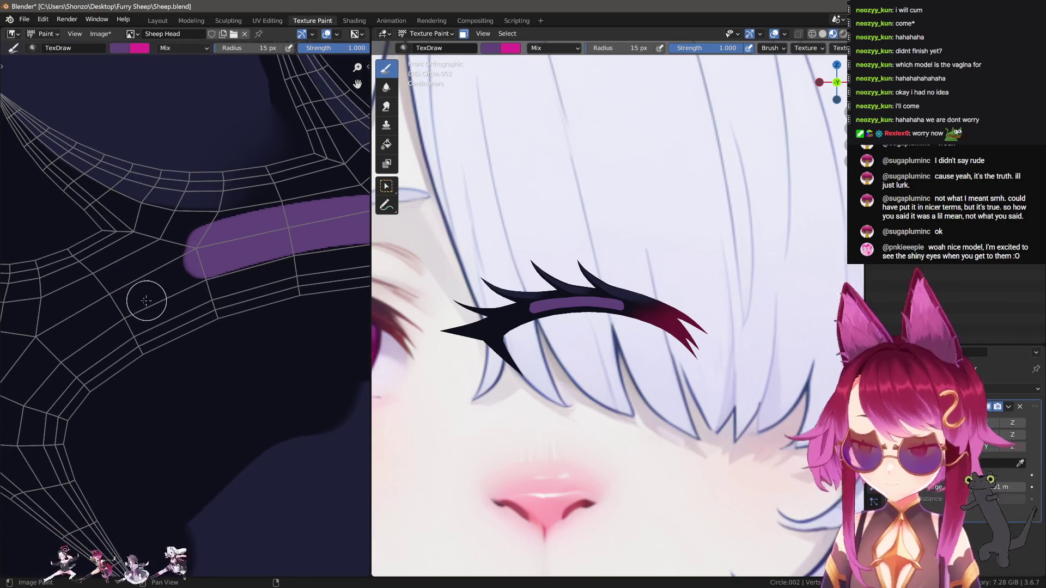
middle_click_drag(139, 299, 117, 252)
Smear the purple stripe's left end down-left with a 54 px Smear brush.
key("shift+space")
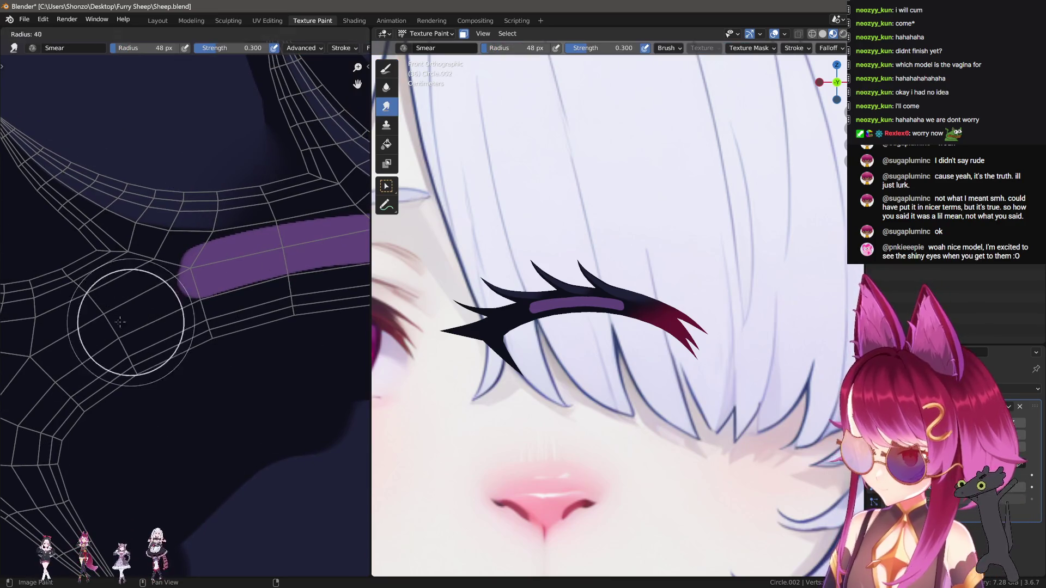
mouse_move(200, 282)
left_mouse_down()
mouse_move(147, 305)
mouse_move(199, 335)
left_mouse_up()
key("n")
key("n")
scroll(162, 273, "up", 2)
key("e")
key("Escape")
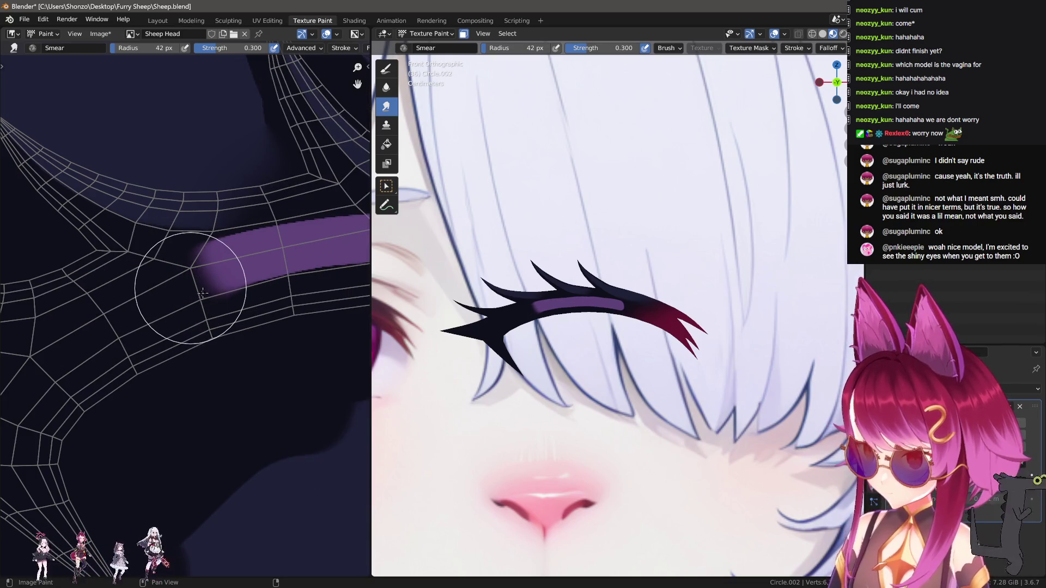
middle_click_drag(202, 293, 213, 286)
key("f")
left_click(243, 292)
mouse_move(172, 292)
left_mouse_down()
mouse_move(118, 313)
mouse_move(147, 305)
mouse_move(93, 359)
left_mouse_up()
middle_click_drag(92, 359, 155, 332)
Smear the stripe further left and soften its rounded end into a gradient at 55 px.
key("f")
left_click(234, 305)
mouse_move(234, 305)
left_mouse_down()
mouse_move(204, 306)
mouse_move(117, 365)
left_mouse_up()
middle_click_drag(78, 346, 129, 339)
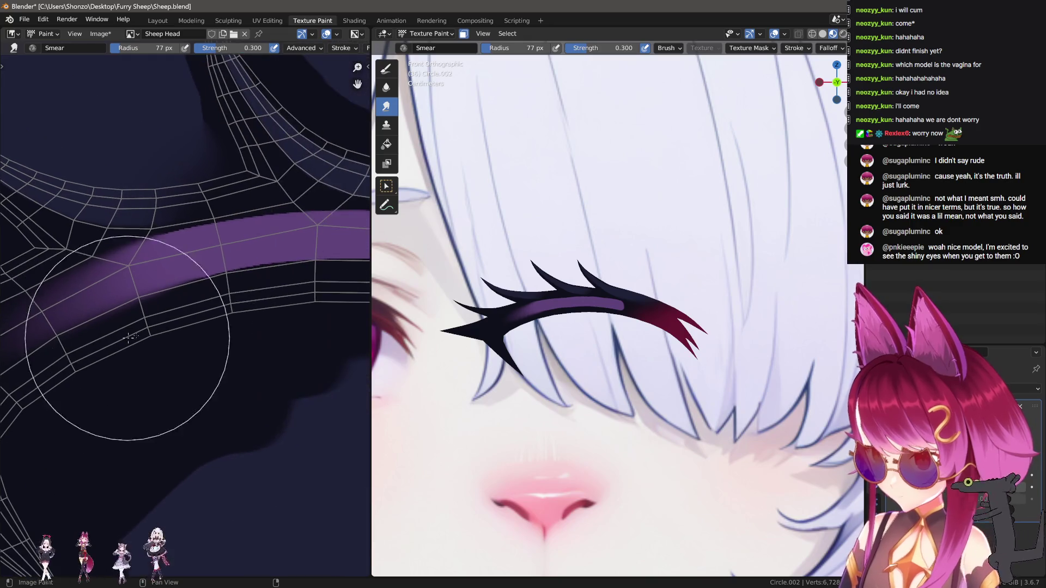
key("f")
left_click(190, 273)
mouse_move(187, 253)
middle_mouse_down()
mouse_move(211, 224)
mouse_move(201, 263)
middle_mouse_up()
mouse_move(188, 320)
left_mouse_down()
mouse_move(240, 318)
mouse_move(292, 347)
mouse_move(277, 336)
mouse_move(287, 345)
mouse_move(259, 345)
left_mouse_up()
Set Sphere falloff and a 24 px brush, then blend the stripe end into the red.
key("f")
left_click(188, 316)
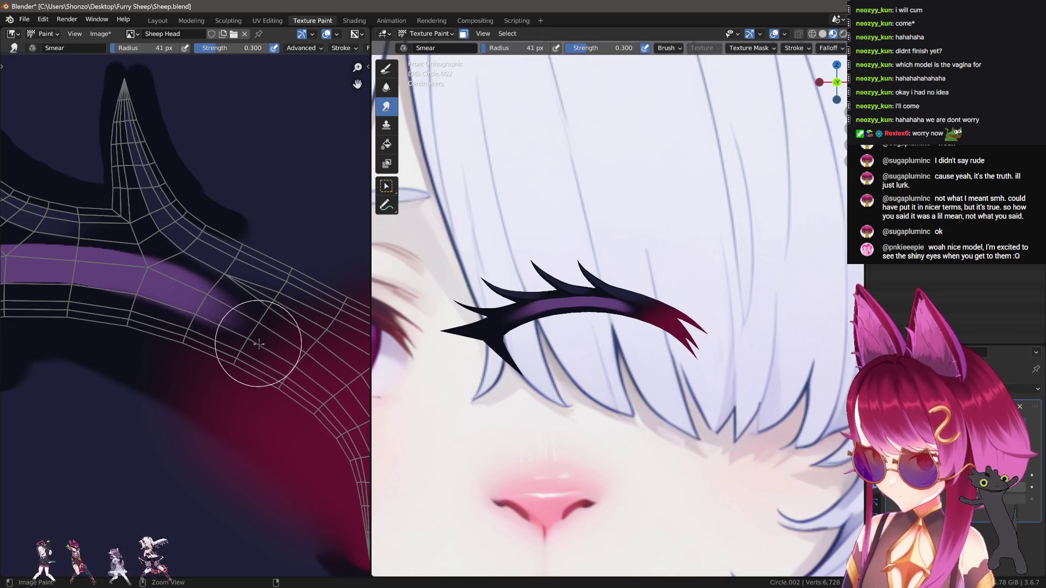
key("shift+e")
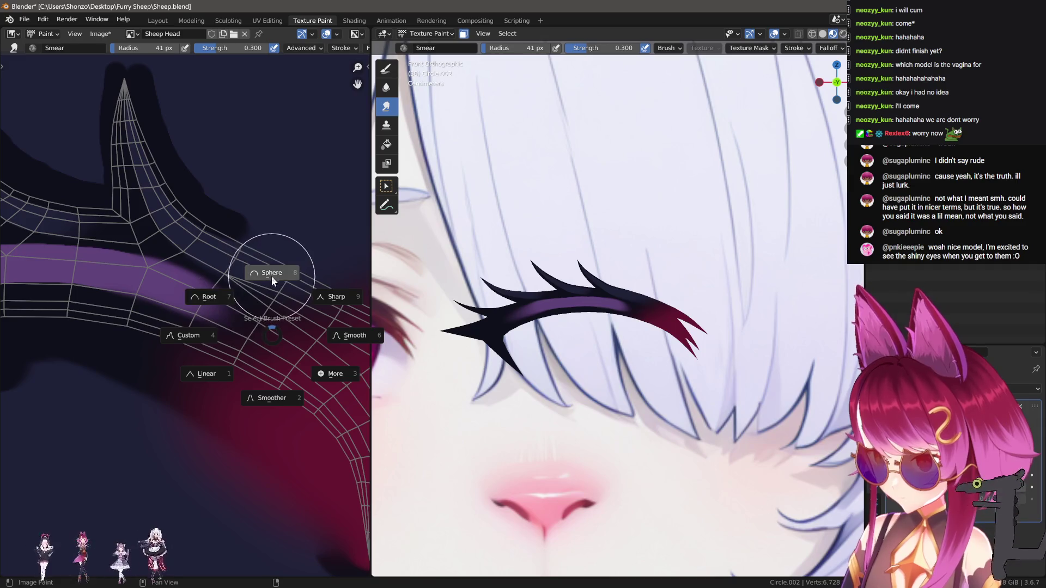
left_click(271, 276)
key("shift+e")
key("Escape")
key("f")
left_click(226, 308)
mouse_move(227, 307)
left_mouse_down()
mouse_move(289, 336)
mouse_move(170, 291)
left_mouse_up()
mouse_move(267, 336)
left_mouse_down()
mouse_move(169, 289)
mouse_move(283, 346)
mouse_move(160, 283)
mouse_move(278, 339)
mouse_move(164, 286)
mouse_move(256, 329)
mouse_move(218, 307)
mouse_move(118, 271)
left_mouse_up()
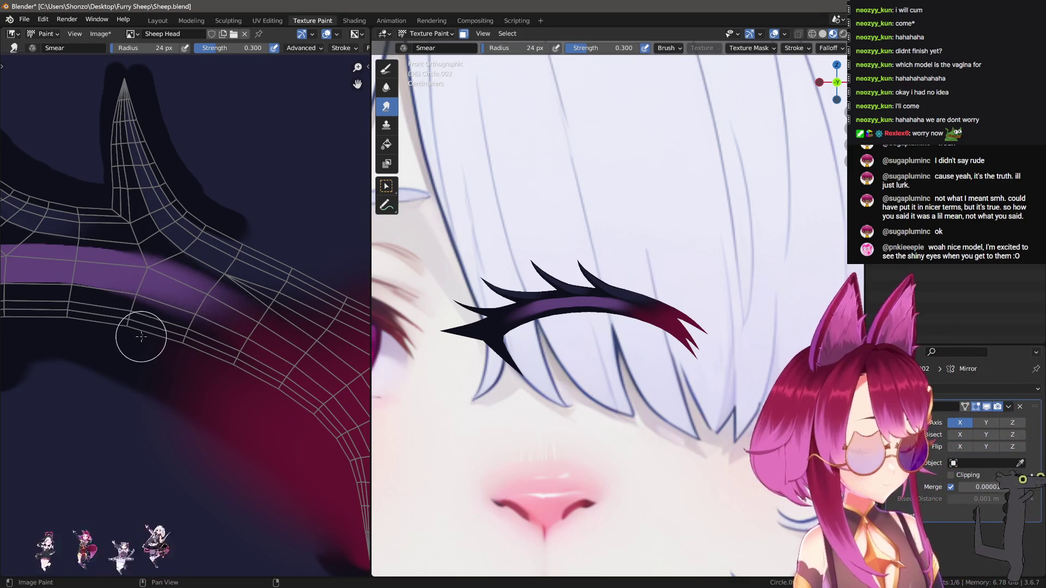
With a 65 px Draw brush, paint dark over the red area and along the brow band's edge.
scroll(179, 366, "up", 3)
key("f")
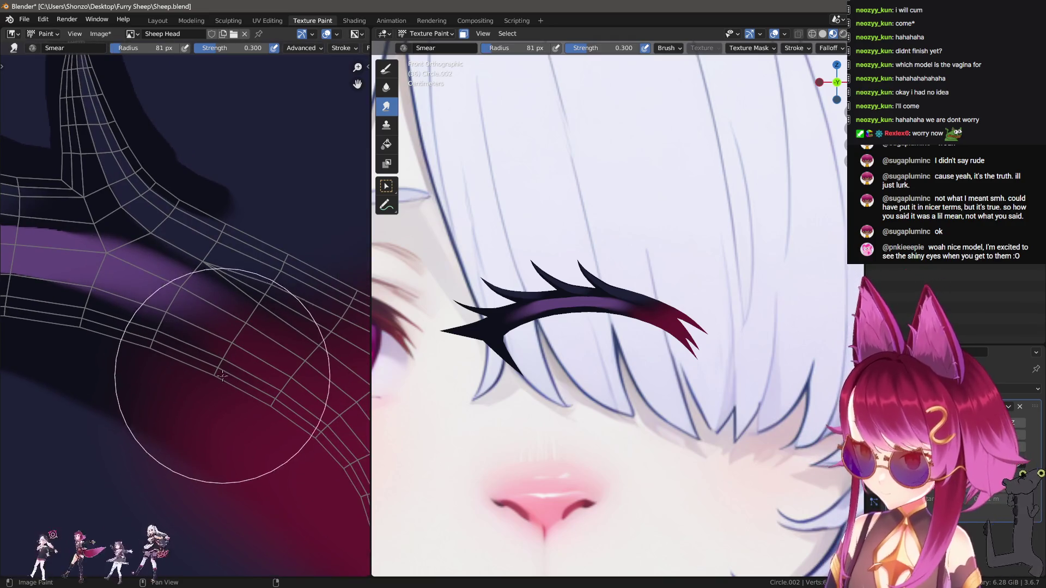
key("f")
left_click(233, 374)
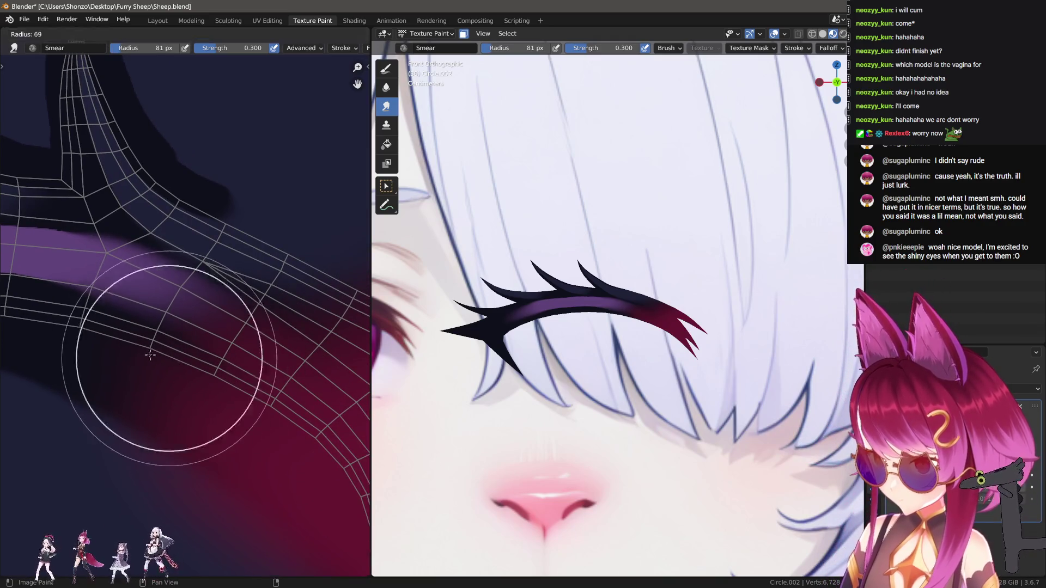
key("f")
left_click(166, 342)
scroll(154, 342, "left", 3, "ctrl")
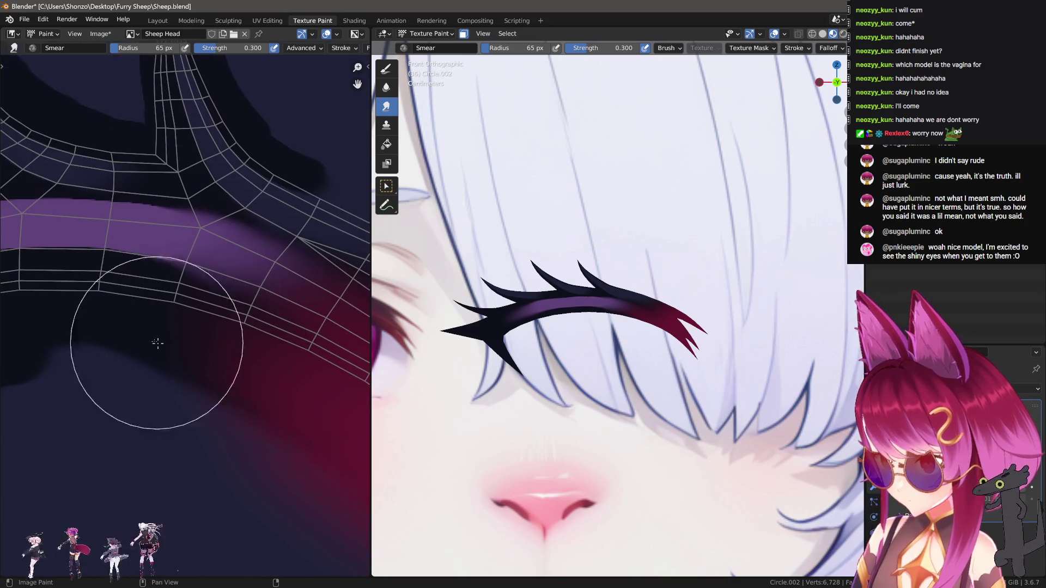
key("d")
mouse_move(210, 309)
left_mouse_down()
mouse_move(318, 362)
mouse_move(368, 468)
left_mouse_up()
scroll(254, 427, "down", 3)
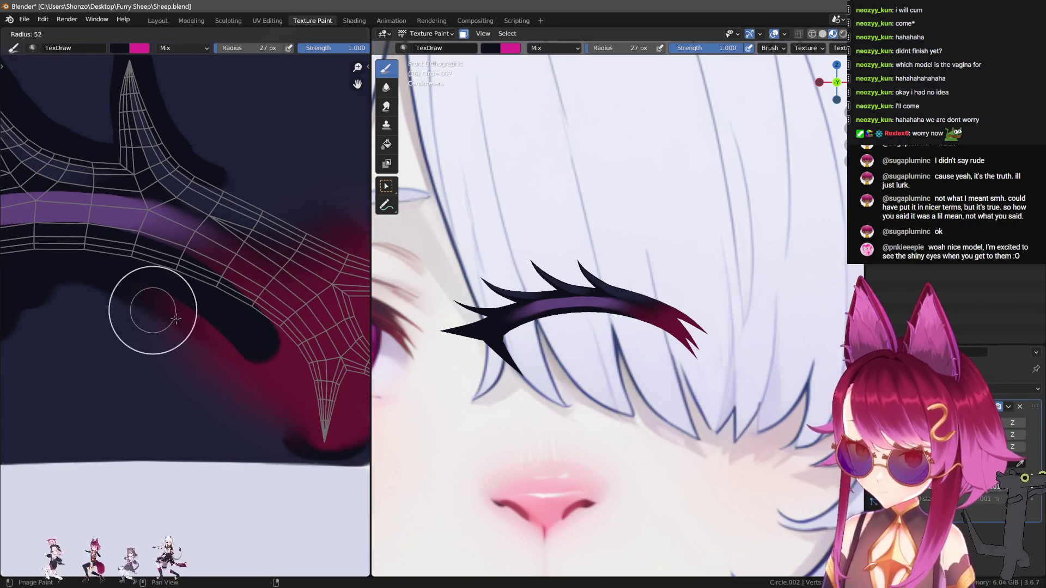
scroll(175, 374, "up", 3)
key("s")
key("d")
mouse_move(122, 316)
left_mouse_down()
mouse_move(71, 354)
mouse_move(70, 305)
mouse_move(154, 329)
mouse_move(139, 346)
mouse_move(98, 321)
mouse_move(218, 349)
mouse_move(322, 432)
mouse_move(394, 546)
left_mouse_up()
Paint the crimson area below the brow and the band dark navy down to its tip.
middle_click_drag(261, 479, 183, 330)
scroll(183, 329, "down", 1)
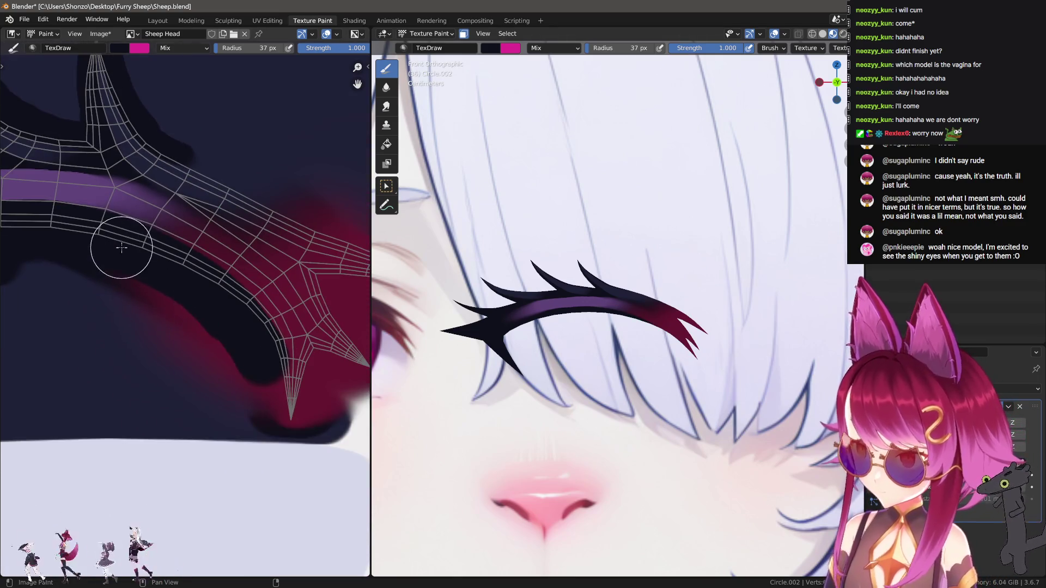
mouse_move(100, 240)
left_mouse_down()
mouse_move(191, 280)
mouse_move(253, 334)
mouse_move(258, 414)
left_mouse_up()
middle_click_drag(292, 385, 224, 343)
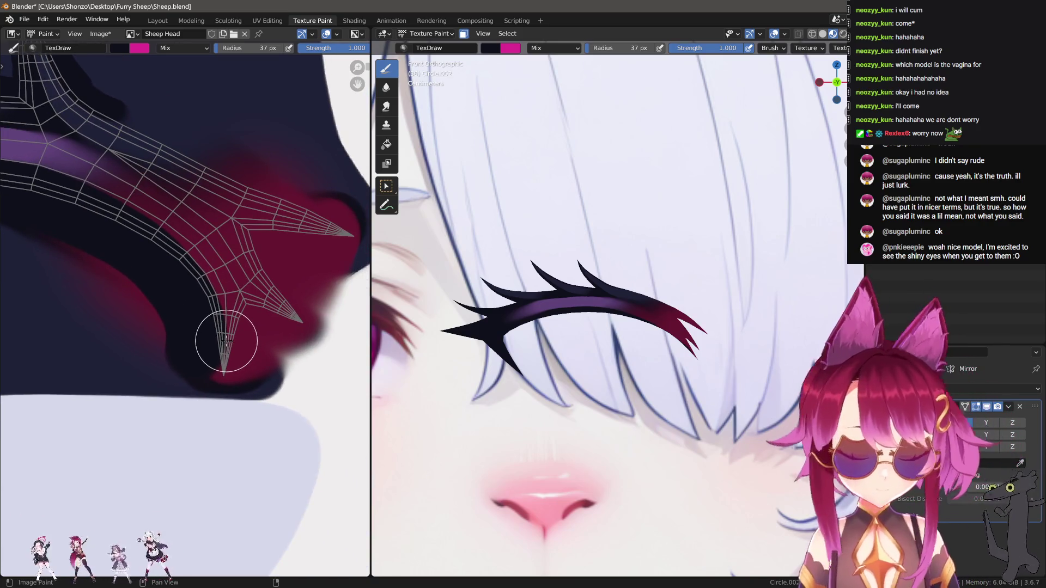
scroll(212, 337, "up", 3)
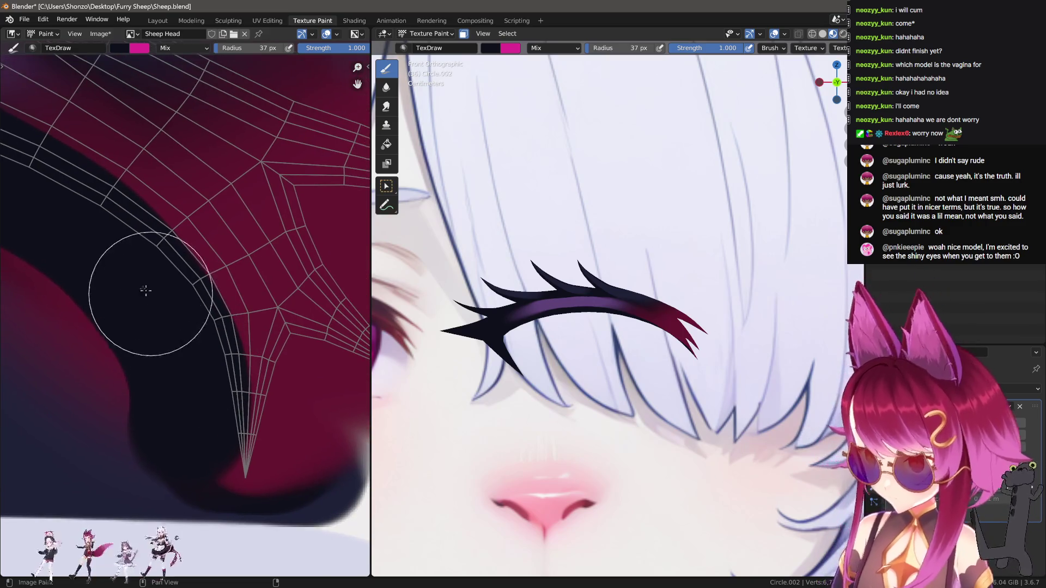
mouse_move(84, 202)
left_mouse_down()
mouse_move(194, 311)
mouse_move(204, 438)
left_mouse_up()
scroll(210, 374, "up", 2)
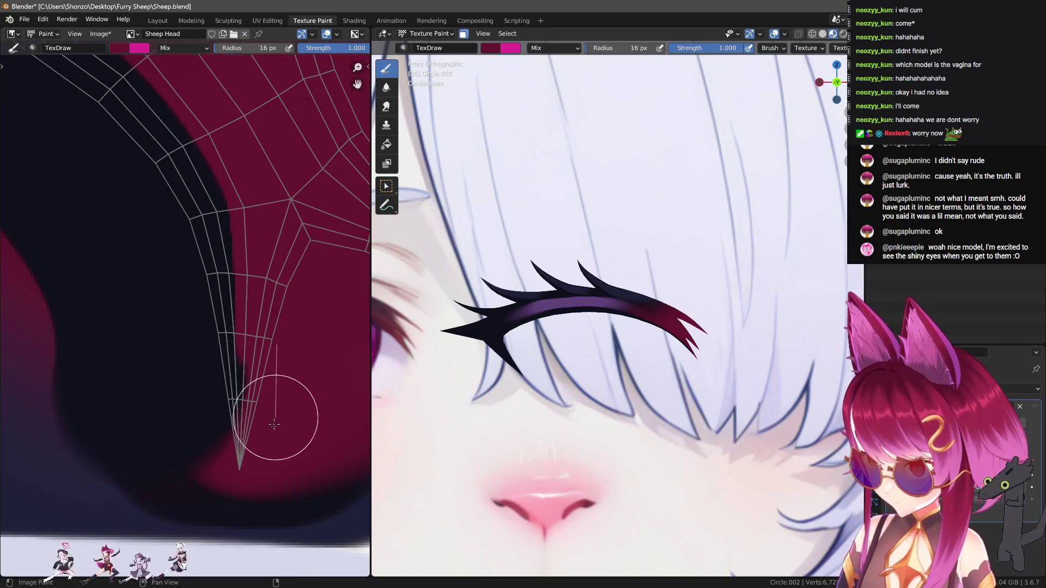
scroll(674, 377, "up", 1)
scroll(674, 377, "up", 4)
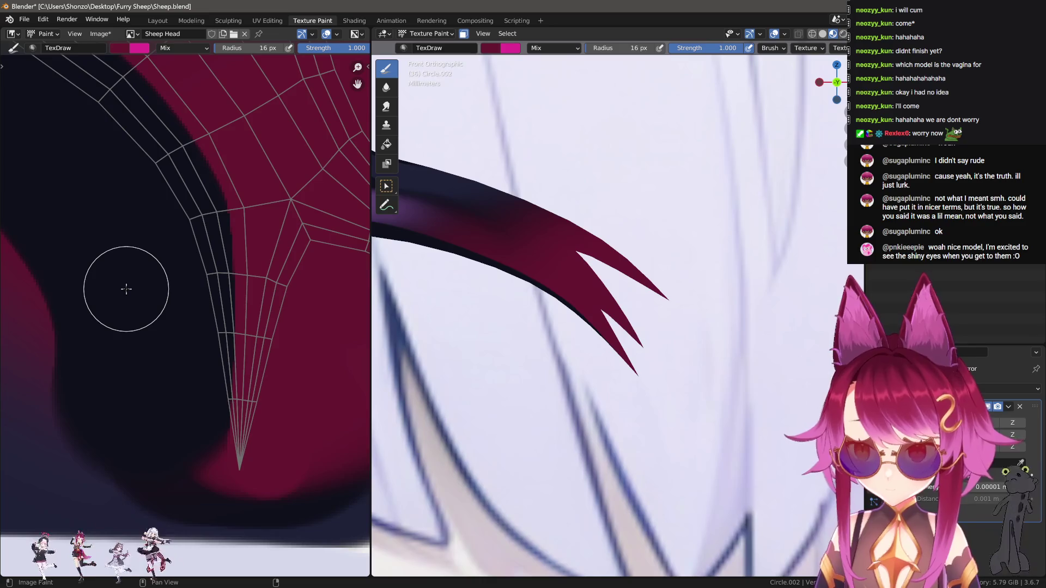
scroll(572, 247, "down", 4)
With dark navy at a 21 px brush, retrace the band's edge along its curve.
left_click(572, 246)
mouse_move(133, 163)
middle_mouse_down()
mouse_move(245, 369)
mouse_move(113, 206)
mouse_move(126, 195)
middle_mouse_up()
key("f")
left_click(76, 174)
mouse_move(32, 160)
left_mouse_down()
mouse_move(155, 182)
mouse_move(289, 256)
left_mouse_up()
mouse_move(151, 187)
left_mouse_down()
mouse_move(264, 233)
mouse_move(334, 280)
left_mouse_up()
mouse_move(334, 280)
middle_mouse_down()
mouse_move(152, 234)
mouse_move(124, 150)
middle_mouse_up()
mouse_move(135, 150)
left_mouse_down()
mouse_move(251, 234)
mouse_move(273, 281)
mouse_move(269, 427)
mouse_move(243, 408)
left_mouse_up()
Trace the band toward its tip, then cover the reddish area below the tip in navy with a 16 px brush.
scroll(243, 350, "down", 3)
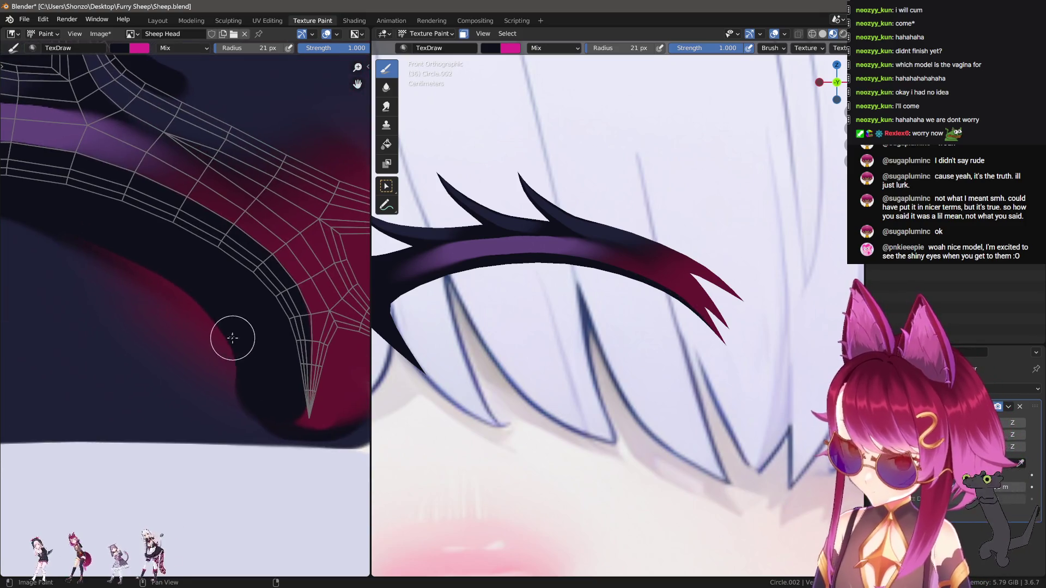
scroll(201, 272, "up", 1)
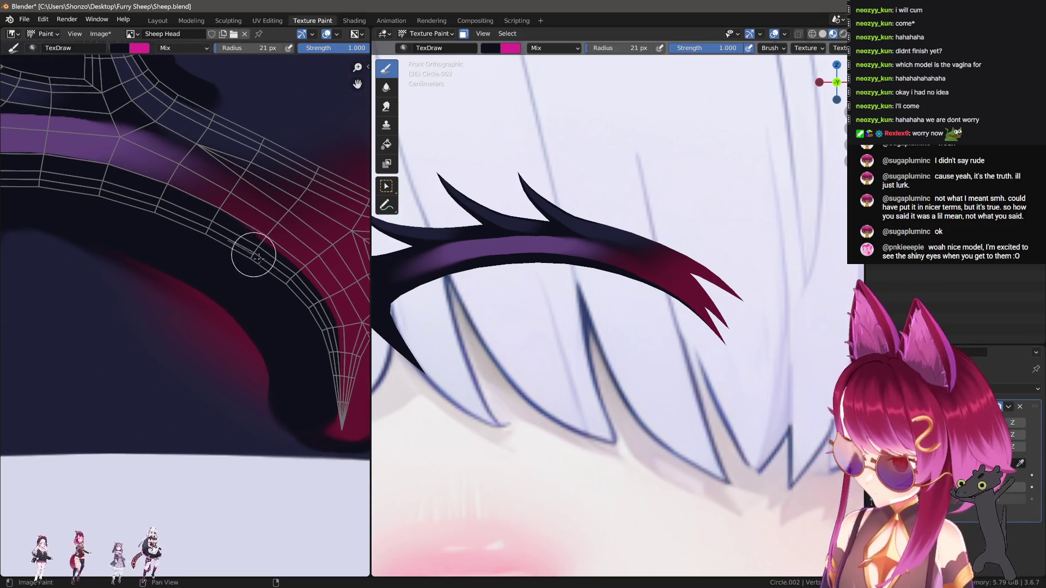
scroll(151, 243, "up", 2)
mouse_move(111, 164)
left_mouse_down()
mouse_move(191, 215)
mouse_move(254, 280)
mouse_move(275, 332)
mouse_move(187, 222)
mouse_move(221, 243)
left_mouse_up()
left_click_drag(266, 308, 278, 461)
middle_click_drag(277, 461, 206, 382)
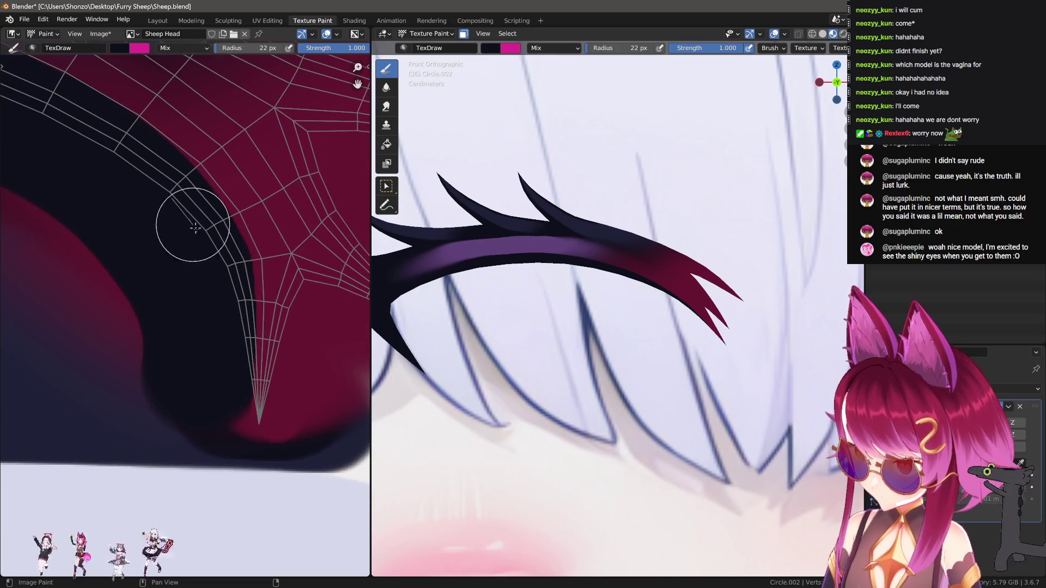
key("f")
left_click(211, 269)
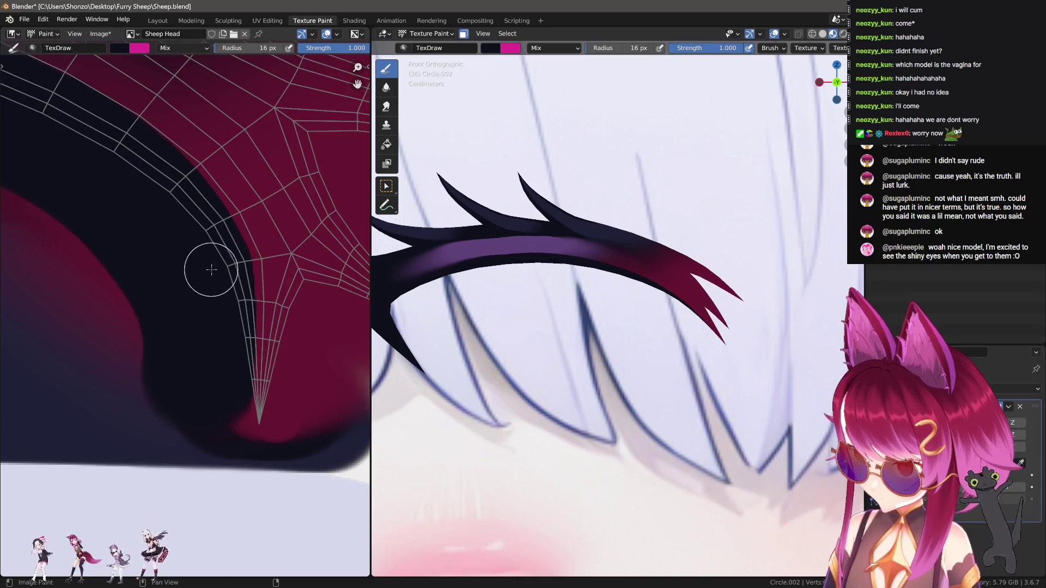
left_click_drag(232, 401, 230, 448)
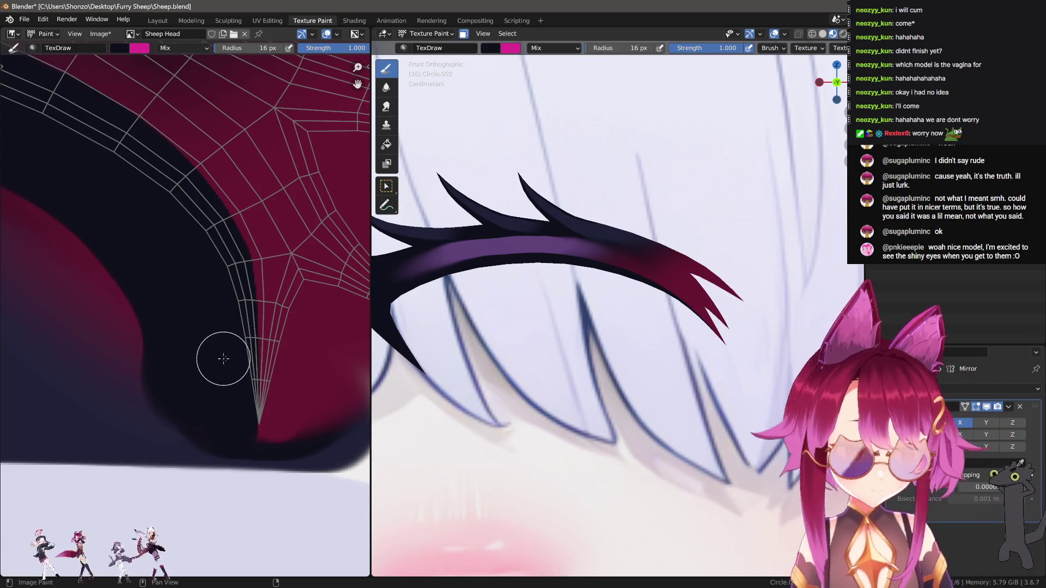
scroll(224, 359, "up", 3)
Shrink the brush from 8 px to 5 px and paint several thin dark navy streaks across the red tip.
key("f")
left_click(186, 349)
scroll(186, 350, "up", 3)
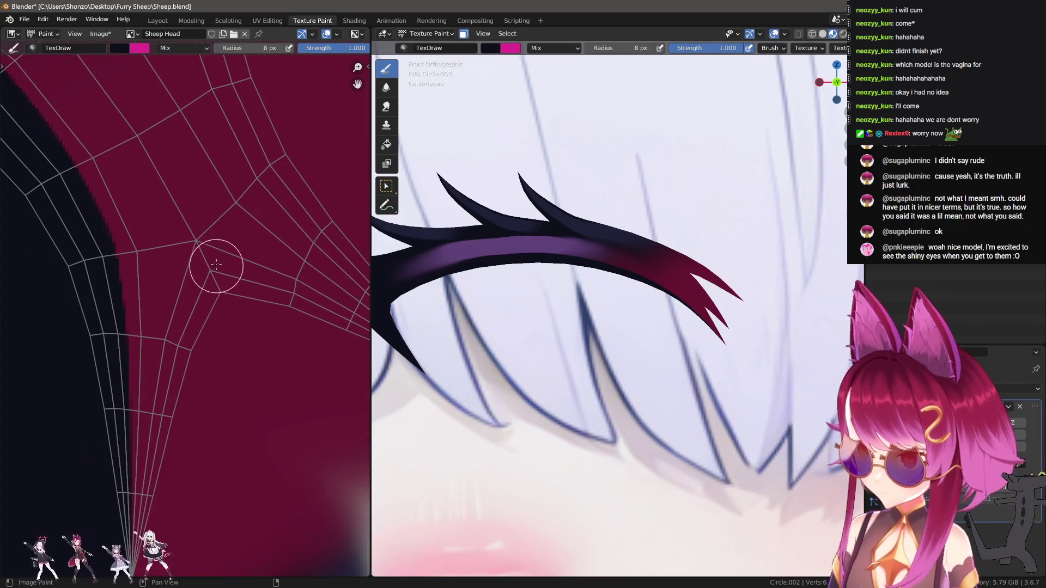
key("bracketleft")
key("bracketleft")
left_click_drag(167, 445, 168, 445)
scroll(168, 446, "up", 3)
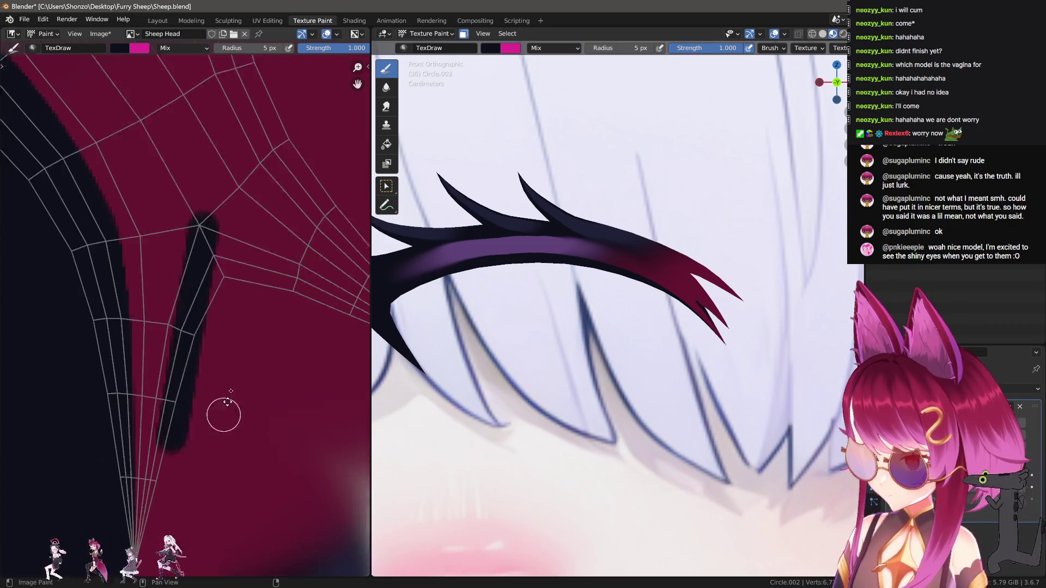
scroll(176, 323, "down", 2)
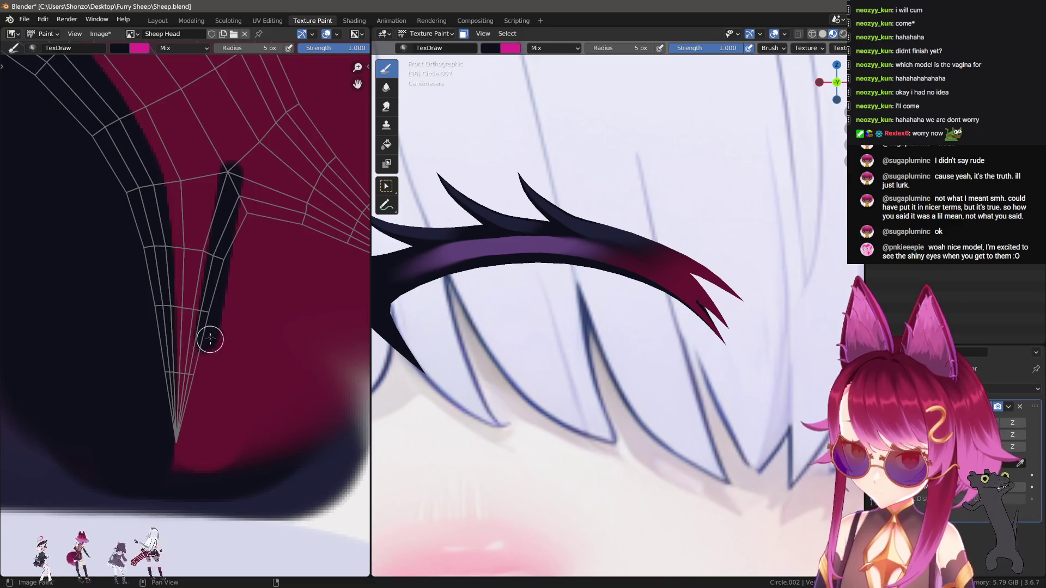
left_click_drag(207, 342, 174, 485)
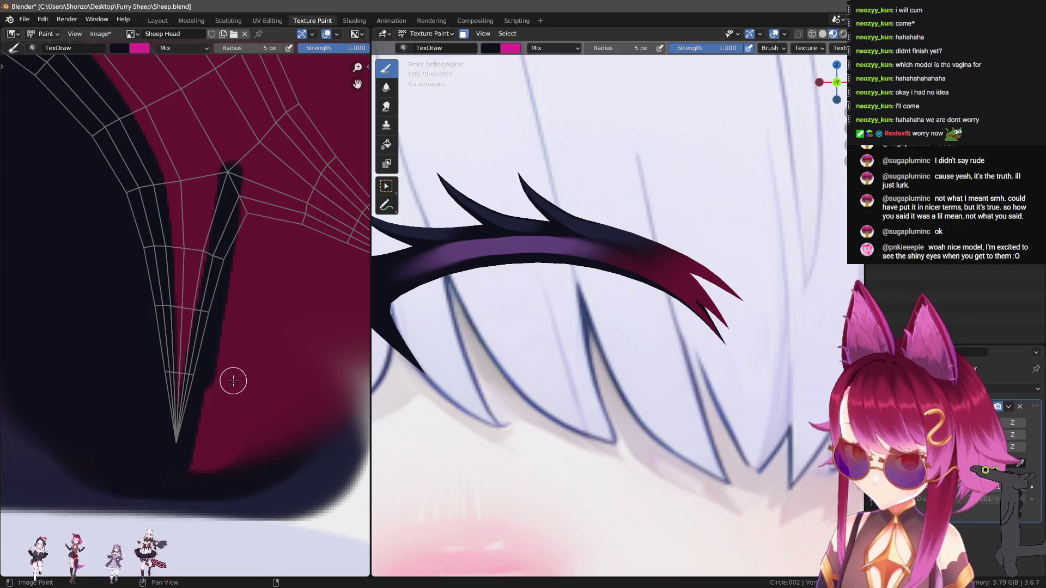
scroll(234, 381, "up", 2)
left_click_drag(174, 174, 228, 284)
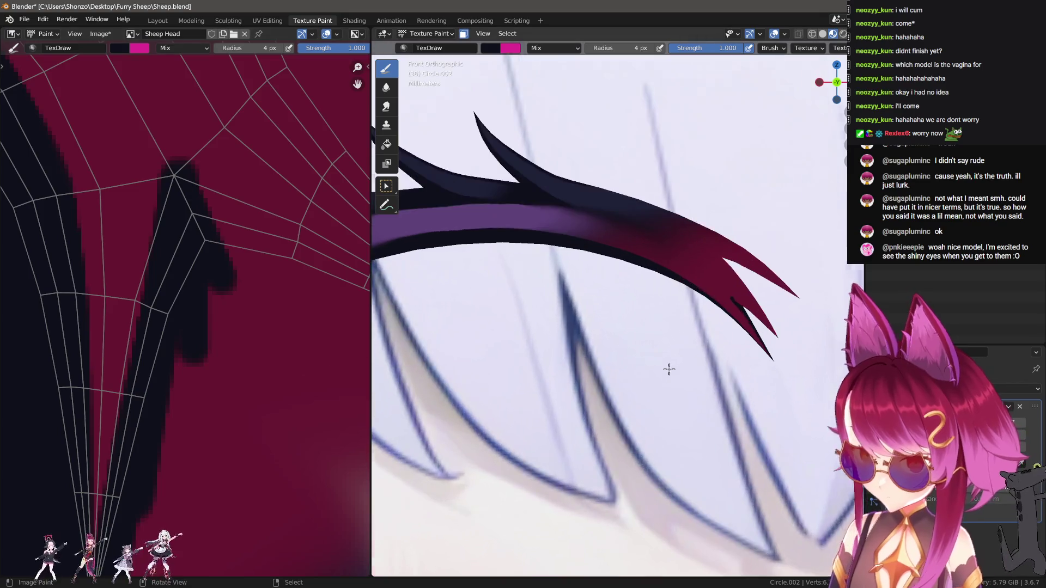
scroll(668, 369, "up", 10)
scroll(545, 278, "up", 2)
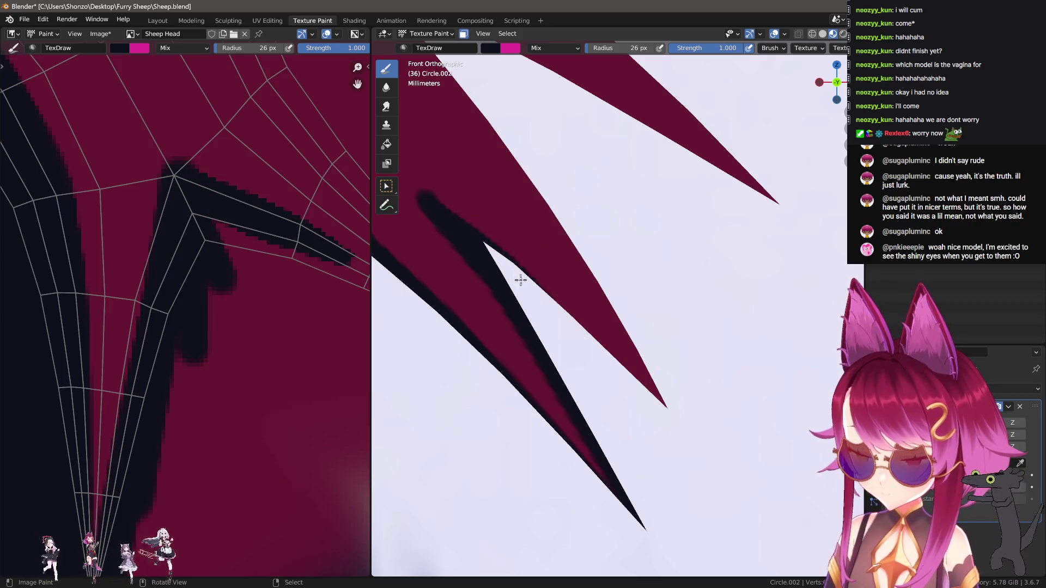
Set the brush to Smooth falloff at 40 px and frame the hair spikes.
key("alt+f")
left_click(597, 305)
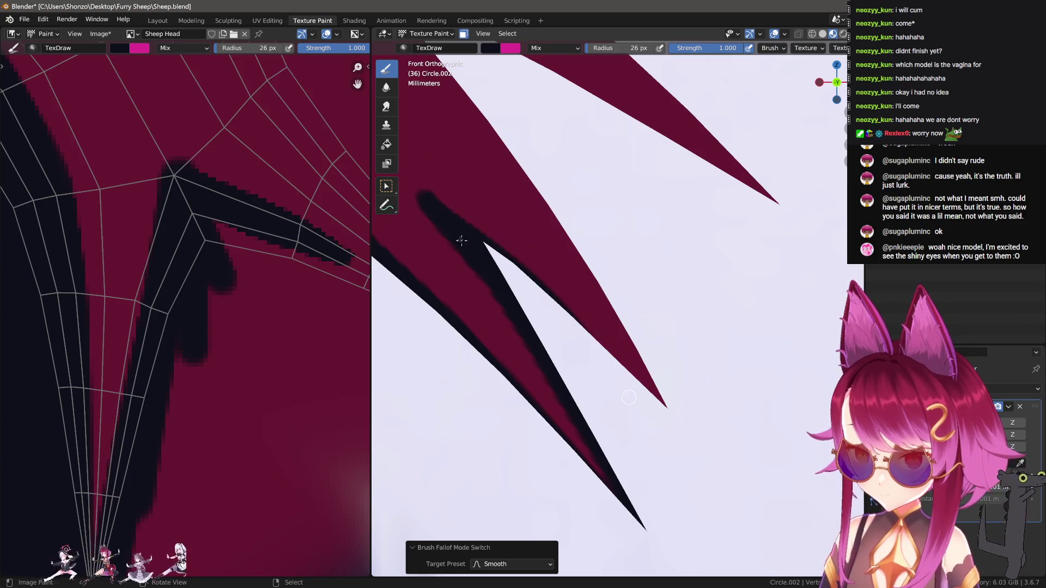
key("bracketright")
key("bracketright")
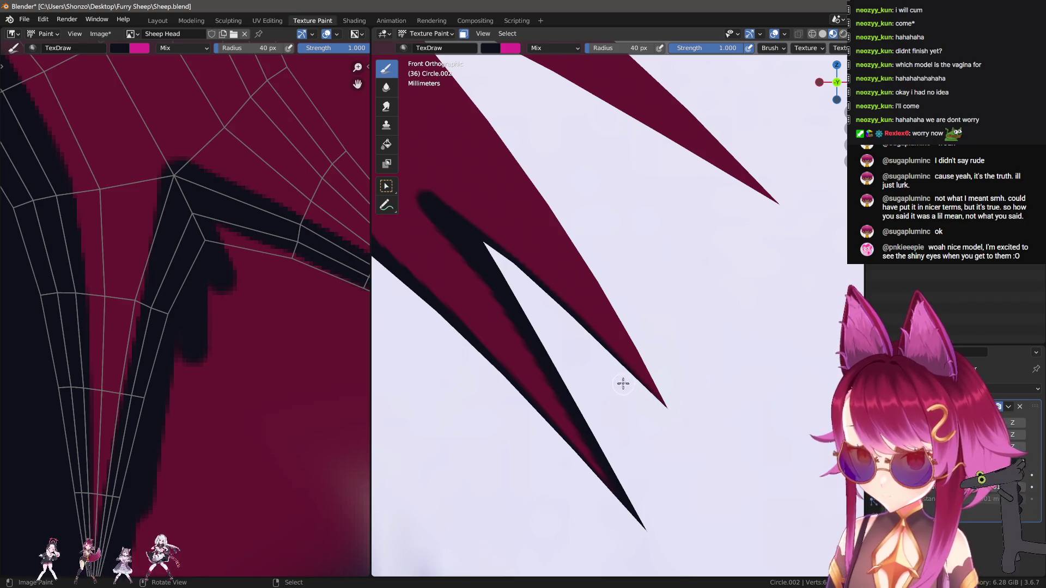
middle_click_drag(678, 430, 770, 477, "shift")
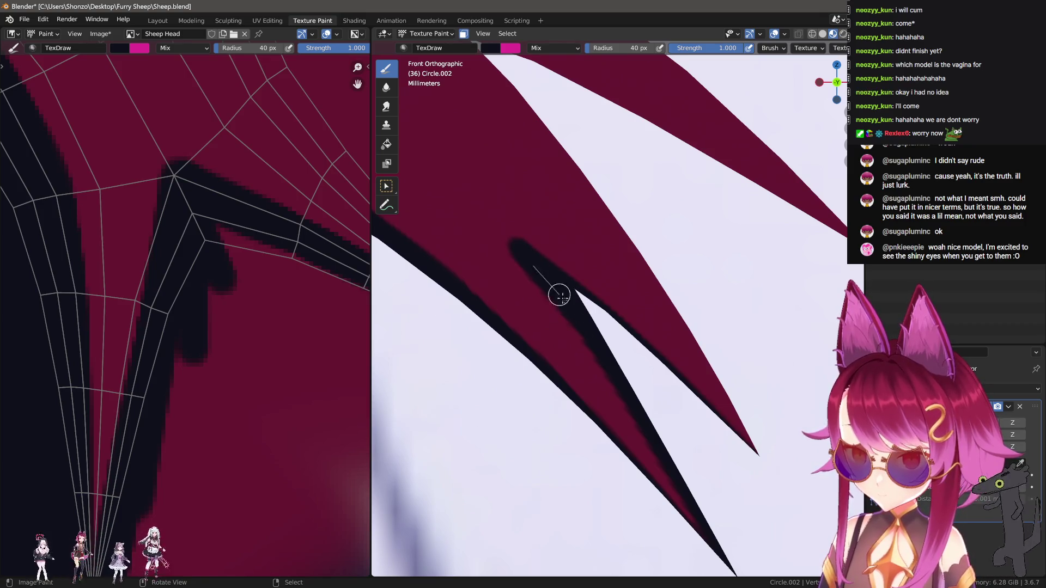
middle_click_drag(644, 404, 651, 400, "shift")
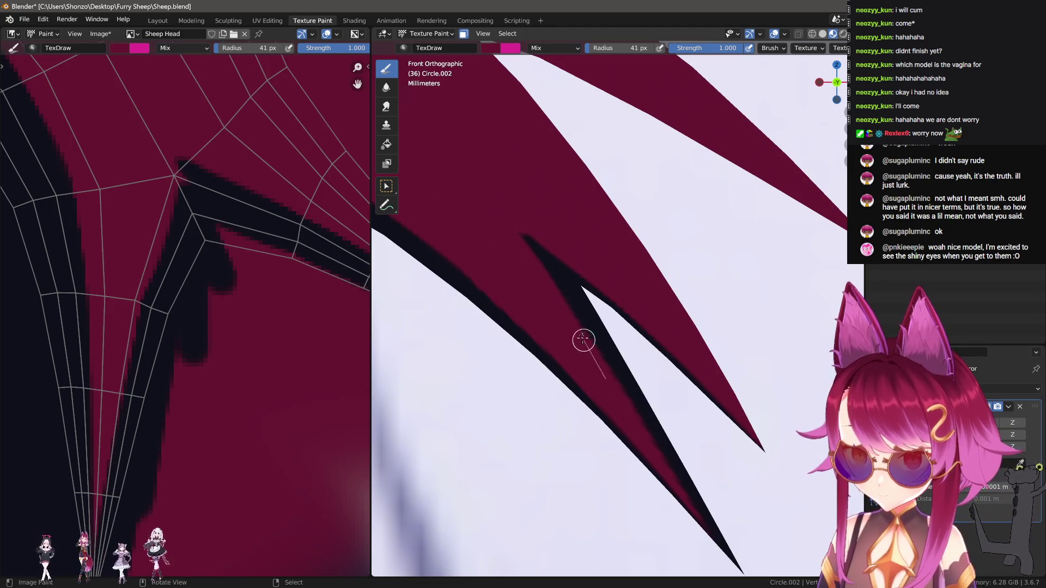
scroll(667, 340, "down", 5)
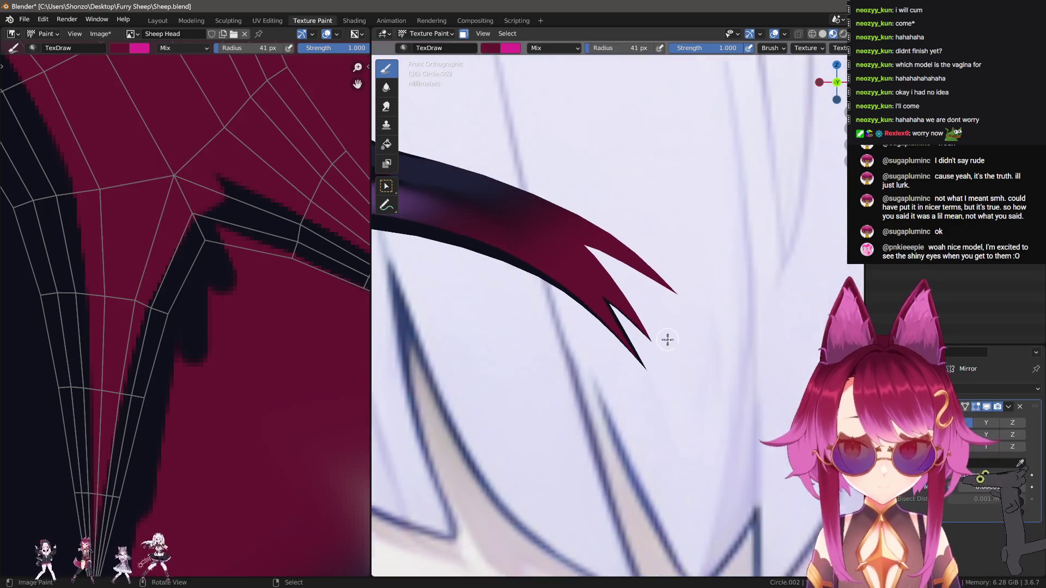
Sample the dark outline colour and paint along the spike edge, undoing the two unwanted strokes.
key("s")
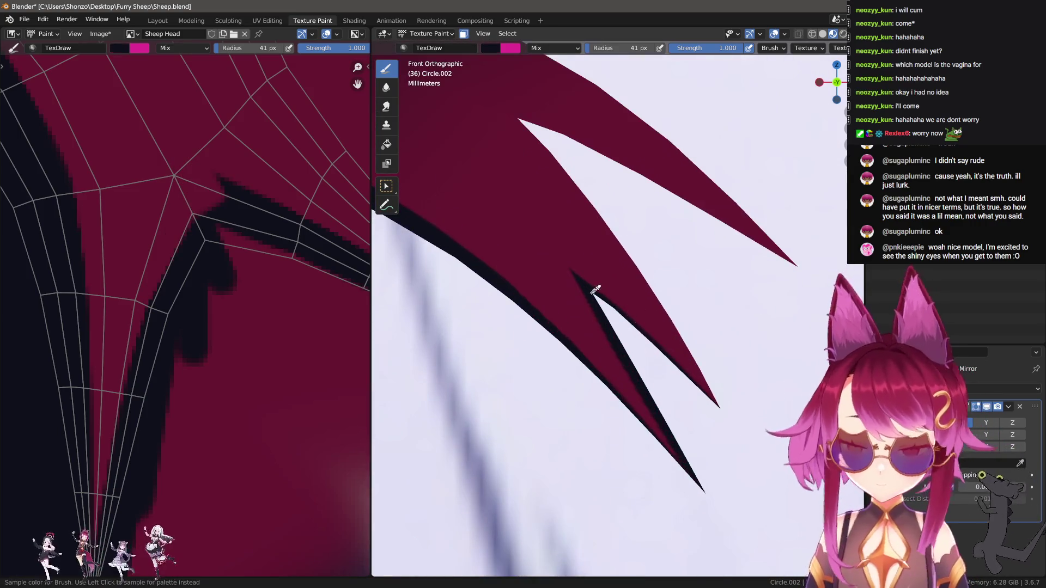
scroll(575, 230, "up", 5, "shift")
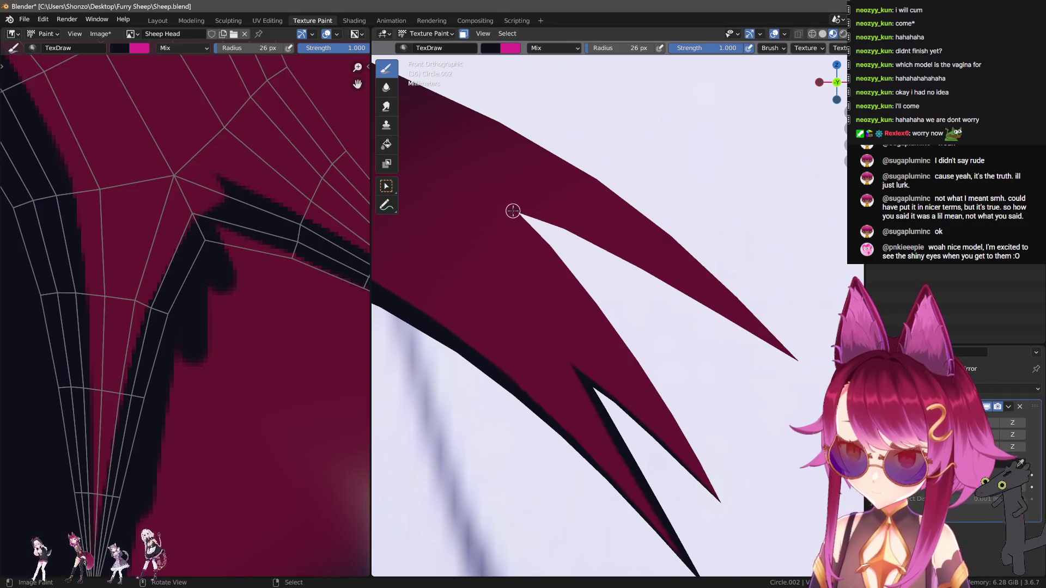
left_click_drag(631, 262, 730, 329)
left_click_drag(514, 207, 660, 269)
key("ctrl+z")
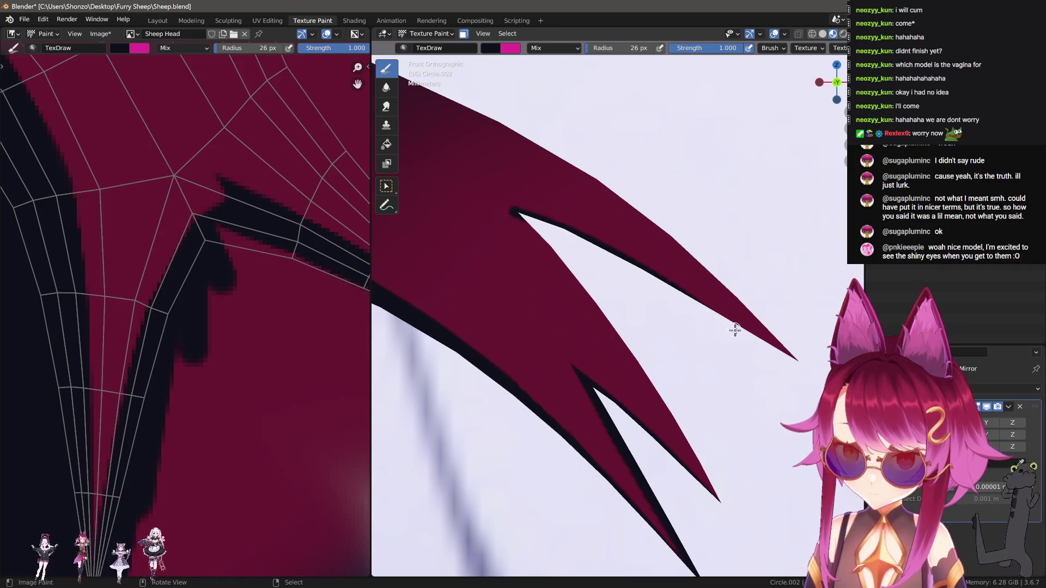
key("ctrl+z")
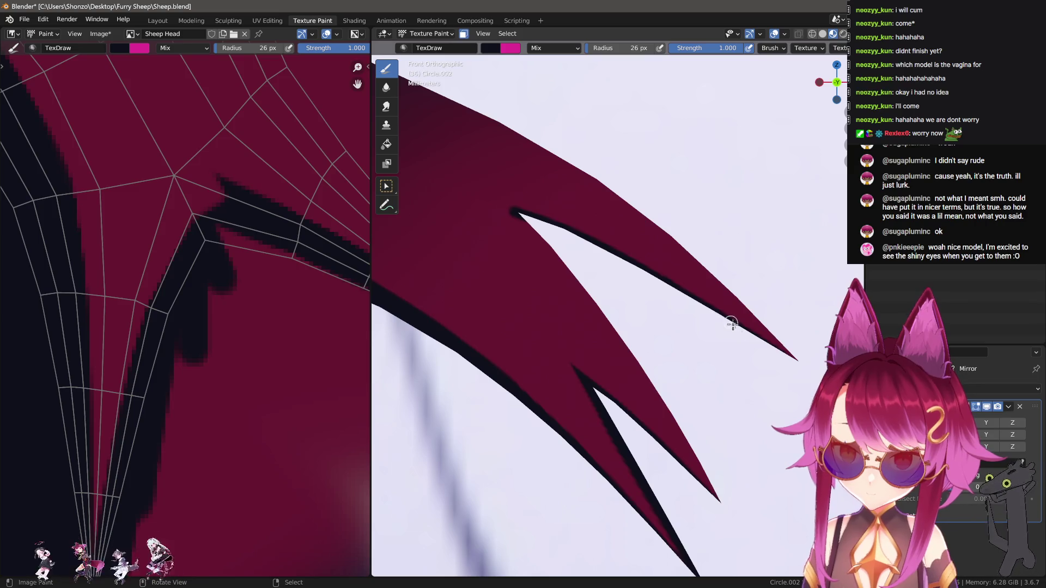
With a smaller brush, close the gap in the texture's dark outline.
middle_click_drag(622, 308, 592, 278, "shift")
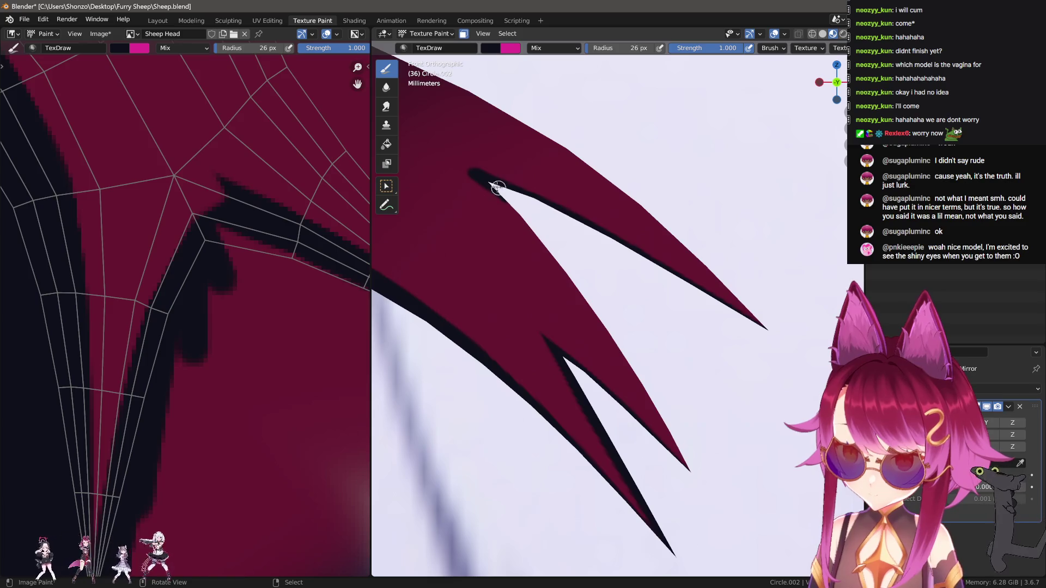
key("bracketleft")
key("bracketleft")
key("bracketleft")
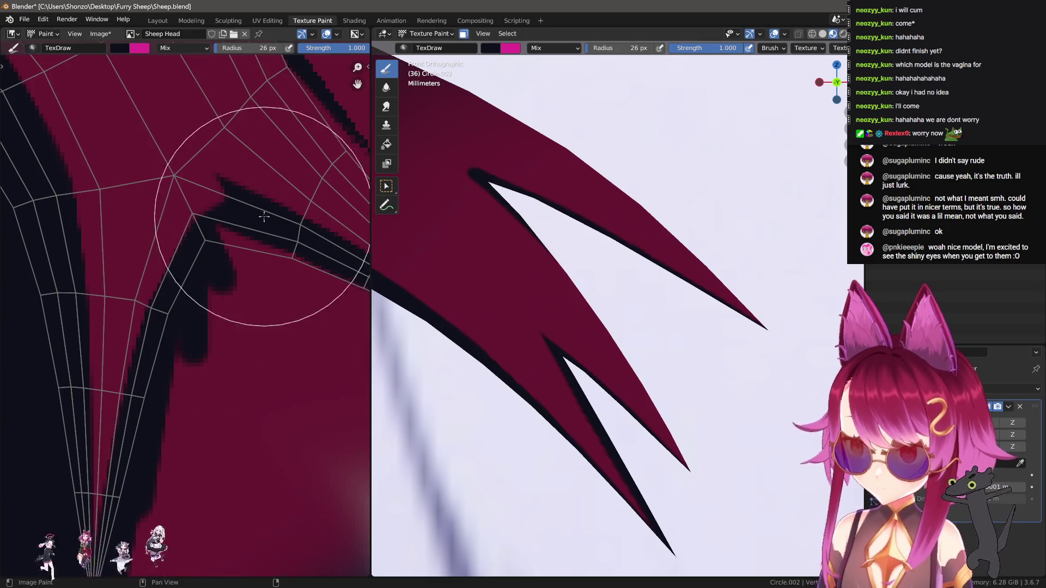
scroll(234, 210, "down", 4)
scroll(137, 253, "up", 2)
key("bracketleft")
key("bracketleft")
key("bracketleft")
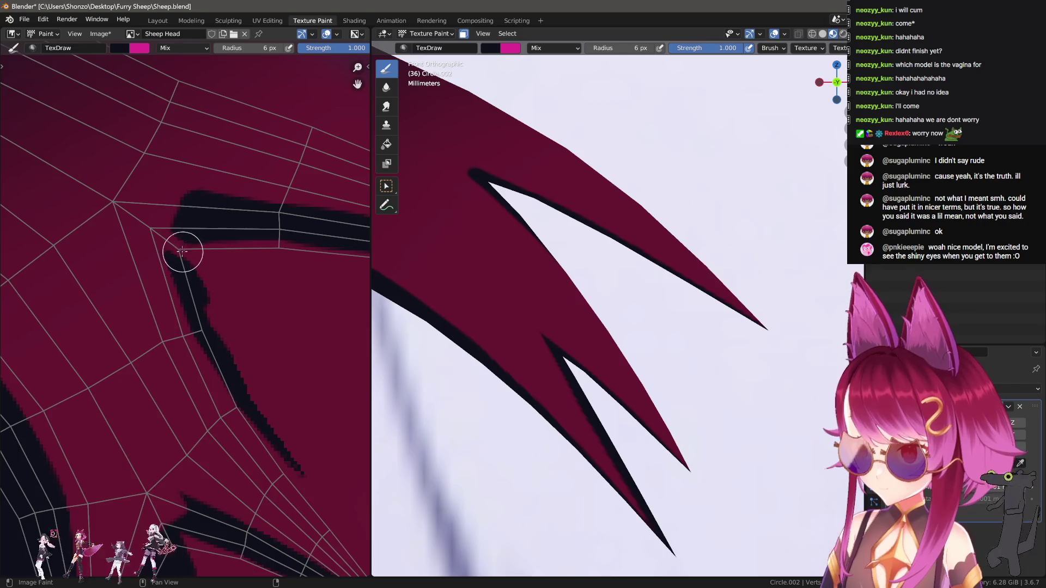
left_click_drag(162, 227, 210, 327)
middle_click_drag(530, 336, 585, 370)
scroll(620, 269, "up", 5)
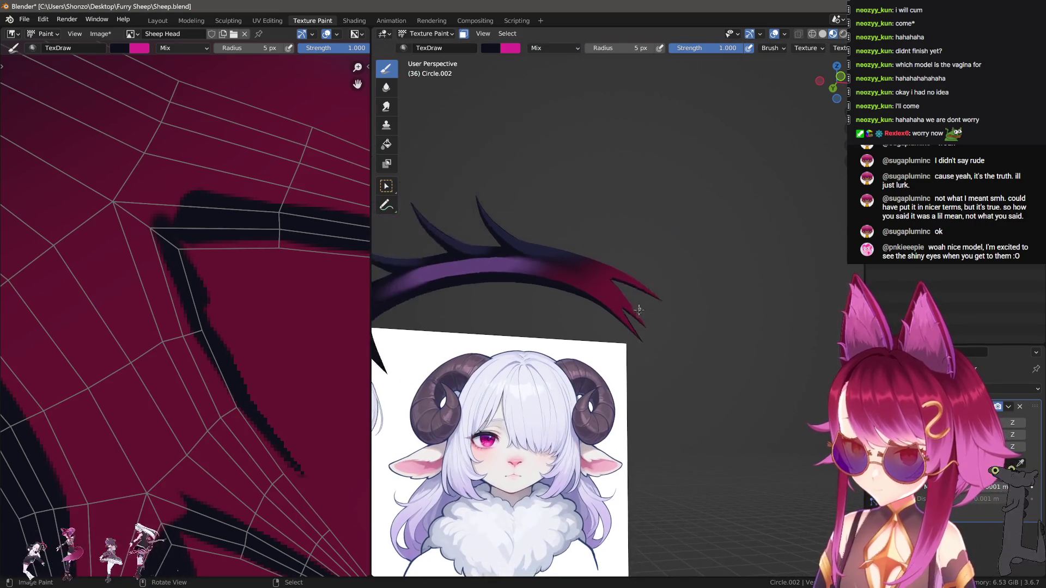
Paint a dark line along the brow's spike edge.
mouse_move(619, 269)
middle_mouse_down()
mouse_move(656, 319)
mouse_move(635, 366)
mouse_move(603, 351)
mouse_move(636, 393)
mouse_move(612, 312)
middle_mouse_up()
key("Tab")
key("Tab")
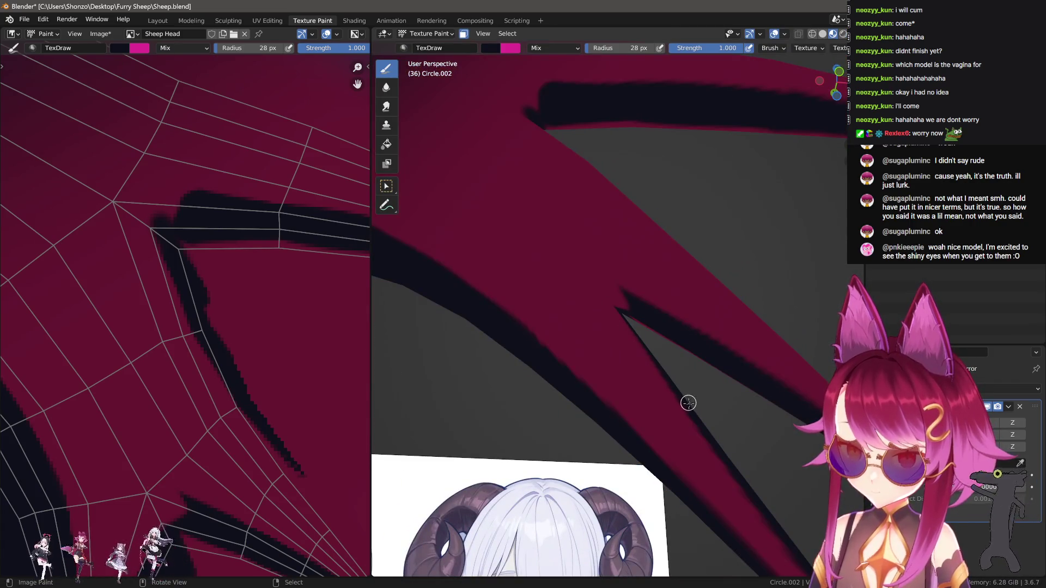
middle_click_drag(650, 373, 667, 397)
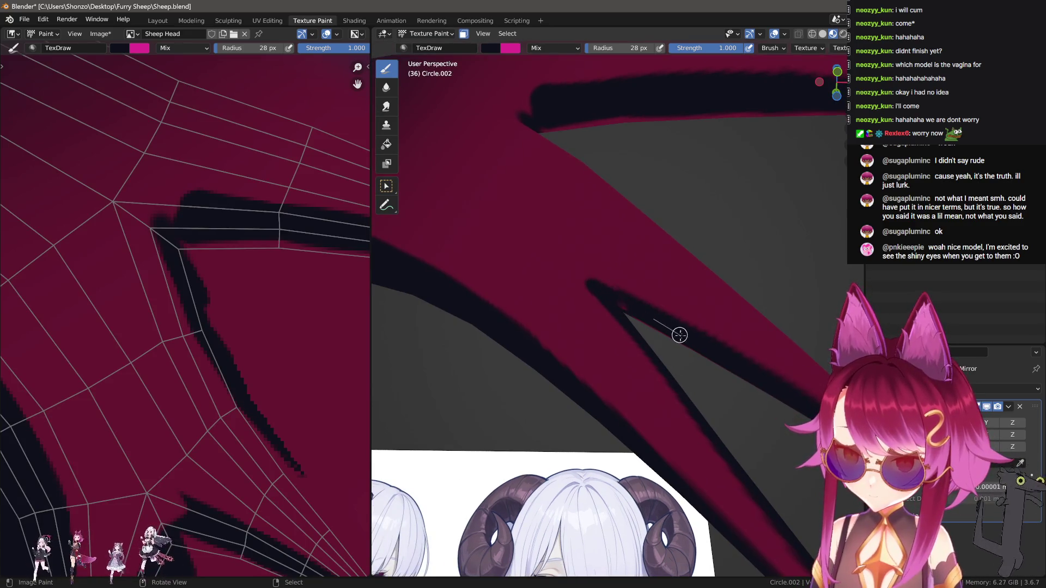
left_click_drag(679, 335, 609, 300)
mouse_move(711, 378)
middle_mouse_down()
mouse_move(698, 386)
mouse_move(630, 306)
mouse_move(652, 362)
middle_mouse_up()
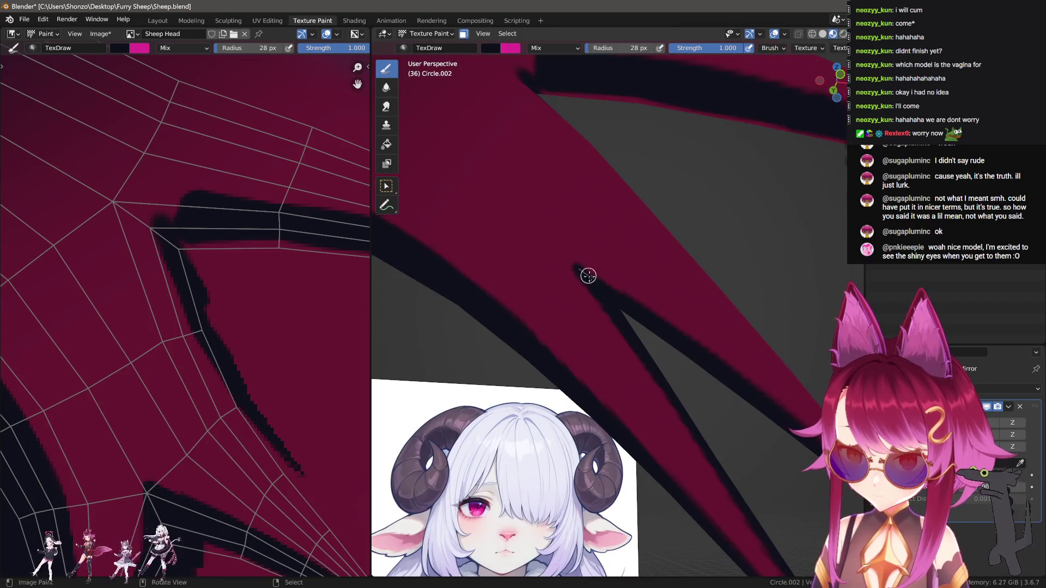
Resample the maroon base and dark outline colours while checking the painted edges against the reference.
key("s")
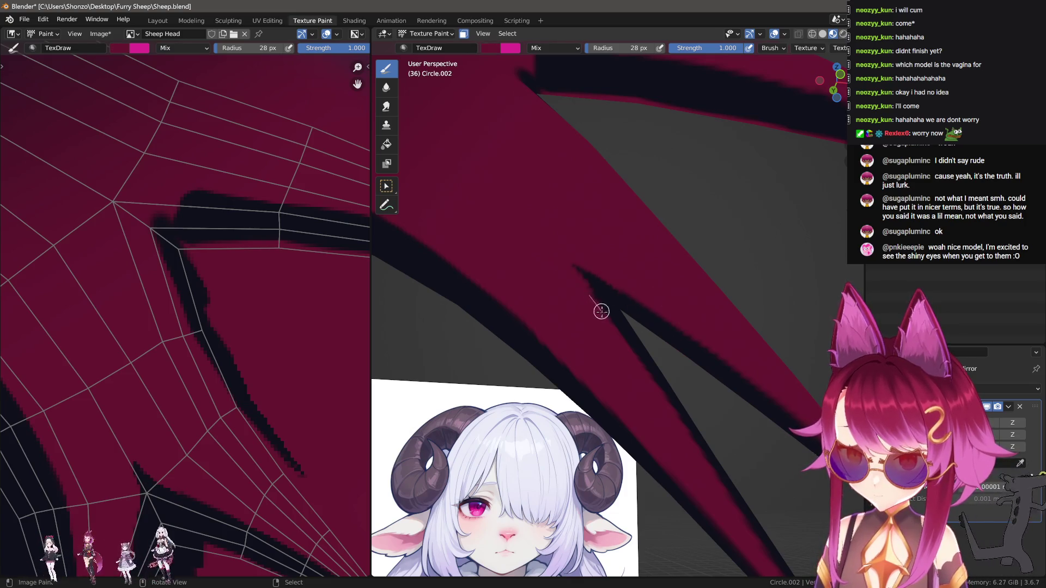
middle_click_drag(660, 404, 639, 412)
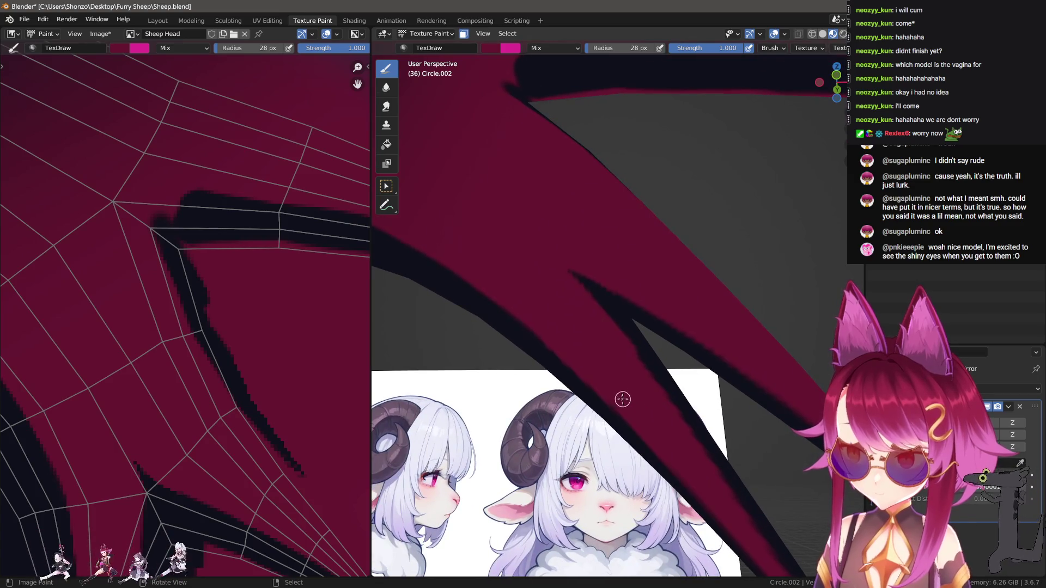
middle_click_drag(608, 342, 581, 302)
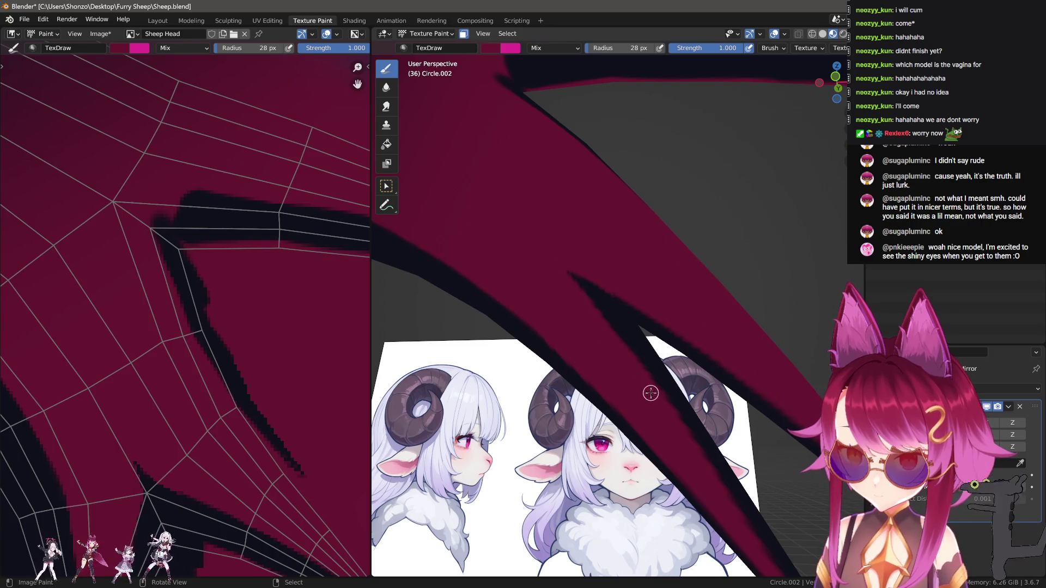
key("s")
mouse_move(715, 448)
middle_mouse_down()
mouse_move(689, 327)
mouse_move(689, 362)
mouse_move(682, 341)
mouse_move(639, 315)
mouse_move(625, 241)
mouse_move(622, 324)
mouse_move(658, 384)
mouse_move(707, 417)
middle_mouse_up()
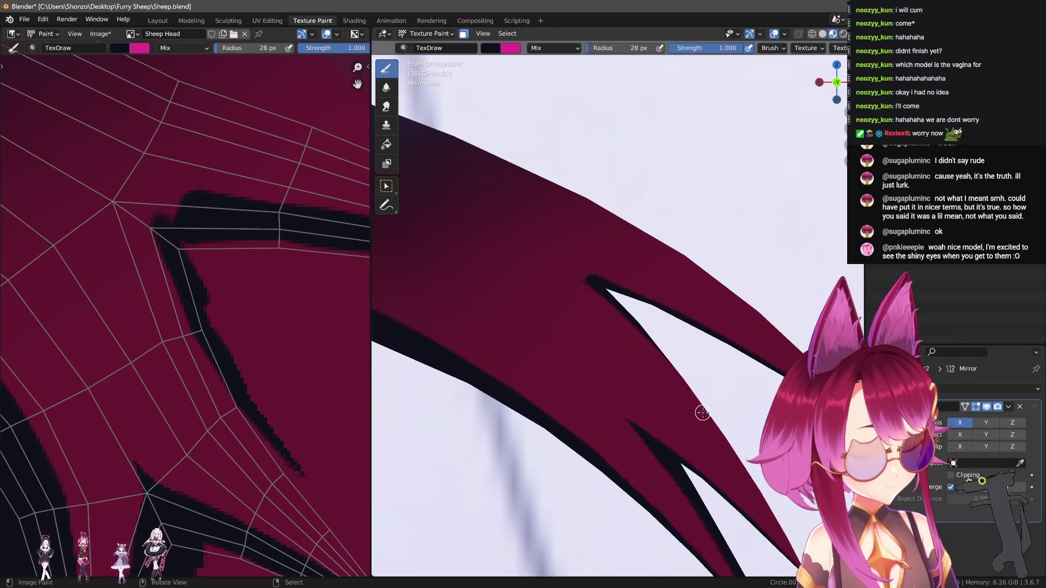
With a smaller brush, paint over the black line in the texture and extend it down the outline.
scroll(233, 385, "down", 1)
key("f")
left_click(175, 296)
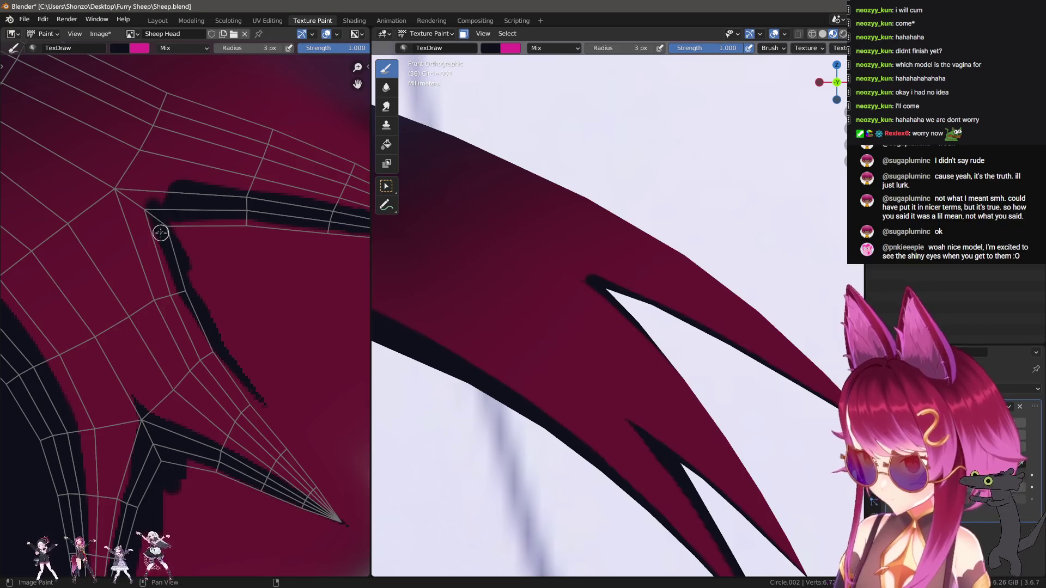
left_click_drag(199, 348, 233, 401)
key("f")
left_click(182, 285)
mouse_move(182, 250)
left_mouse_down()
mouse_move(223, 372)
mouse_move(322, 486)
mouse_move(360, 547)
left_mouse_up()
scroll(227, 374, "up", 2)
scroll(252, 444, "up", 1)
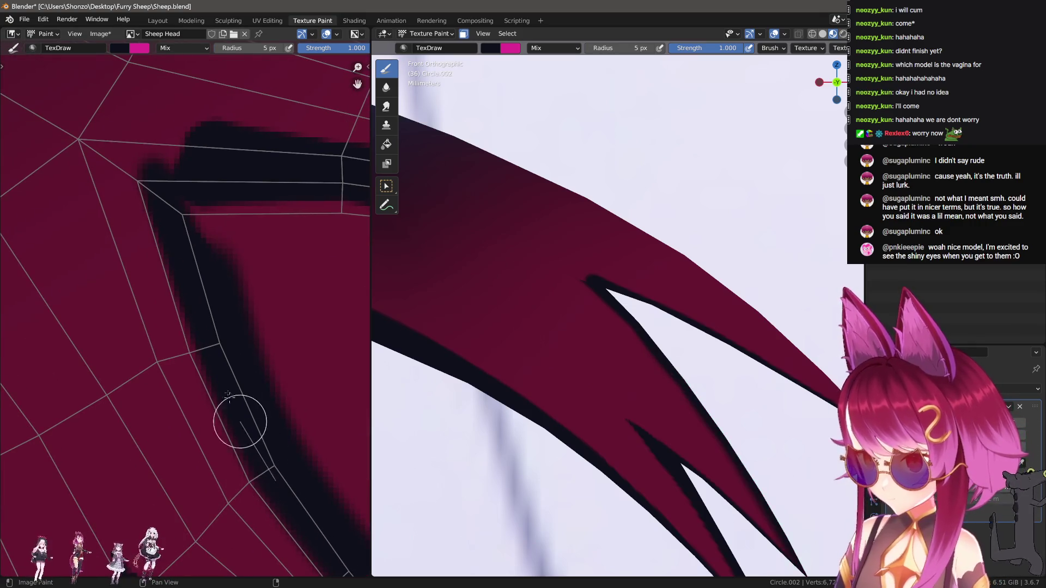
left_click_drag(175, 204, 250, 358)
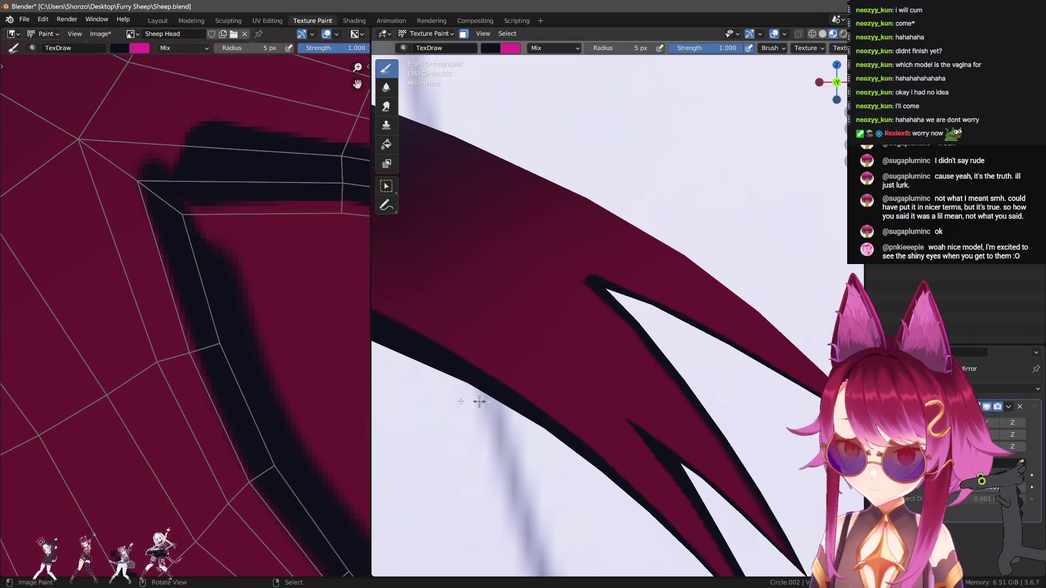
scroll(236, 435, "down", 3)
scroll(222, 339, "down", 1)
scroll(240, 319, "up", 2)
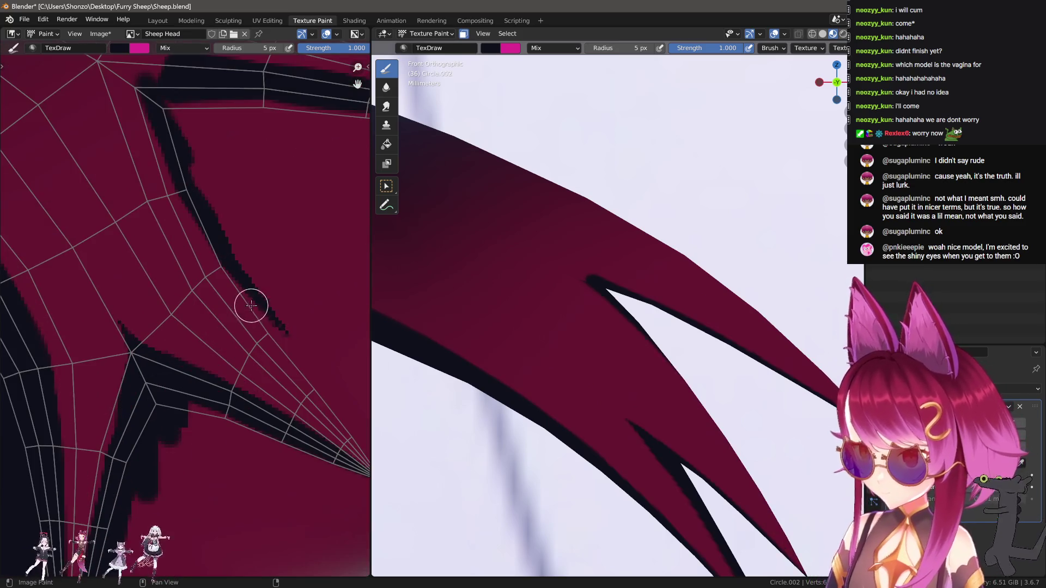
Switch to Sphere falloff and repaint the dark line thinner, extending it toward the tip.
key("alt+f")
left_click(221, 184)
mouse_move(153, 96)
left_mouse_down()
mouse_move(198, 222)
mouse_move(224, 256)
left_mouse_up()
scroll(202, 177, "down", 2)
scroll(166, 212, "up", 2)
key("bracketright")
key("bracketright")
mouse_move(147, 145)
left_mouse_down("ctrl")
mouse_move(219, 316)
mouse_move(334, 439)
left_mouse_up("ctrl")
middle_click_drag(334, 439, 247, 311)
left_click_drag(247, 311, 215, 268)
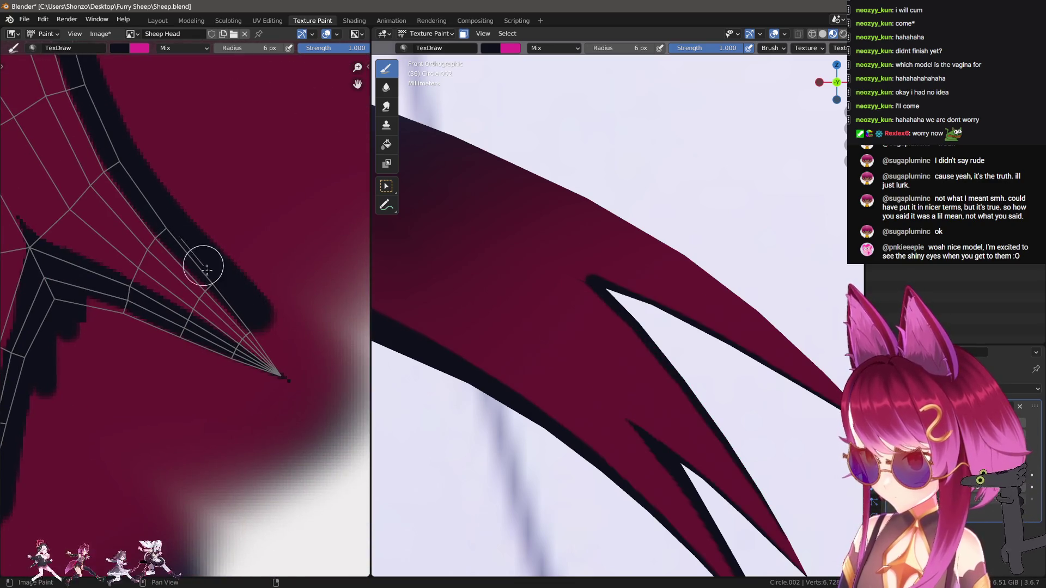
scroll(285, 369, "up", 10)
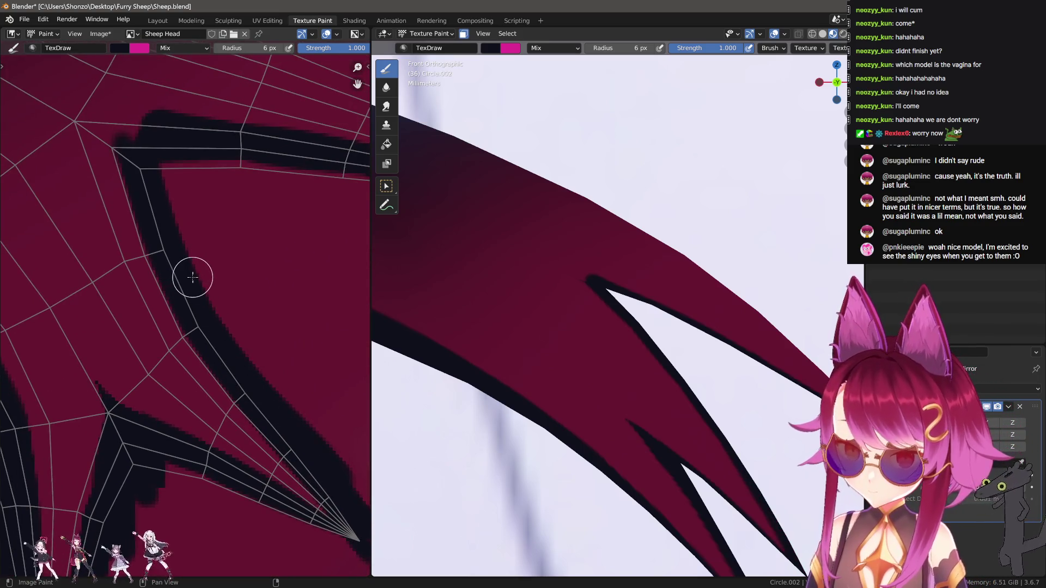
scroll(245, 306, "up", 4)
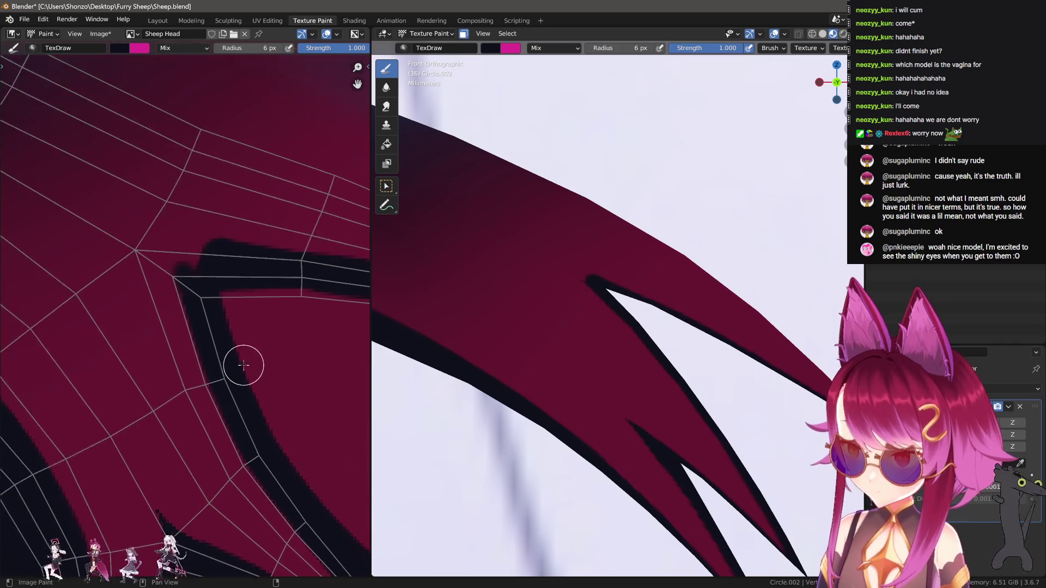
With Smooth falloff, paint the black line along the brow's mesh edge.
mouse_move(622, 339)
middle_mouse_down()
mouse_move(590, 262)
mouse_move(587, 291)
mouse_move(604, 304)
middle_mouse_up()
key("alt+f")
left_click(630, 311)
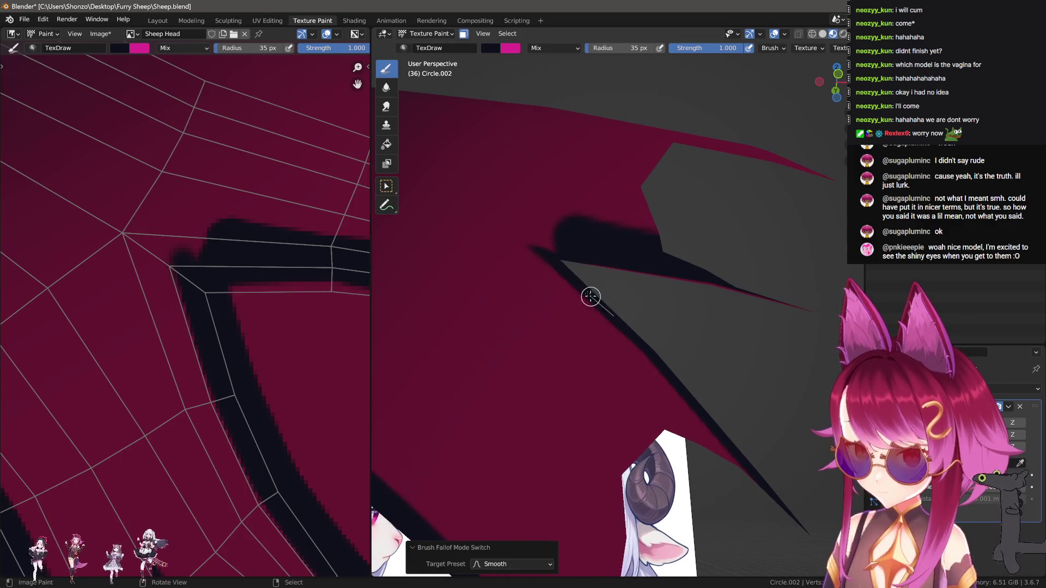
left_click(481, 212)
mouse_move(480, 213)
middle_mouse_down()
mouse_move(584, 273)
mouse_move(634, 322)
middle_mouse_up()
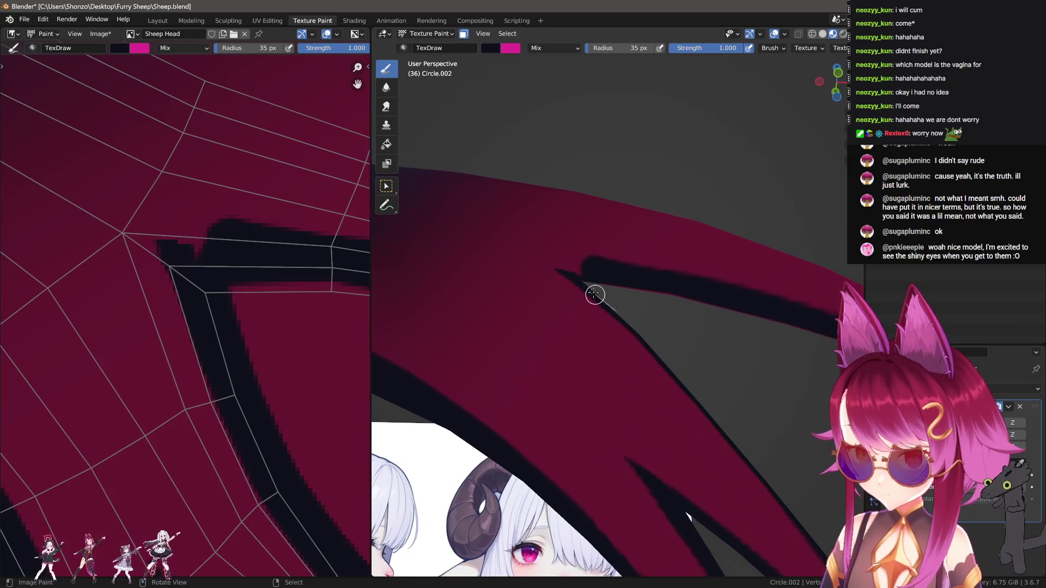
mouse_move(545, 263)
left_mouse_down()
mouse_move(535, 253)
mouse_move(659, 287)
mouse_move(632, 289)
left_mouse_up()
middle_click_drag(633, 289, 589, 267)
Try covering the dark line with sampled maroon, then undo those maroon strokes.
key("s")
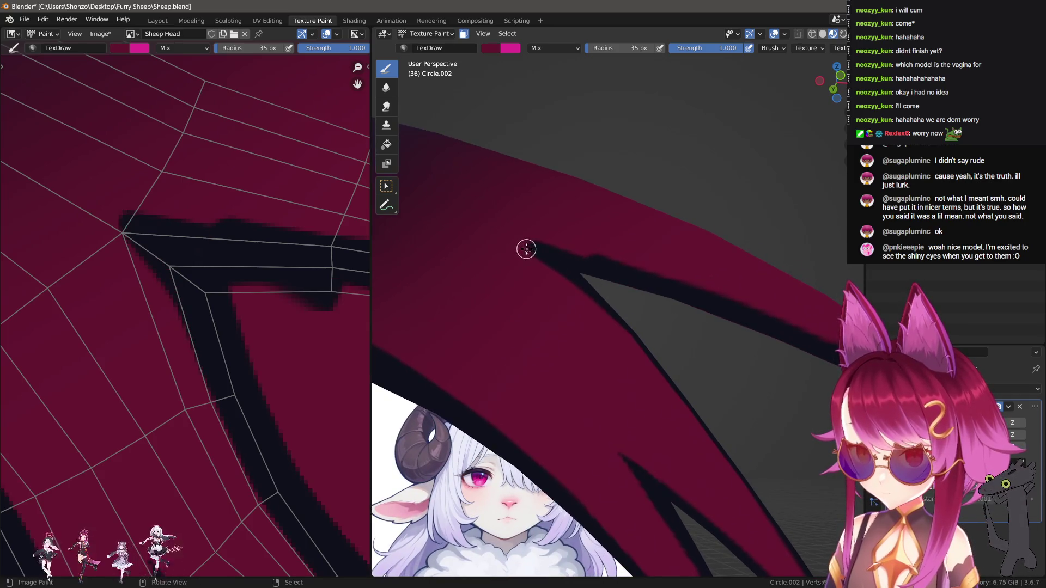
left_click_drag(582, 302, 581, 285)
mouse_move(533, 237)
left_mouse_down()
mouse_move(682, 285)
mouse_move(705, 276)
left_mouse_up()
key("ctrl+z")
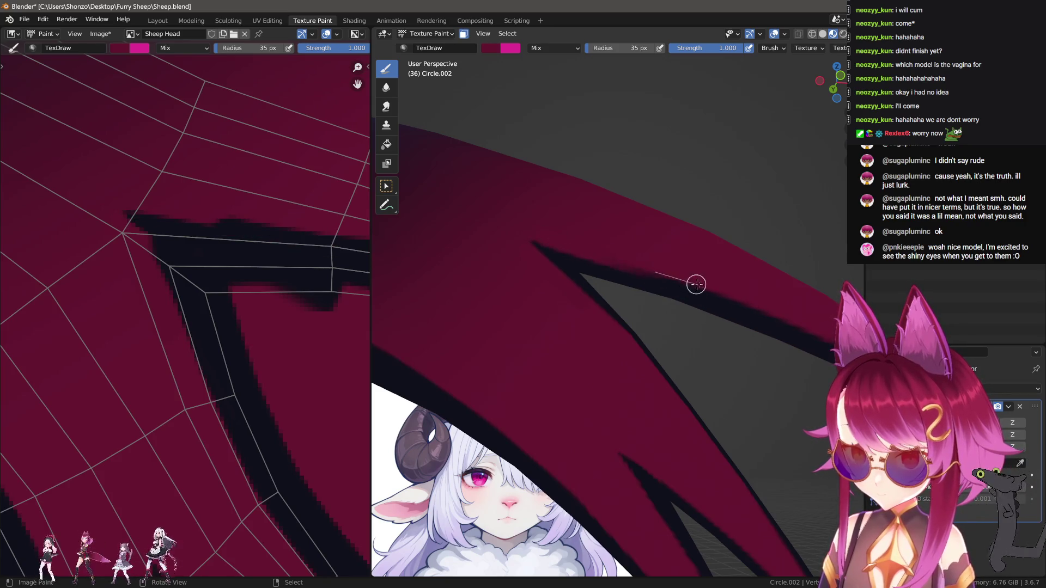
key("ctrl+z")
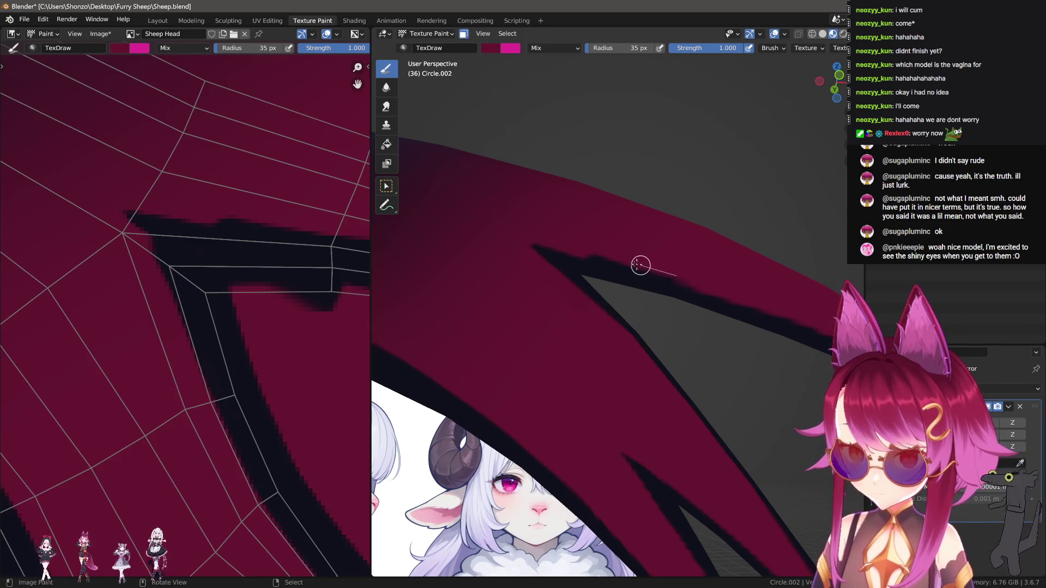
mouse_move(722, 352)
middle_mouse_down()
mouse_move(741, 402)
mouse_move(518, 374)
mouse_move(704, 374)
middle_mouse_up()
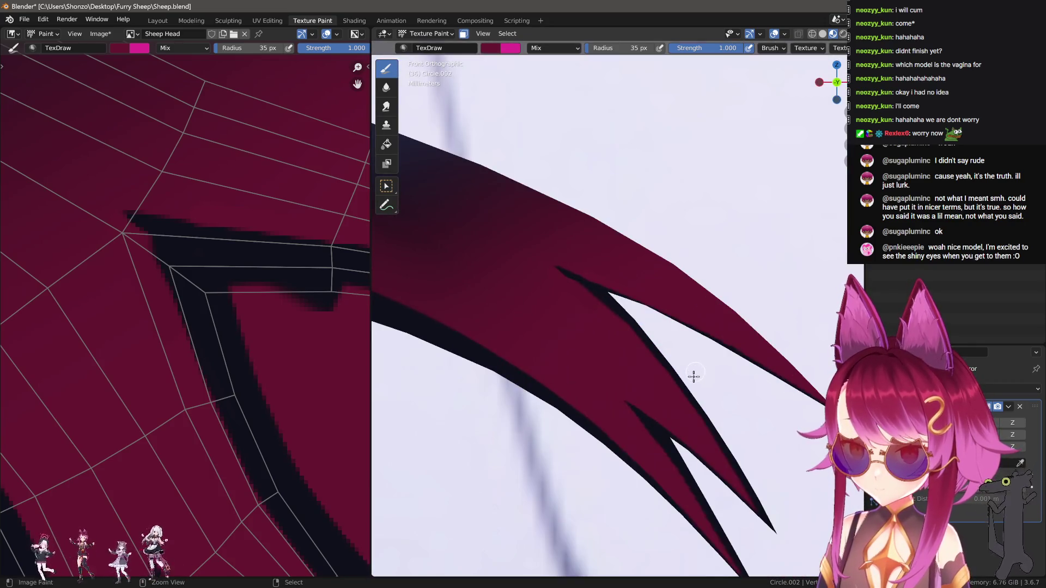
key("ctrl+z")
key("ctrl+z")
key("ctrl+z")
Switch the brow mesh into Edit Mode to view its wireframe.
scroll(653, 371, "up", 2)
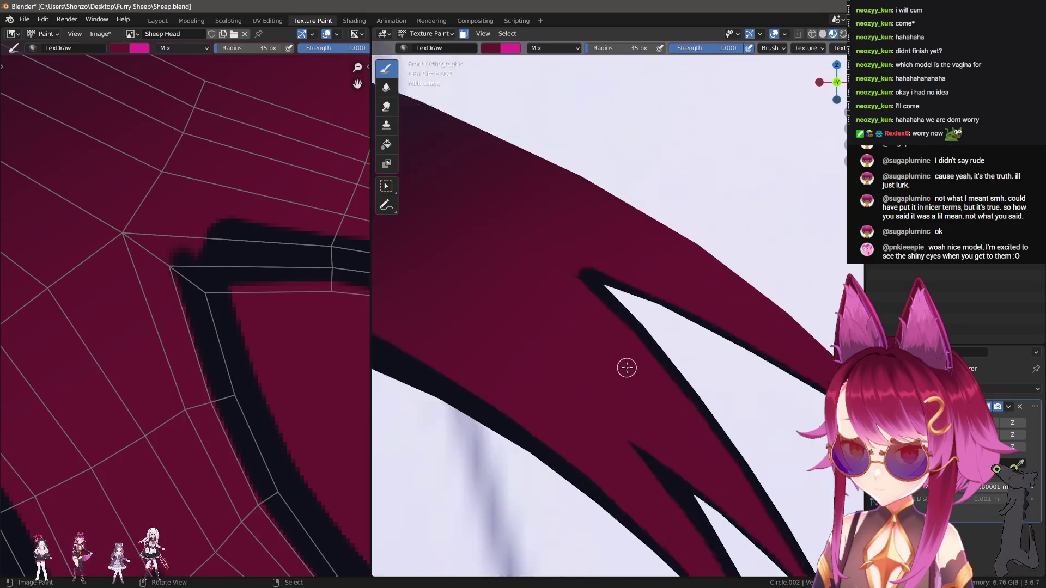
key("Tab")
mouse_move(599, 289)
middle_mouse_down()
mouse_move(605, 299)
mouse_move(597, 284)
middle_mouse_up()
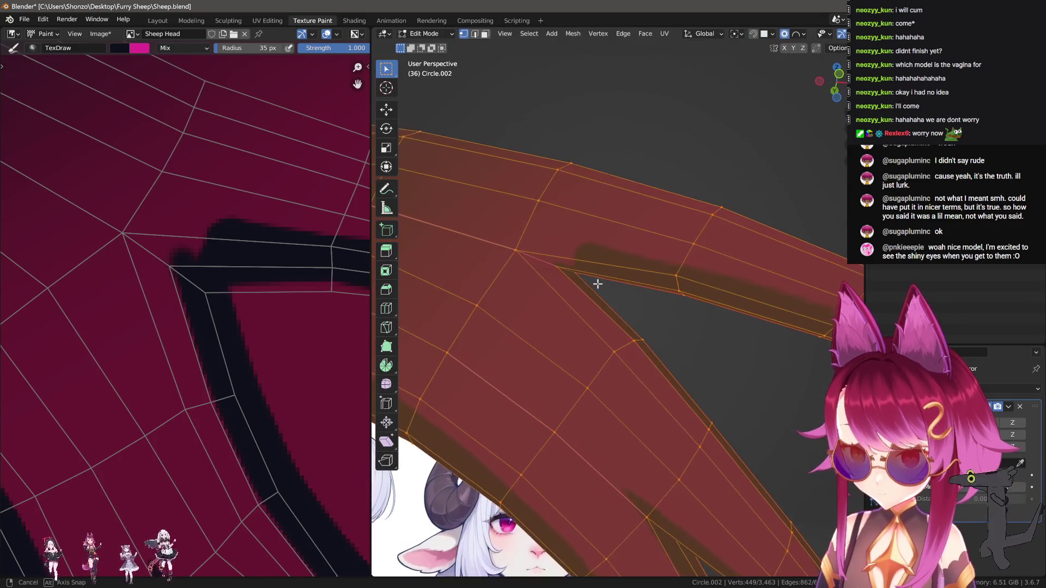
Return to Texture Paint and paint dark strokes along the brow tip's edge and upper edge.
key("Tab")
key("ctrl+Tab")
left_click(621, 333)
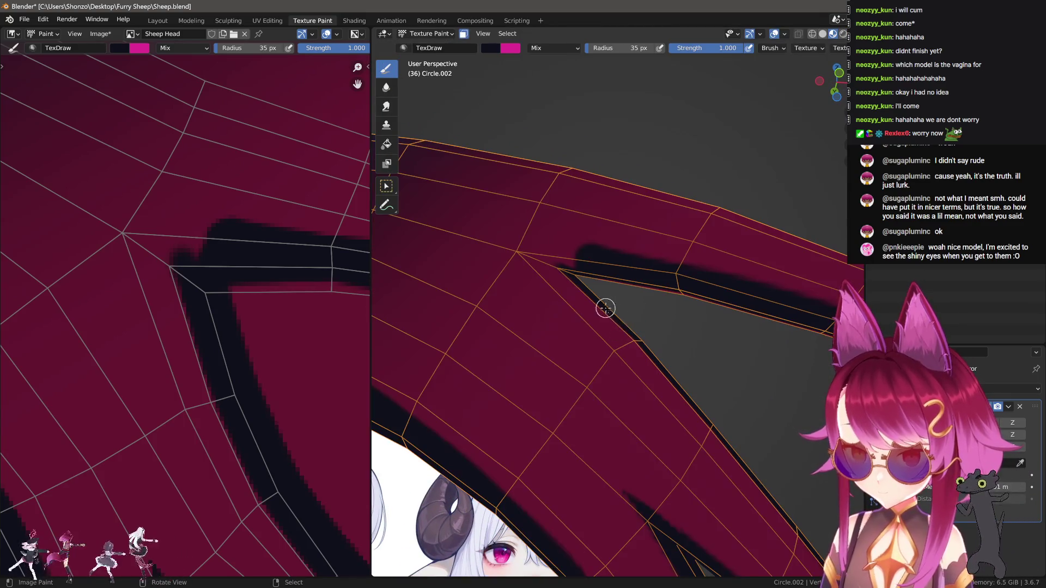
left_click_drag(584, 293, 524, 250)
left_click_drag(657, 354, 617, 322)
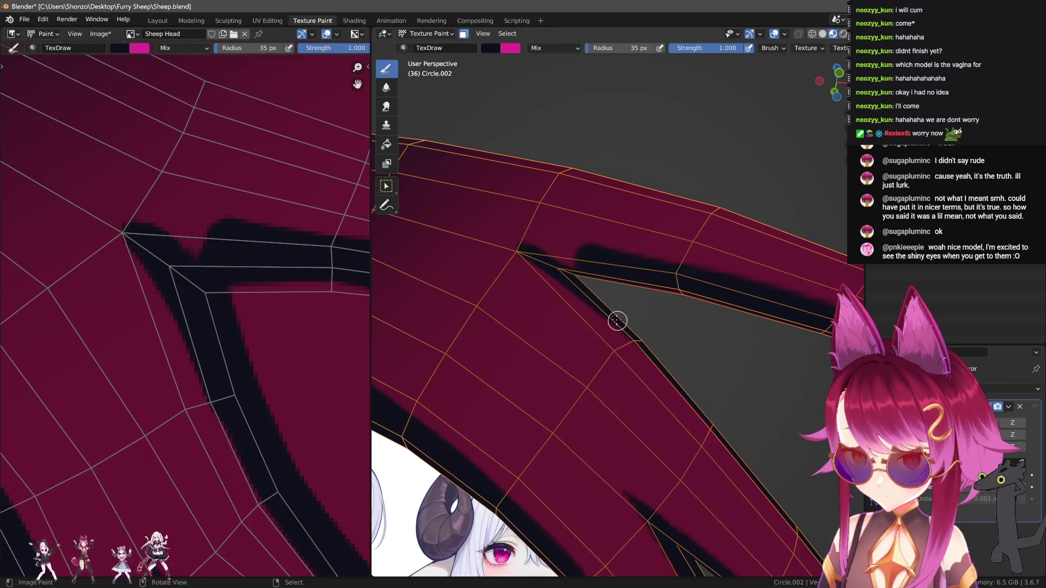
left_click_drag(531, 253, 633, 341)
key("ctrl+z")
left_click_drag(528, 253, 688, 389)
left_click_drag(530, 251, 661, 296)
left_click_drag(530, 250, 664, 280)
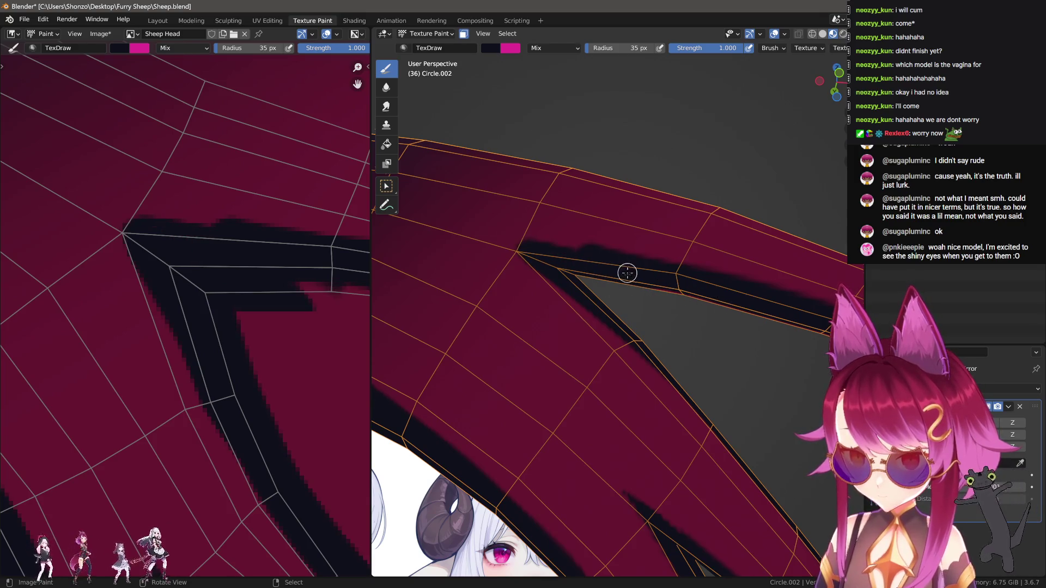
Try Smear with a 7 px brush, then go back to Draw and view the brow tips from the front.
middle_click_drag(651, 285, 653, 284)
left_click(386, 106)
middle_click_drag(244, 261, 223, 282)
key("f")
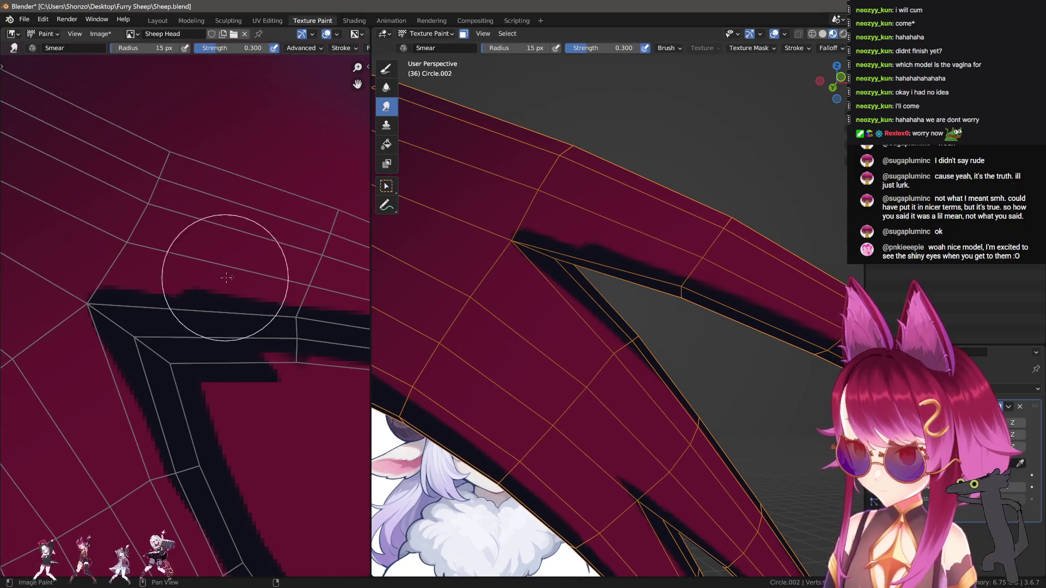
left_click(251, 270)
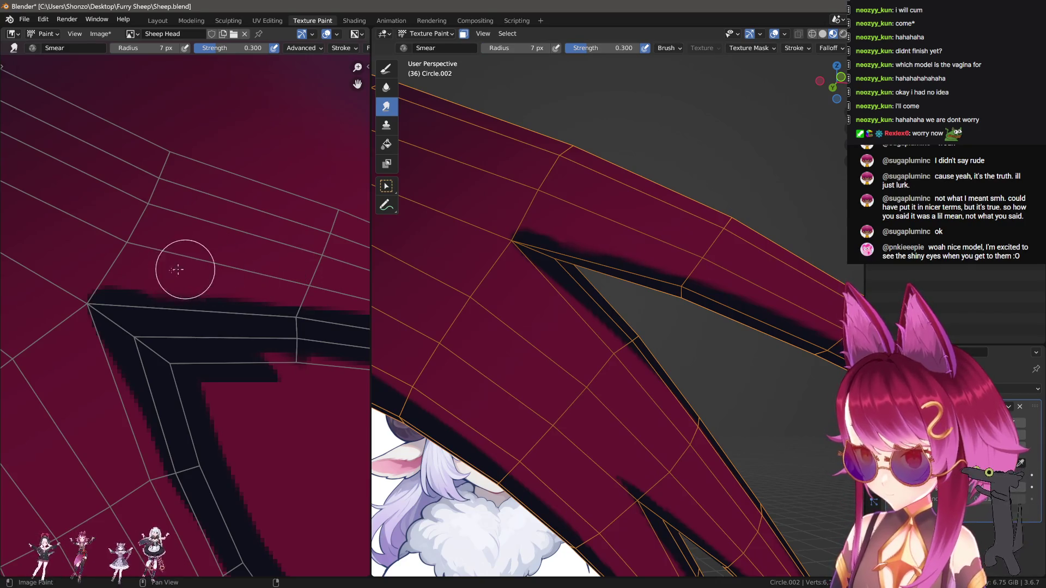
key("d")
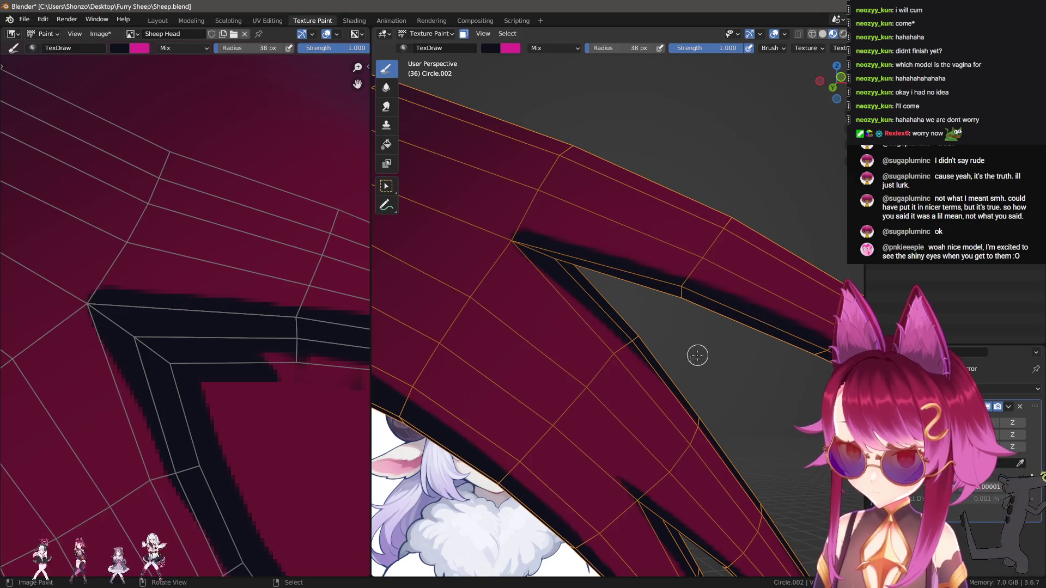
key("KP_1")
scroll(676, 368, "down", 1)
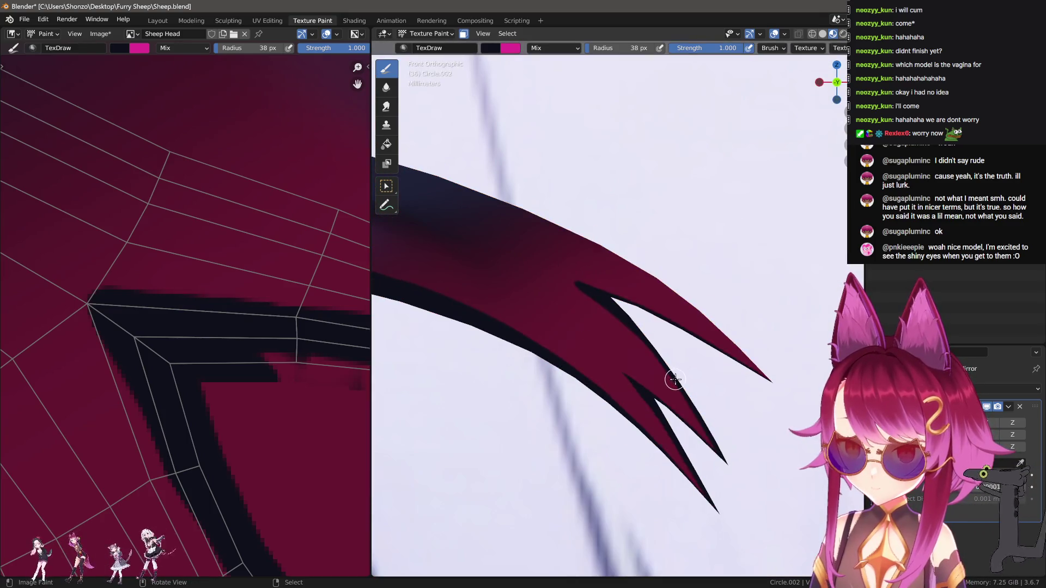
middle_click_drag(675, 380, 507, 366)
Switch to Smear and resize the brush between about 22 and 167 px while orbiting the brow tip.
left_click(386, 106)
mouse_move(518, 305)
middle_mouse_down()
mouse_move(612, 273)
mouse_move(584, 288)
mouse_move(630, 297)
middle_mouse_up()
key("f")
left_click(599, 285)
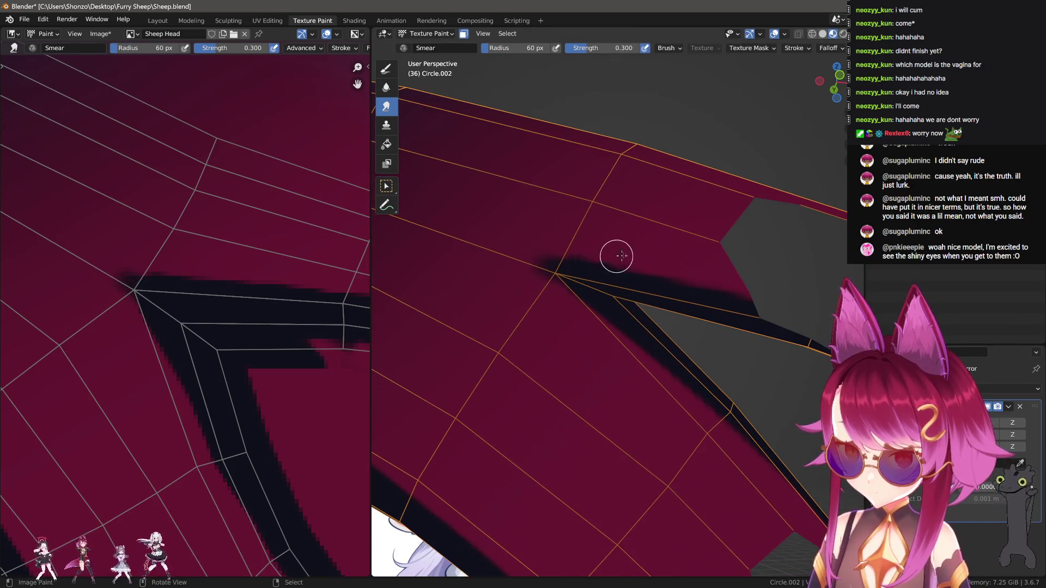
key("bracketright")
key("bracketright")
key("bracketright")
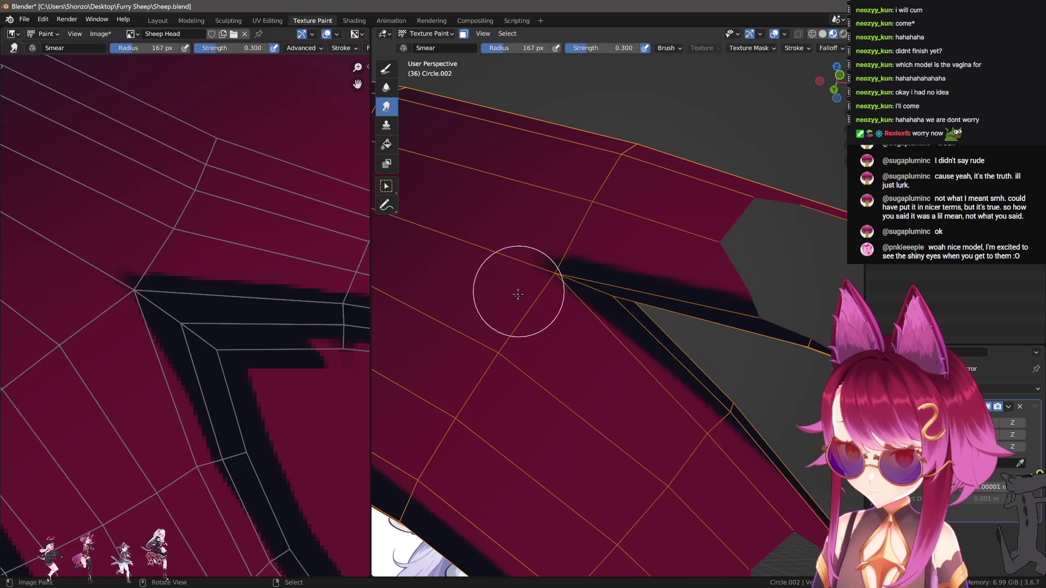
key("bracketleft")
key("bracketleft")
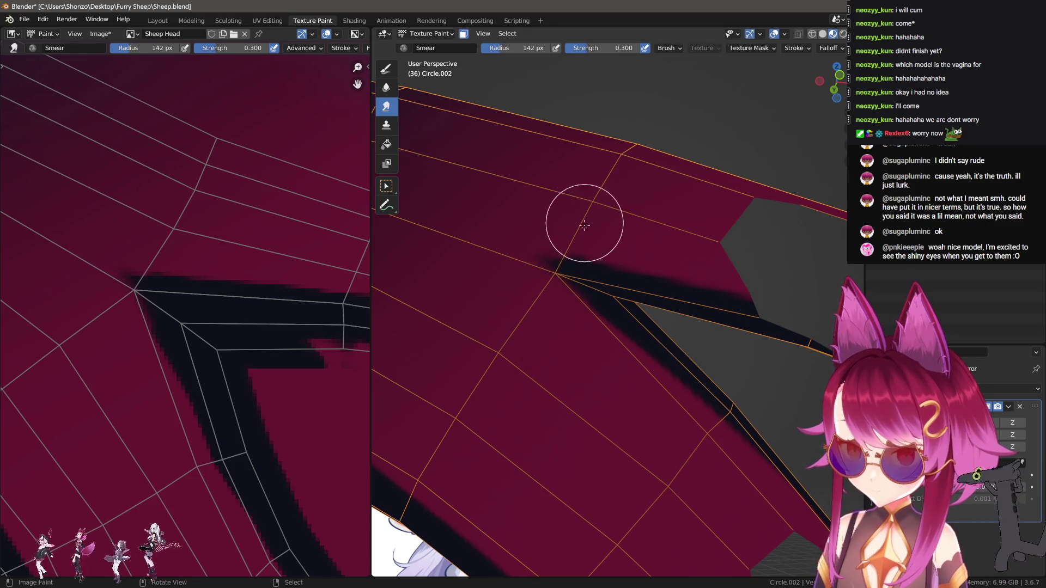
mouse_move(593, 219)
middle_mouse_down()
mouse_move(575, 233)
mouse_move(478, 243)
middle_mouse_up()
key("bracketleft")
key("bracketleft")
key("bracketleft")
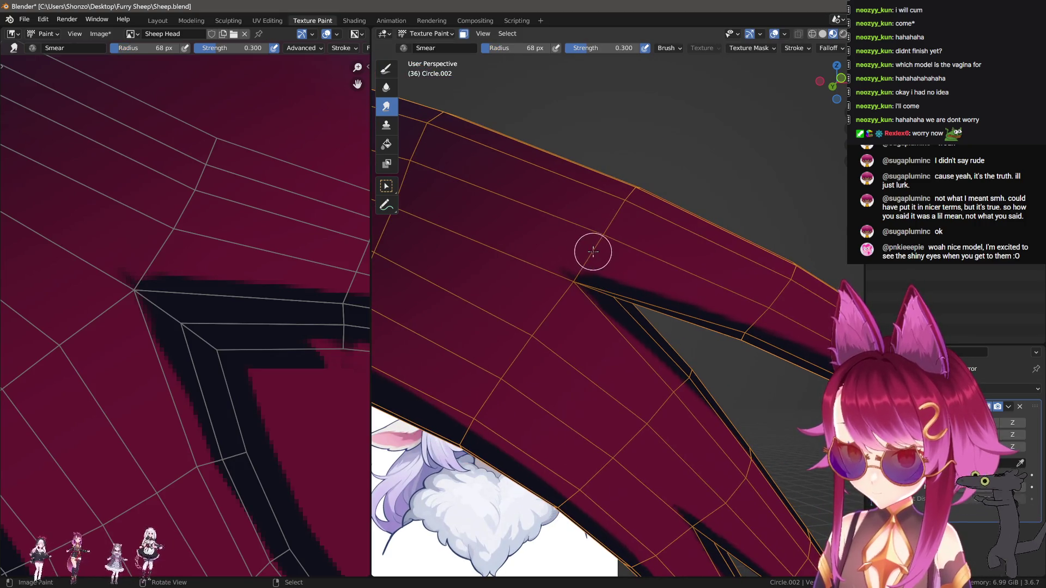
key("bracketleft")
key("bracketleft")
key("bracketleft")
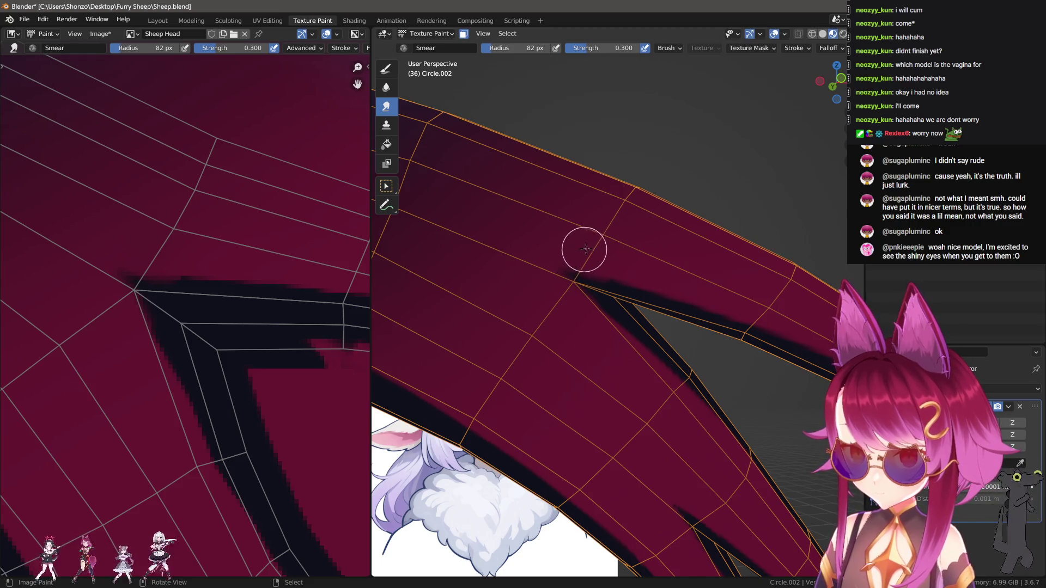
key("bracketright")
key("bracketright")
key("bracketright")
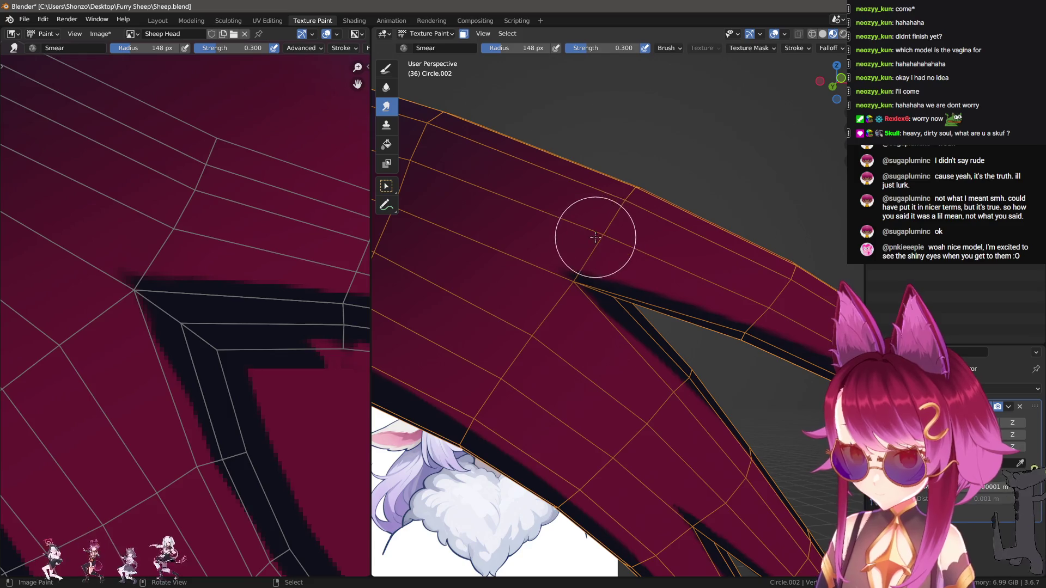
scroll(654, 273, "down", 3)
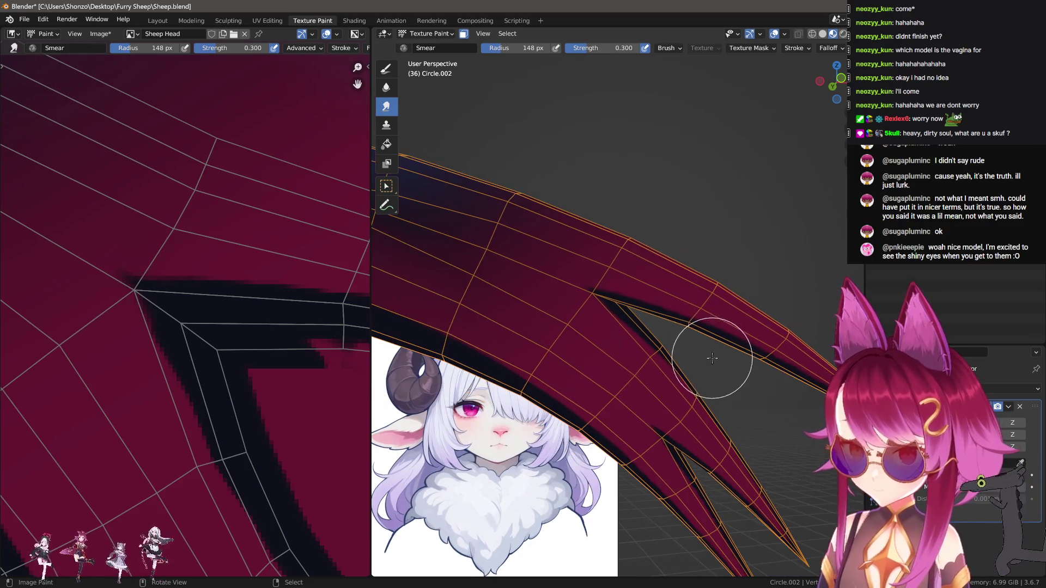
mouse_move(701, 374)
middle_mouse_down("alt")
mouse_move(730, 376)
mouse_move(724, 384)
middle_mouse_up("alt")
scroll(728, 391, "up", 5)
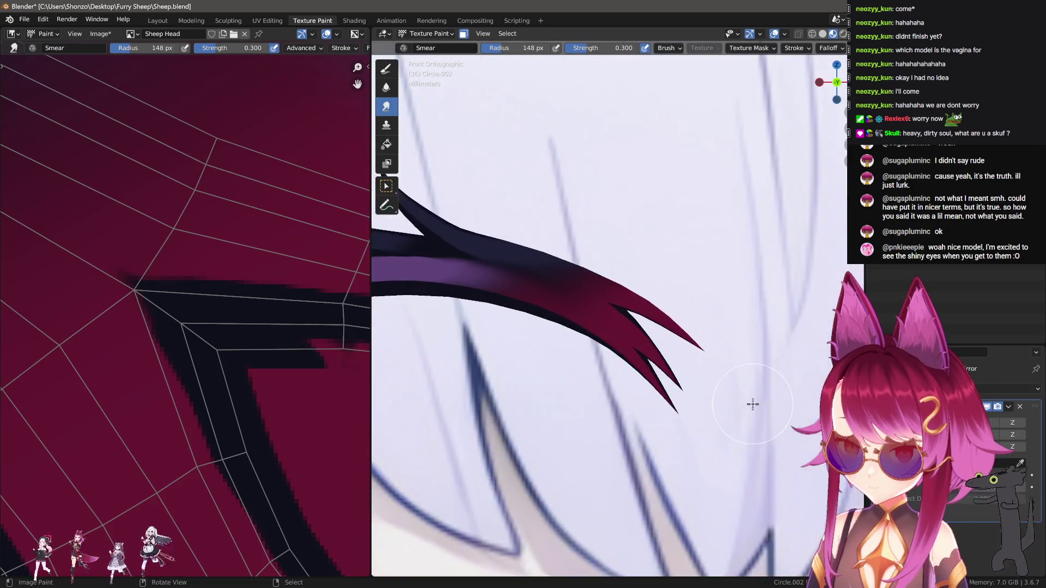
Switch back to Draw, sample a colour from the texture and choose a brush falloff mode.
key("d")
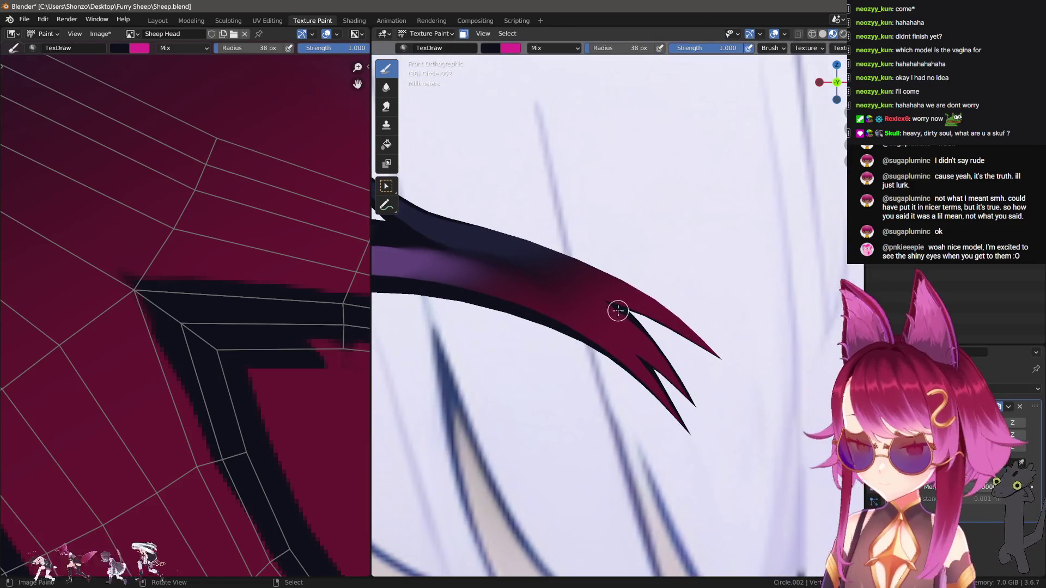
scroll(310, 307, "down", 2)
scroll(310, 307, "down", 2)
key("f")
left_click(257, 122)
middle_click_drag(258, 121, 299, 182)
key("s")
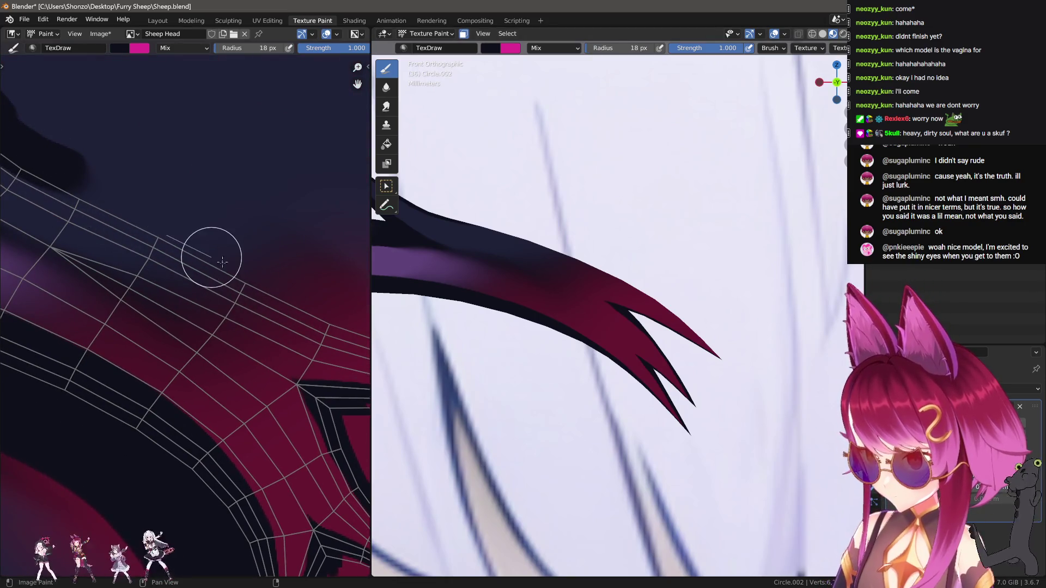
middle_click_drag(223, 262, 262, 285)
scroll(262, 285, "up", 2)
key("w")
left_click(91, 158)
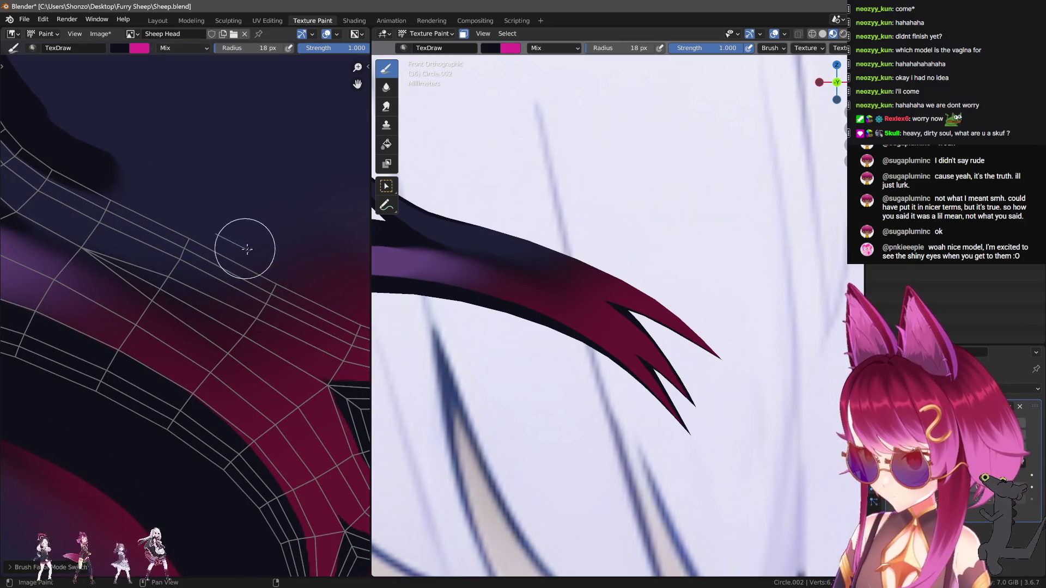
middle_click_drag(330, 293, 210, 258)
scroll(234, 253, "up", 1)
scroll(202, 252, "down", 1)
Draw straight dark lines along the brow edge in the UV image, undoing the misplaced strokes.
left_click_drag(234, 229, 381, 287)
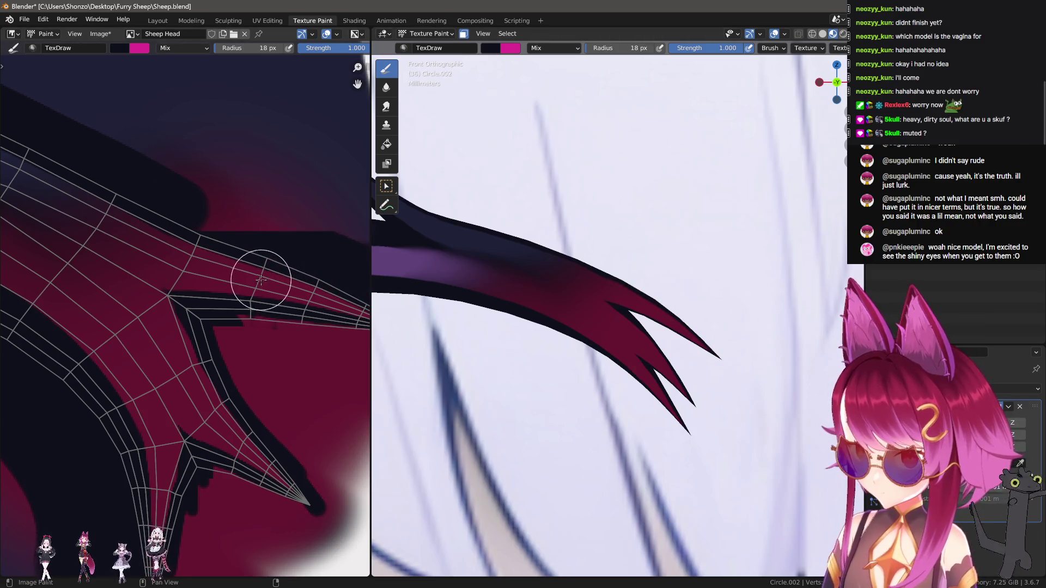
key("ctrl+z")
scroll(142, 175, "up", 2)
mouse_move(89, 162)
left_mouse_down()
mouse_move(280, 243)
mouse_move(364, 298)
left_mouse_up()
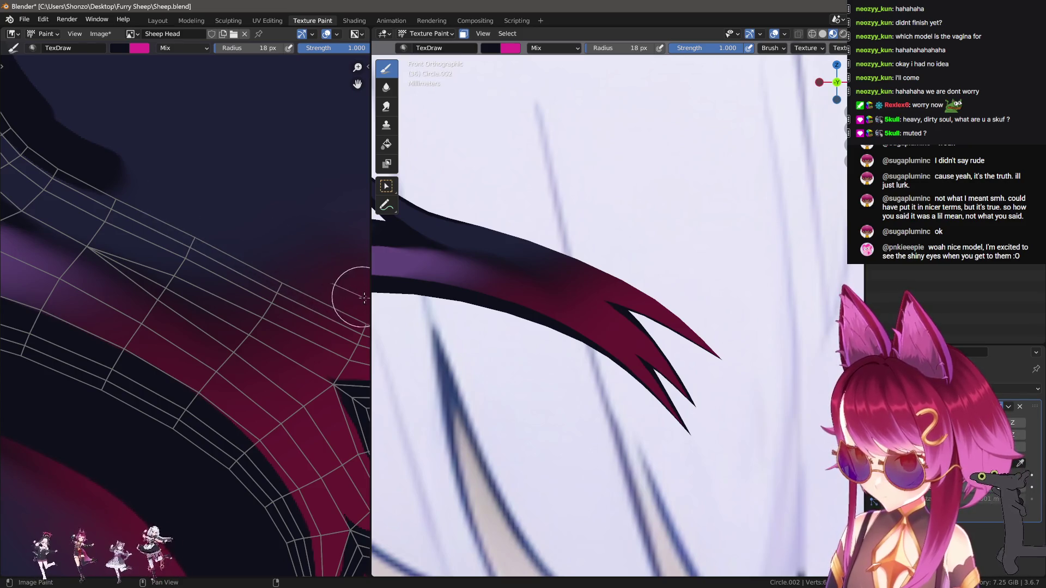
scroll(140, 188, "down", 3)
middle_click_drag(155, 226, 142, 227)
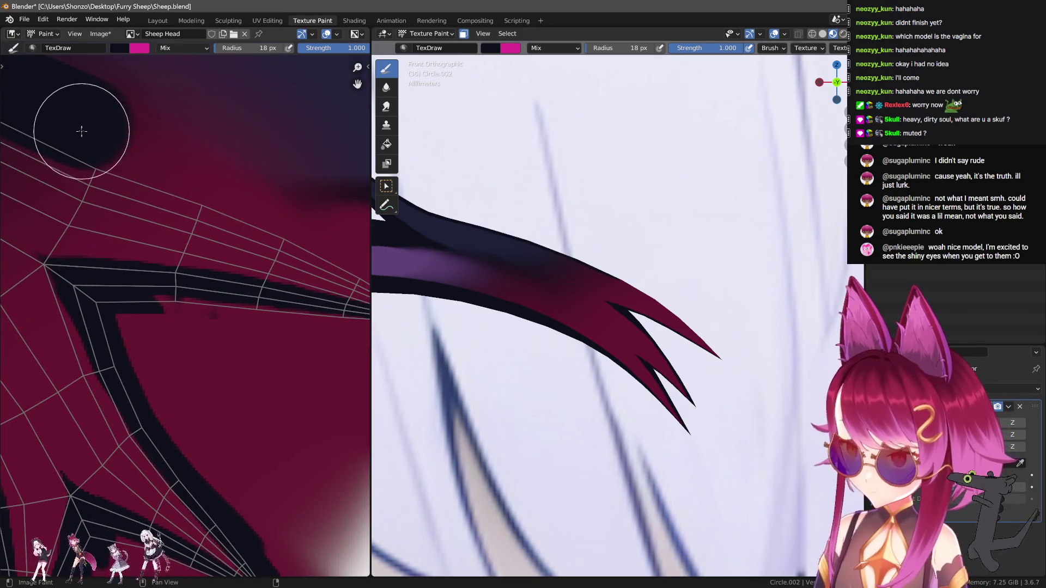
mouse_move(87, 117)
left_mouse_down()
mouse_move(199, 167)
mouse_move(315, 198)
mouse_move(450, 285)
left_mouse_up()
key("ctrl+z")
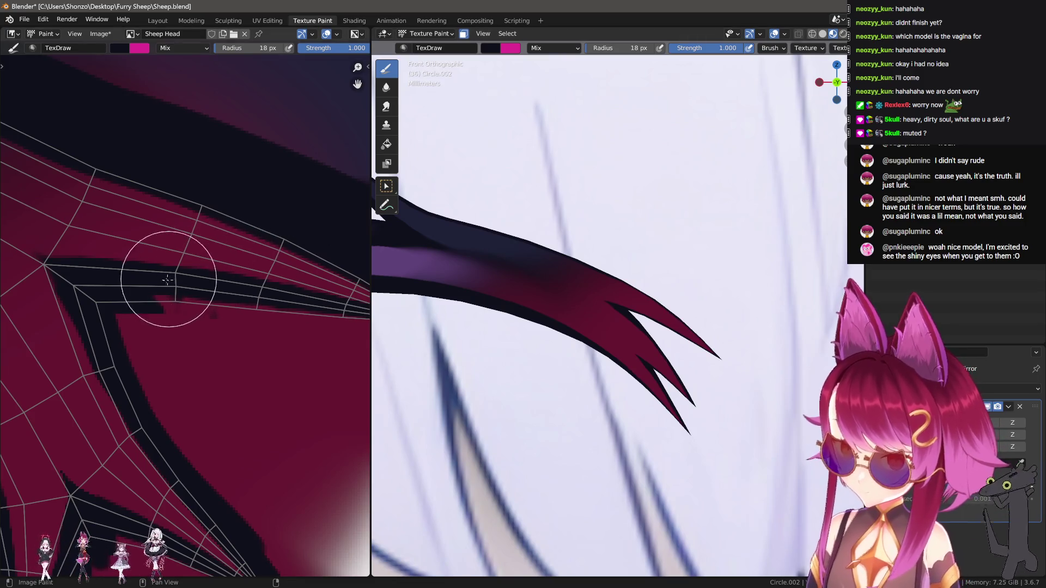
scroll(625, 388, "down", 5)
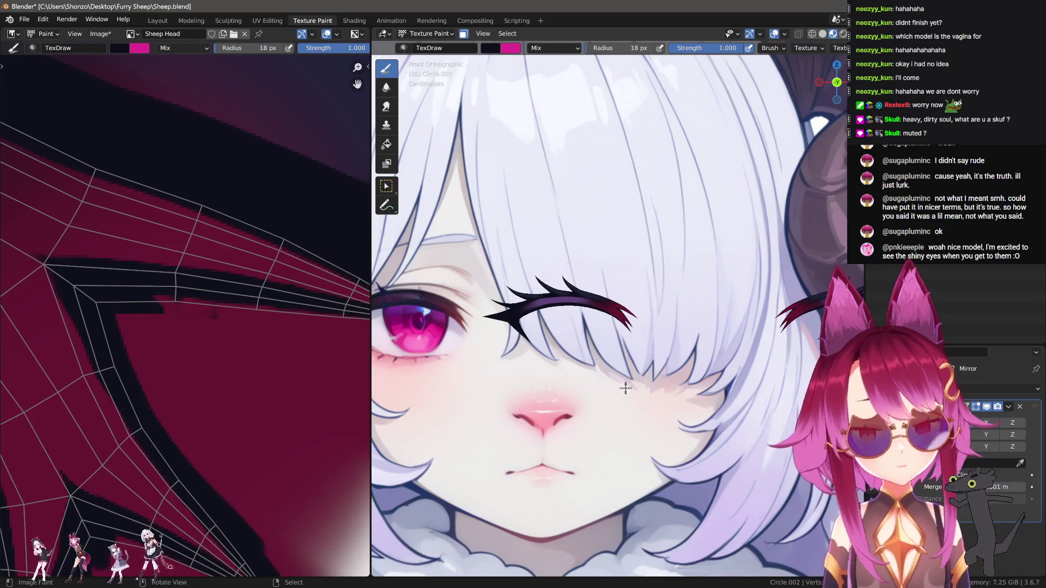
scroll(568, 350, "up", 5)
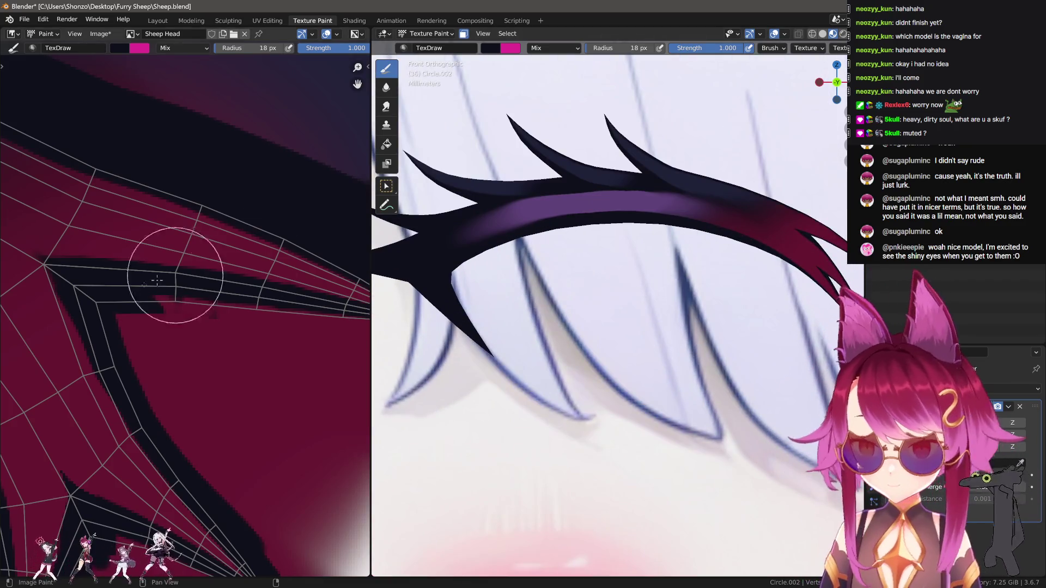
scroll(174, 269, "down", 3)
mouse_move(174, 269)
middle_mouse_down()
mouse_move(168, 316)
mouse_move(316, 320)
middle_mouse_up()
scroll(136, 311, "up", 4)
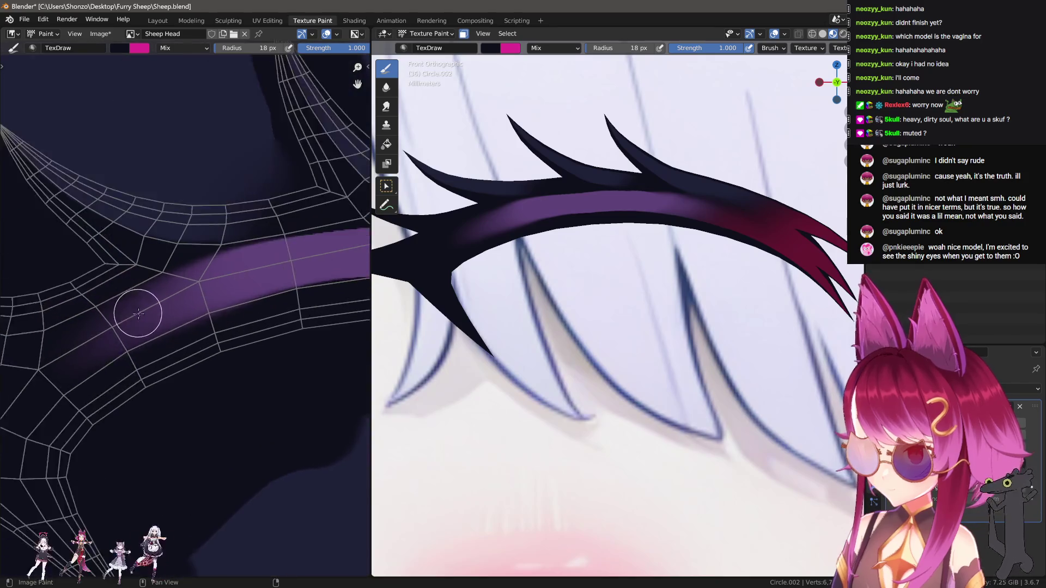
Shrink the brush to about 8 px and smear along the purple band to soften it.
middle_click_drag(152, 332, 122, 358)
key("f")
left_click(104, 244)
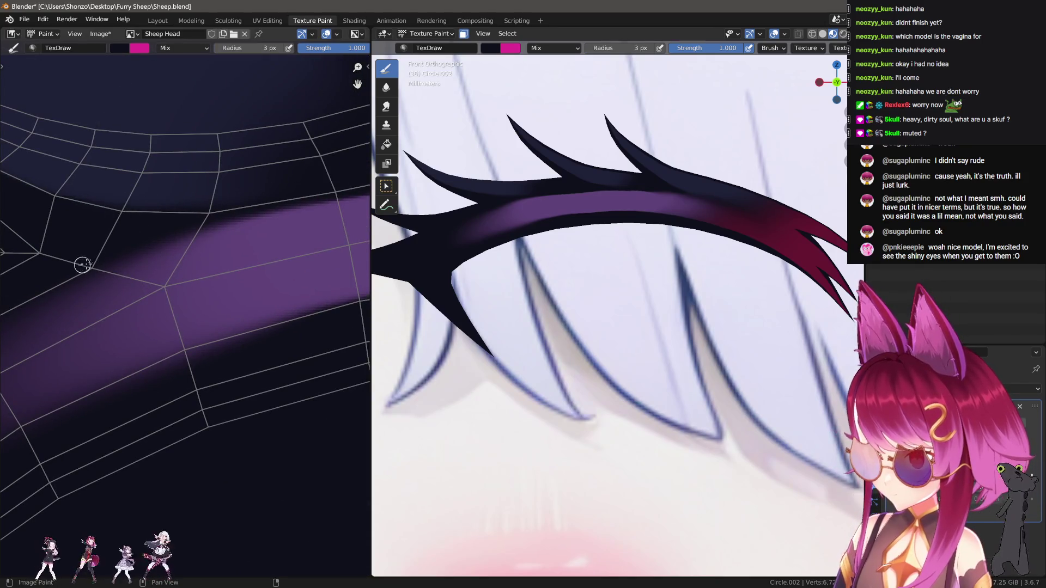
scroll(299, 191, "down", 2)
middle_click_drag(89, 302, 69, 310)
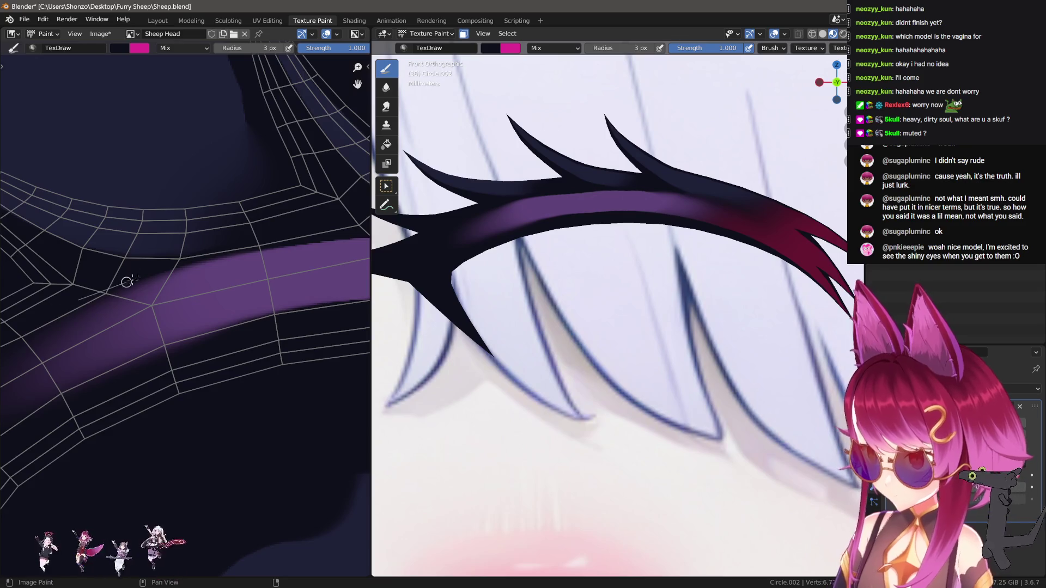
mouse_move(342, 228)
middle_mouse_down()
mouse_move(222, 273)
mouse_move(206, 294)
mouse_move(69, 280)
middle_mouse_up()
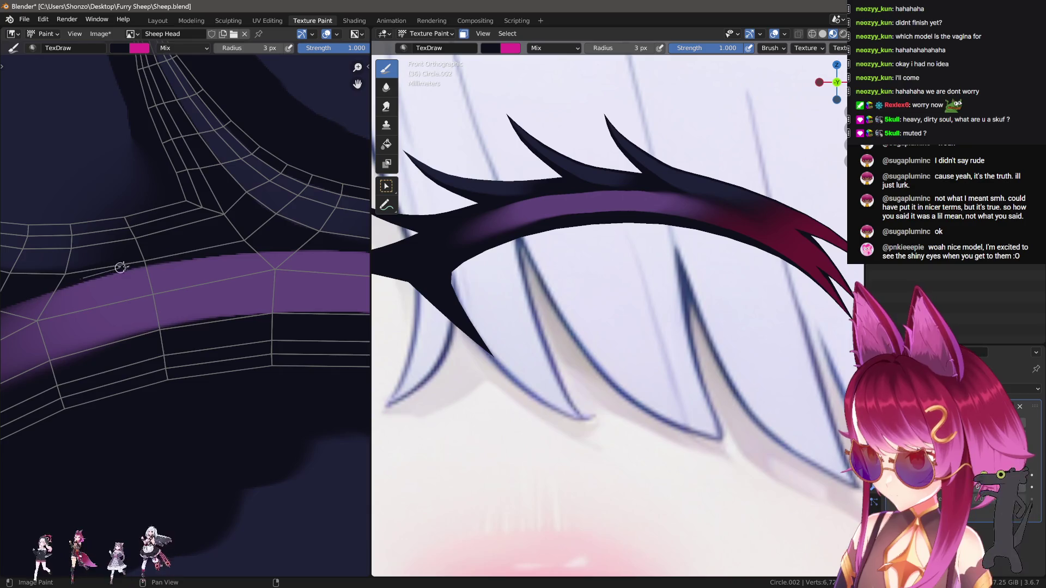
scroll(236, 306, "down", 4)
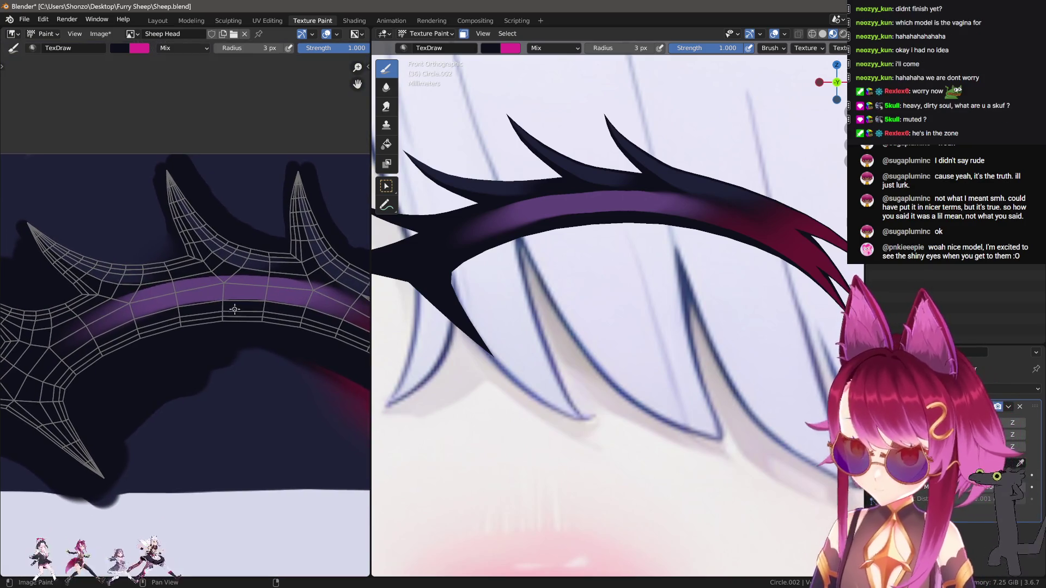
scroll(234, 310, "up", 4)
key("shift+space")
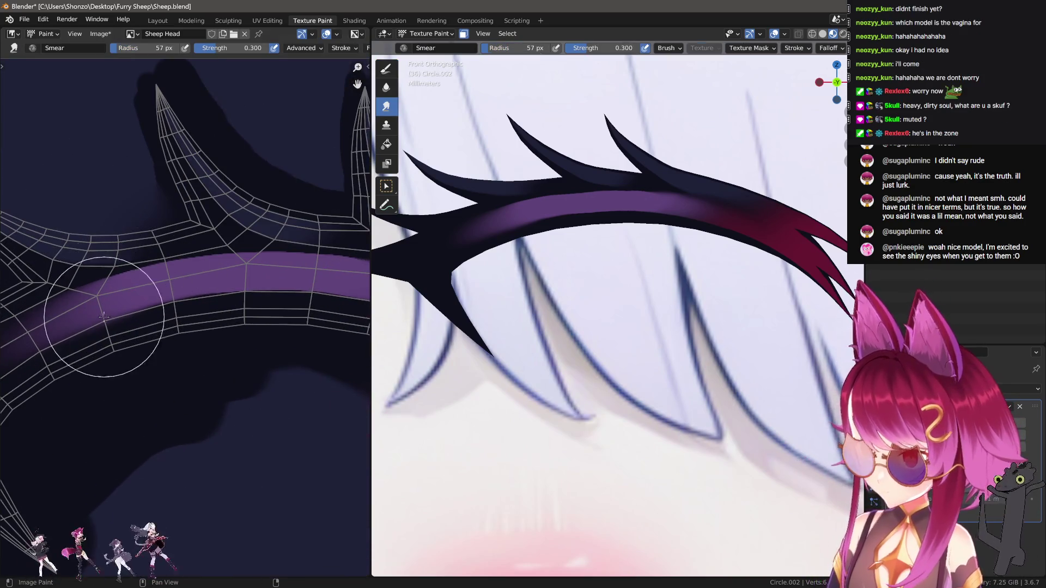
mouse_move(141, 304)
left_mouse_down()
mouse_move(197, 289)
mouse_move(290, 289)
left_mouse_up()
Resize the brush to 20 px, then 70 px, and switch to the TexDraw brush.
middle_click_drag(290, 289, 186, 295)
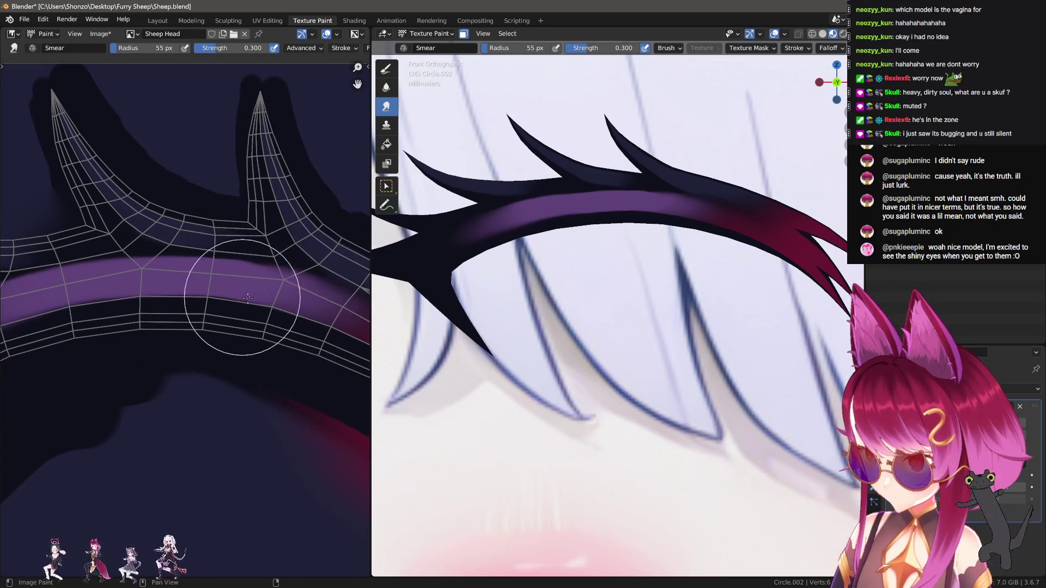
key("f")
left_click(242, 277)
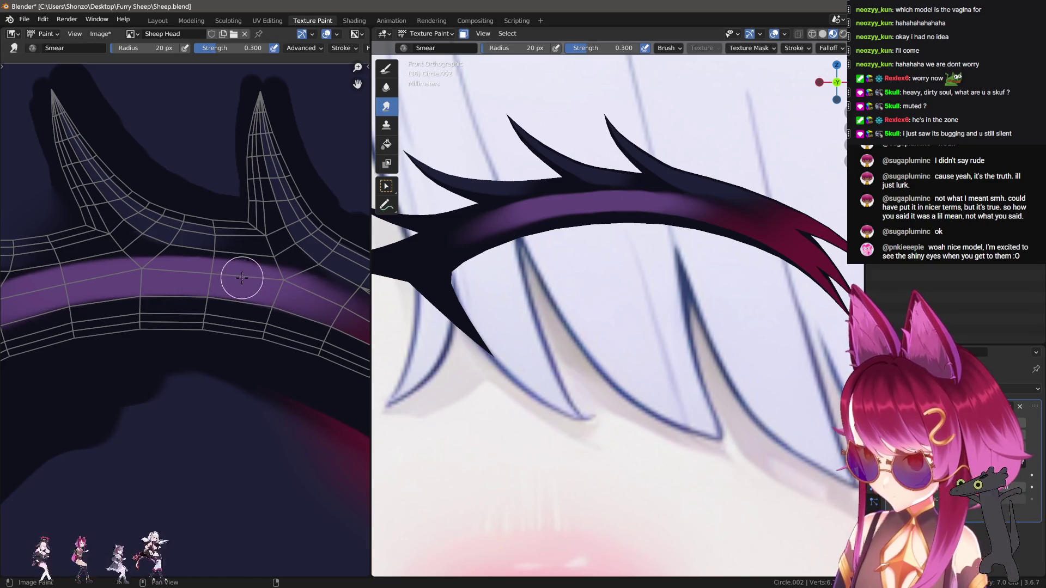
scroll(682, 205, "up", 8)
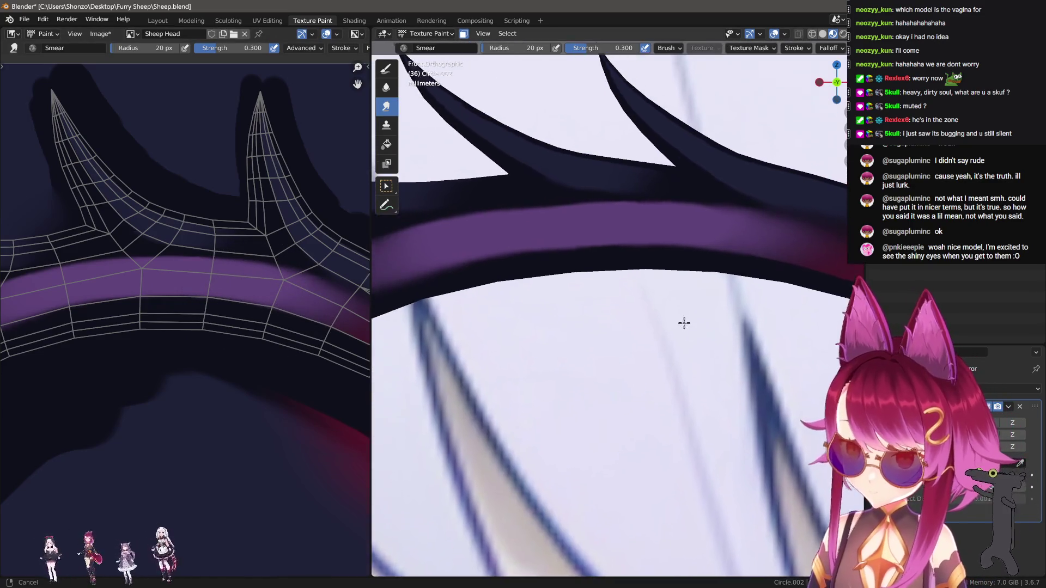
key("f")
left_click(643, 222)
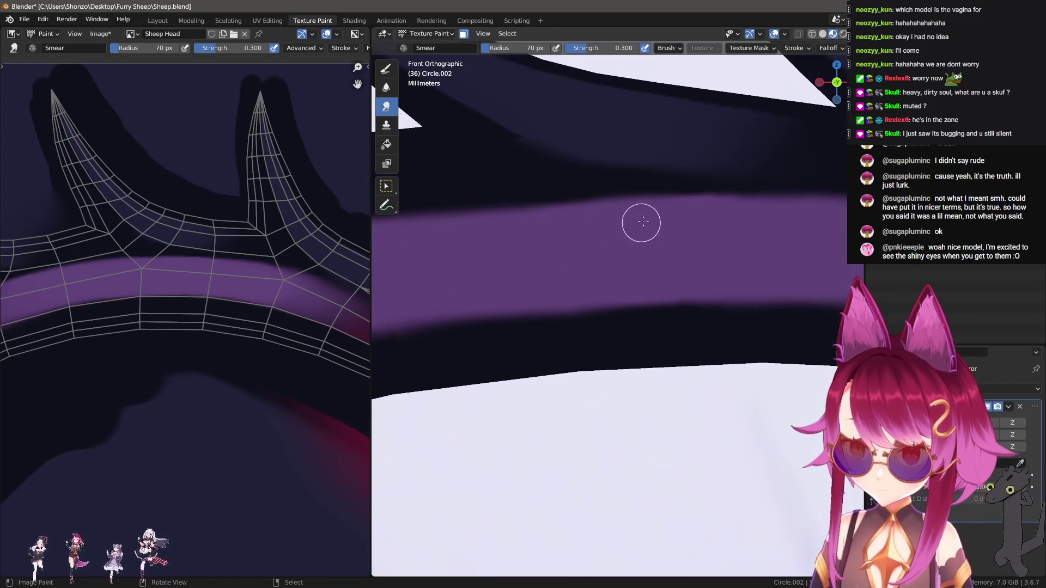
key("1")
middle_click_drag(552, 257, 498, 238, "shift")
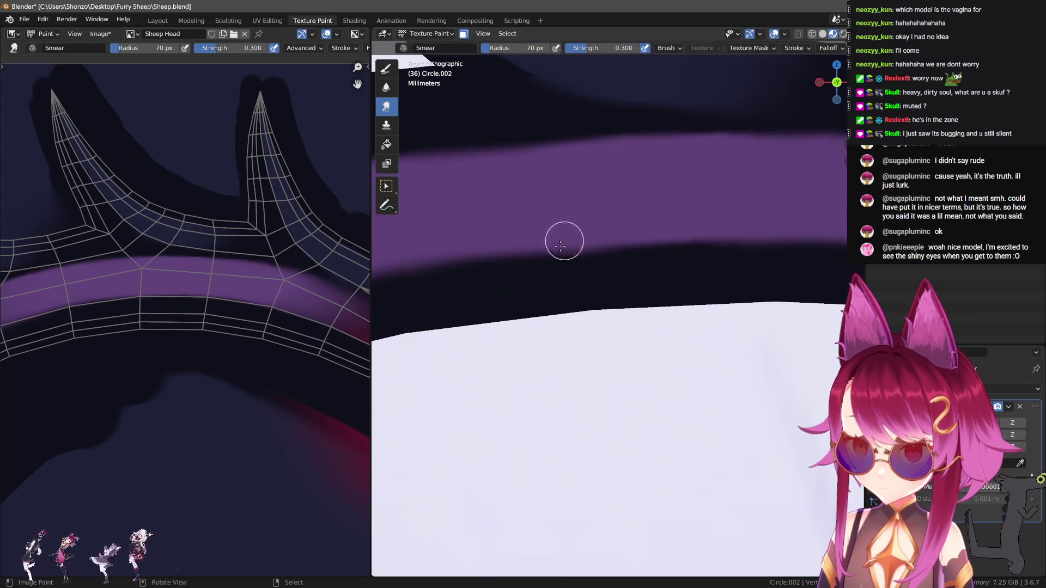
mouse_move(446, 282)
middle_mouse_down("shift")
mouse_move(577, 236)
mouse_move(566, 253)
middle_mouse_up("shift")
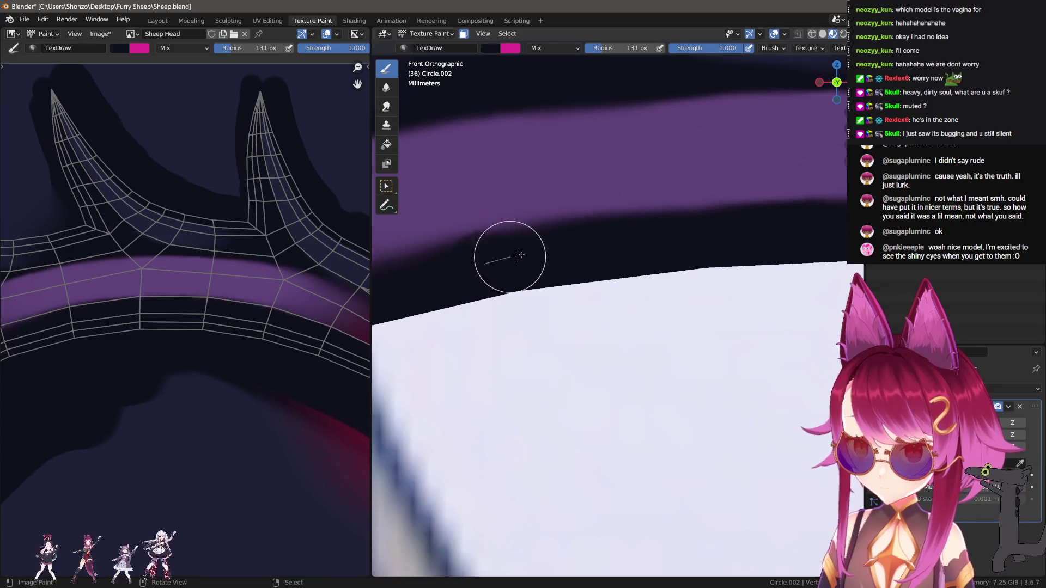
scroll(685, 299, "down", 4)
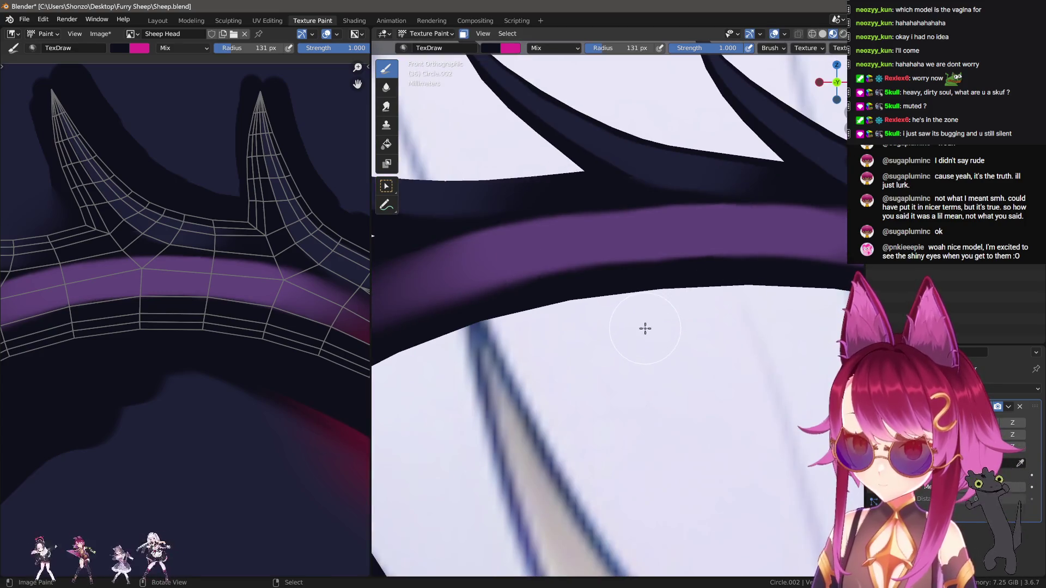
Set the brush falloff to Smooth and shrink the brush to 59 px.
key("shift+o")
left_click(757, 331)
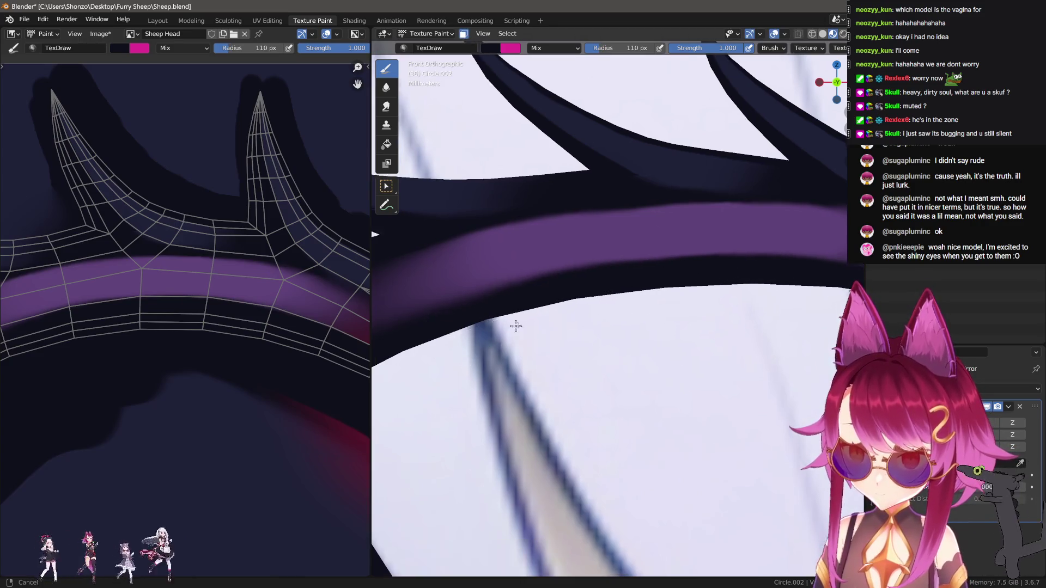
scroll(599, 284, "up", 2)
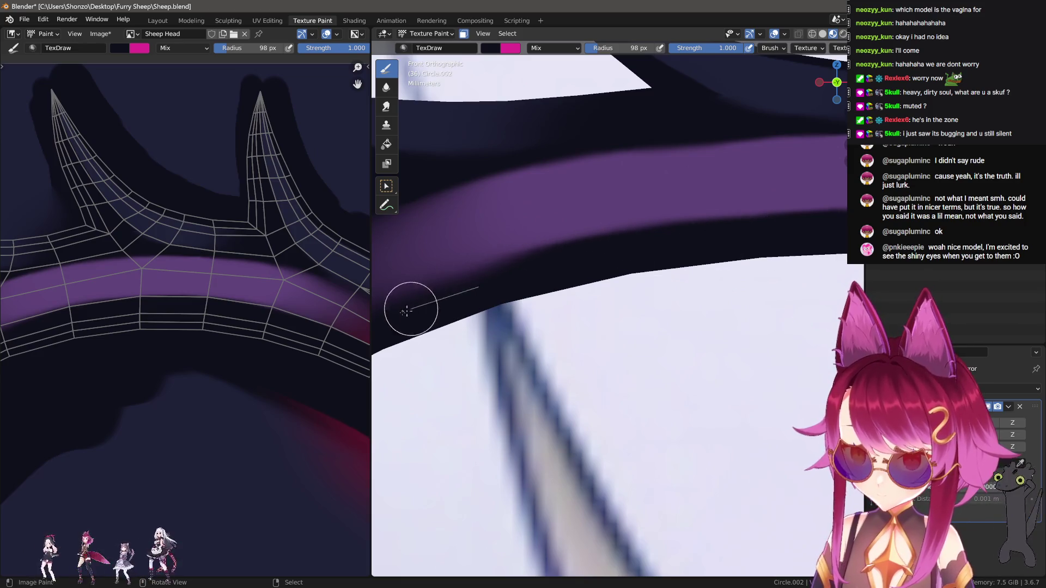
scroll(708, 285, "down", 3)
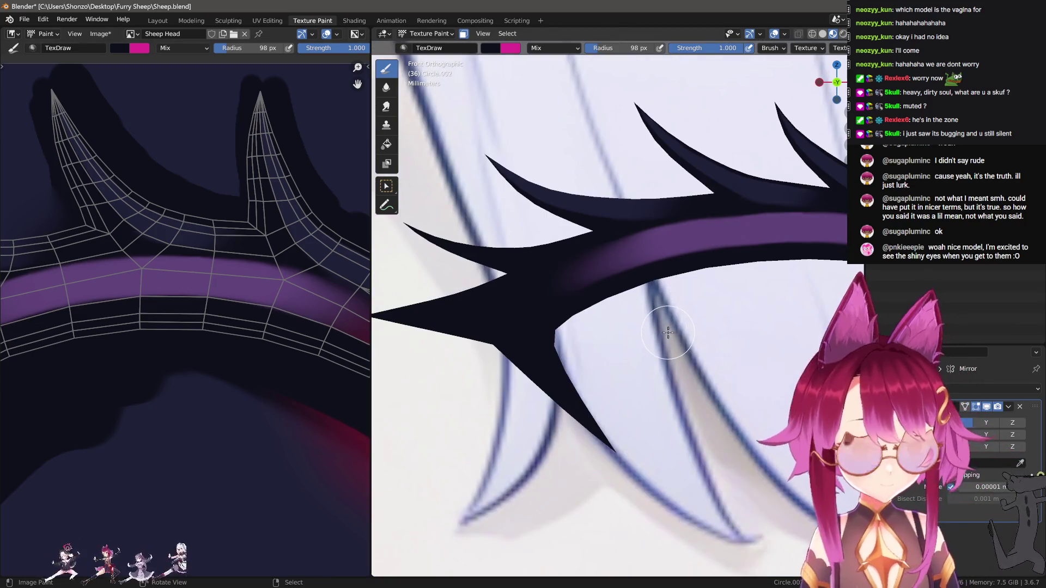
scroll(674, 298, "up", 3)
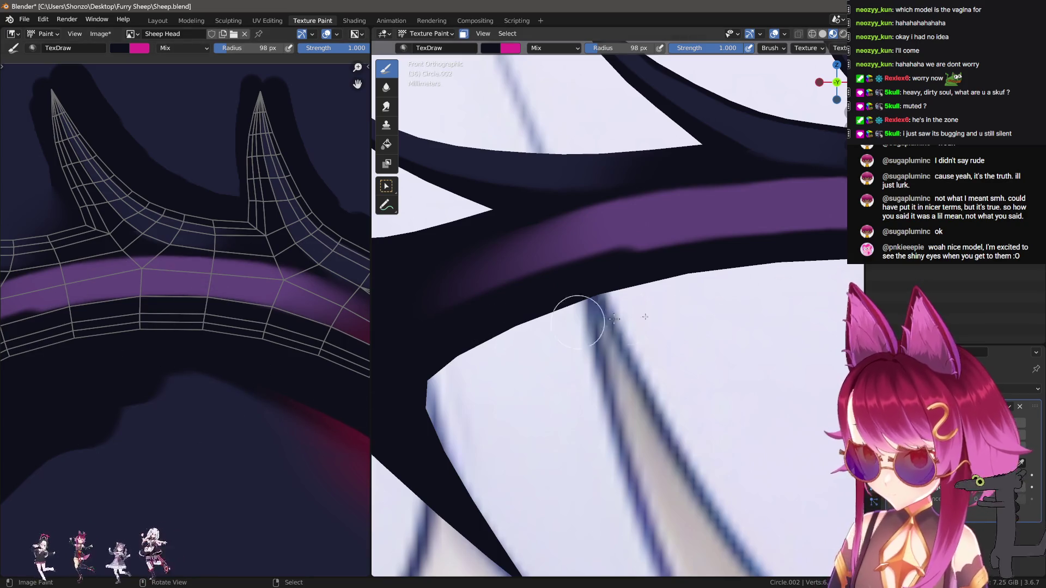
scroll(771, 321, "down", 3)
scroll(651, 314, "up", 2)
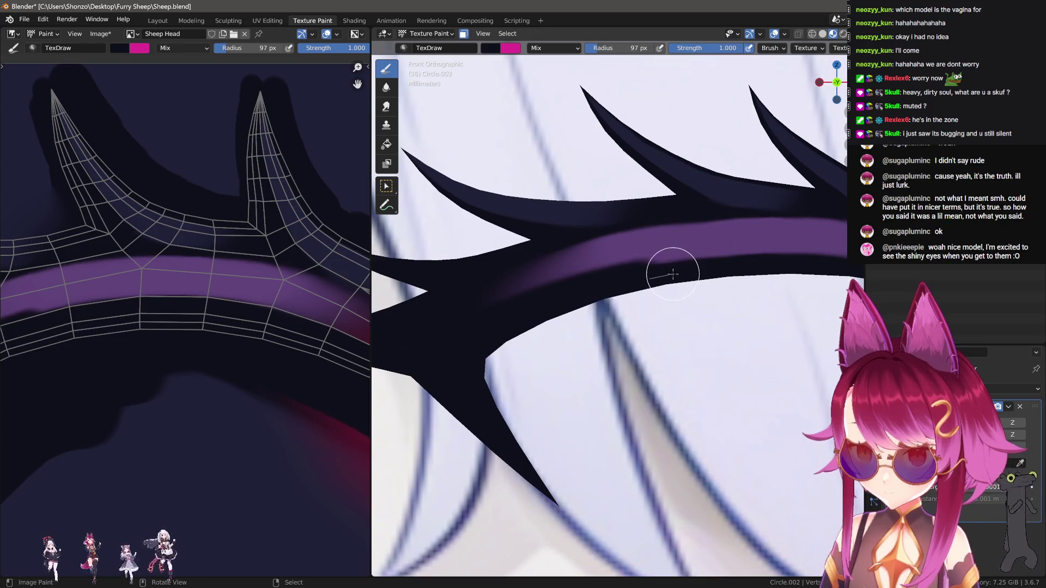
scroll(518, 319, "up", 2)
key("f")
left_click(418, 322)
scroll(452, 319, "up", 2, "ctrl")
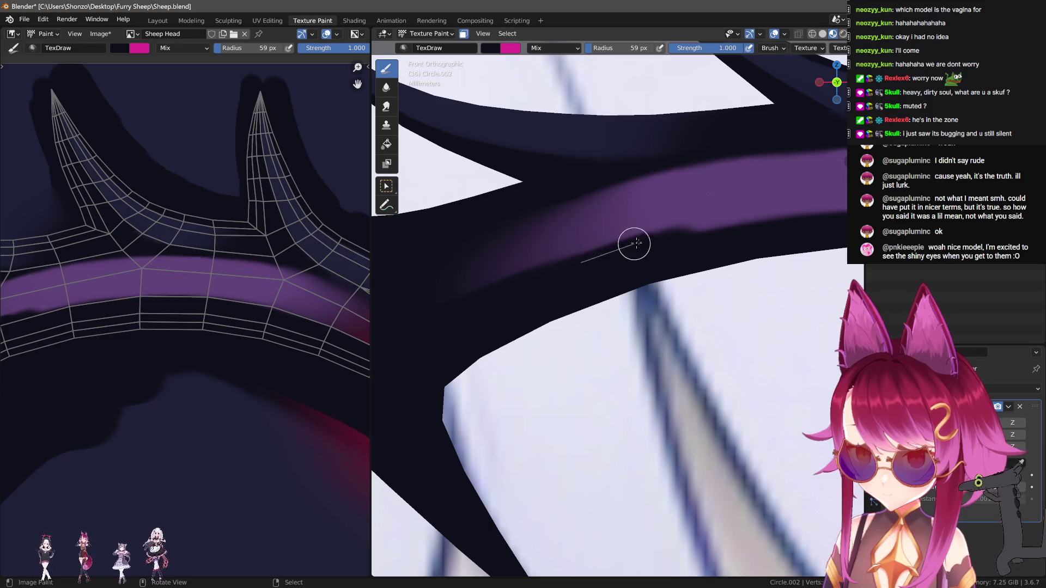
scroll(231, 357, "up", 2)
key("shift+space")
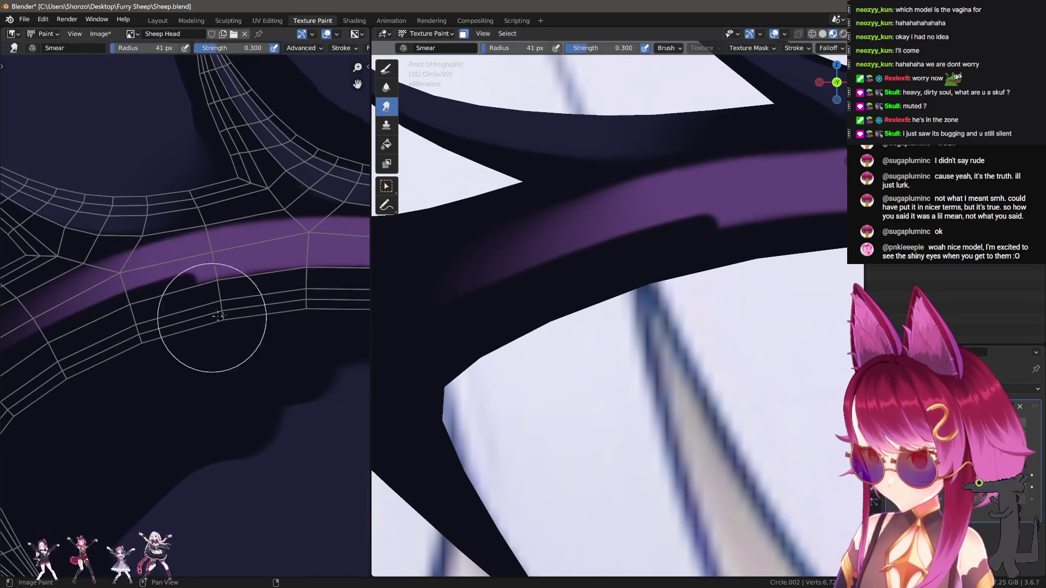
Smear the dark notch in the purple band, raising smear strength to 0.700 and then 0.800.
scroll(235, 297, "up", 3)
left_click_drag(242, 251, 168, 287)
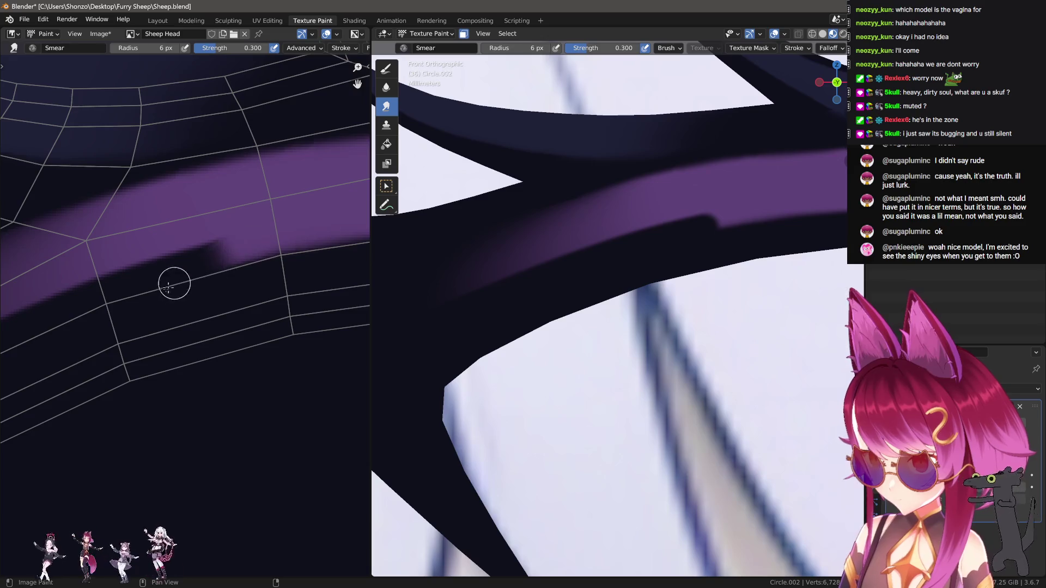
key("shift+f")
left_click(262, 289)
scroll(234, 296, "down", 2)
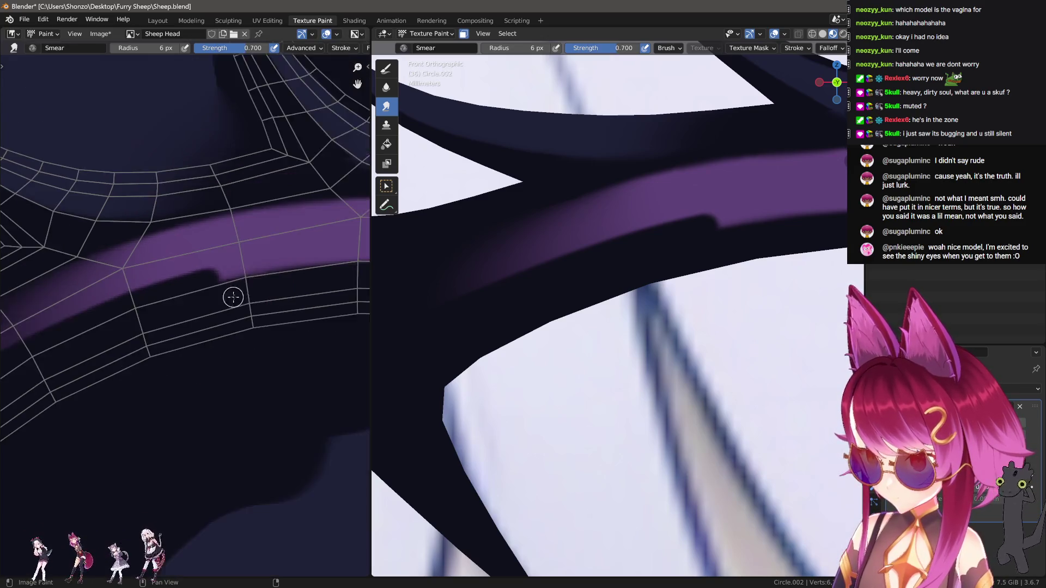
middle_click_drag(234, 296, 272, 279)
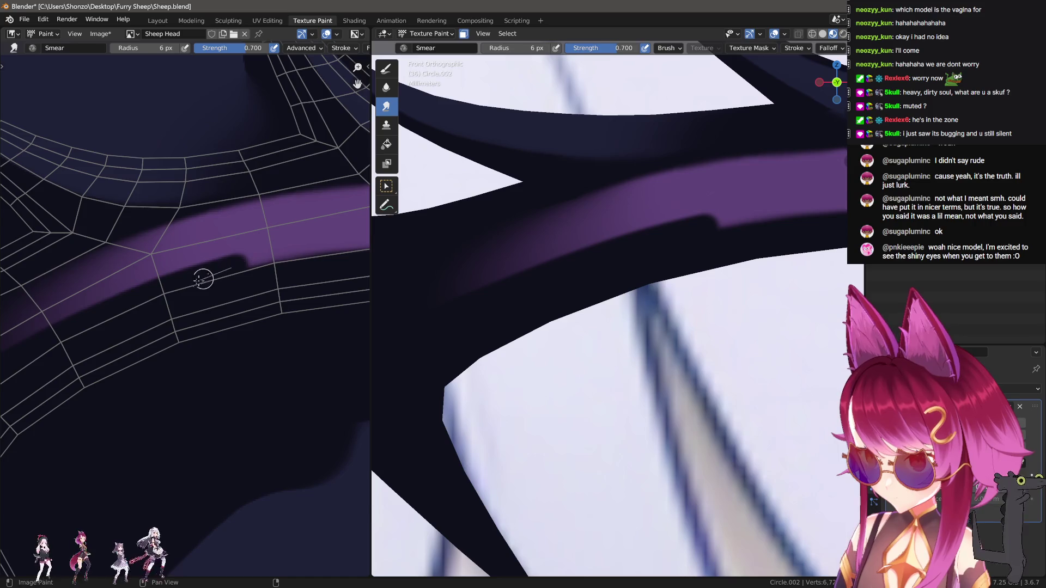
scroll(230, 322, "up", 1)
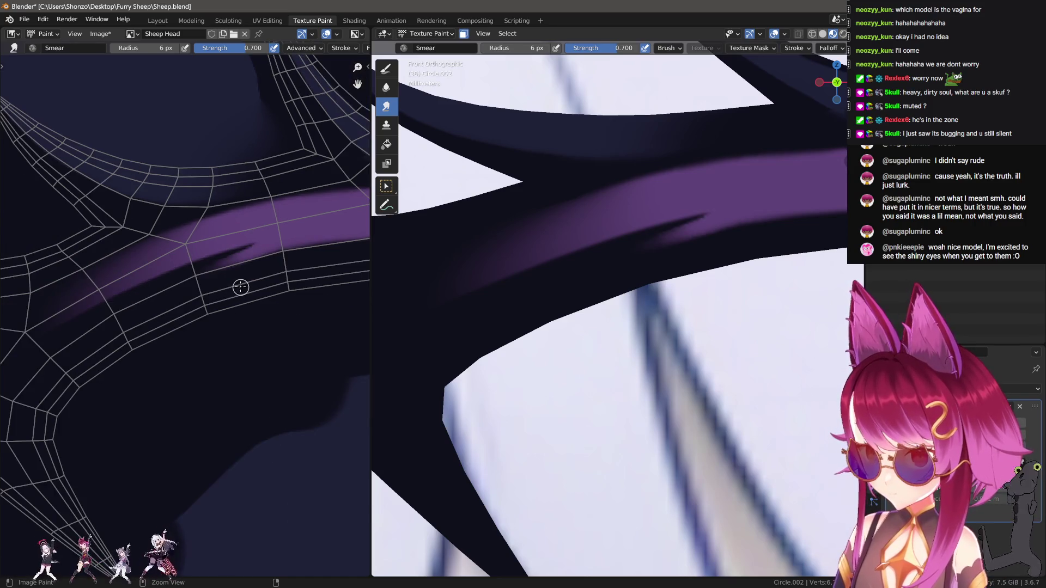
left_click_drag(240, 287, 264, 255)
key("shift+f")
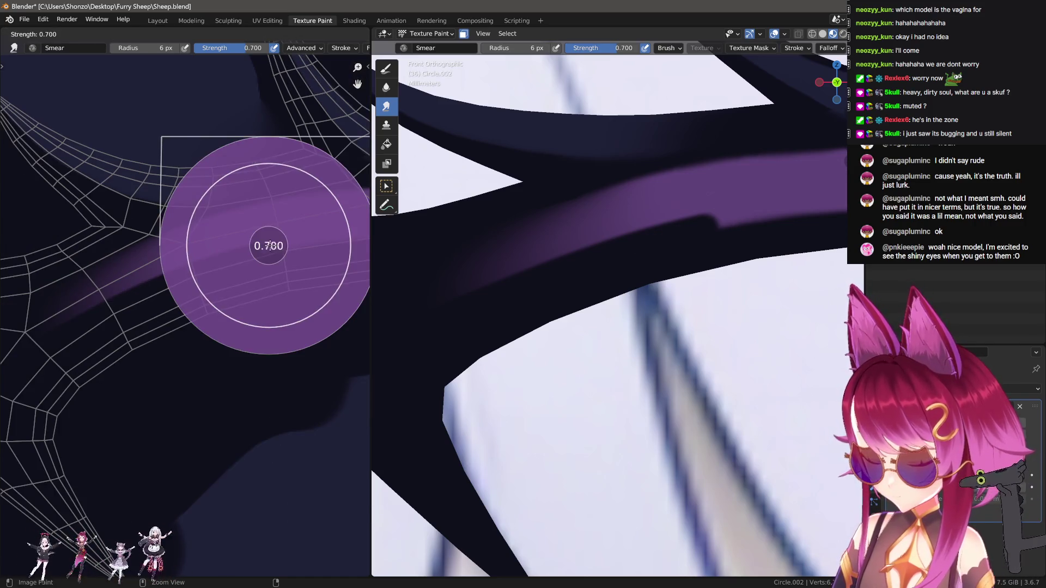
left_click(272, 246)
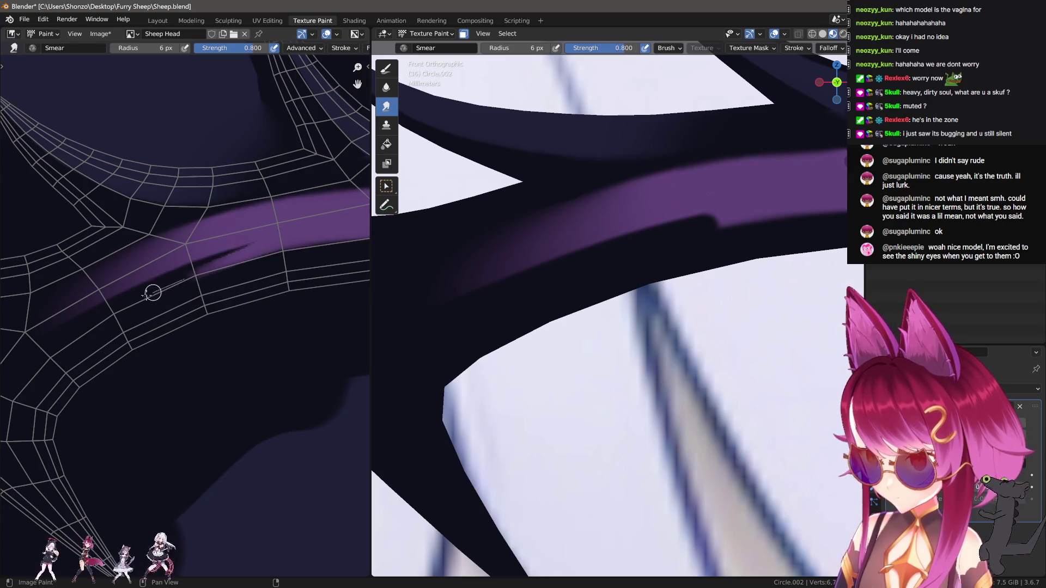
left_click_drag(203, 281, 242, 259)
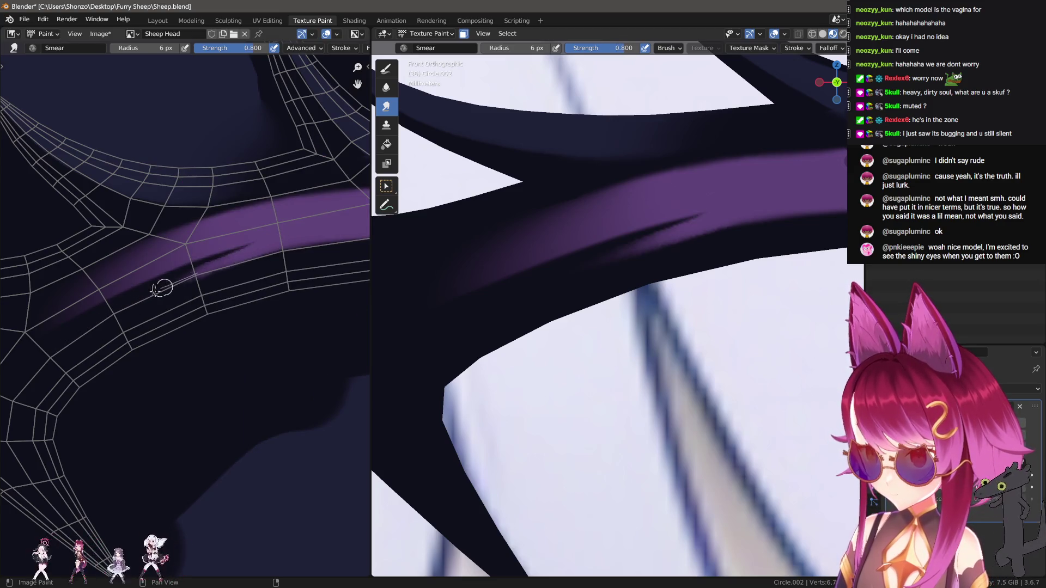
scroll(136, 349, "up", 3)
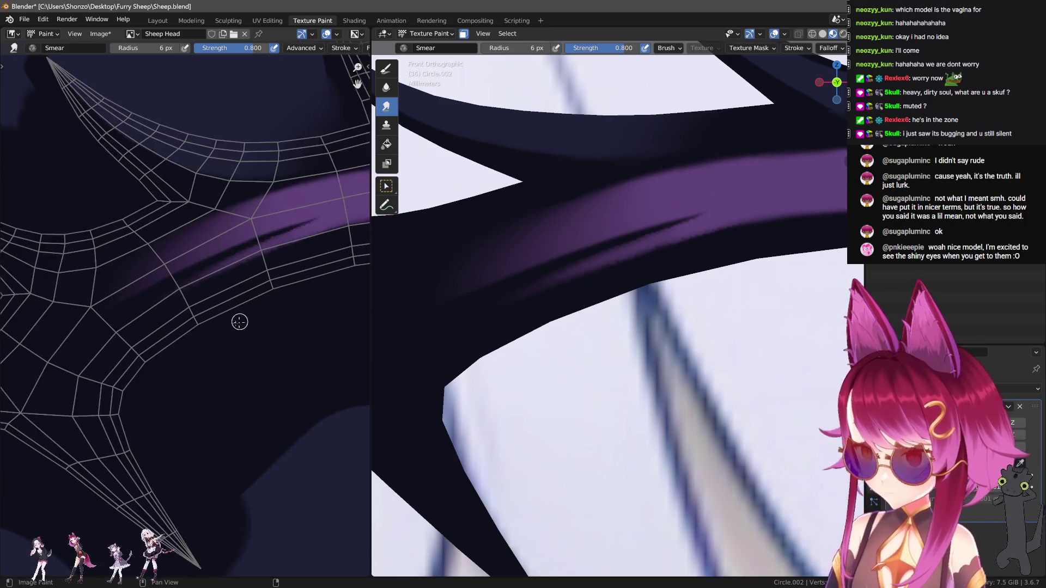
Switch to TexDraw and paint dark strokes along the eyebrow band, undoing one stray stroke.
key("shift+space")
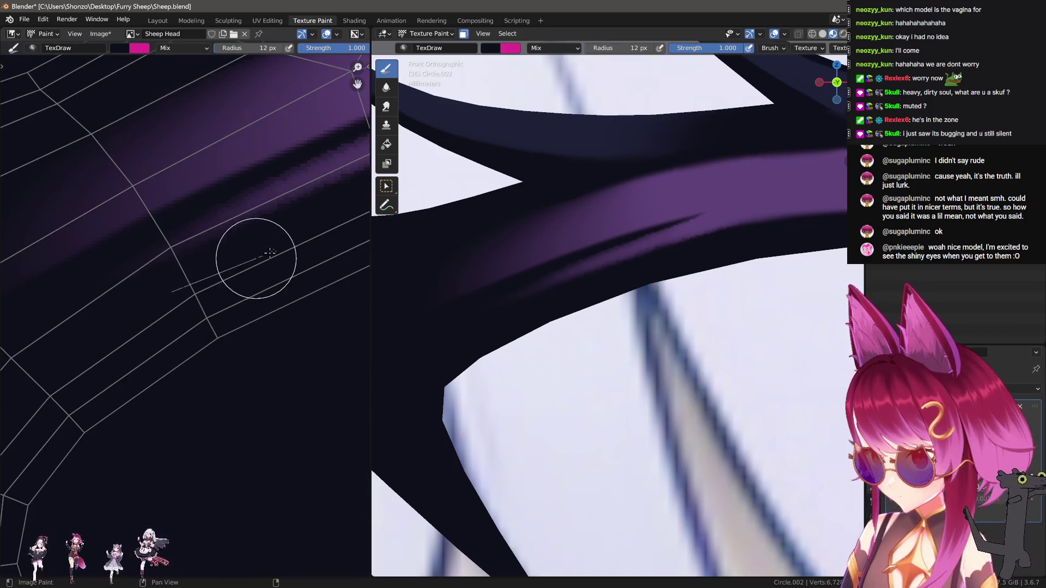
scroll(545, 325, "up", 1)
left_click_drag(489, 314, 677, 222)
key("ctrl+z")
left_click_drag(493, 311, 661, 252)
left_click_drag(502, 304, 794, 217)
scroll(777, 276, "down", 5)
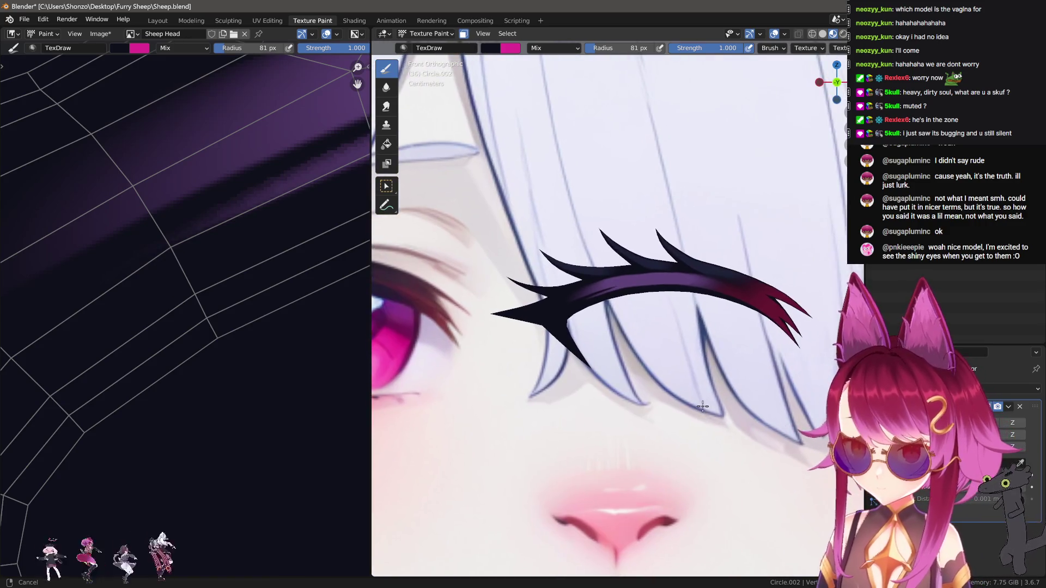
scroll(518, 347, "up", 6)
scroll(518, 347, "up", 3)
mouse_move(516, 294)
left_mouse_down()
mouse_move(619, 226)
mouse_move(768, 218)
left_mouse_up()
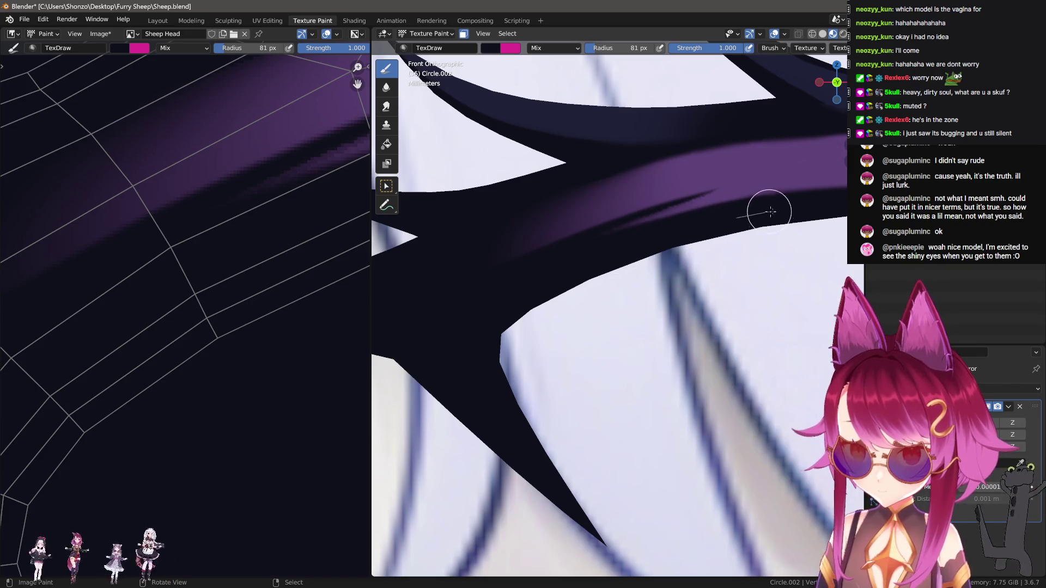
scroll(742, 336, "down", 8)
middle_click_drag(694, 366, 696, 355, "shift")
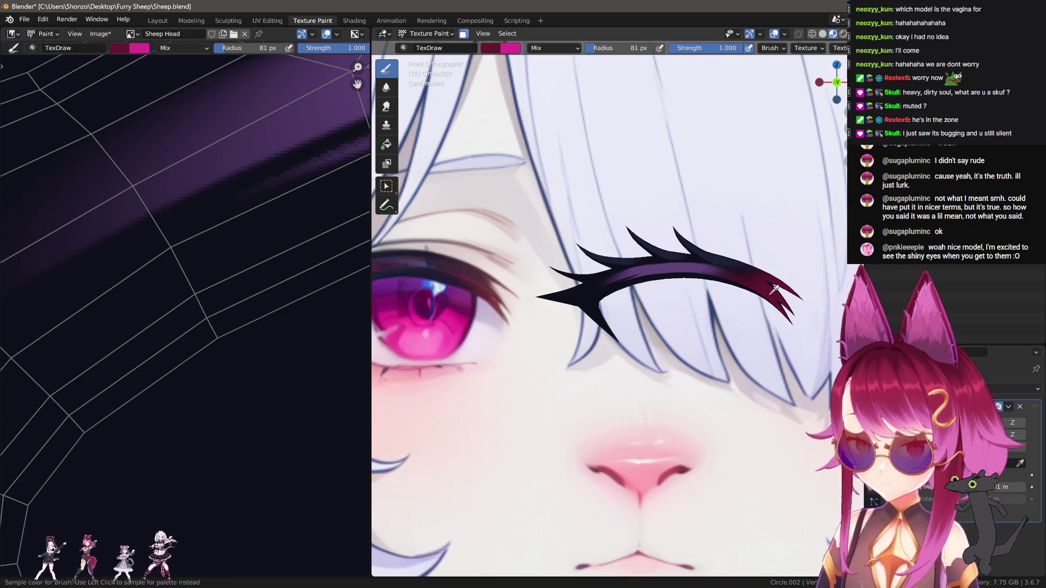
Paint magenta onto the brow tip's spike, redoing the first stroke with a 27 px, then 16 px brush.
scroll(283, 327, "down", 5)
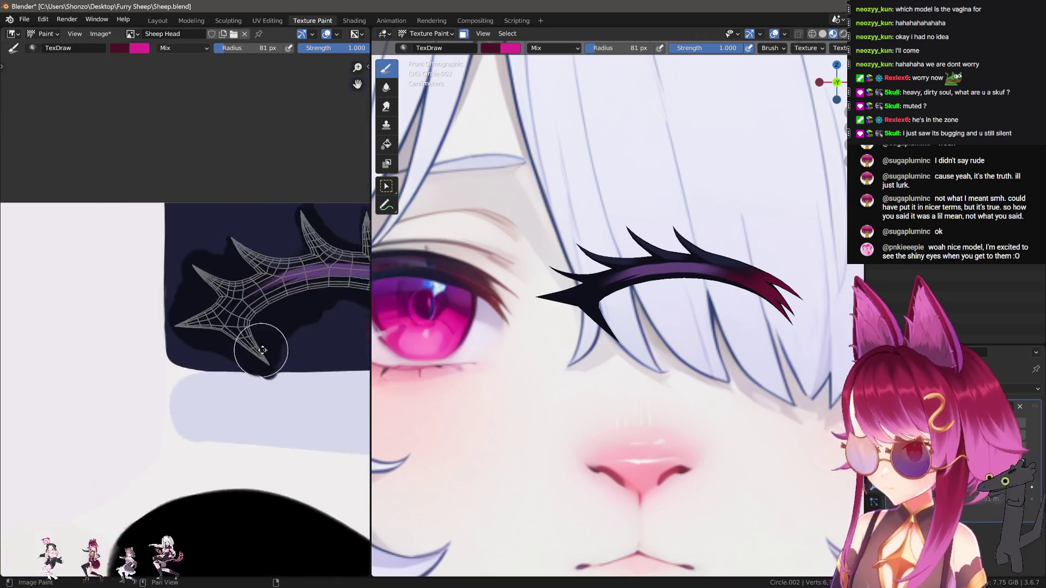
scroll(308, 324, "up", 4)
left_click_drag(308, 324, 240, 329)
scroll(252, 293, "up", 4)
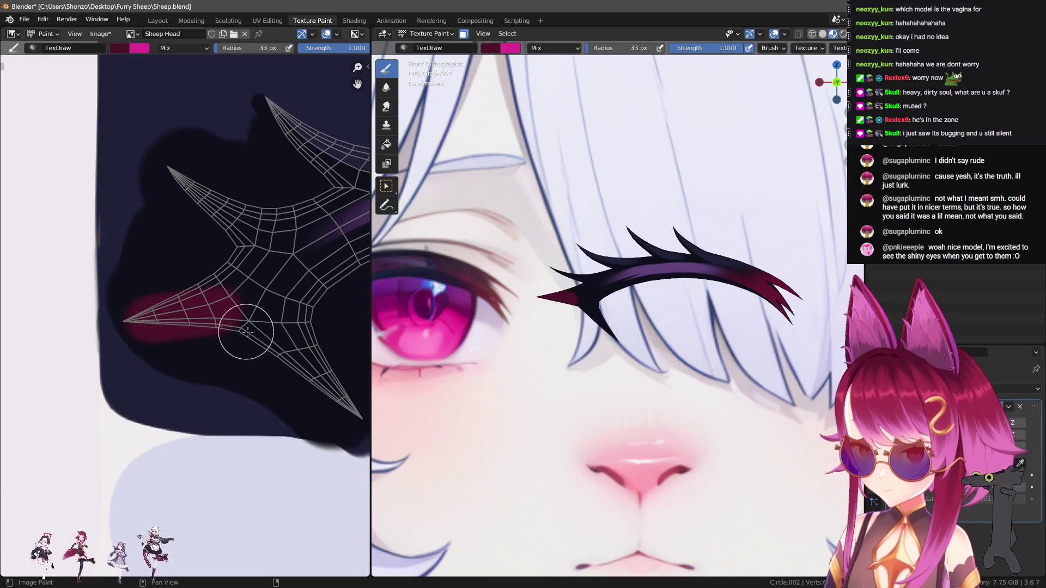
key("ctrl+z")
key("bracketleft")
key("bracketleft")
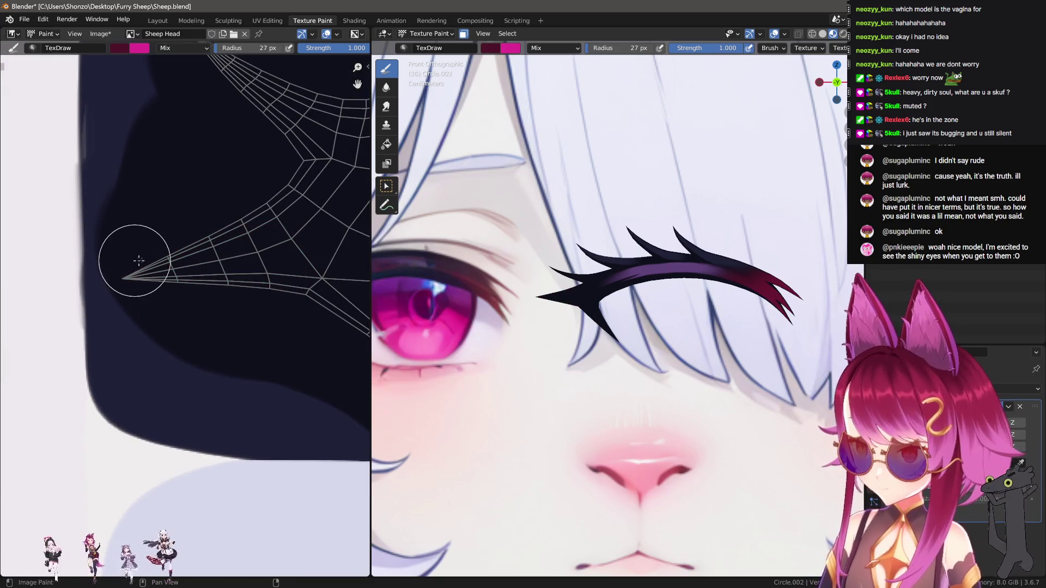
left_click_drag(136, 266, 257, 210)
scroll(158, 278, "up", 3)
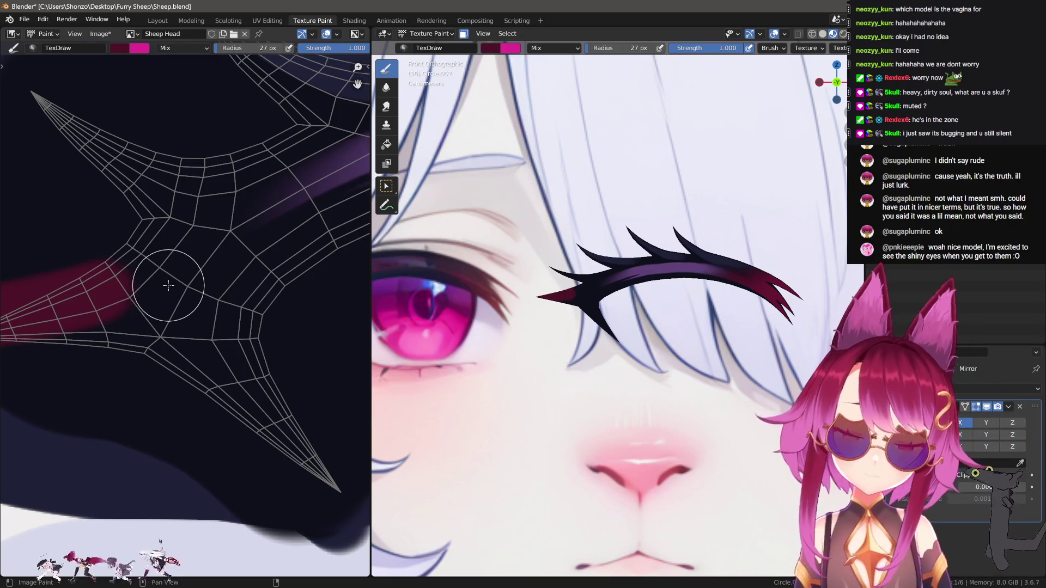
key("bracketleft")
key("bracketleft")
key("bracketleft")
scroll(164, 277, "up", 2)
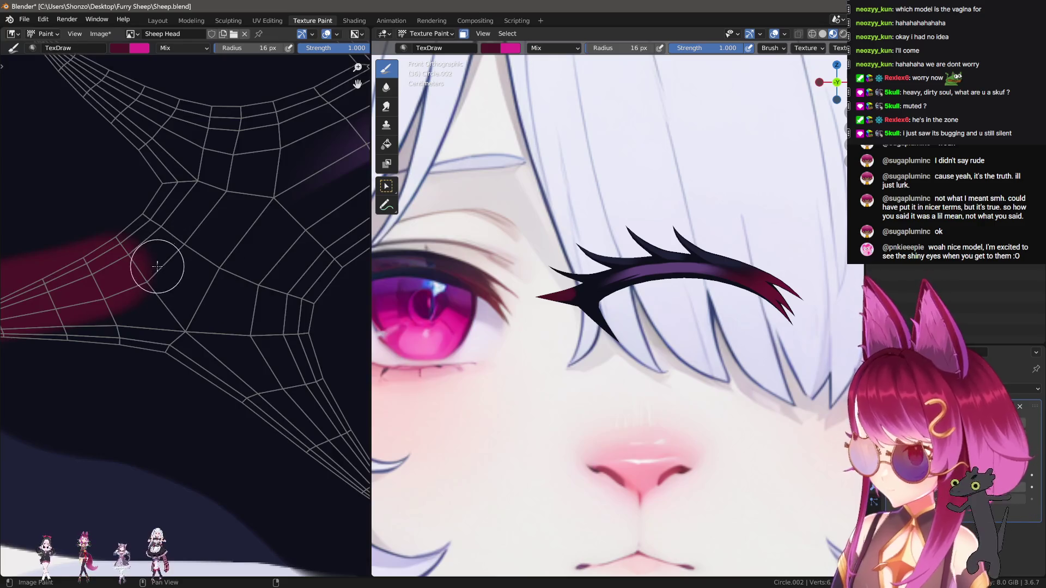
mouse_move(196, 230)
left_mouse_down()
mouse_move(71, 276)
mouse_move(175, 222)
mouse_move(20, 267)
left_mouse_up()
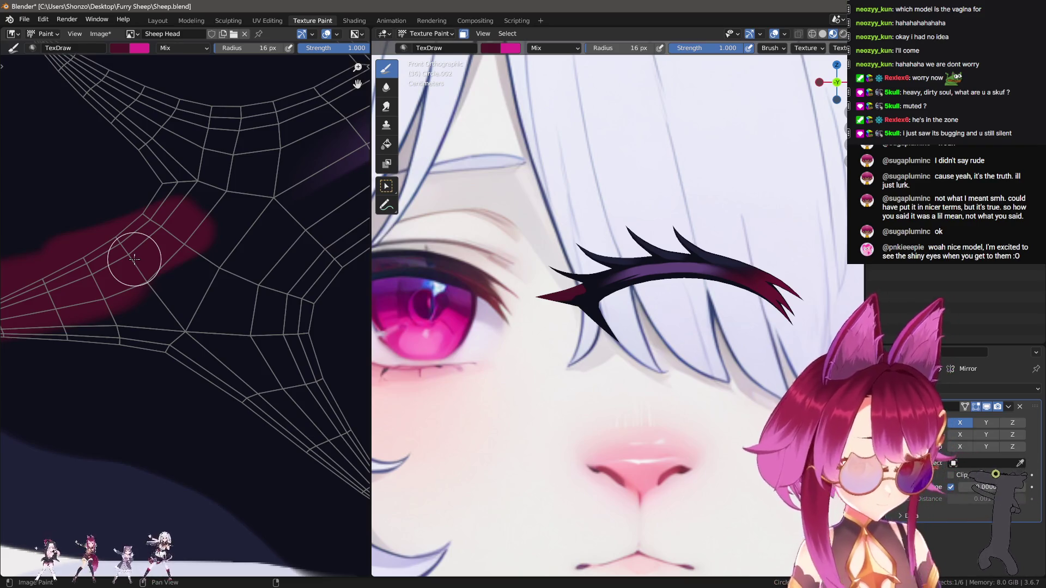
Paint a magenta band along the lower spike with a 21 px brush, then set a 48 px Smear brush.
middle_click_drag(575, 299, 617, 273, "shift")
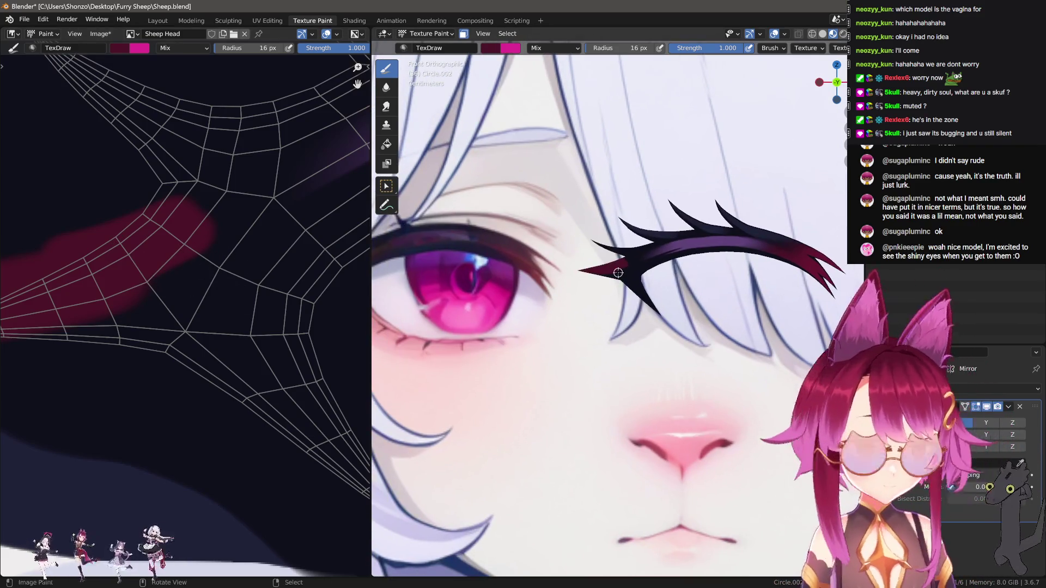
middle_click_drag(236, 364, 250, 377)
left_click_drag(207, 266, 32, 352)
middle_click_drag(166, 334, 161, 291)
middle_click_drag(269, 360, 312, 250)
key("f")
left_click(204, 240)
left_click_drag(203, 240, 350, 374)
mouse_move(273, 343)
middle_mouse_down()
mouse_move(203, 334)
mouse_move(182, 296)
middle_mouse_up()
key("shift+space")
key("f")
left_click(179, 277)
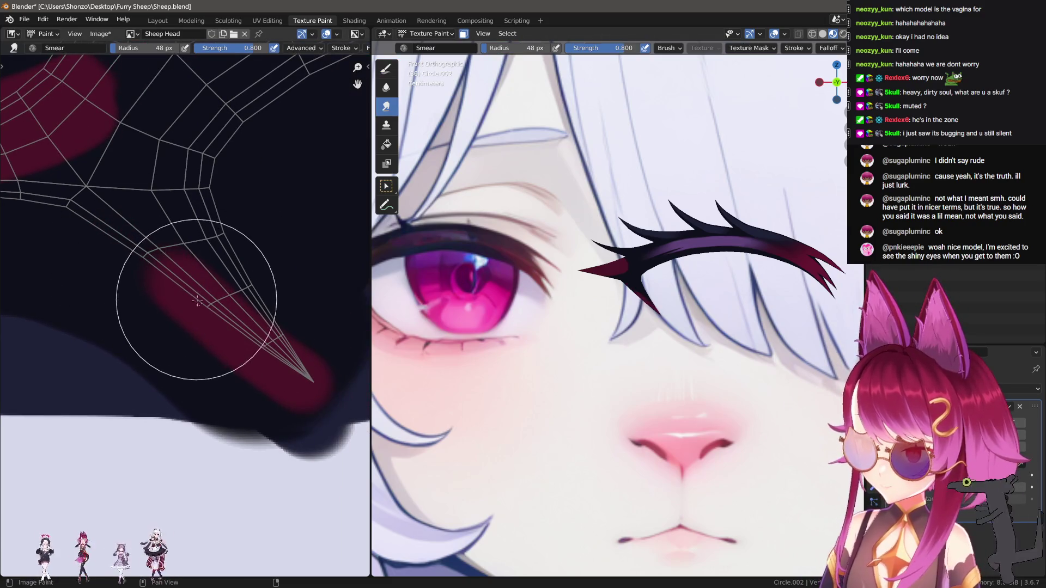
Set the Smear brush strength to 0.300.
key("shift+f")
left_click(148, 273)
key("e")
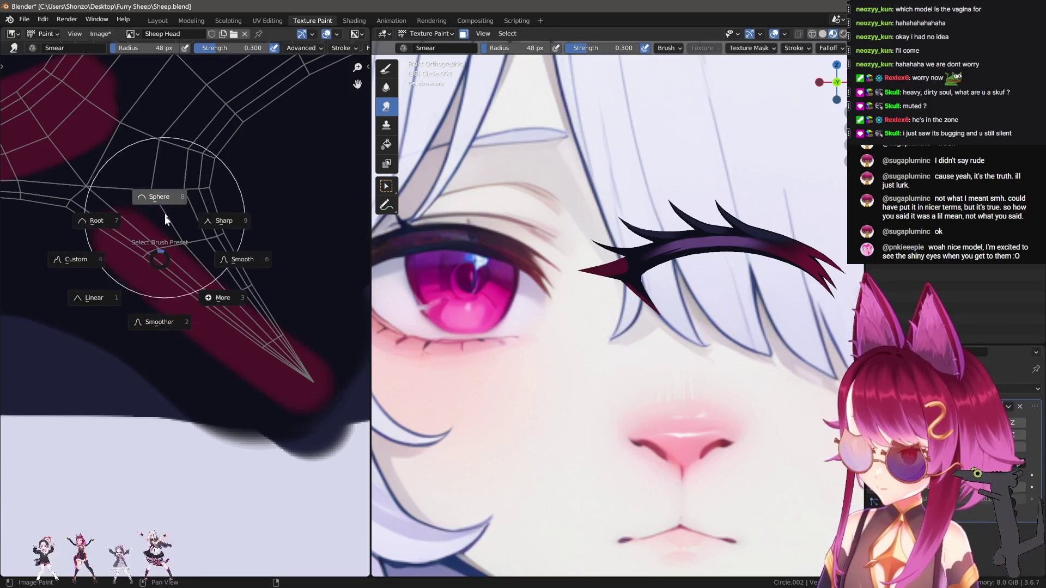
key("Escape")
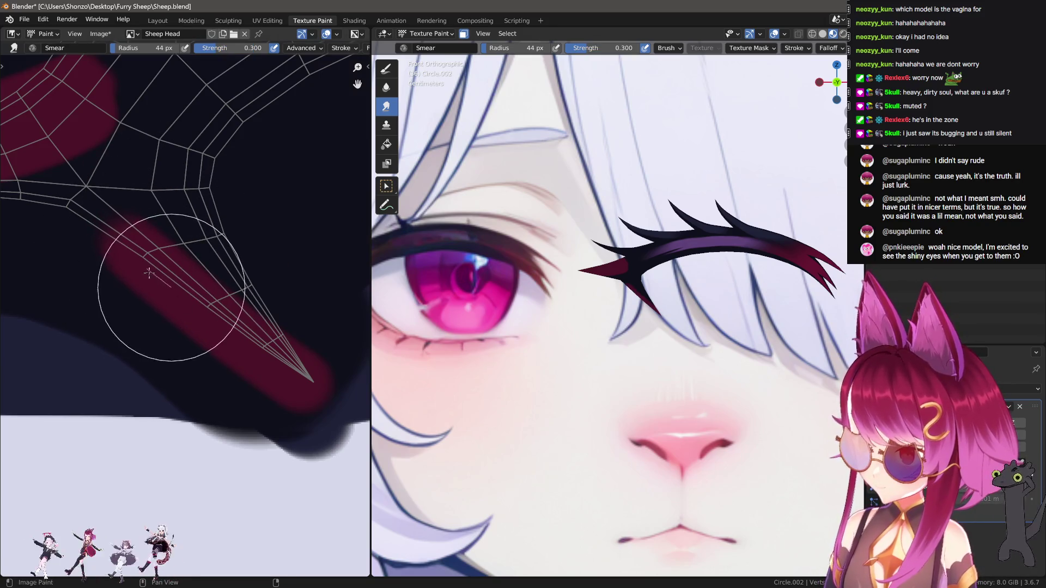
Resize the Smear brush to 64 px and smear the pink stripe's edge into the brow.
key("f")
left_click(171, 304)
key("f")
left_click(218, 257)
key("f")
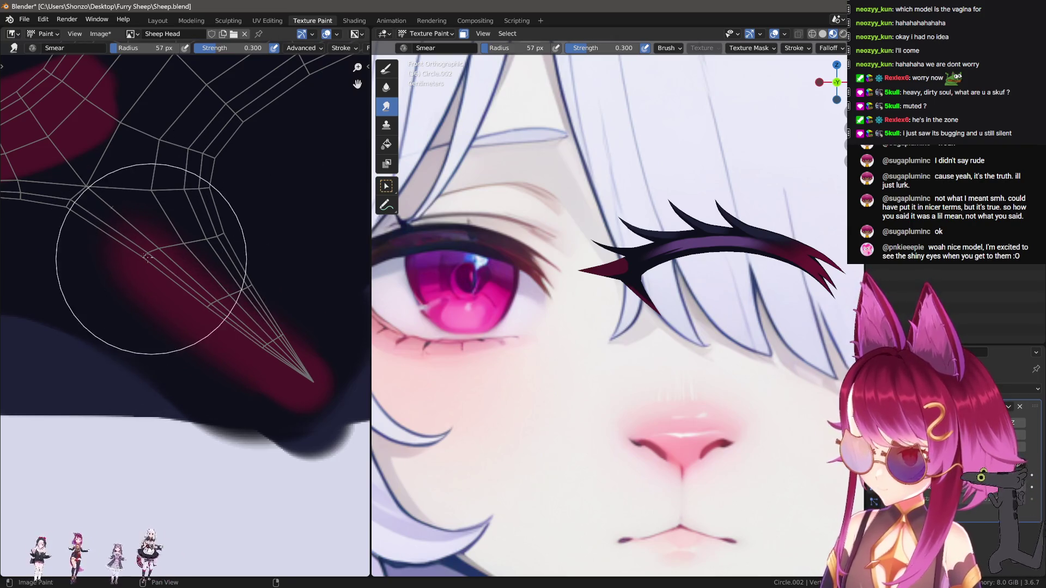
left_click(209, 298)
mouse_move(209, 297)
left_mouse_down()
mouse_move(116, 235)
mouse_move(168, 262)
left_mouse_up()
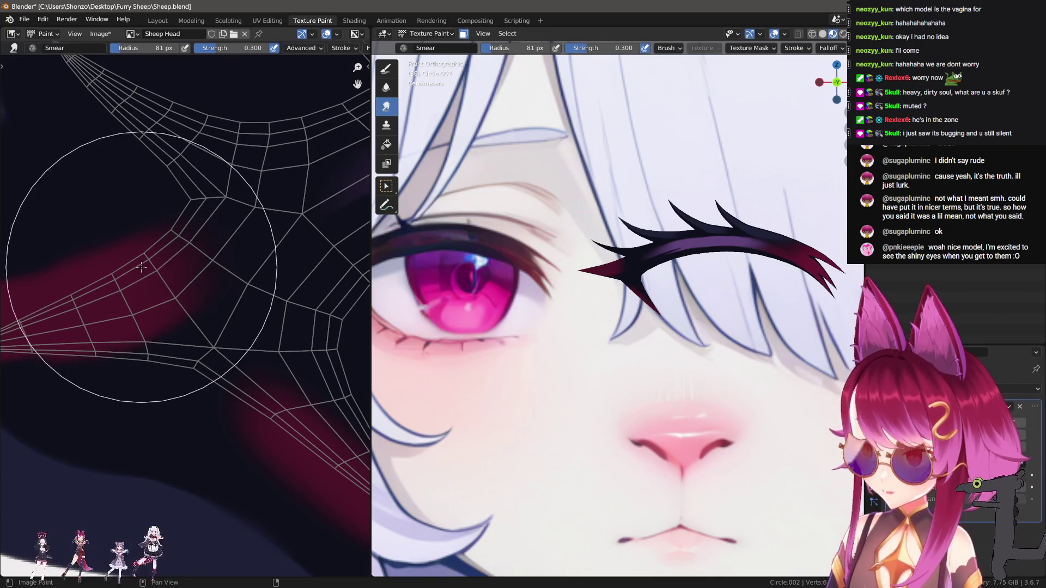
Try Smear brush sizes of 40, 60 and 79 px, settling on 34 px.
scroll(151, 257, "up", 2)
key("f")
left_click(166, 344)
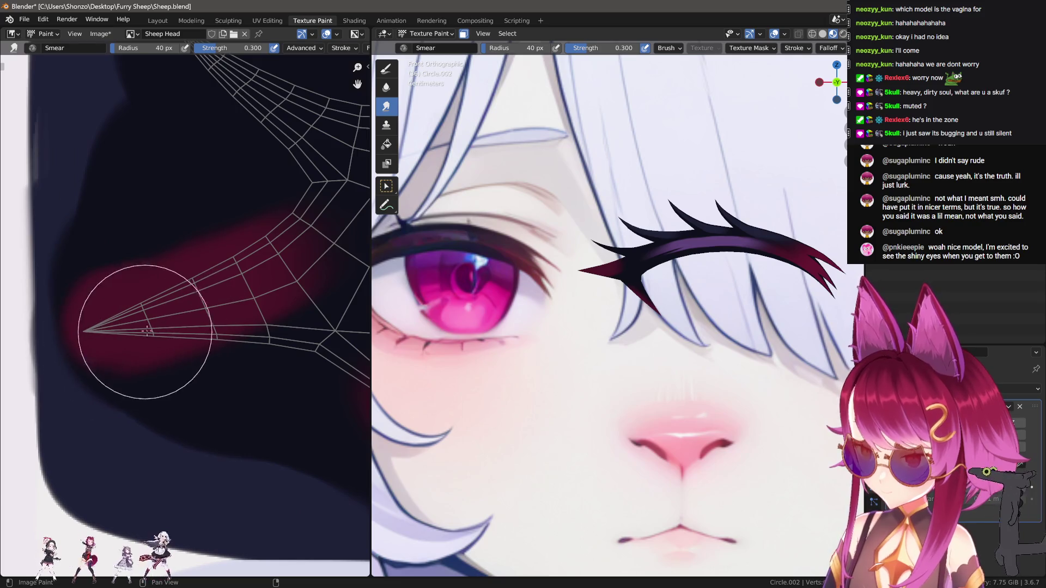
scroll(165, 344, "up", 2)
key("f")
left_click(166, 313)
key("f")
left_click(197, 316)
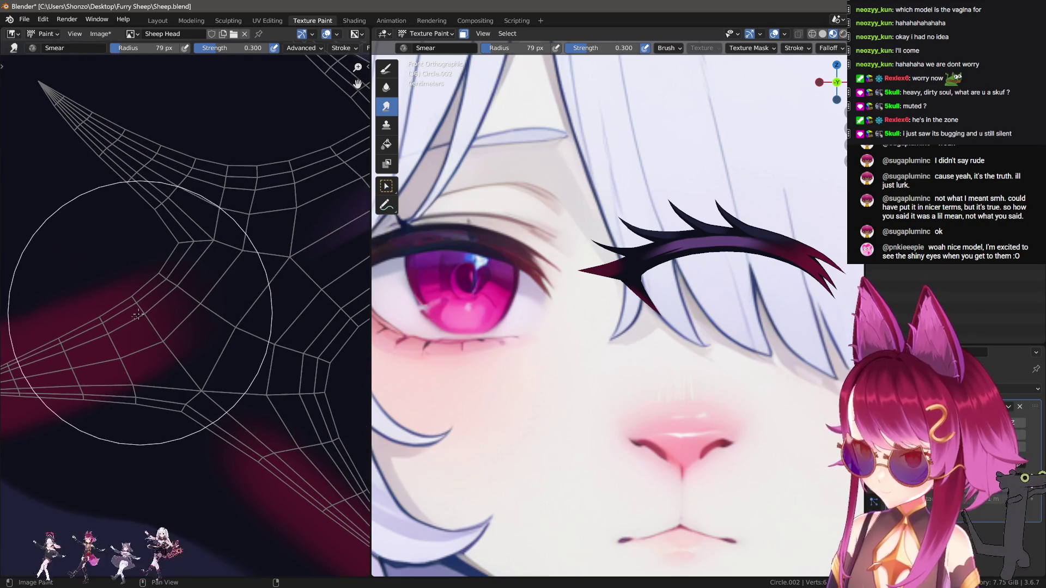
key("f")
left_click(183, 319)
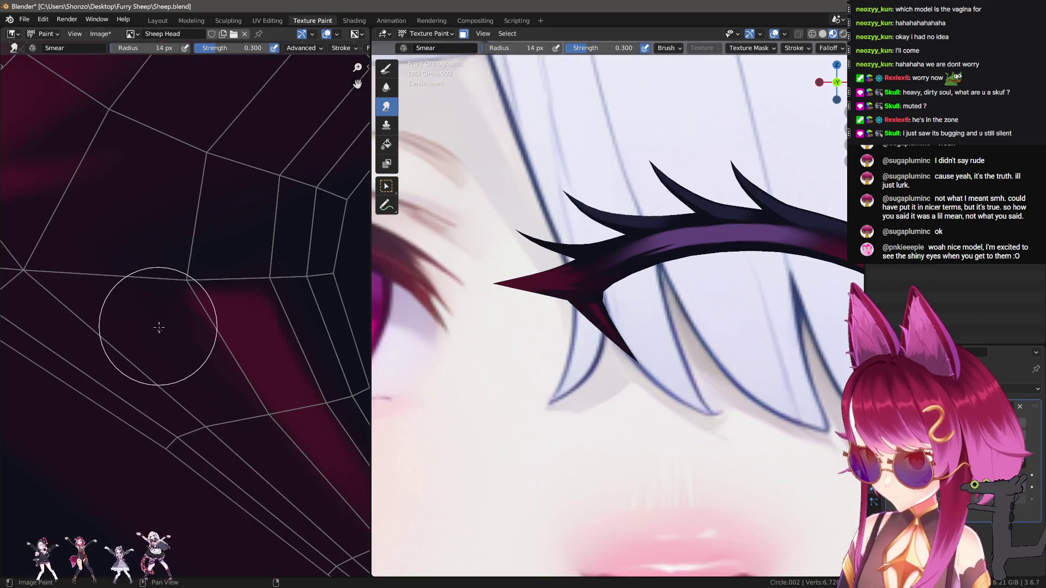
scroll(684, 381, "up", 4)
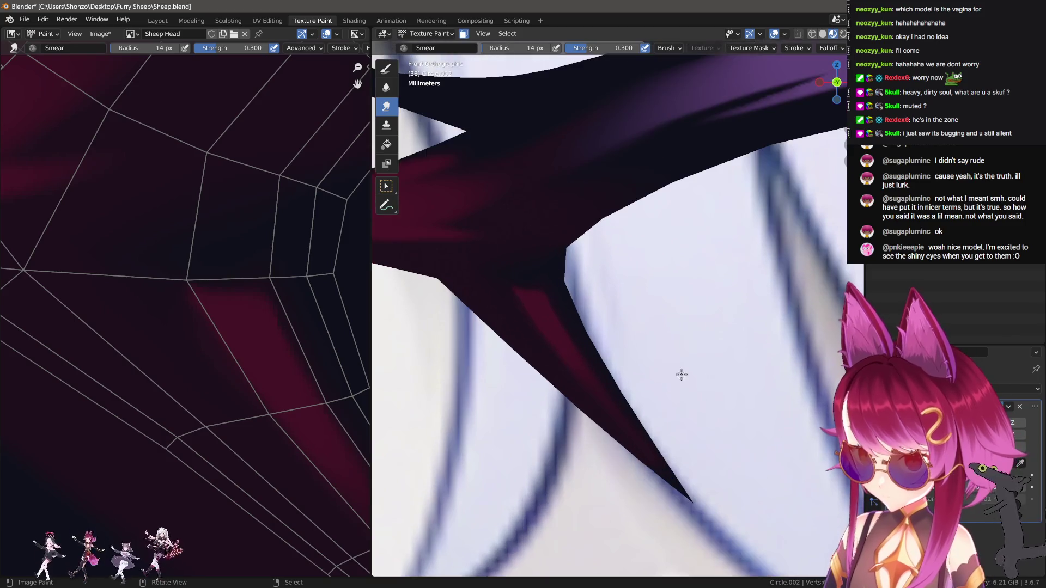
mouse_move(655, 305)
middle_mouse_down("shift")
mouse_move(664, 330)
mouse_move(660, 305)
middle_mouse_up("shift")
Reduce the Smear brush to 13 px.
key("bracketleft")
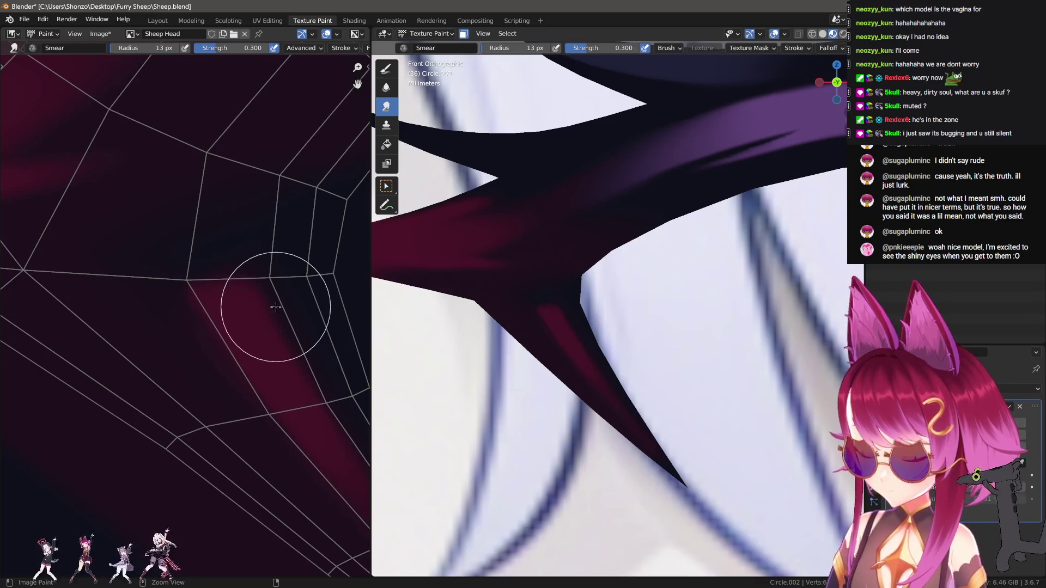
scroll(278, 304, "down", 2)
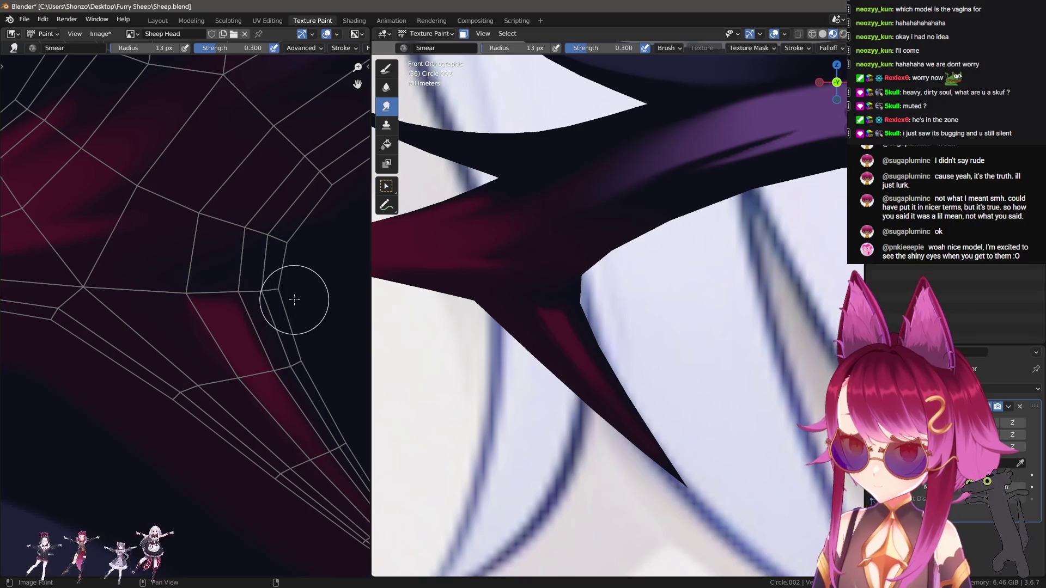
scroll(327, 299, "up", 2)
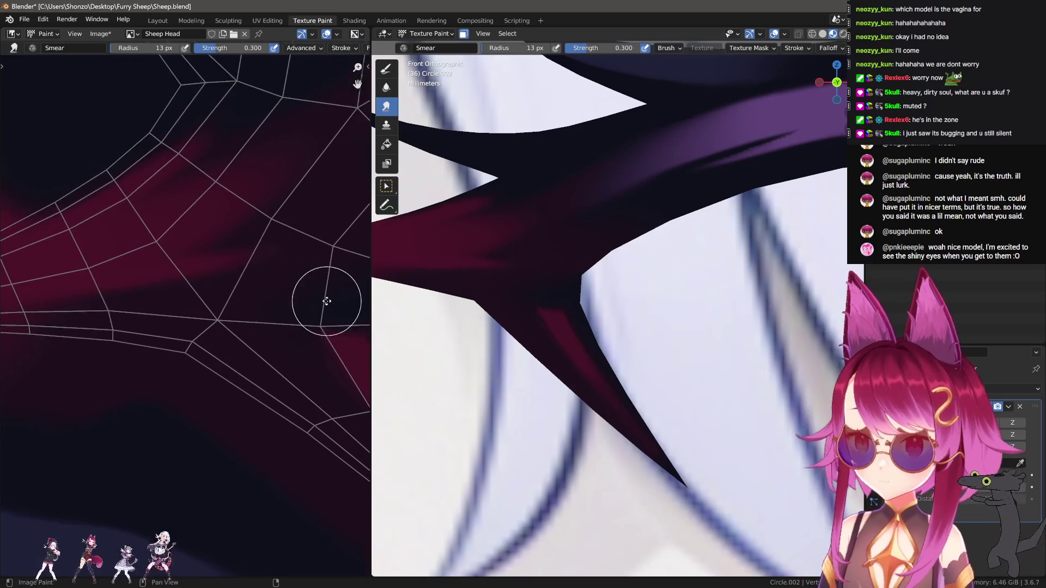
scroll(229, 298, "down", 3)
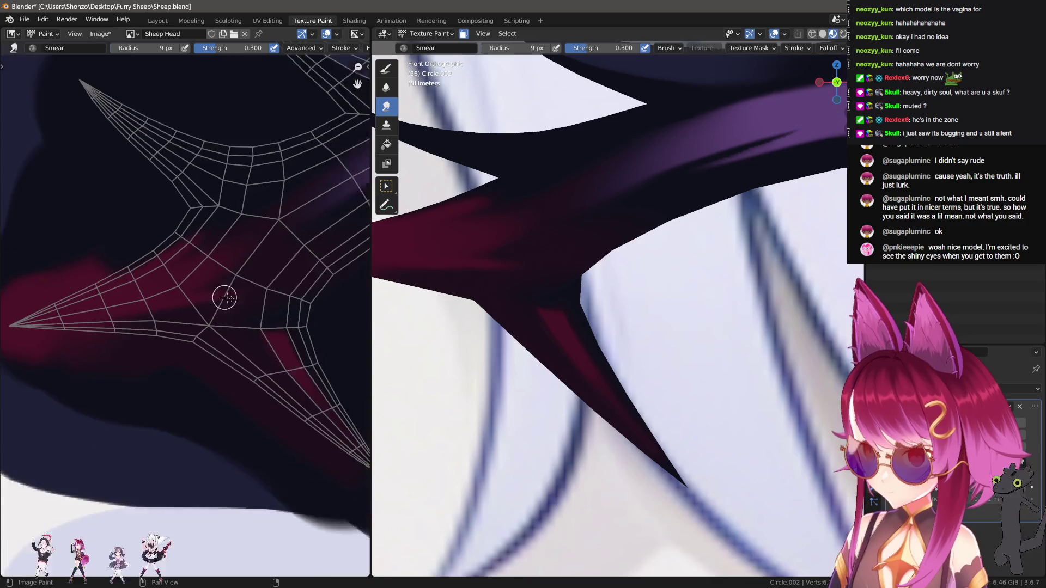
Switch to the Draw brush and enlarge it to 10 px.
key("1")
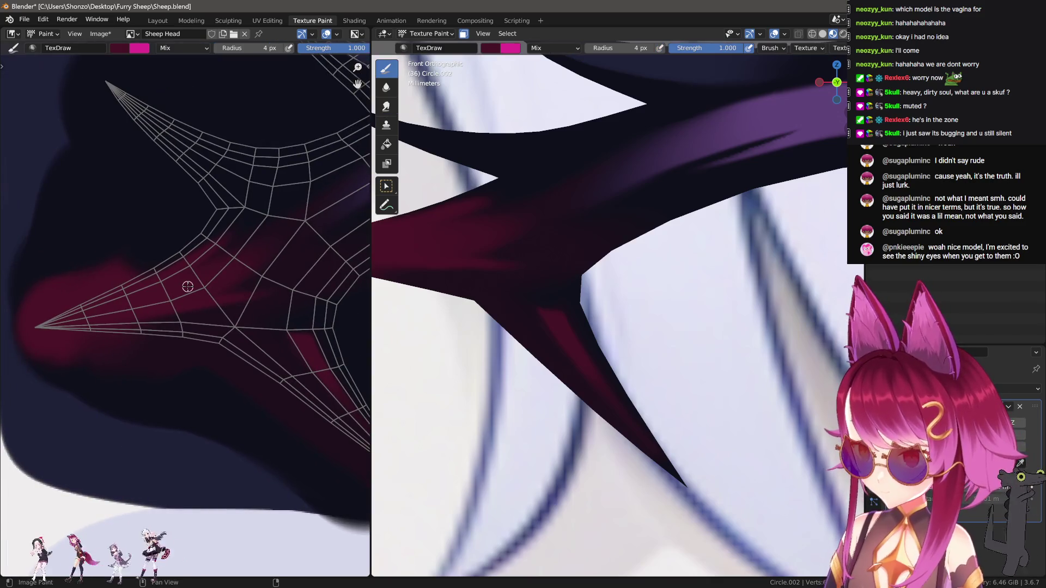
key("n")
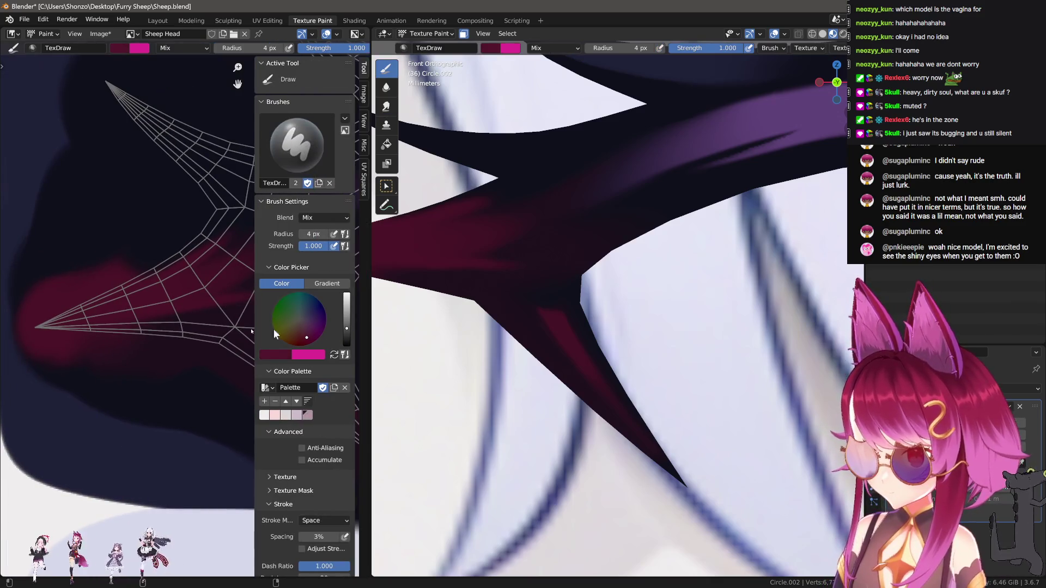
key("n")
scroll(149, 295, "up", 2)
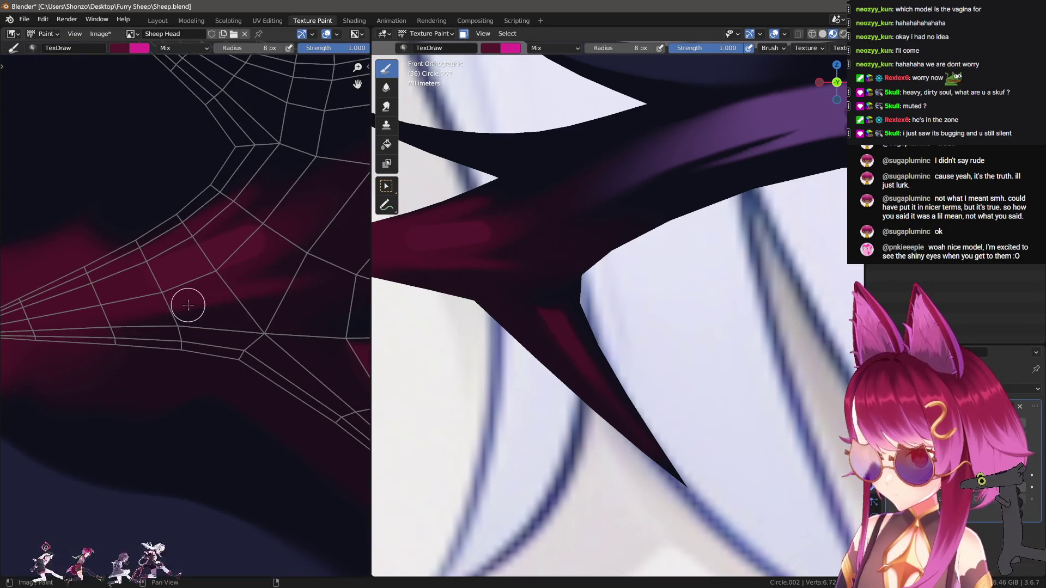
key("bracketright")
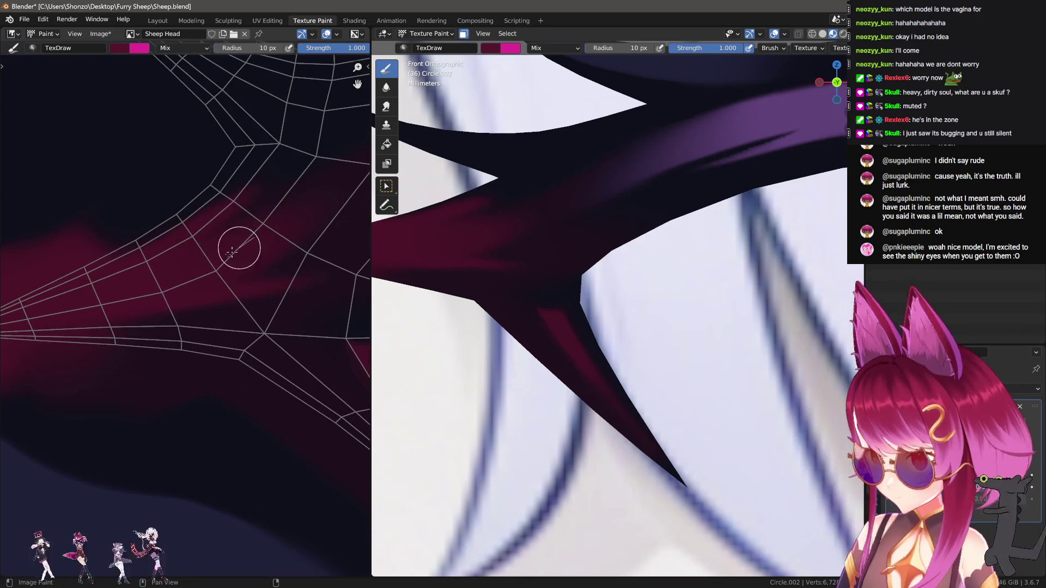
Return to a resized Smear brush and move the texture view to another stripe area.
key("s")
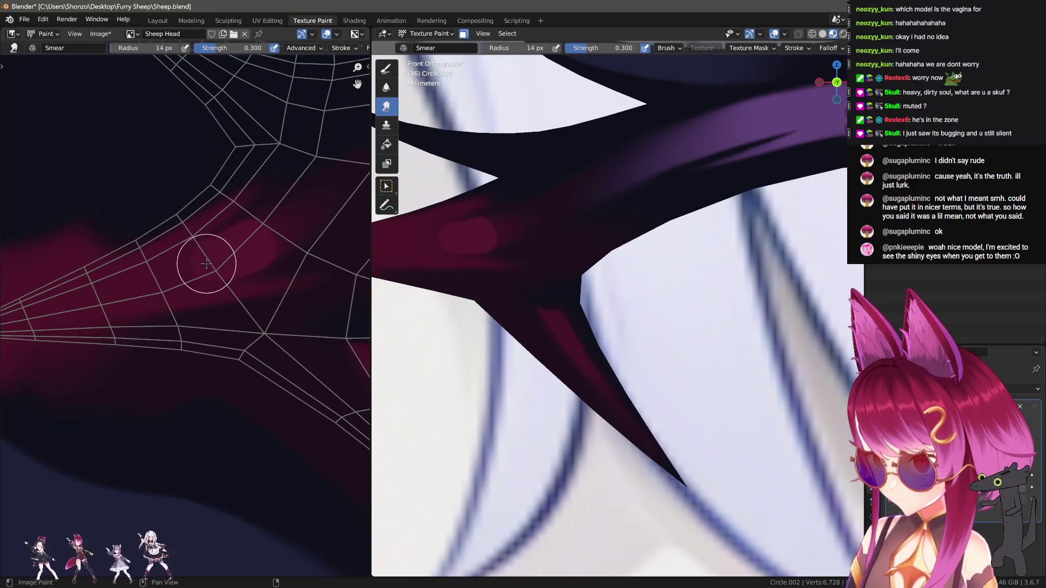
middle_click_drag(261, 237, 186, 281)
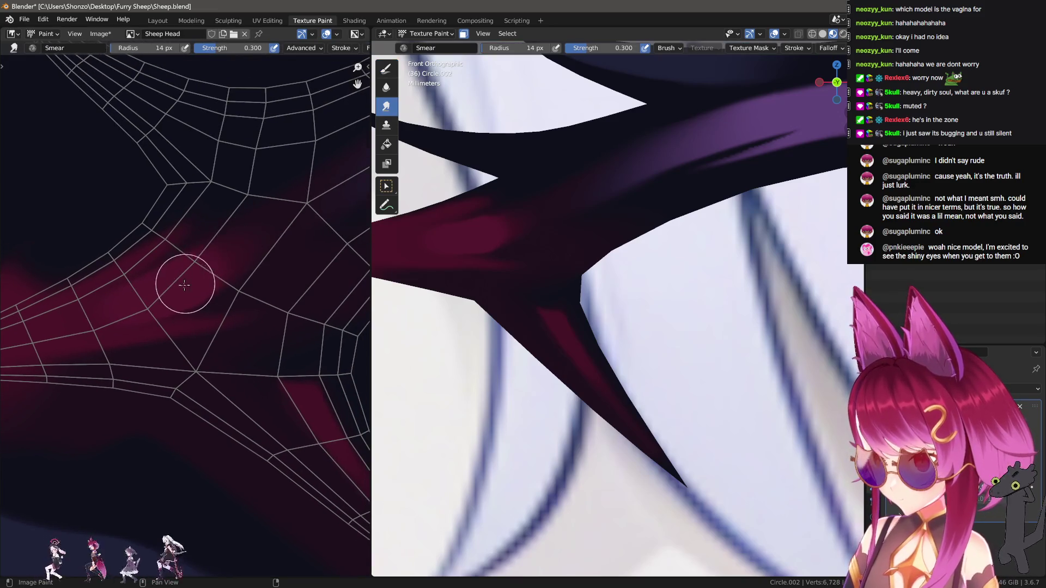
key("f")
left_click(158, 308)
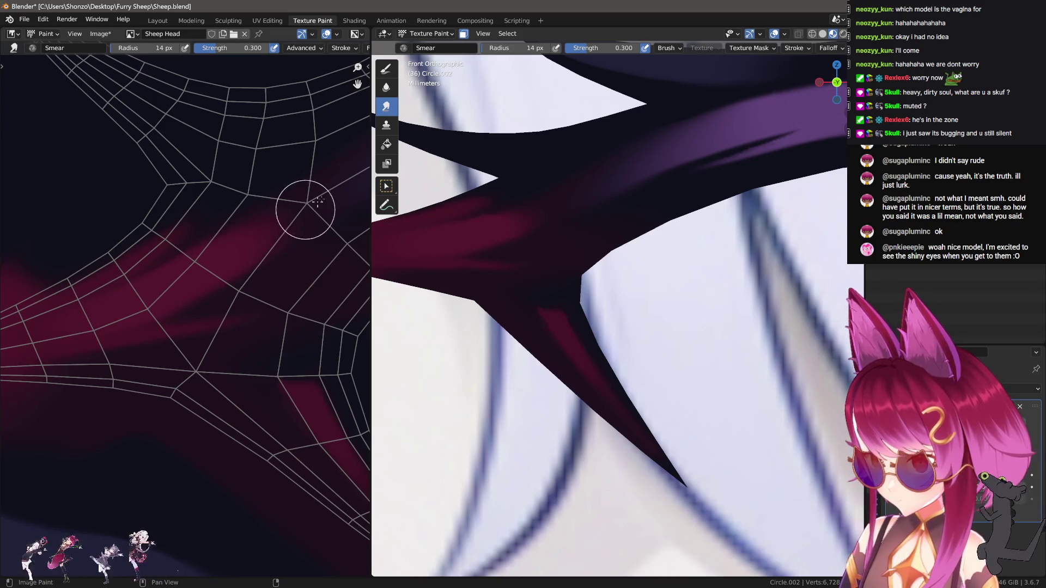
middle_click_drag(318, 202, 123, 300)
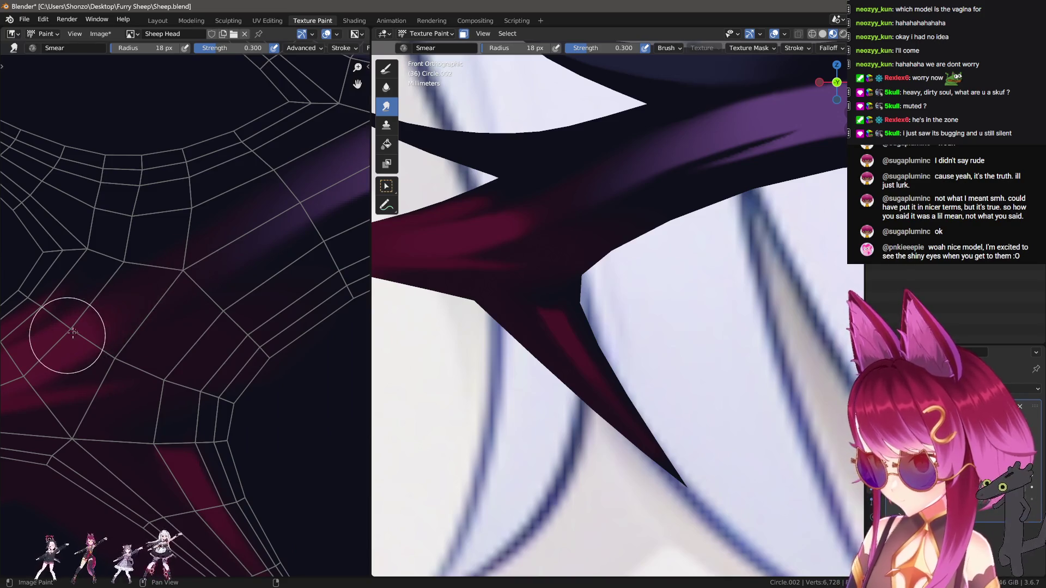
scroll(637, 339, "down", 5)
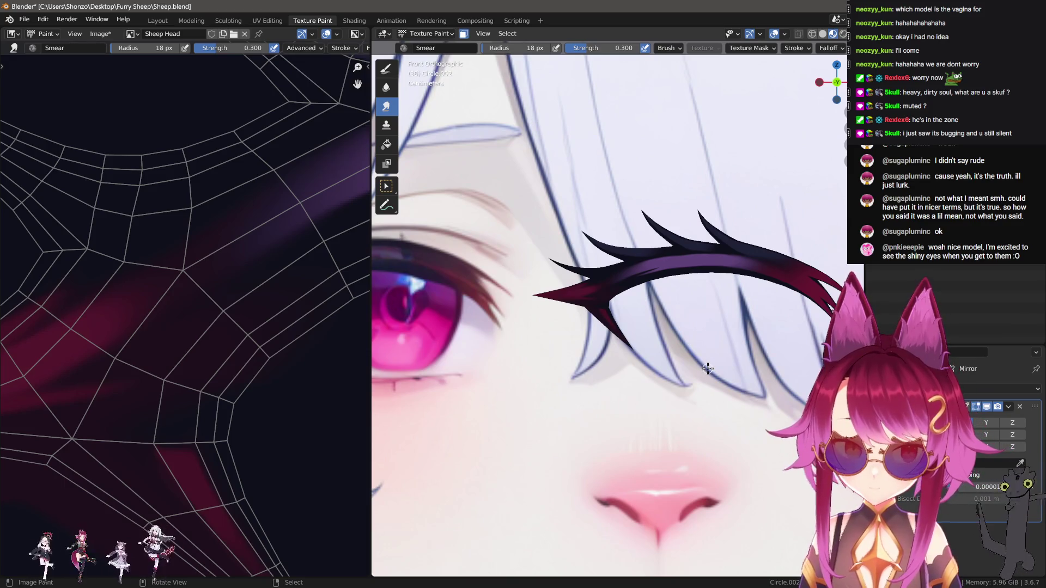
scroll(577, 327, "up", 8)
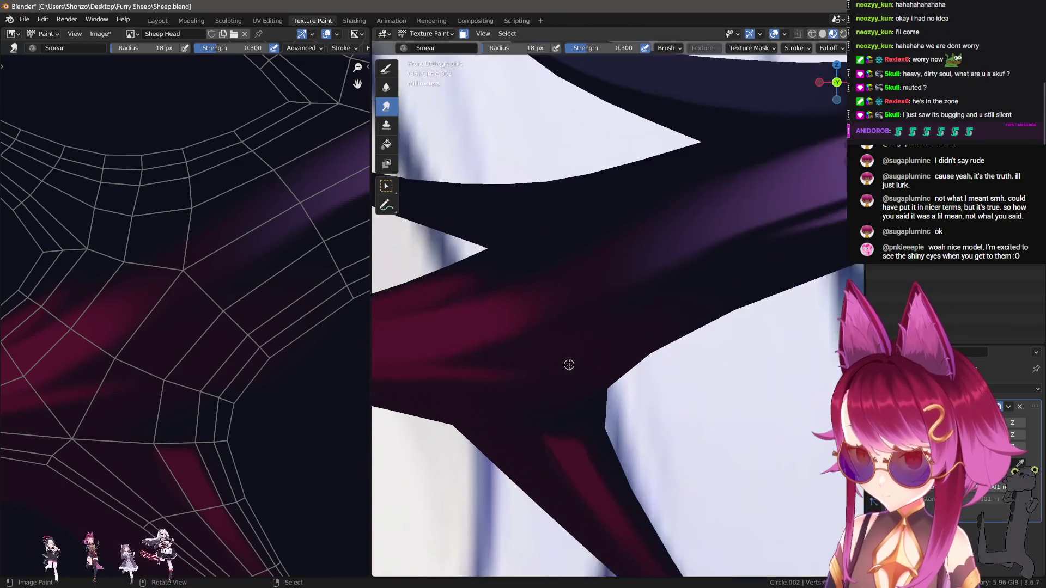
Set the Draw brush blend mode to Darken, then change it to Lighten.
key("1")
key("s")
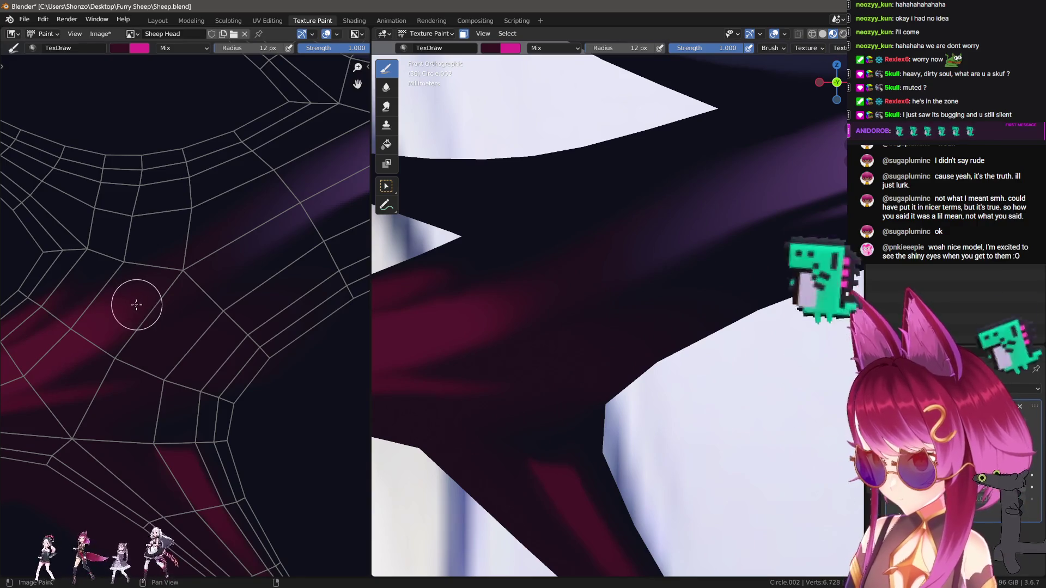
right_click(135, 297)
left_click(88, 278)
left_click(64, 306)
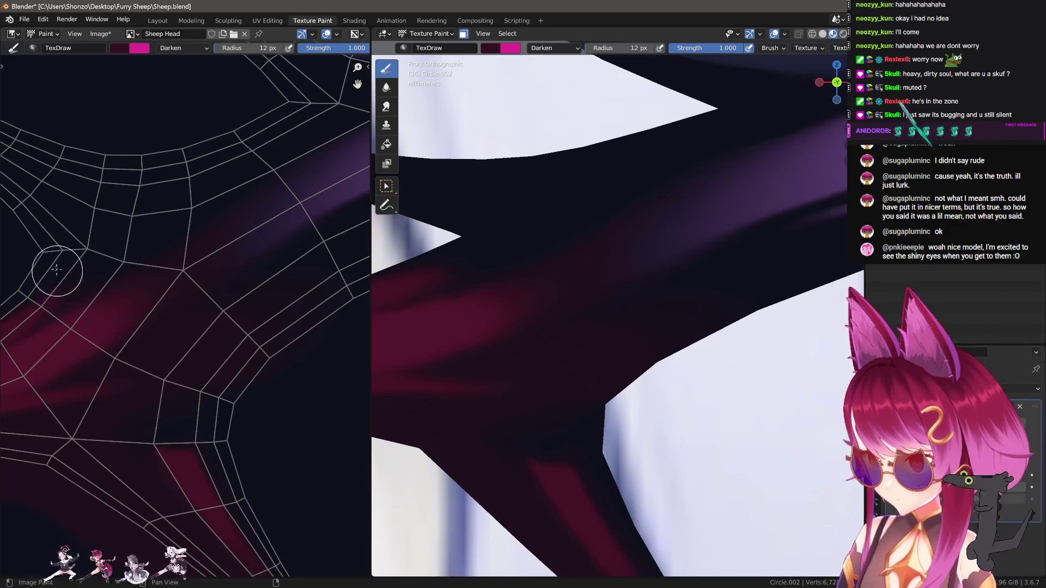
right_click(22, 237)
left_click(22, 237)
left_click(36, 323)
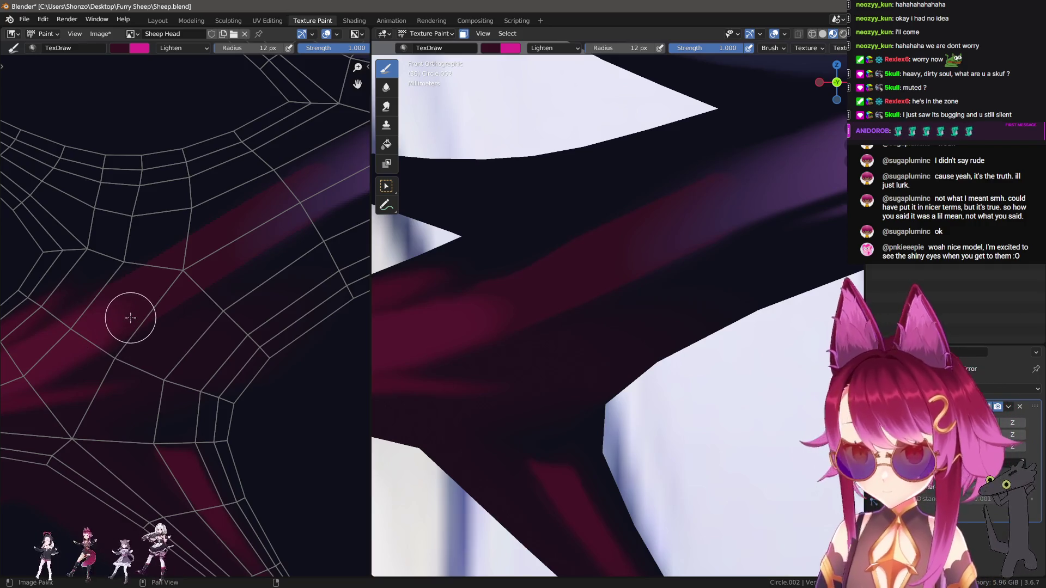
Smear the stripe further with a 14 px Smear brush, then sample a brow colour for painting.
key("shift+space")
middle_click_drag(176, 304, 193, 327)
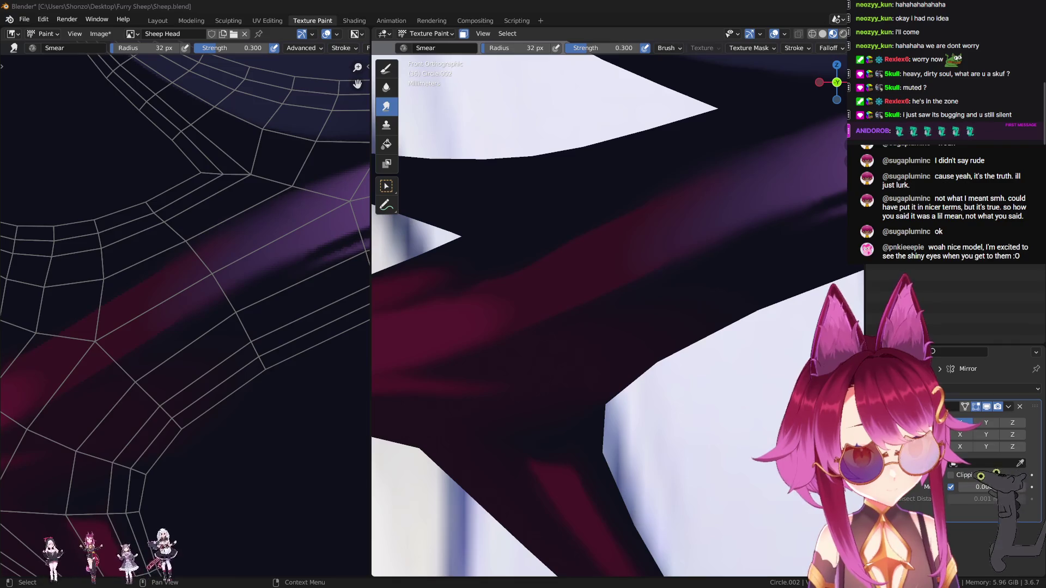
middle_click_drag(654, 283, 560, 285)
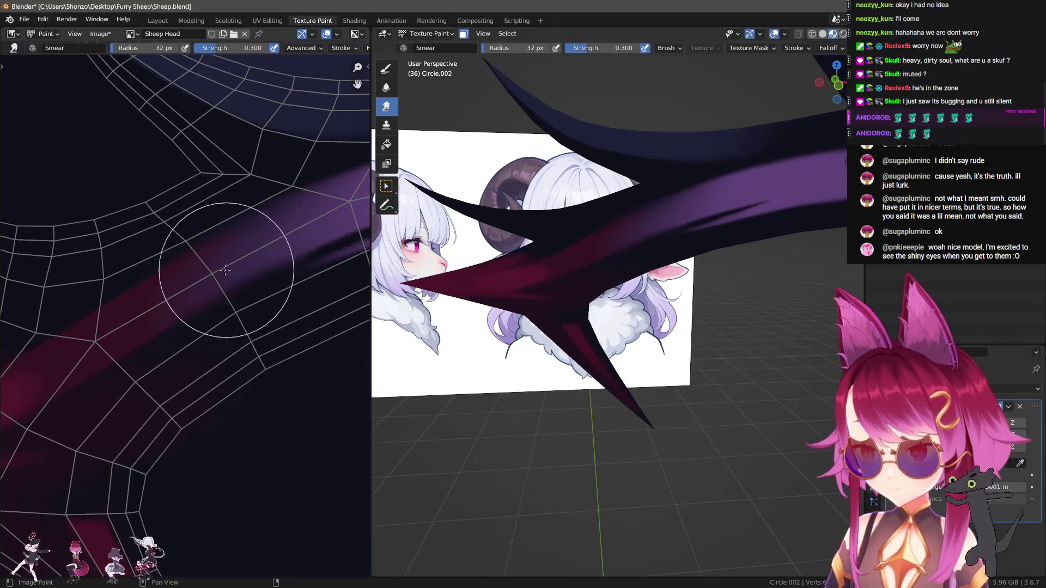
middle_click_drag(234, 215, 175, 300)
key("f")
left_click(147, 305)
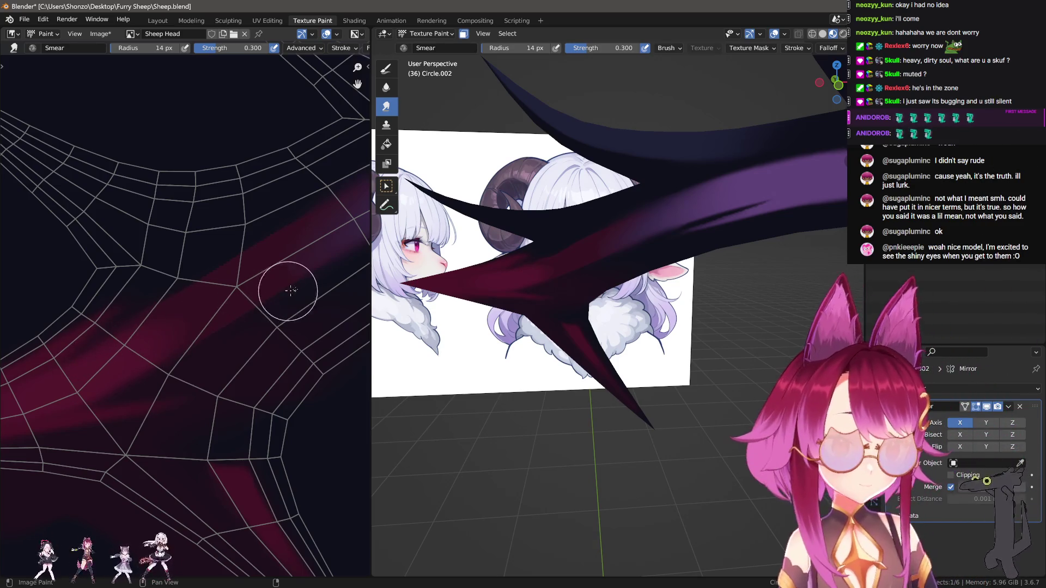
mouse_move(303, 285)
middle_mouse_down()
mouse_move(276, 309)
mouse_move(250, 311)
middle_mouse_up()
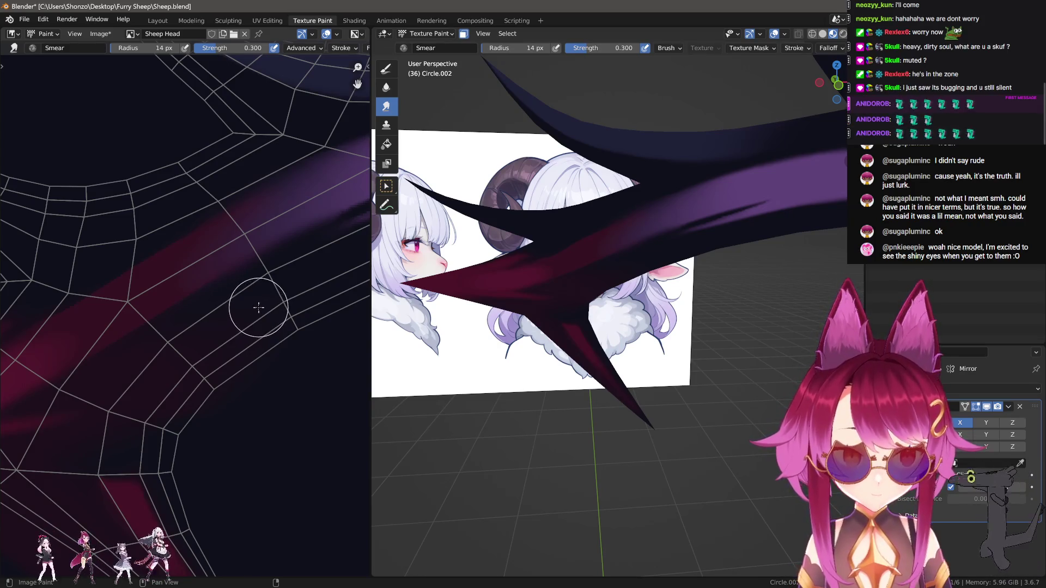
mouse_move(236, 349)
middle_mouse_down()
mouse_move(178, 369)
mouse_move(147, 350)
middle_mouse_up()
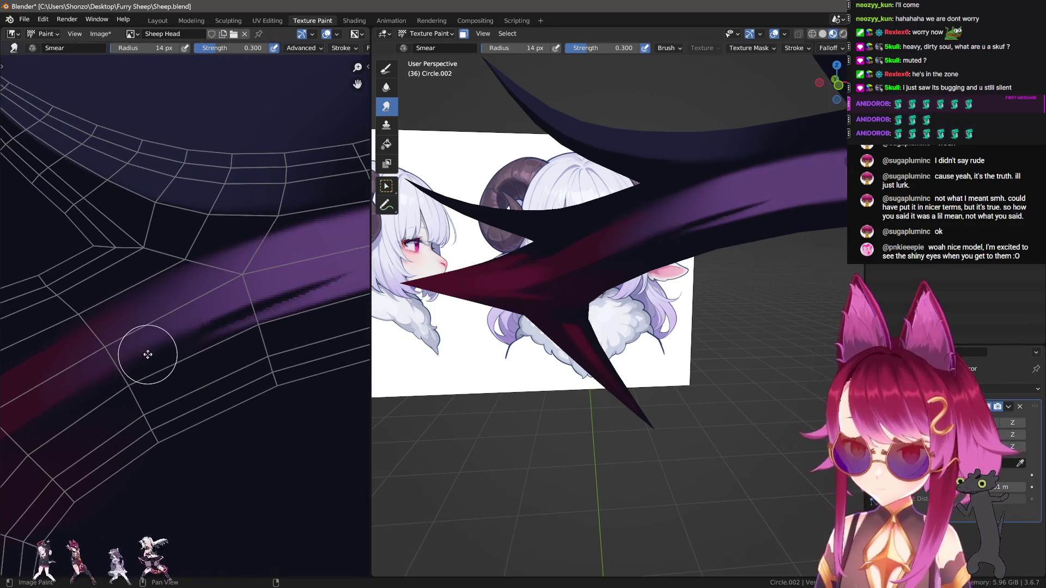
key("d")
key("s")
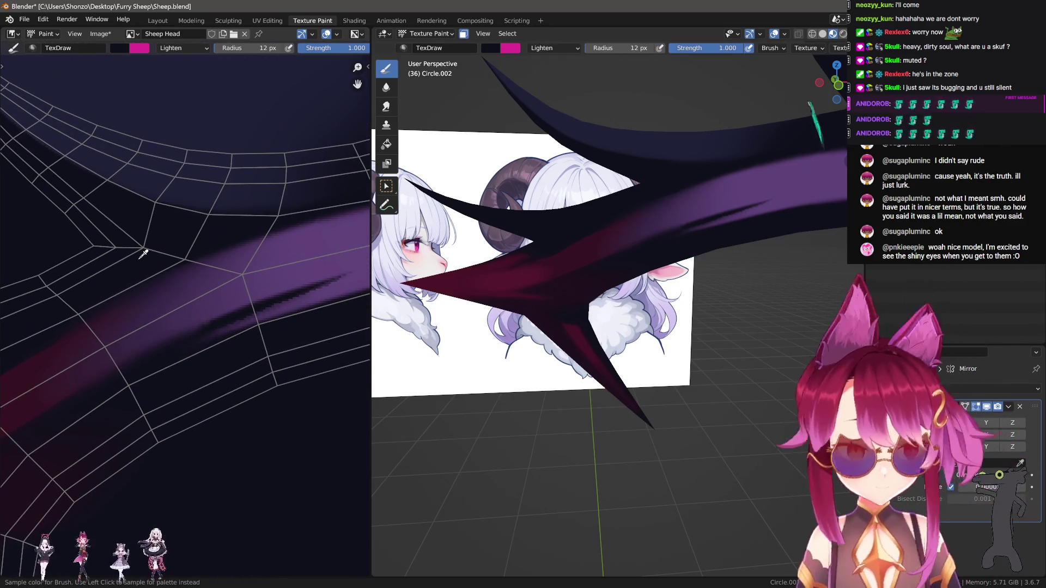
Pick the dark brow colour and set a 3 px Draw brush at strength 1.000 in Darken mode.
middle_click_drag(182, 358, 214, 380)
key("shift+f")
left_click(202, 331)
key("s")
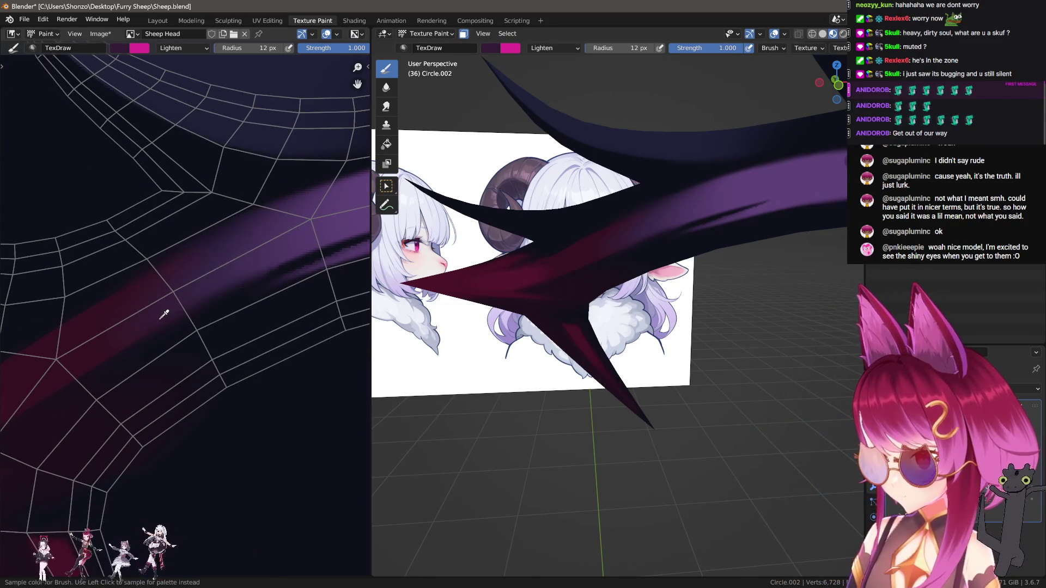
right_click(146, 310)
left_click(96, 292)
left_click(97, 322)
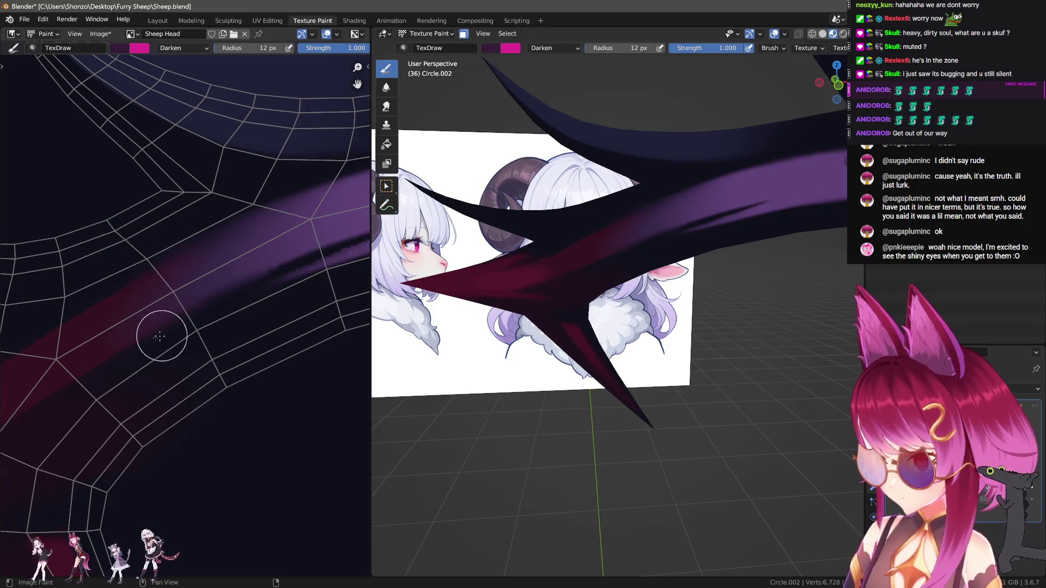
key("f")
left_click(225, 328)
Paint thin dark streaks along the purple band, undoing the unwanted strokes.
mouse_move(257, 268)
left_mouse_down()
mouse_move(283, 255)
mouse_move(119, 312)
left_mouse_up()
scroll(278, 259, "up", 1)
left_click_drag(118, 312, 44, 345)
middle_click_drag(161, 325, 203, 295)
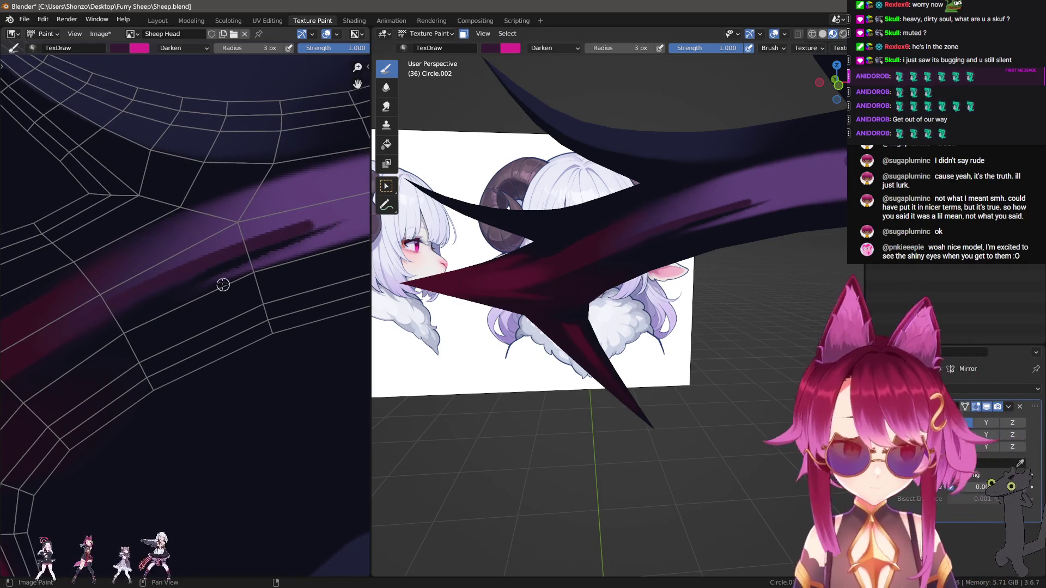
key("ctrl+z")
key("ctrl+z")
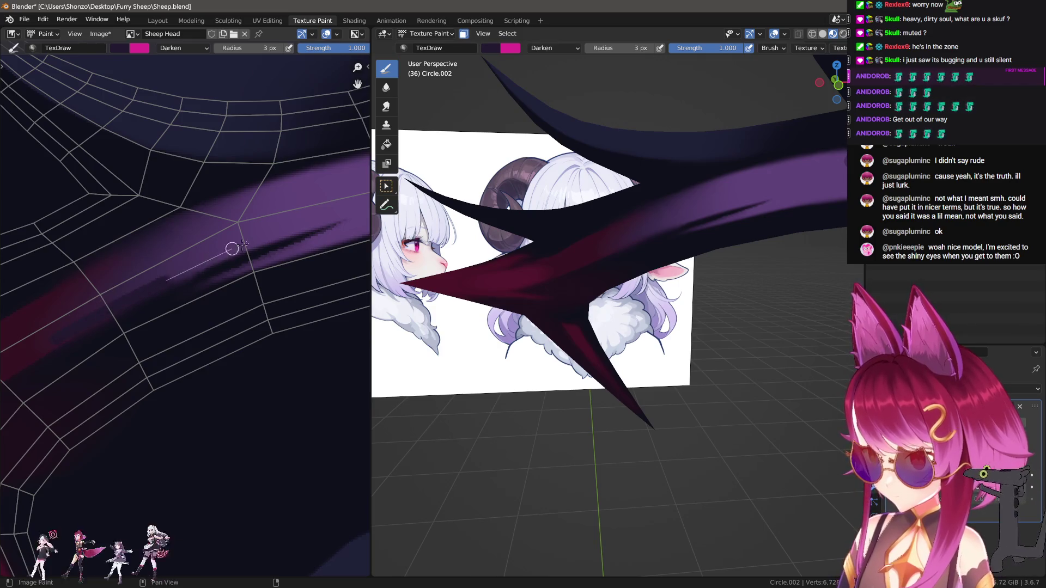
mouse_move(85, 321)
left_mouse_down()
mouse_move(240, 243)
mouse_move(343, 221)
left_mouse_up()
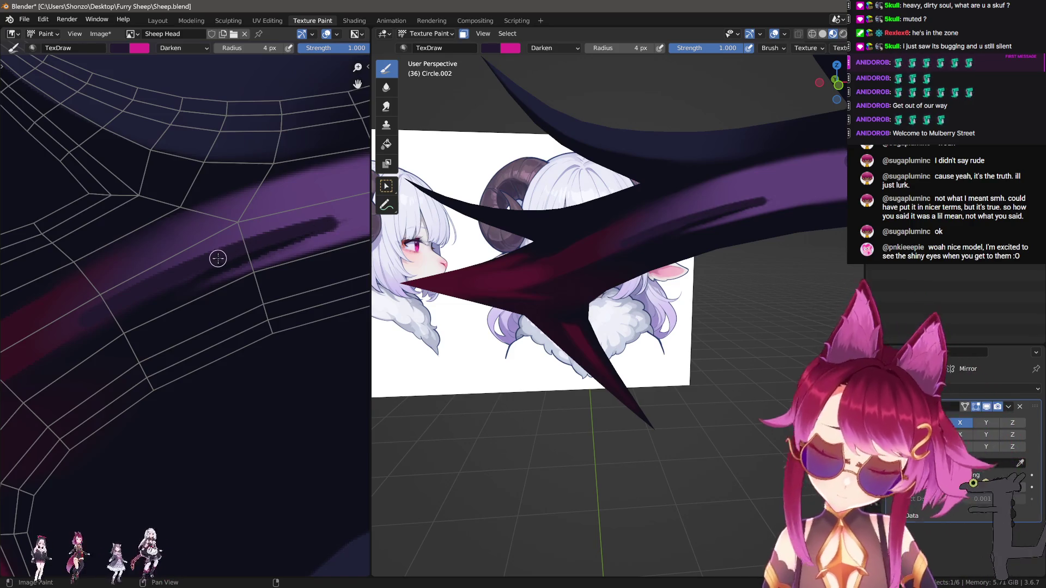
mouse_move(220, 253)
middle_mouse_down()
mouse_move(205, 233)
mouse_move(133, 252)
middle_mouse_up()
key("ctrl+z")
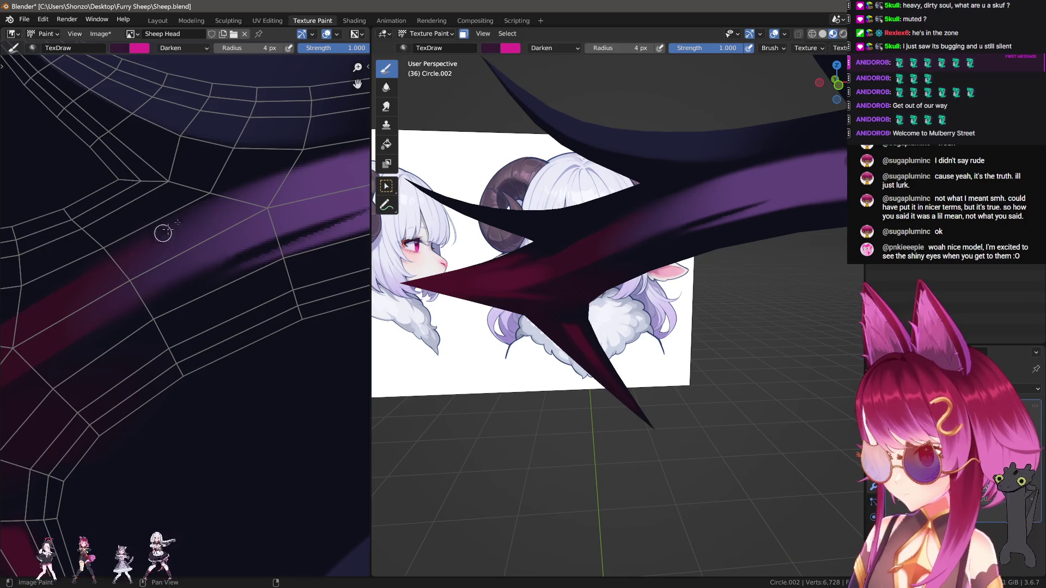
left_click_drag(303, 158, 85, 294)
key("ctrl+z")
Paint more dark streaks at 6 px and 2 px, undo some, and end at 5 px.
key("bracketright")
key("bracketright")
left_click_drag(292, 159, 112, 260)
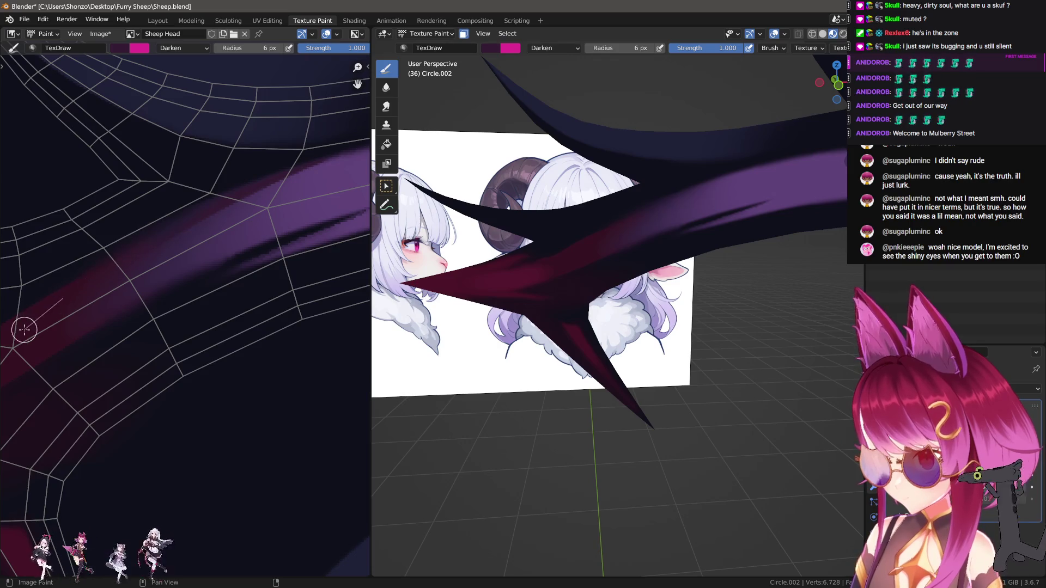
scroll(125, 291, "right", 2, "ctrl")
mouse_move(66, 313)
left_mouse_down()
mouse_move(236, 171)
mouse_move(360, 205)
left_mouse_up()
key("bracketleft")
key("bracketleft")
key("bracketleft")
key("ctrl+z")
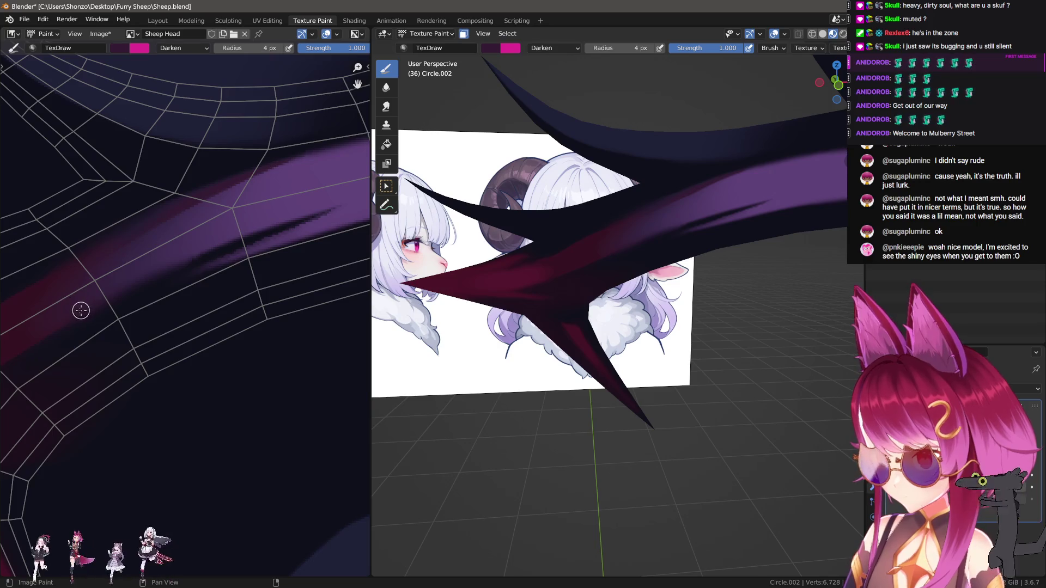
left_click_drag(213, 243, 338, 200)
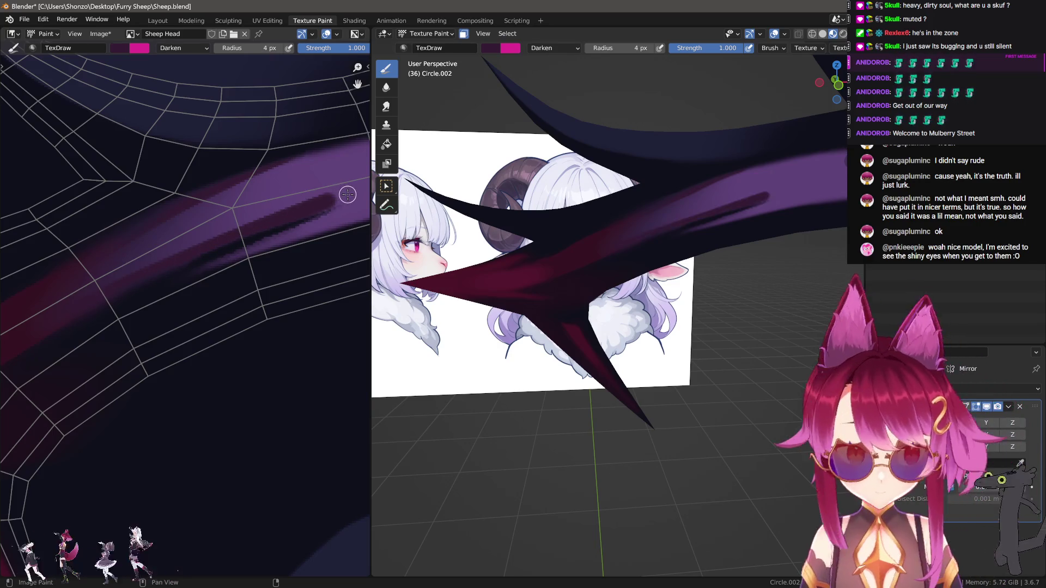
key("bracketleft")
key("bracketleft")
key("bracketleft")
key("ctrl+z")
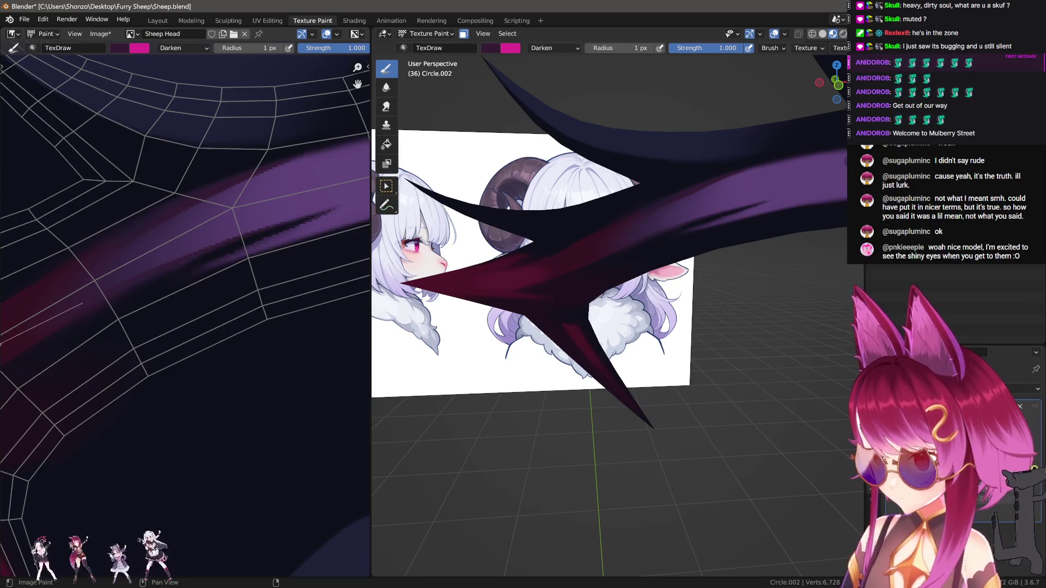
key("bracketright")
key("bracketright")
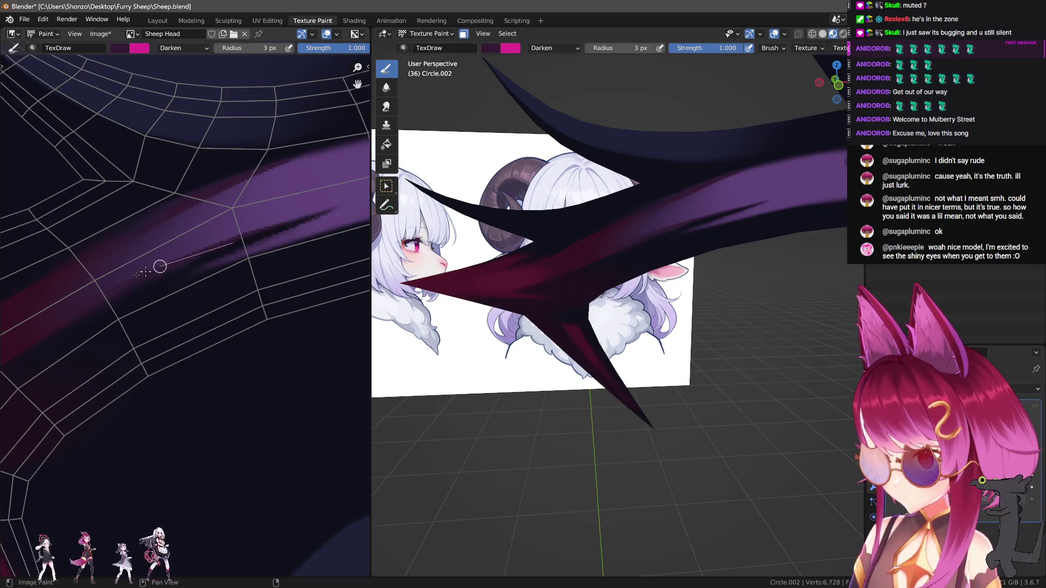
key("bracketright")
key("bracketright")
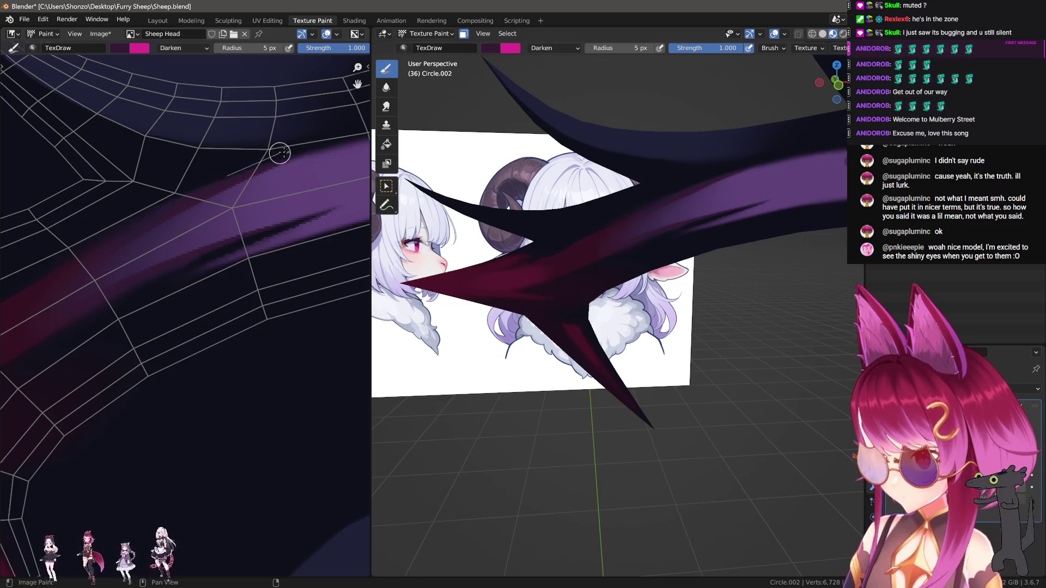
Set the Smear brush to 15 px radius and 0.100 strength.
left_click(386, 107)
middle_click_drag(414, 142, 545, 169)
middle_click_drag(145, 233, 176, 246)
key("f")
left_click(176, 245)
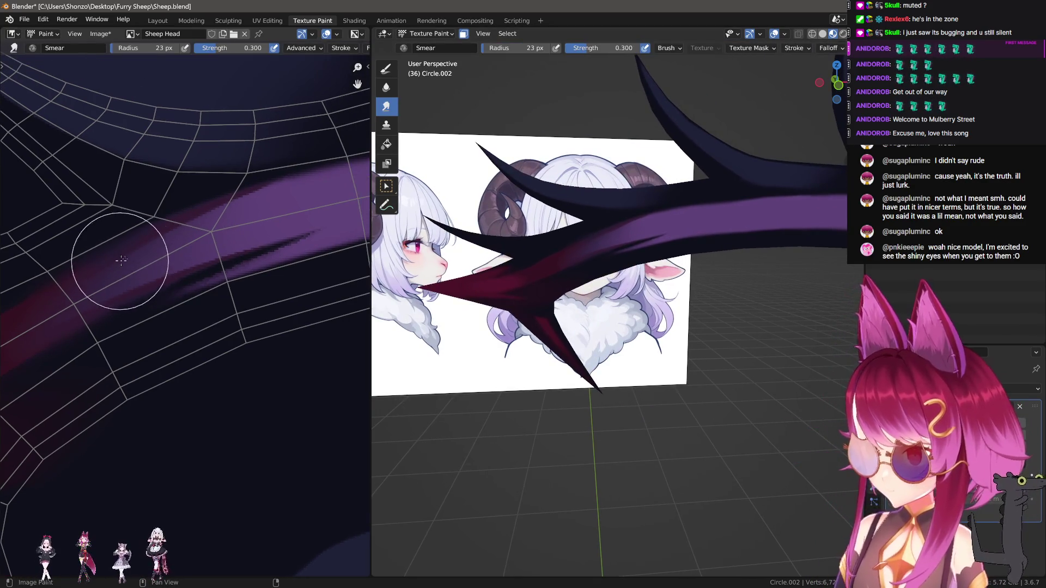
key("f")
left_click(148, 243)
key("shift+f")
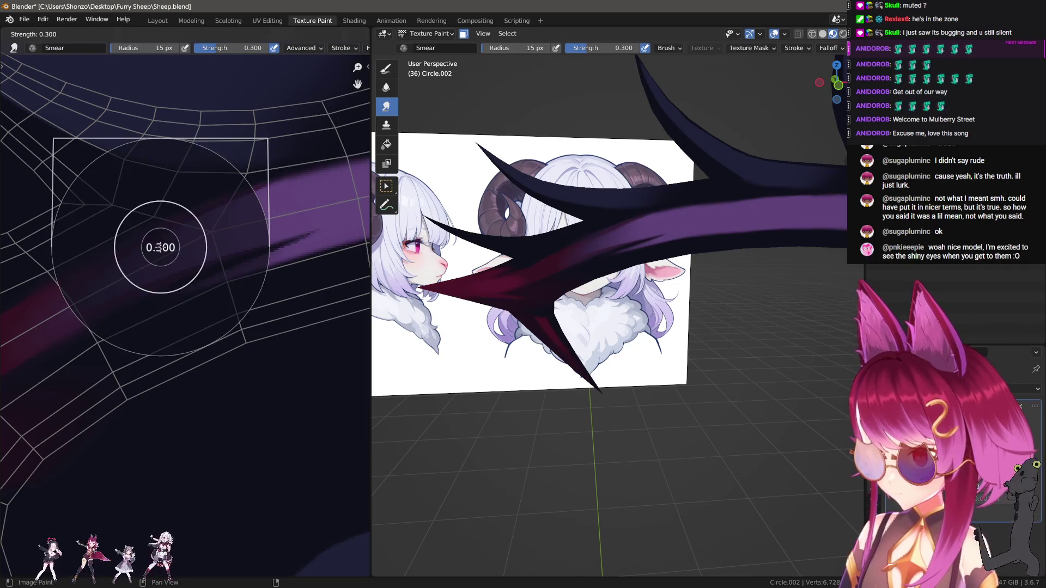
left_click(145, 240)
key("shift+f")
left_click(154, 247)
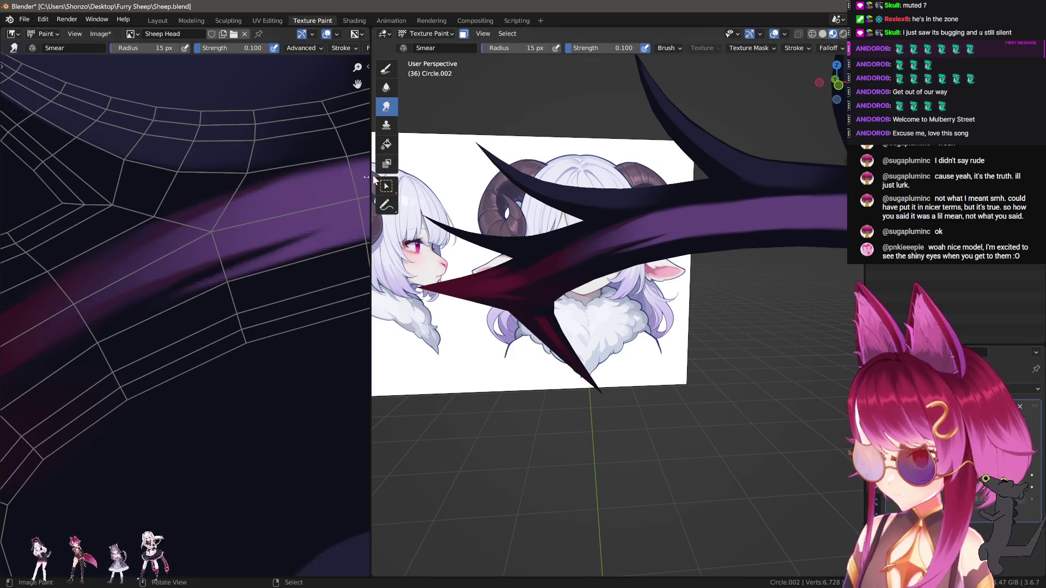
Sample a texture colour with a 9 px Draw brush set to Mix blending.
mouse_move(234, 174)
middle_mouse_down()
mouse_move(247, 276)
mouse_move(271, 289)
middle_mouse_up()
key("1")
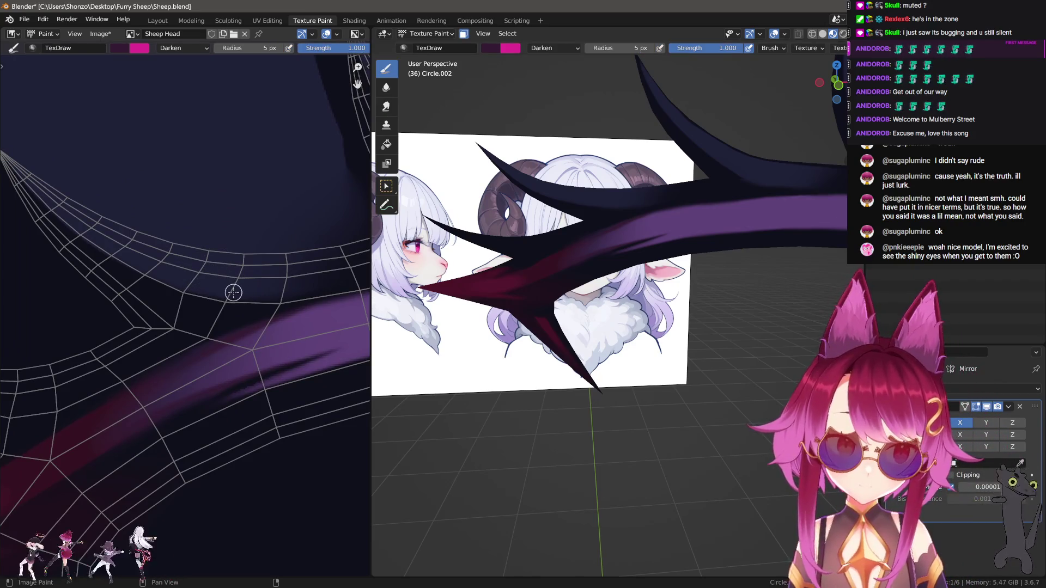
key("s")
key("f")
left_click(180, 256)
mouse_move(229, 234)
middle_mouse_down()
mouse_move(215, 188)
mouse_move(93, 354)
middle_mouse_up()
scroll(252, 268, "up", 3)
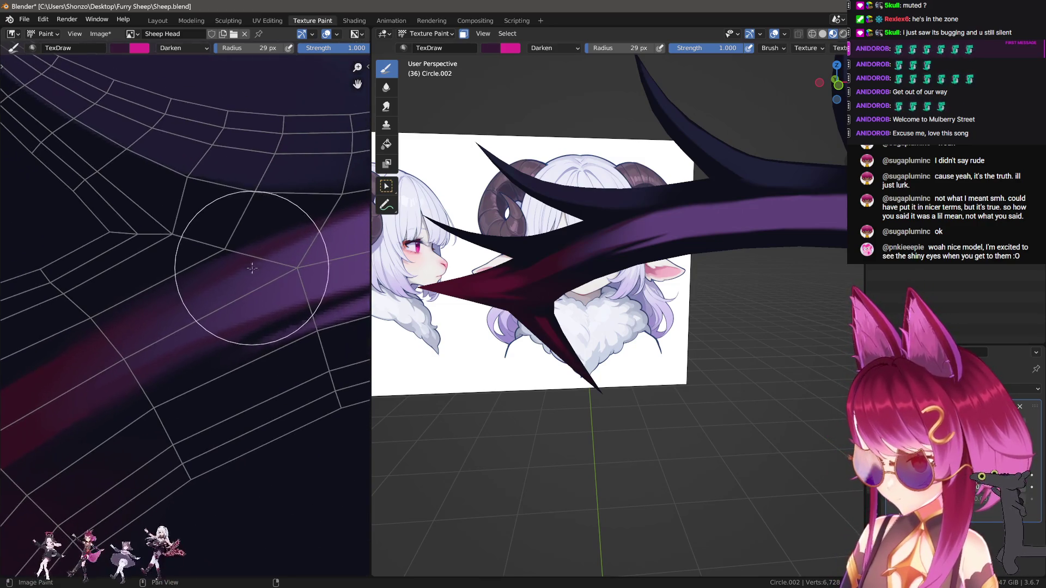
key("f")
left_click(243, 259)
right_click(237, 254)
left_click(202, 221)
left_click(163, 226)
Paint a pink stroke on the purple band, then a thinner 3 px stroke along it.
left_click_drag(133, 294, 297, 222)
scroll(206, 263, "up", 2)
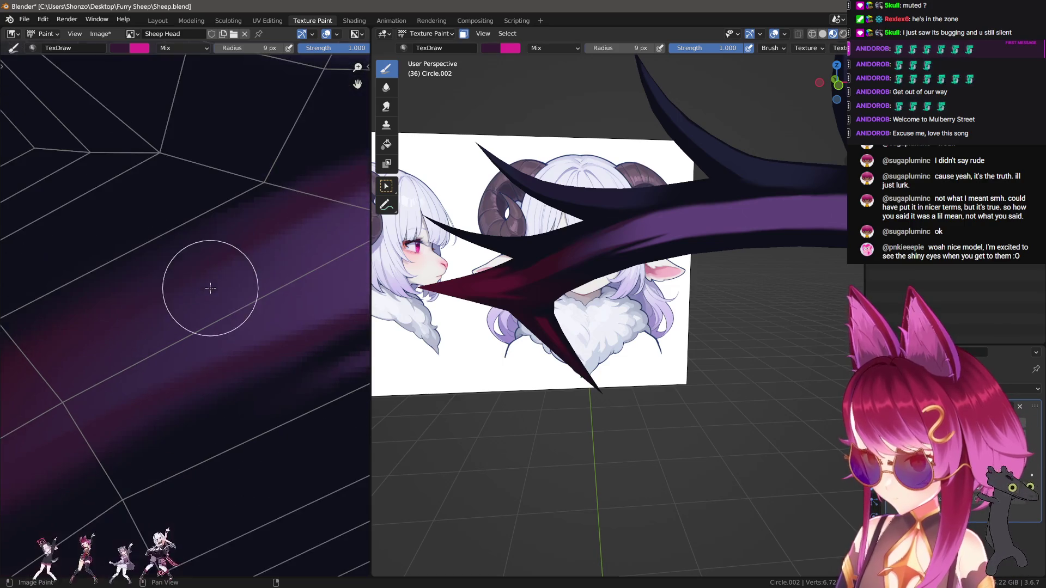
key("f")
left_click(165, 294)
scroll(135, 303, "down", 1)
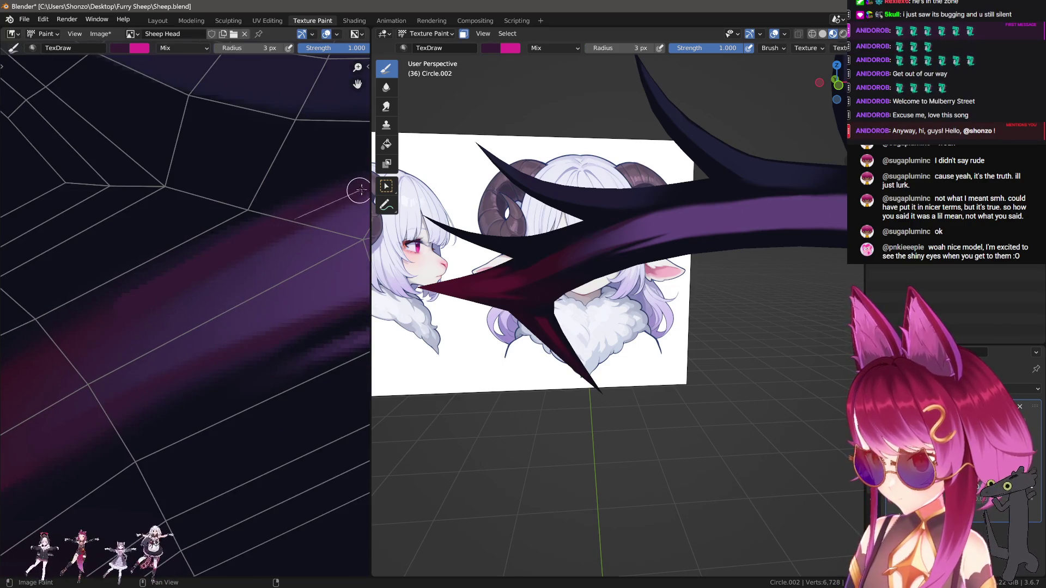
left_click_drag(185, 269, 118, 305)
middle_click_drag(53, 358, 136, 312)
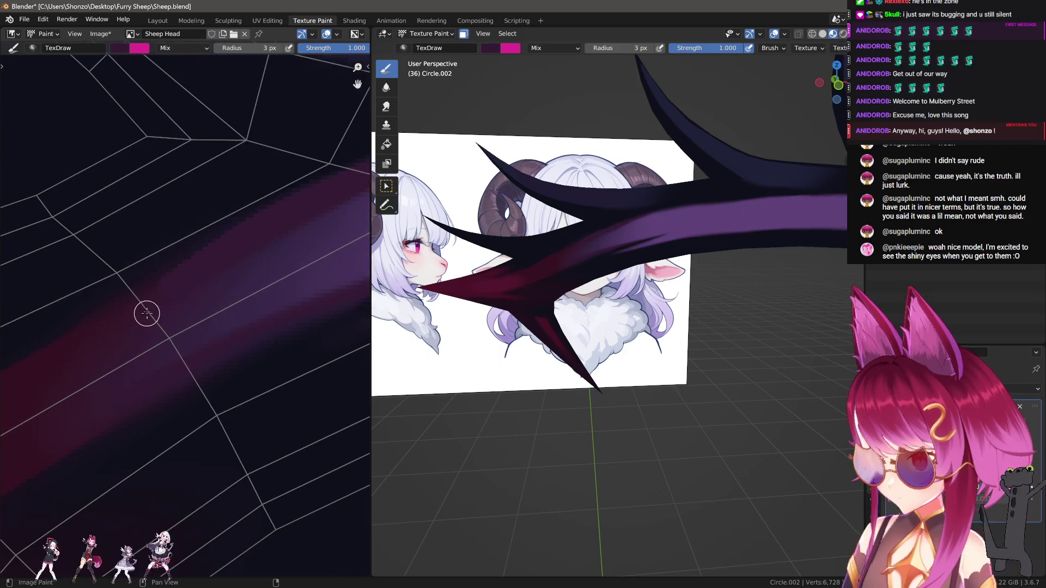
Shrink the Smear brush to 11 px and move the view along the purple stroke.
key("s")
key("f")
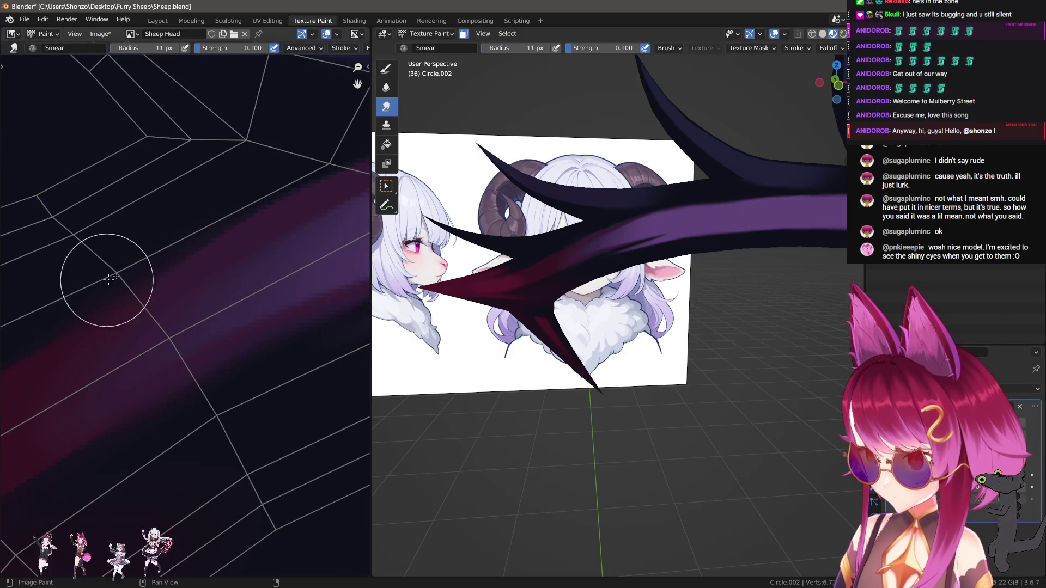
left_click(201, 239)
scroll(79, 352, "down", 2)
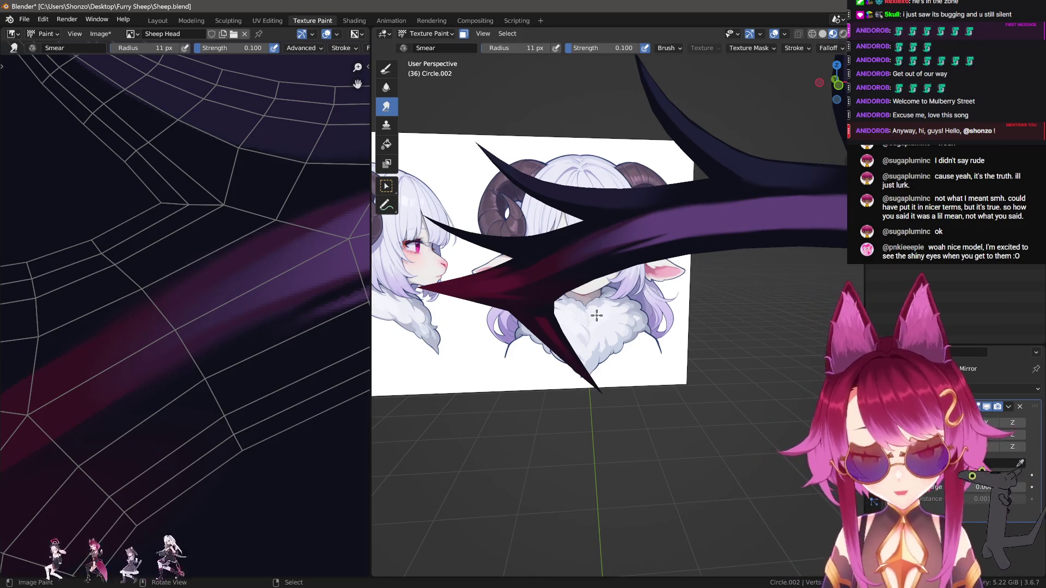
mouse_move(234, 239)
middle_mouse_down()
mouse_move(249, 227)
mouse_move(147, 341)
mouse_move(73, 334)
middle_mouse_up()
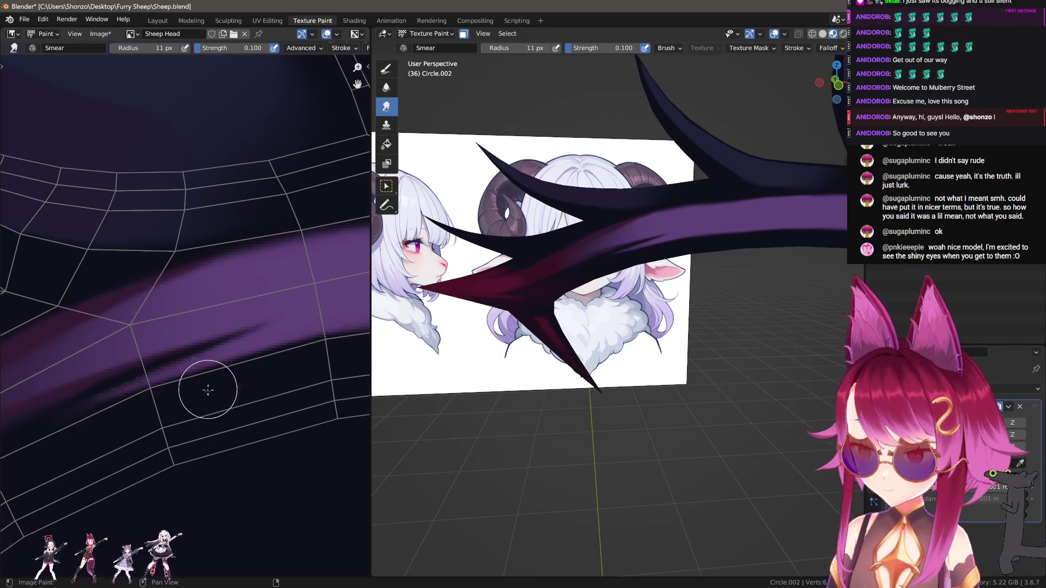
scroll(209, 389, "up", 2)
middle_click_drag(209, 390, 209, 300)
Try a 2 px Draw brush along the band, then enlarge the Smear brush to 49 px.
key("1")
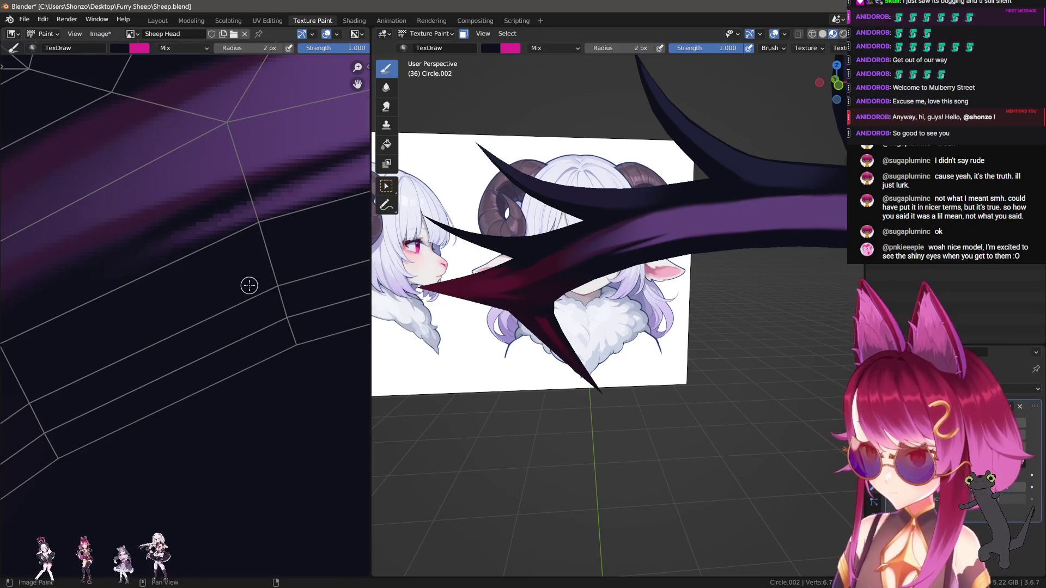
key("bracketleft")
middle_click_drag(90, 270, 202, 218)
key("bracketright")
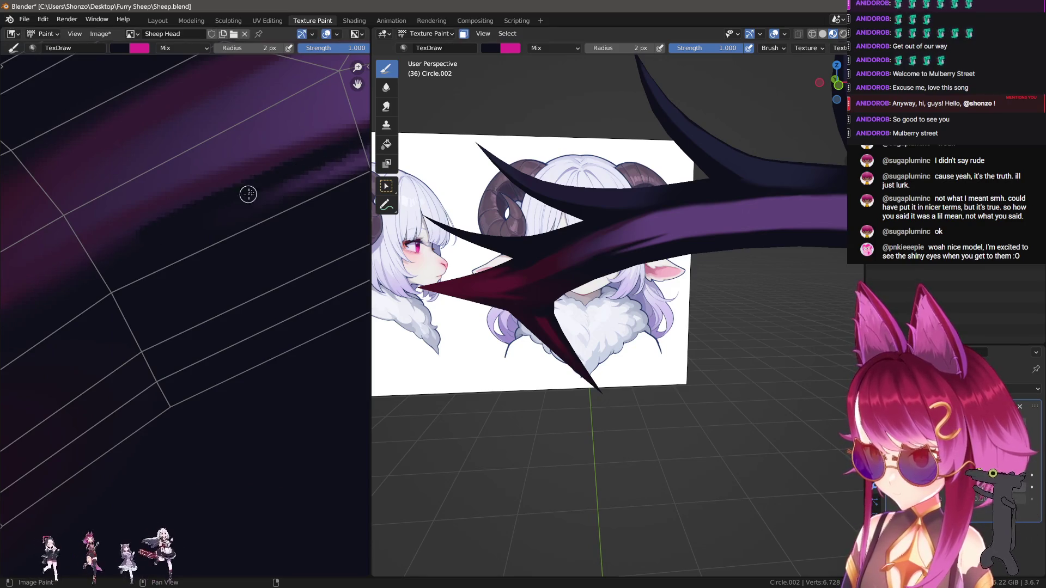
scroll(118, 322, "down", 2)
scroll(142, 336, "up", 2)
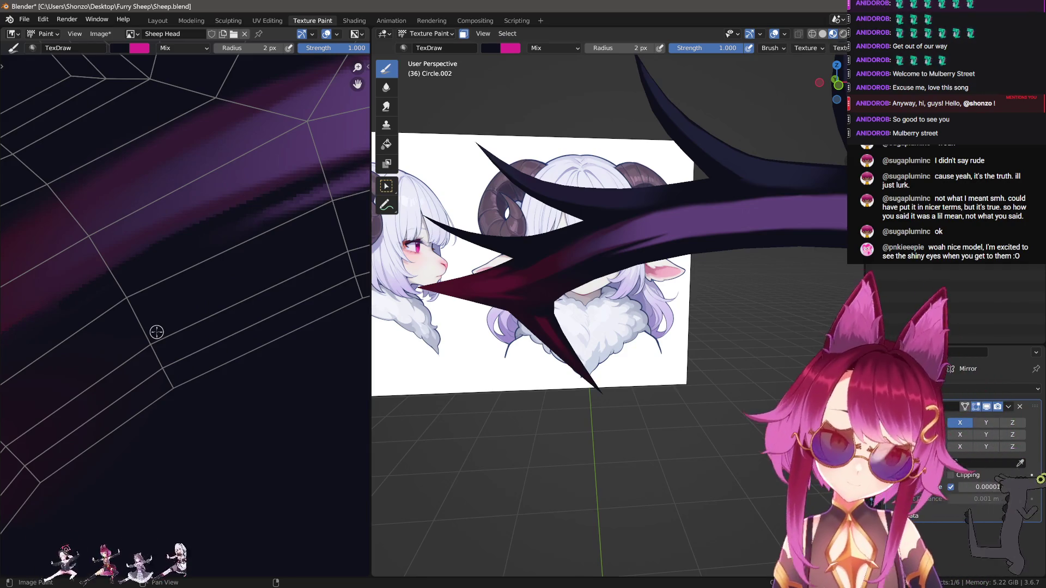
mouse_move(174, 325)
middle_mouse_down()
mouse_move(118, 361)
mouse_move(127, 354)
middle_mouse_up()
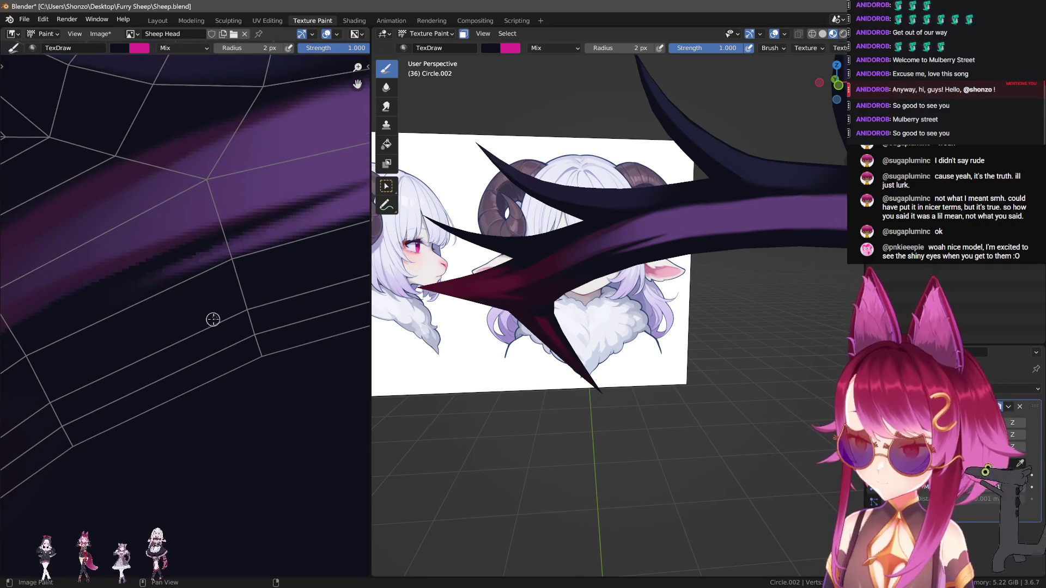
scroll(238, 255, "down", 3)
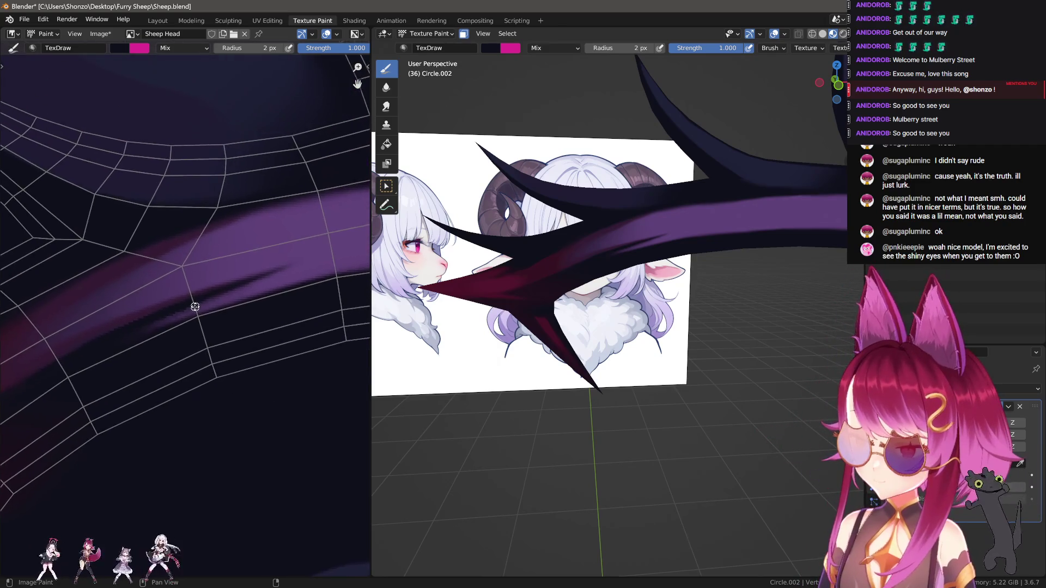
scroll(212, 277, "up", 4)
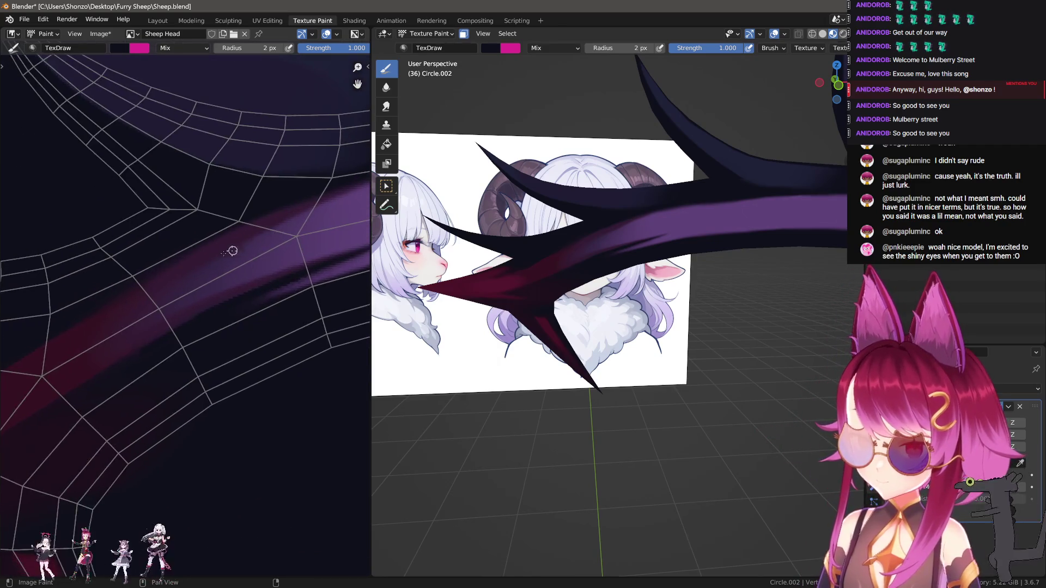
key("s")
key("f")
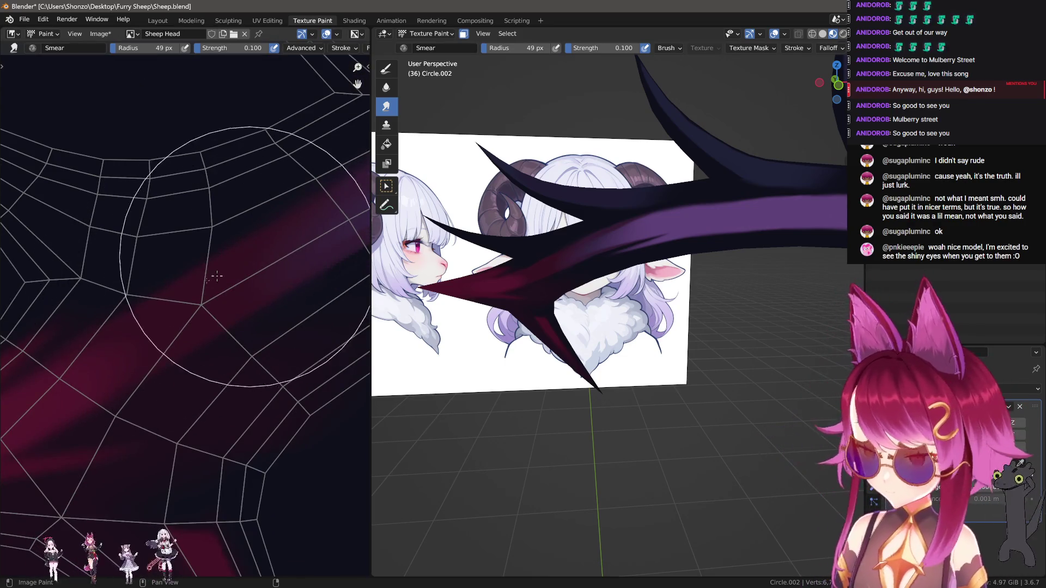